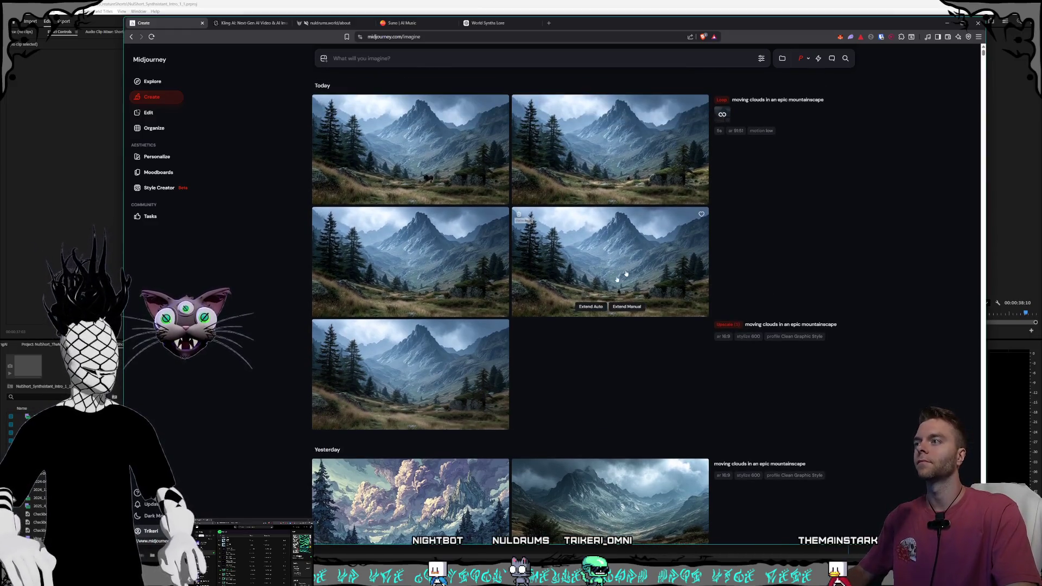
Step: Write the prompt 'an entire universe encapsulated inside a black liquid sphere' in the prompt bar
left_click(549, 59)
type("an entire univer")
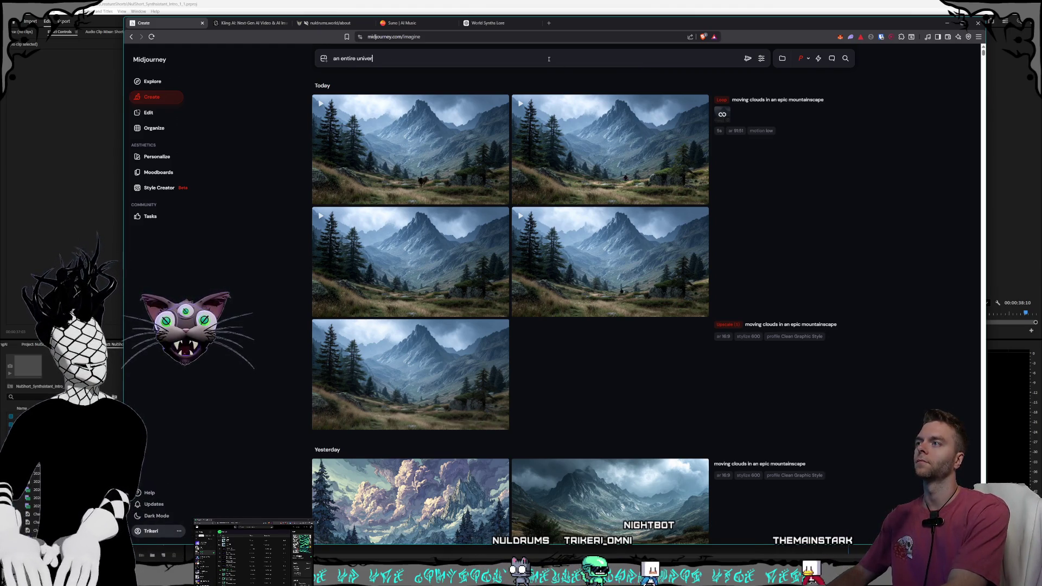
type("se enca")
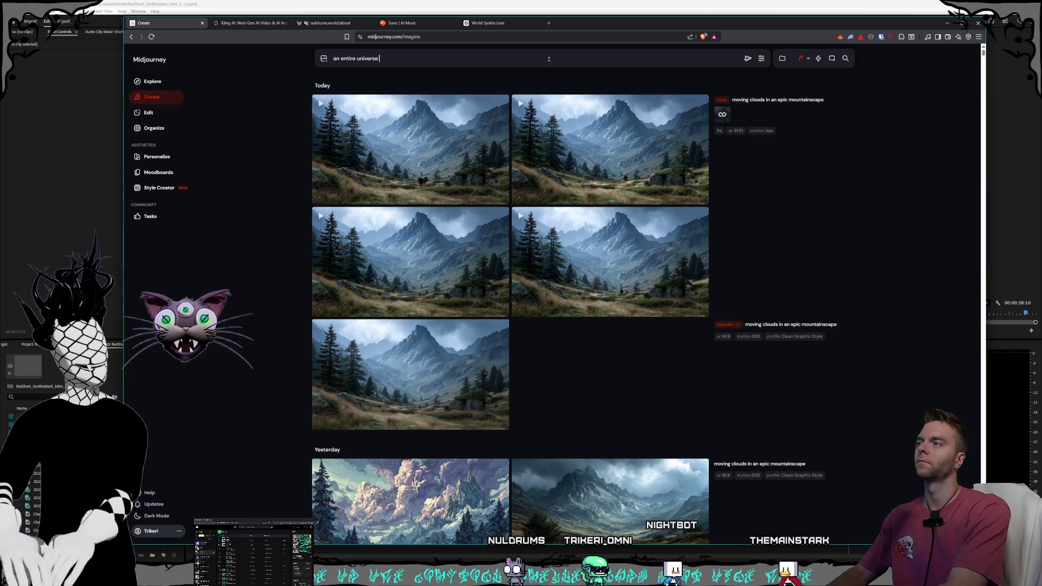
type("p")
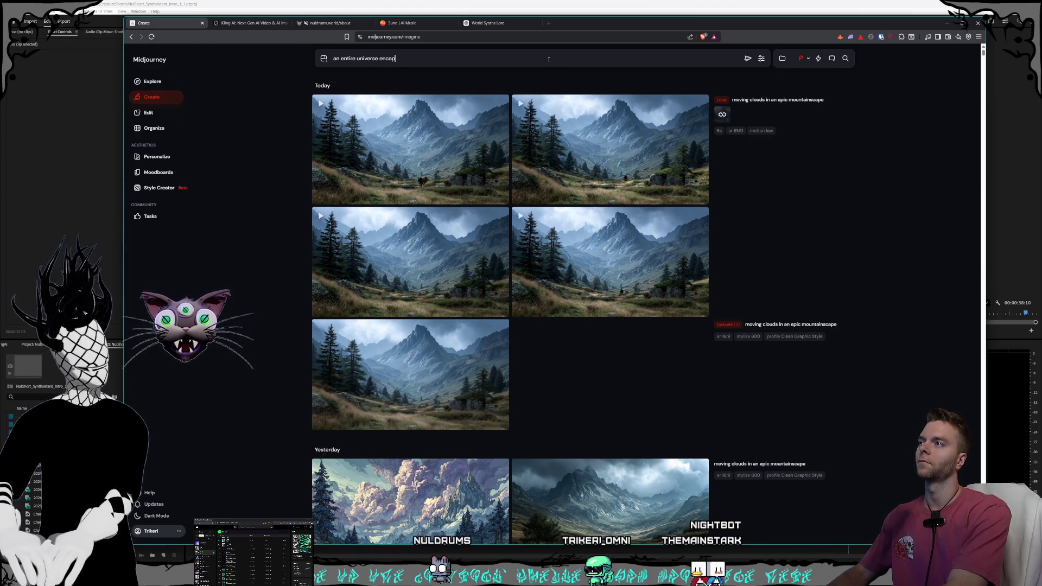
type("sulated inside ")
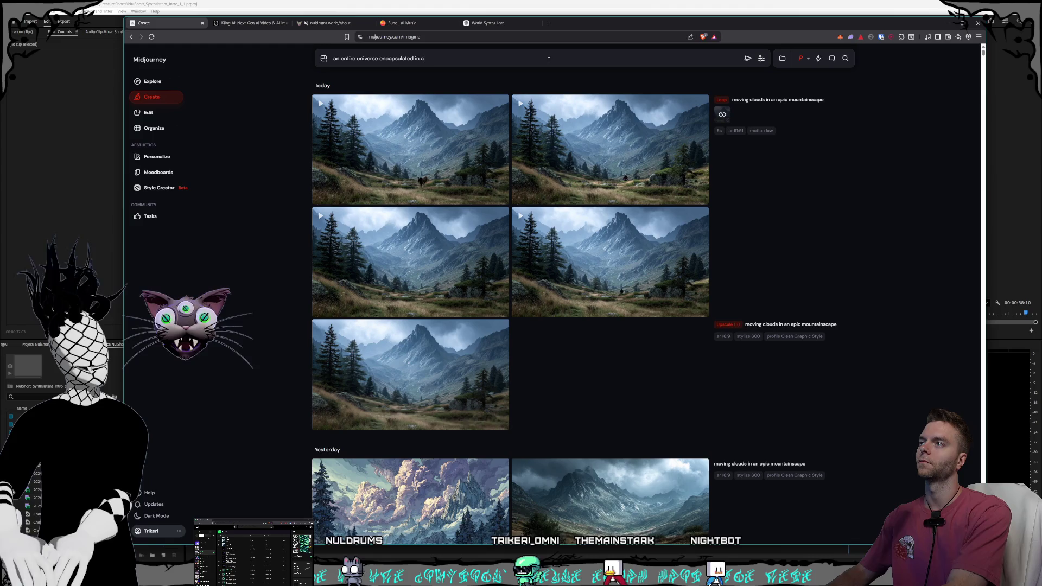
type("a black sp")
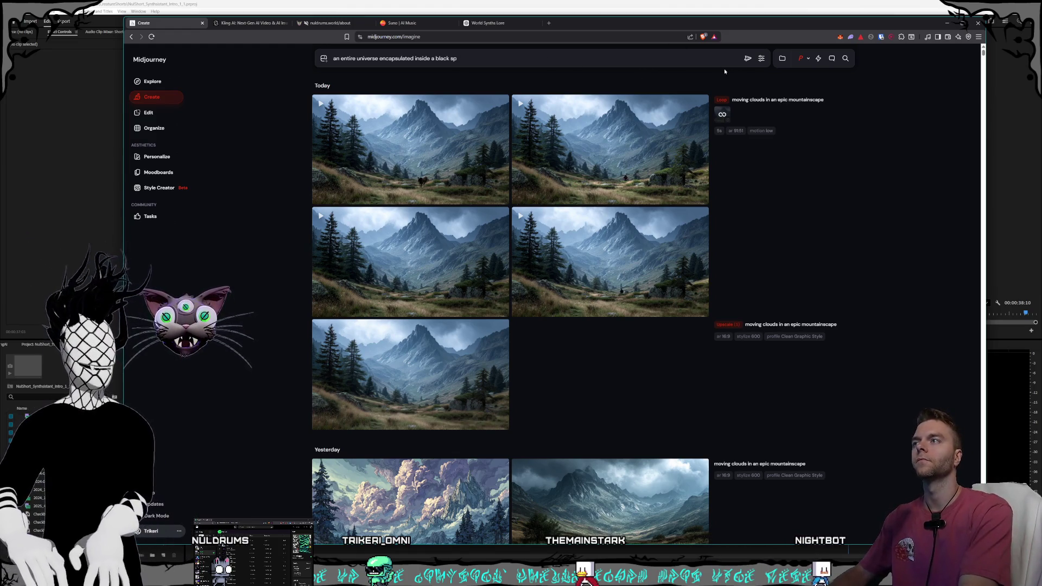
key("BackSpace")
key("BackSpace")
type("liquid sphere")
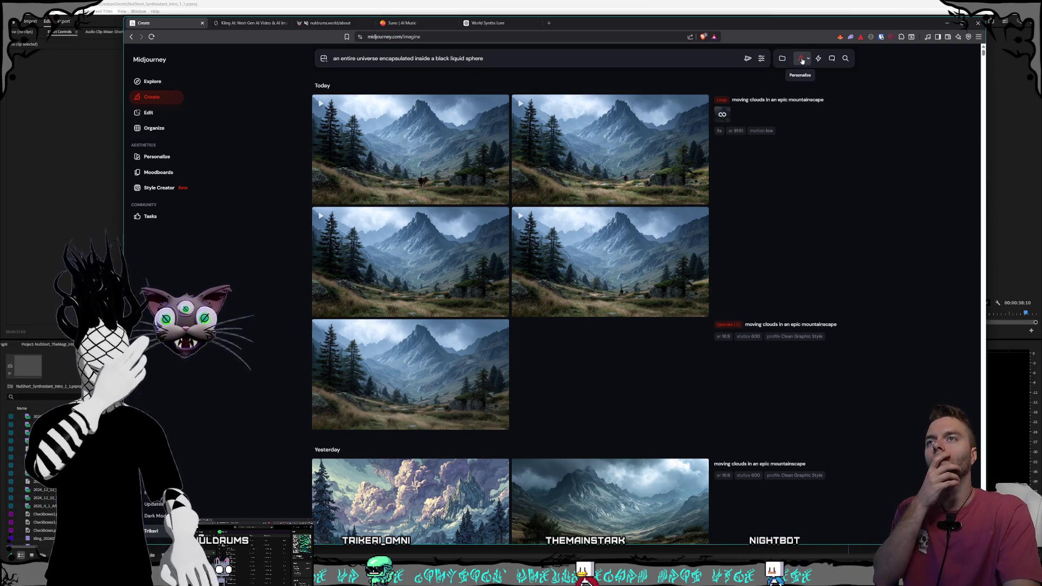
Step: Review the Personalize and settings panels, submit the prompt, then switch to the Kling AI page
left_click(810, 60)
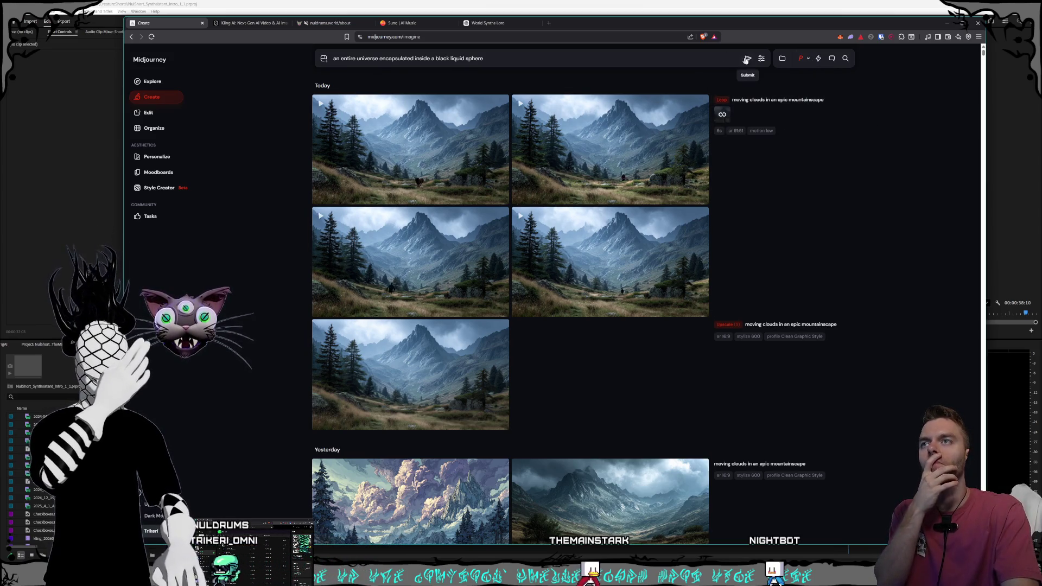
left_click(766, 62)
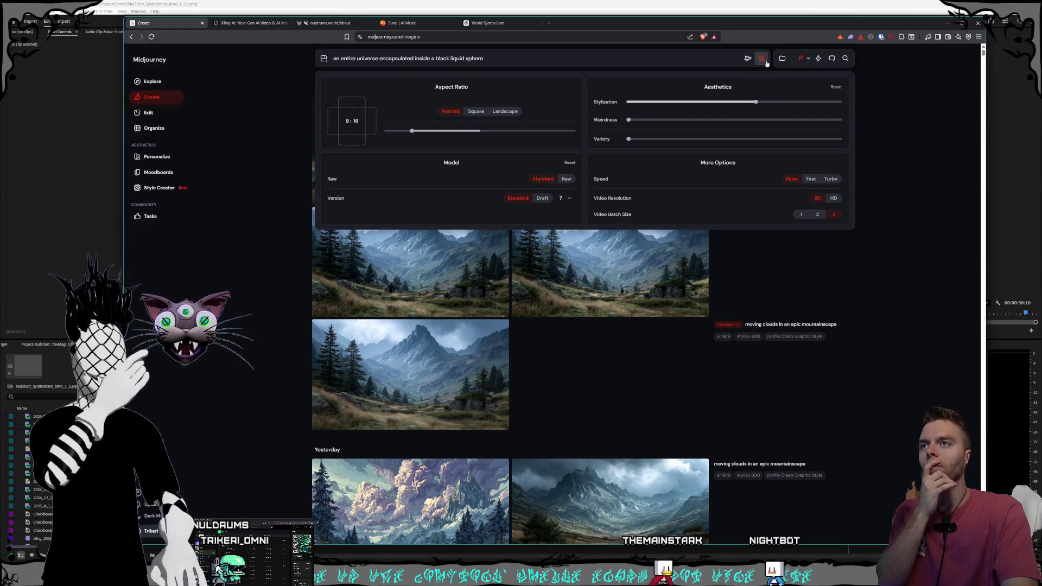
key("Return")
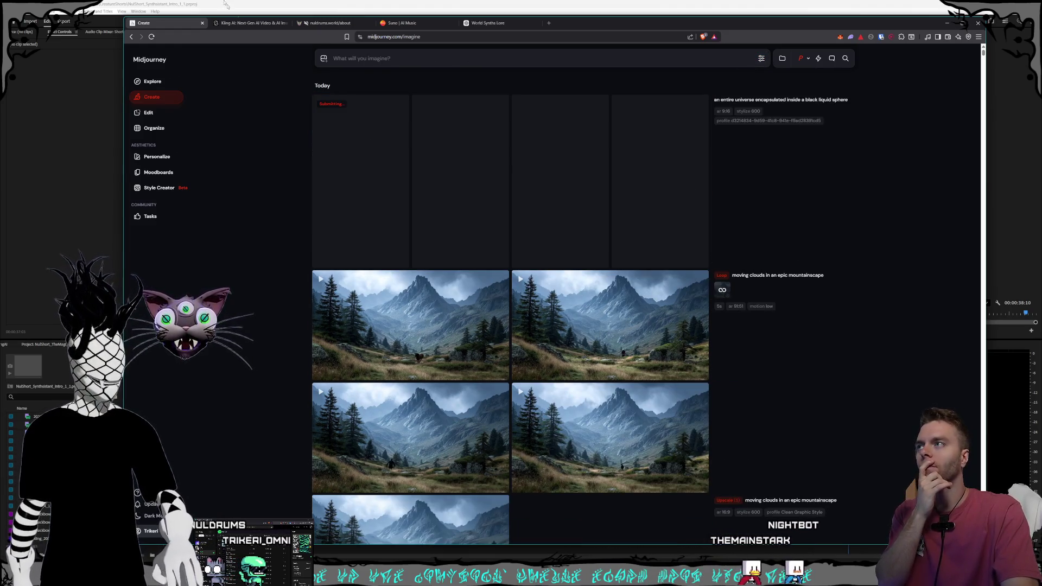
left_click(239, 22)
scroll(596, 276, "up", 1)
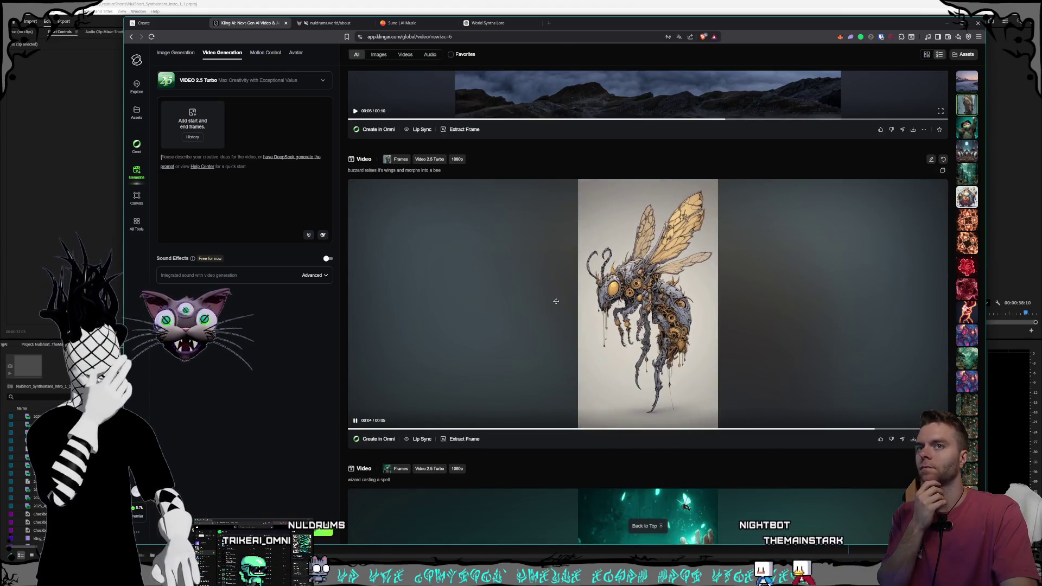
Step: Scroll the Kling AI feed to watch the buzzard video, then reposition the Photoshop home window
scroll(552, 299, "down", 1)
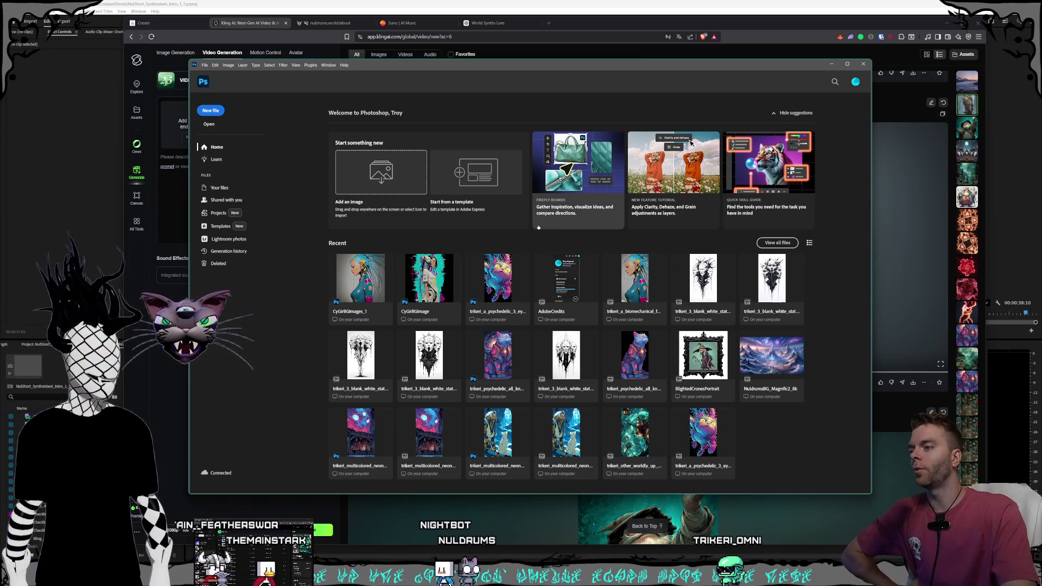
mouse_move(765, 67)
left_mouse_down()
mouse_move(782, 60)
mouse_move(766, 74)
left_mouse_up()
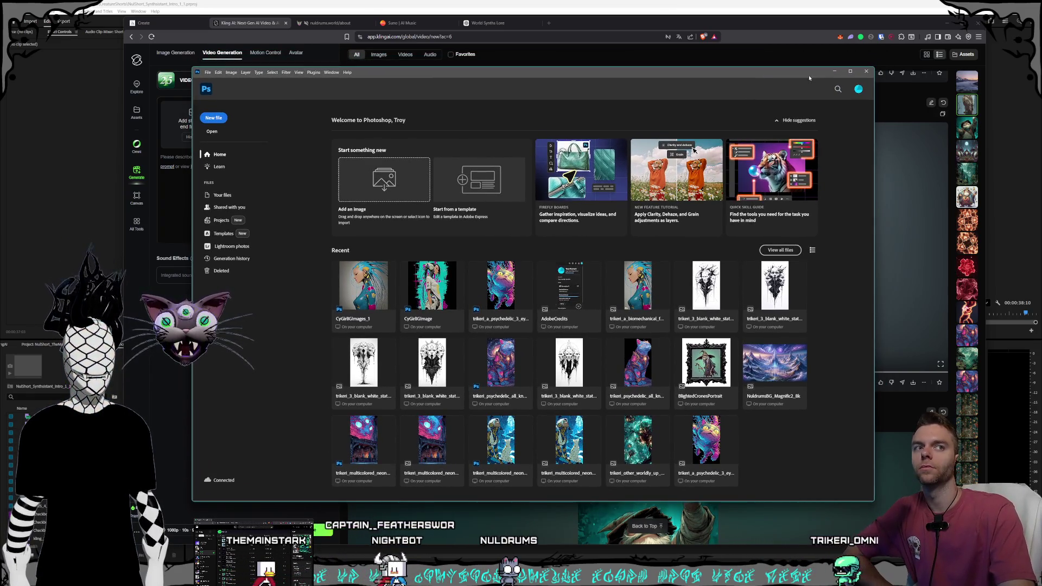
Step: Maximize the Photoshop home window so the recent files grid fills the screen
left_click(850, 72)
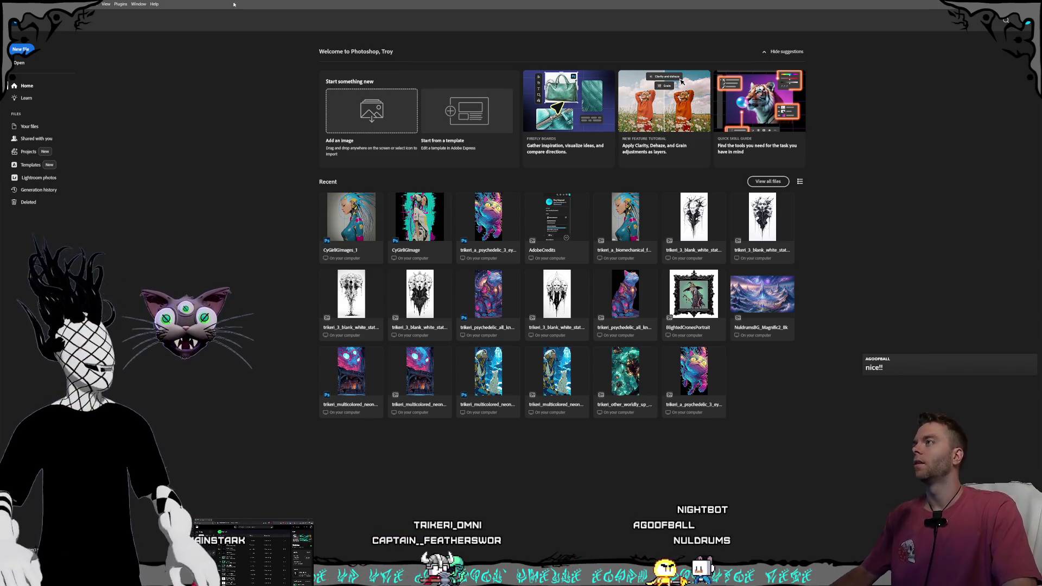
Step: In File > Open, go up to Characters and create a new folder named Magi
left_click(16, 4)
left_click(49, 17)
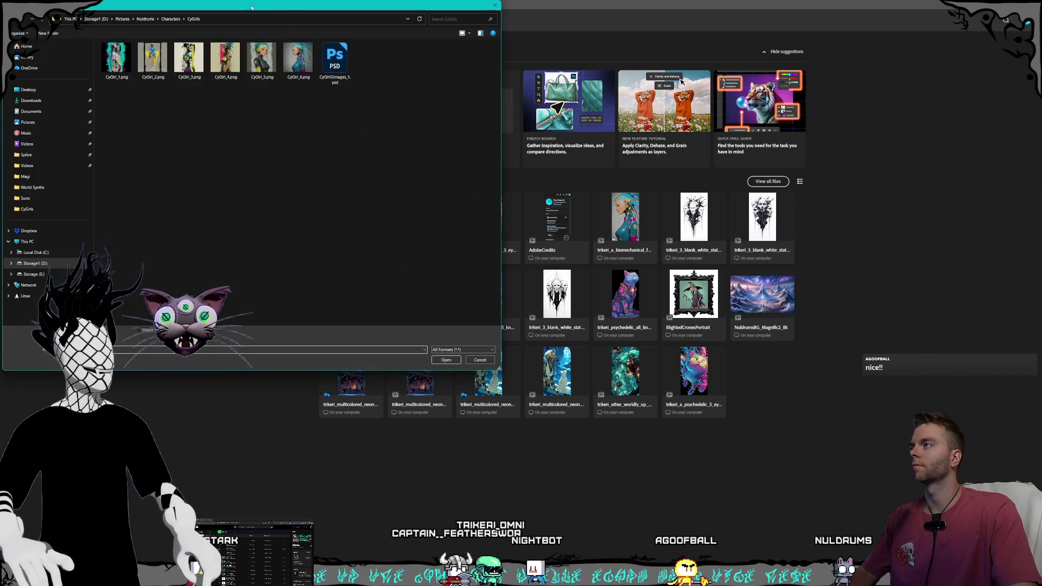
key("alt+Up")
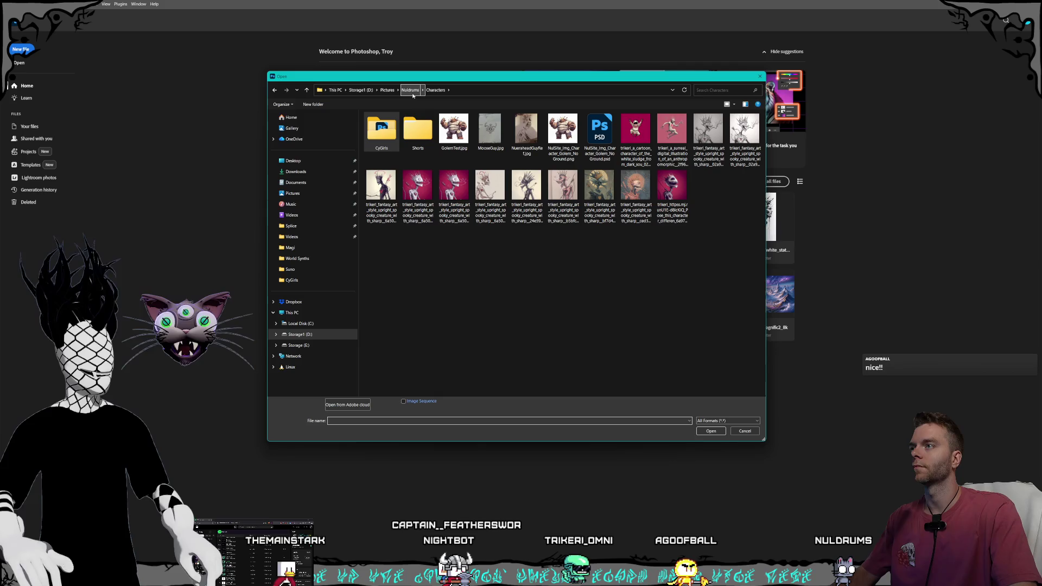
right_click(413, 252)
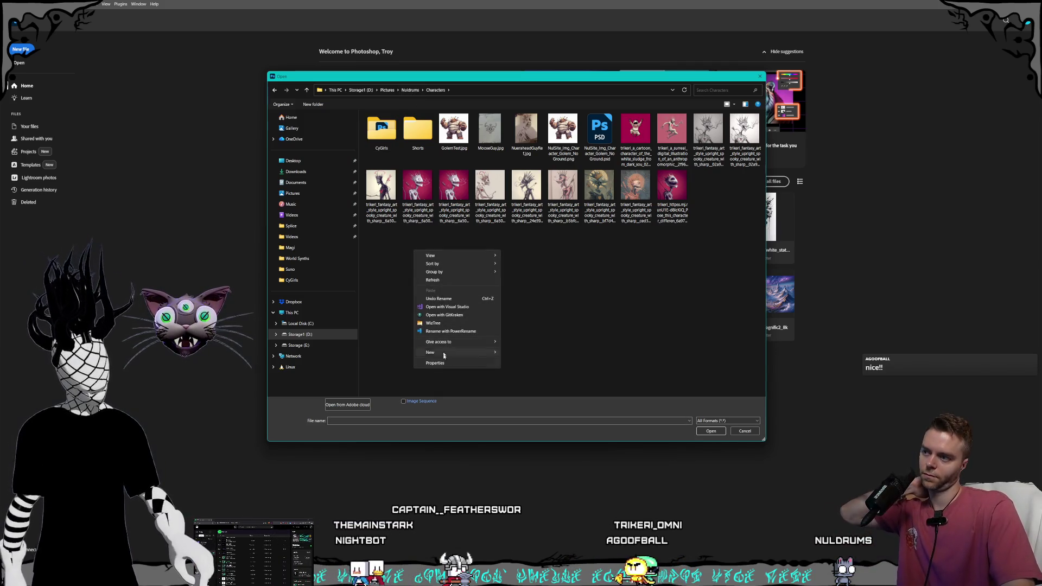
left_click(529, 352)
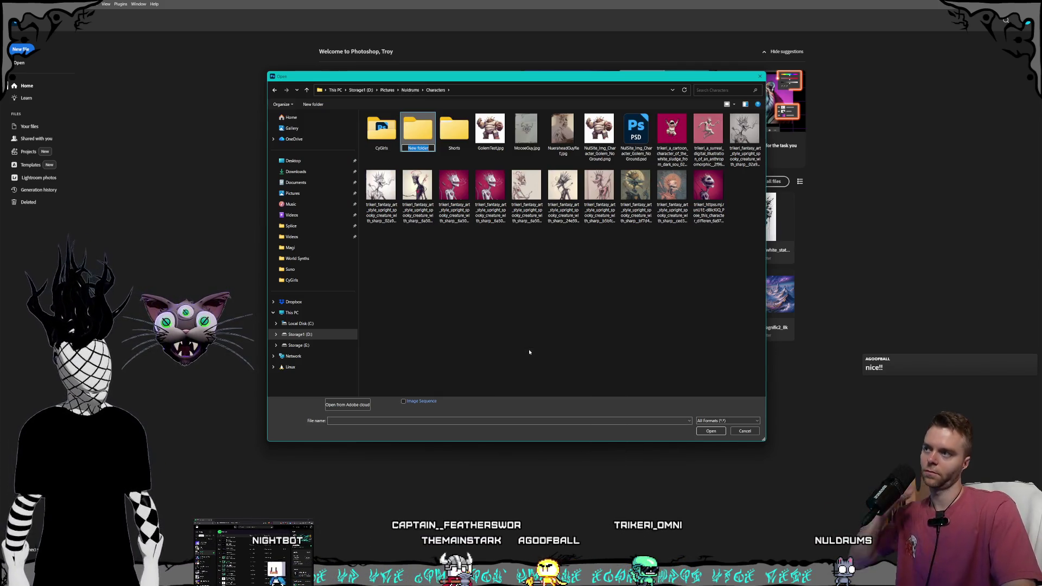
type("Magi")
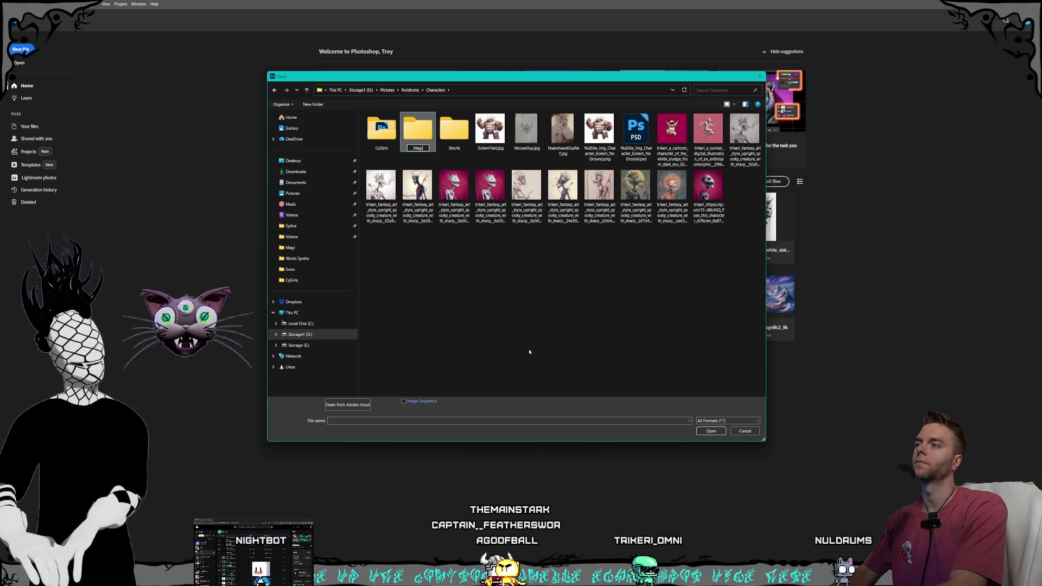
Step: Create Gorlunks and Rippers folders in Characters, then move up to the Nuldrums folder
right_click(442, 298)
mouse_move(504, 434)
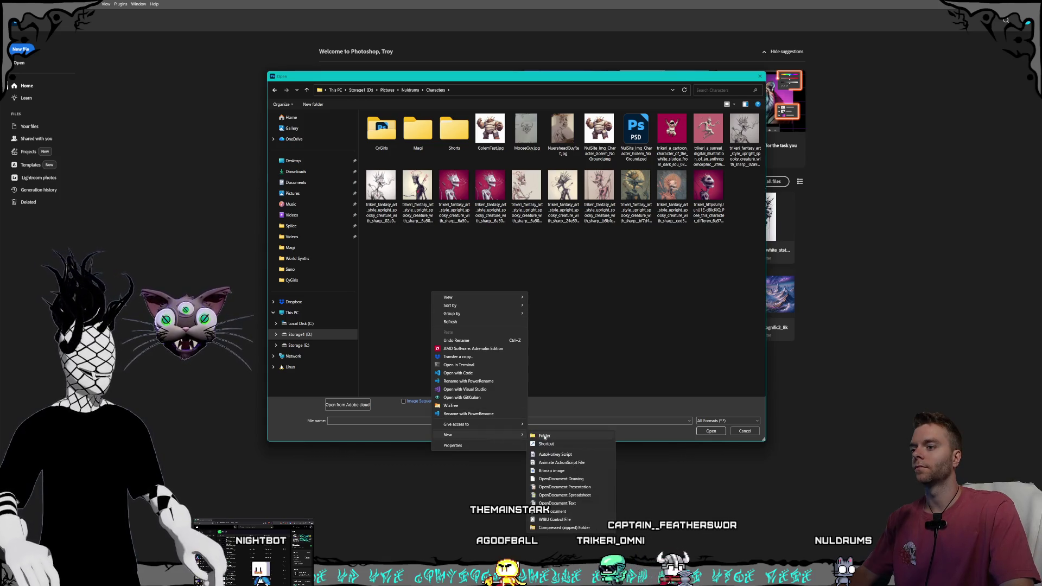
left_click(544, 436)
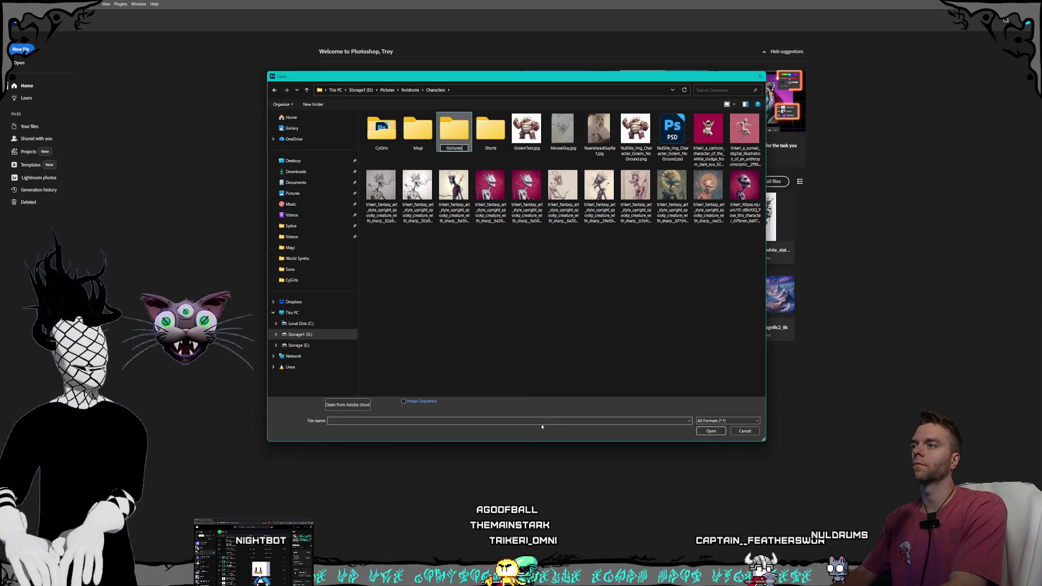
key("Return")
right_click(441, 284)
mouse_move(488, 426)
left_click(554, 427)
type("Rippers")
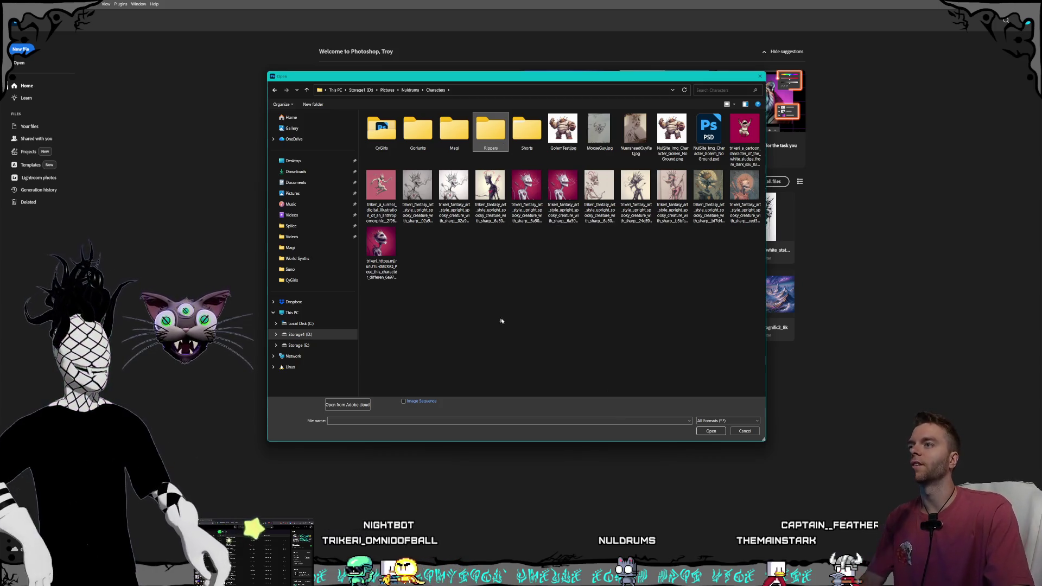
left_click(518, 278)
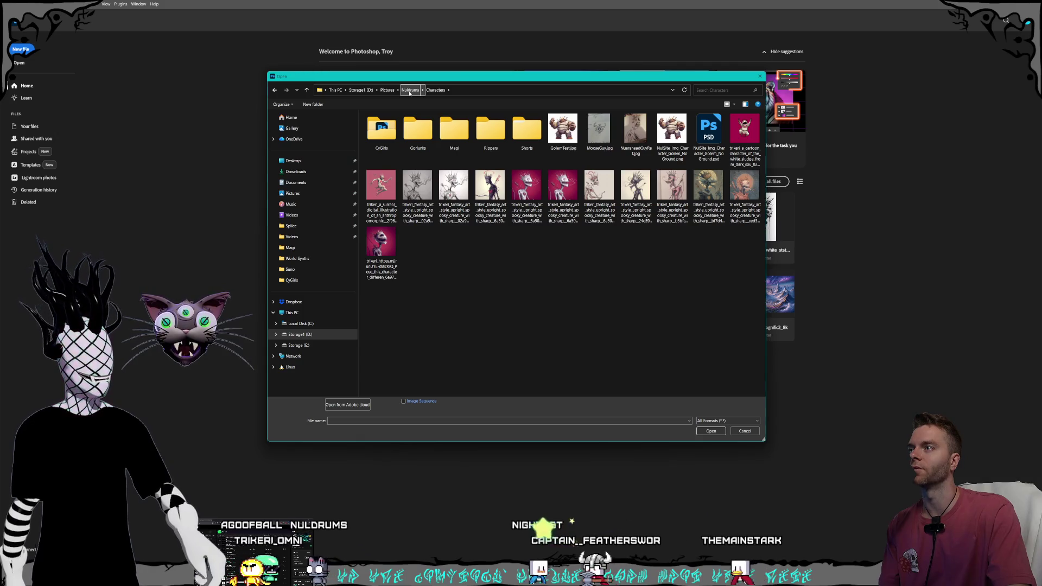
left_click(410, 91)
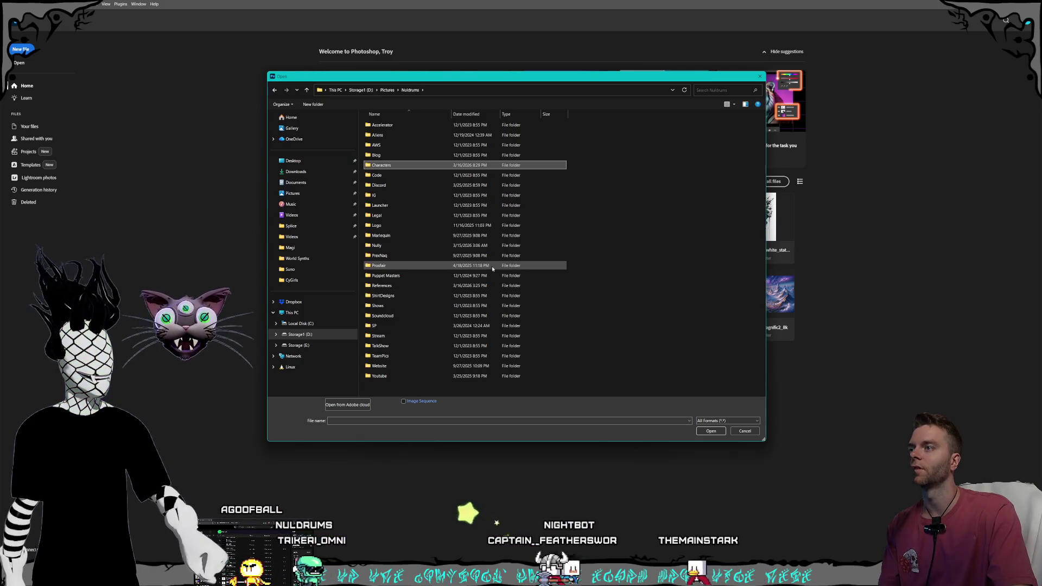
Step: Browse the References folder and select the wizened fat old magi image
left_click(406, 184)
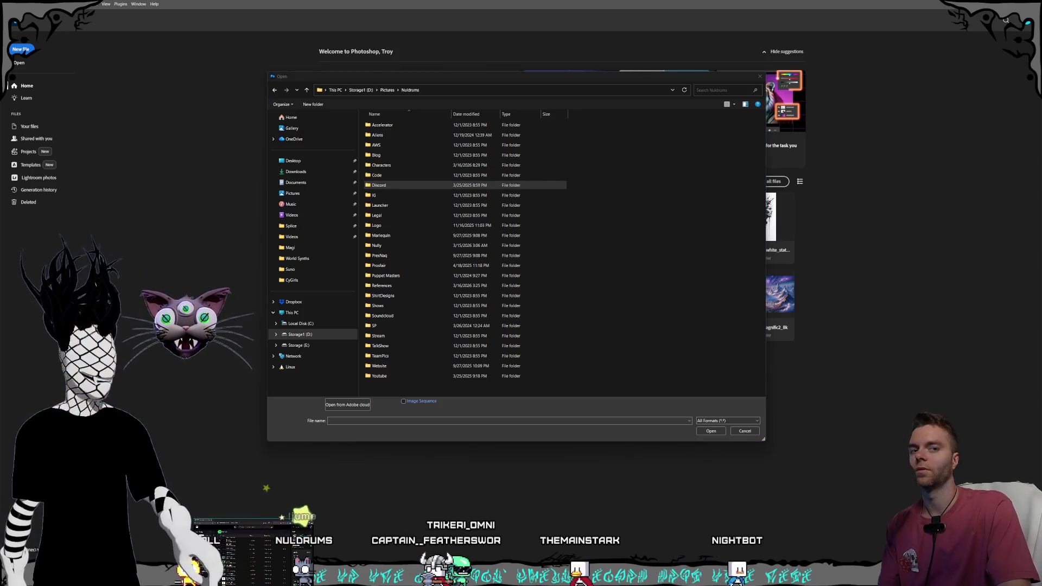
left_click(433, 284)
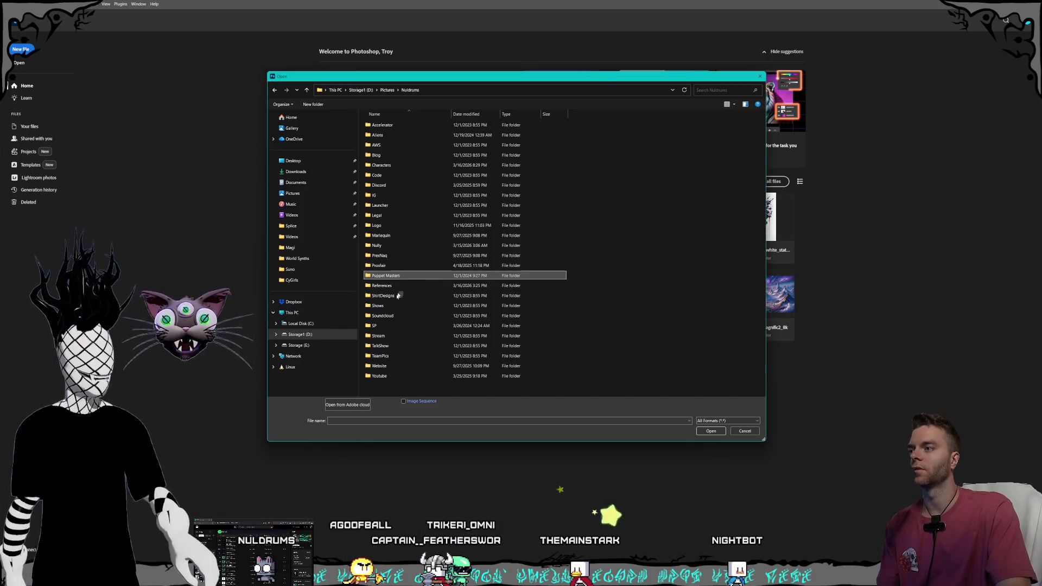
double_click(488, 285)
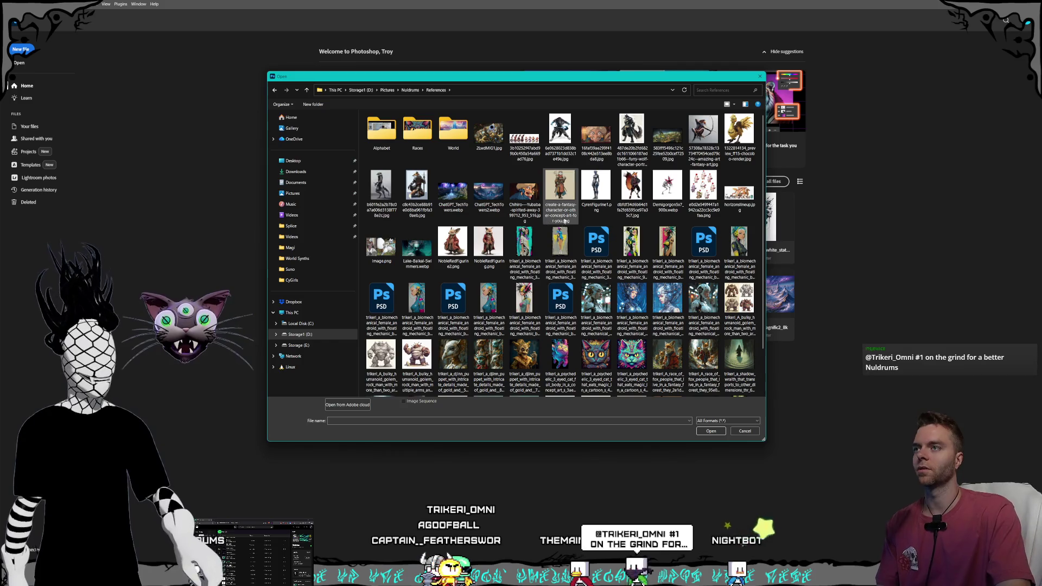
scroll(570, 201, "down", 1)
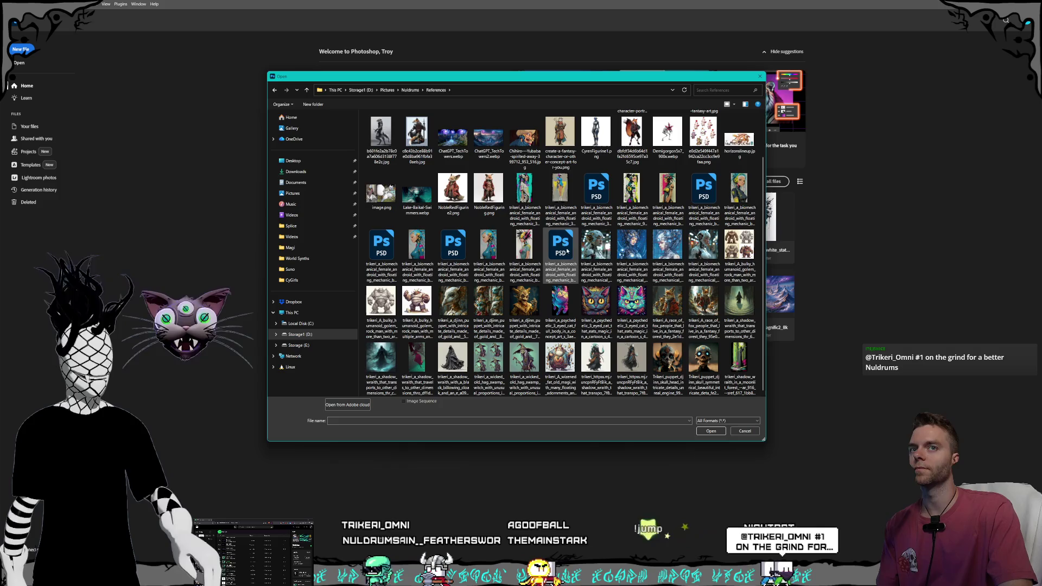
left_click(561, 358)
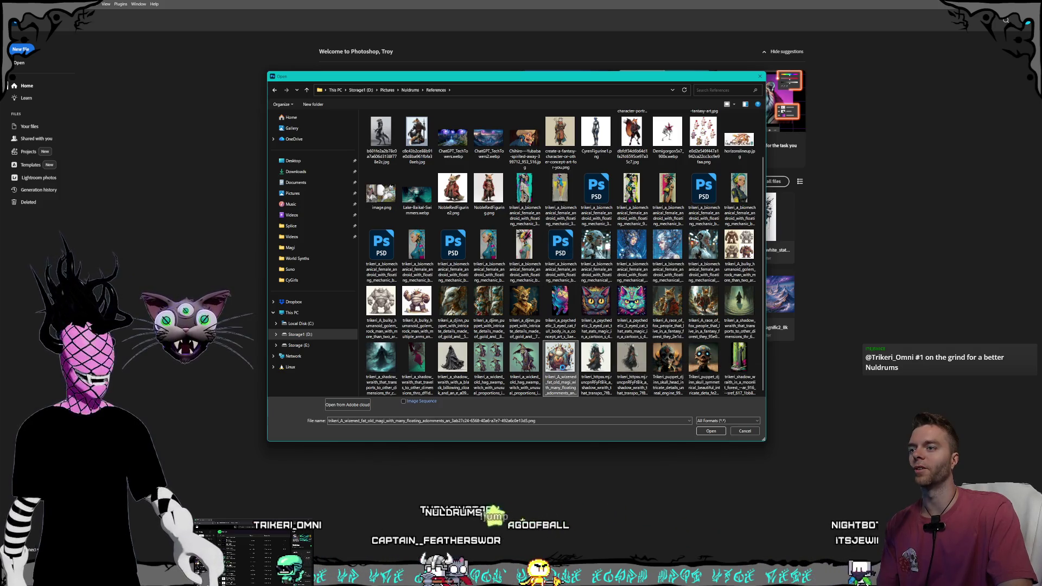
right_click(562, 367)
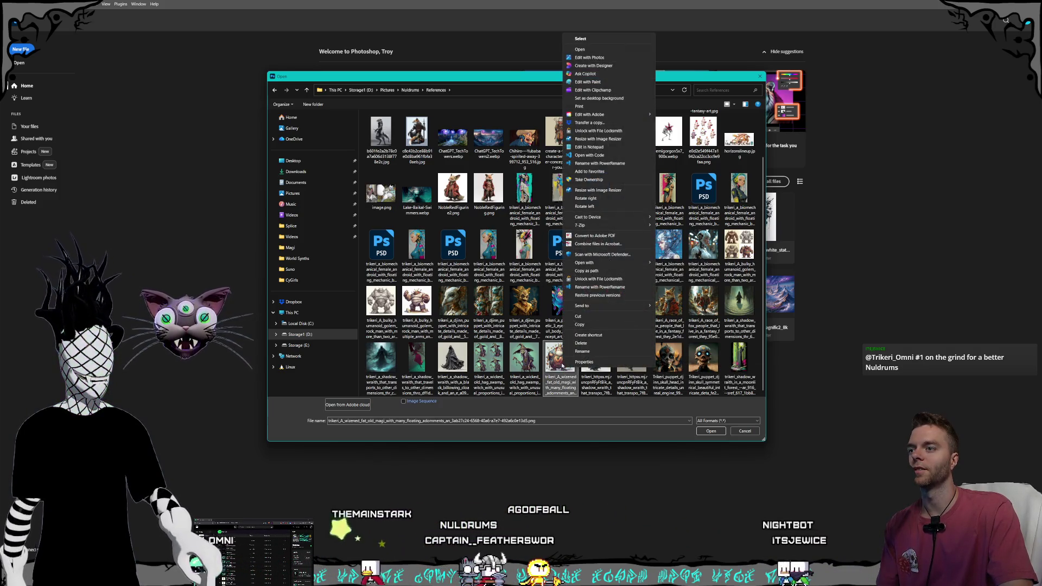
left_click(435, 104)
Step: Open Characters, look inside the empty Magi folder, then return to Characters
left_click(410, 91)
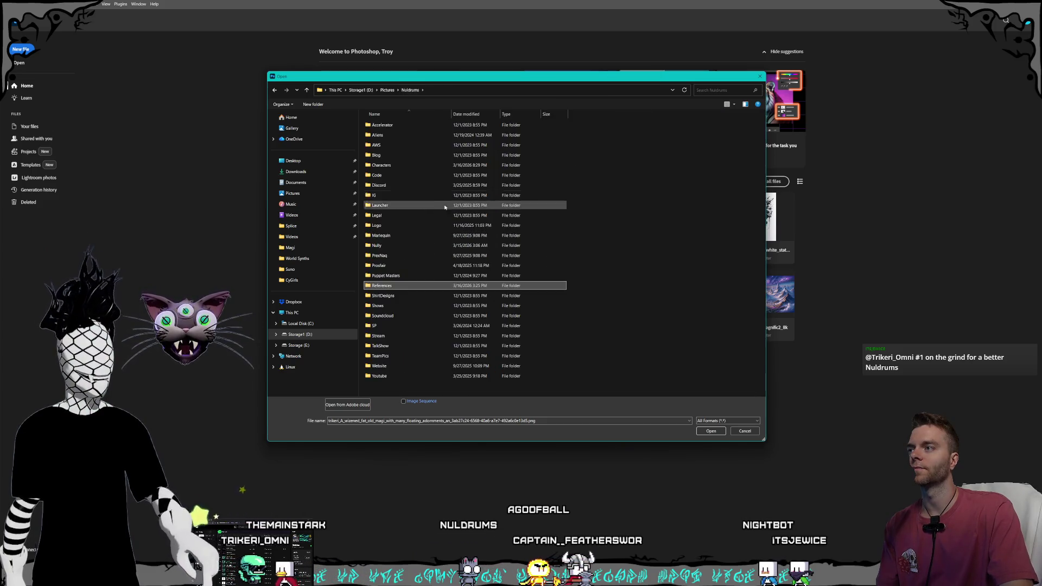
double_click(407, 165)
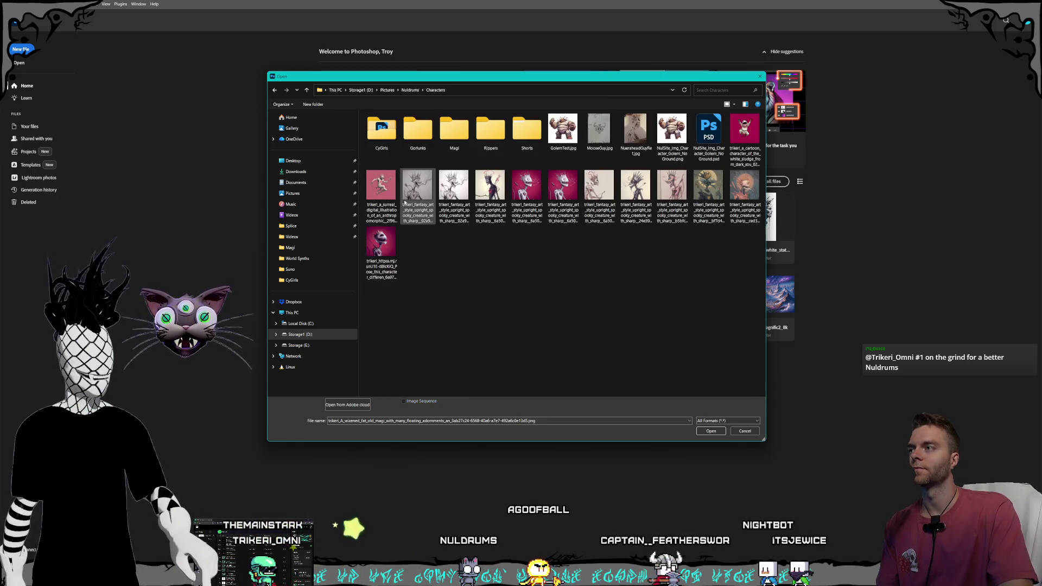
double_click(454, 133)
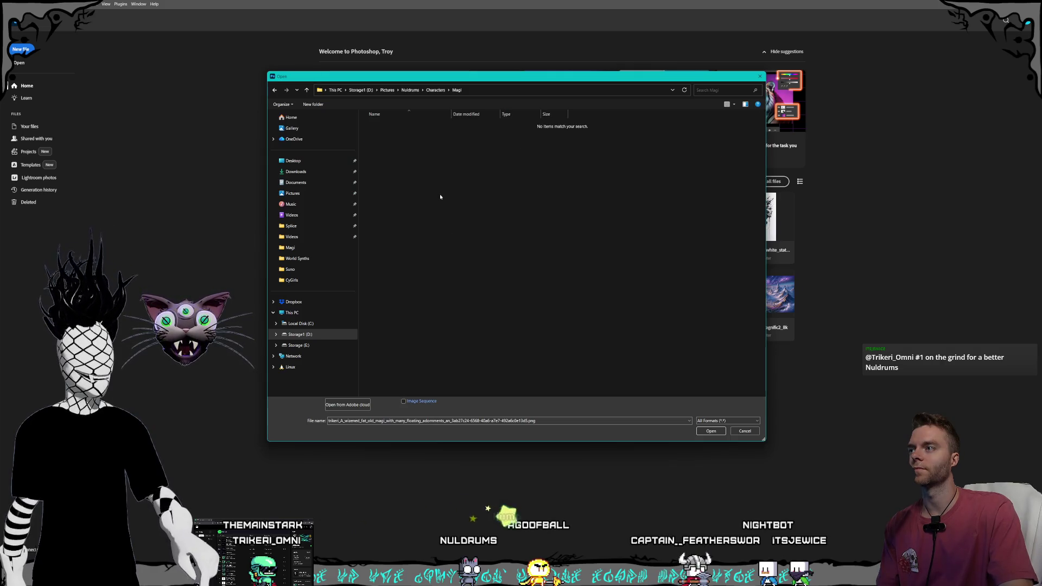
right_click(440, 194)
left_click(473, 236)
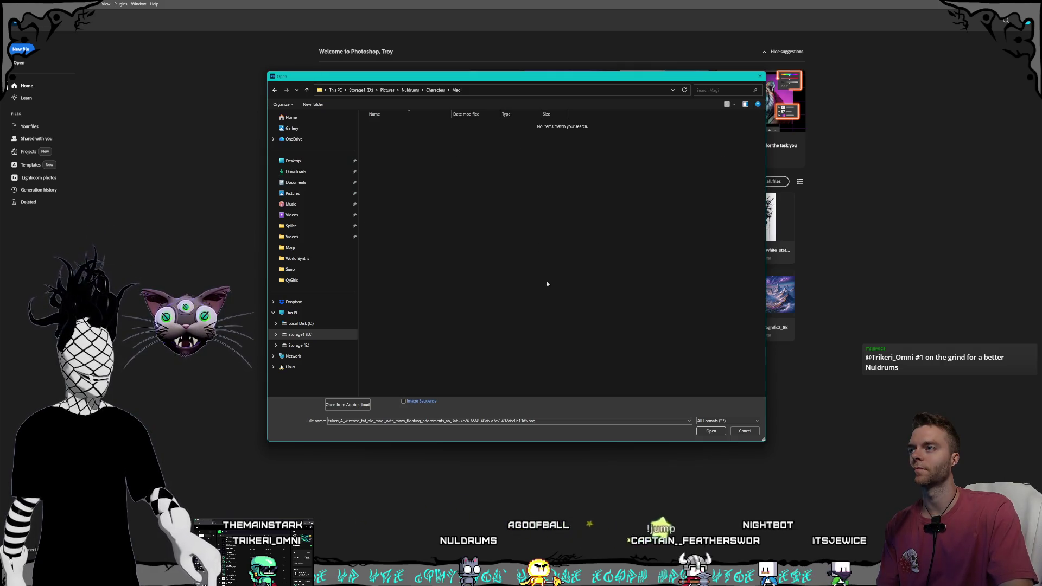
left_click(436, 90)
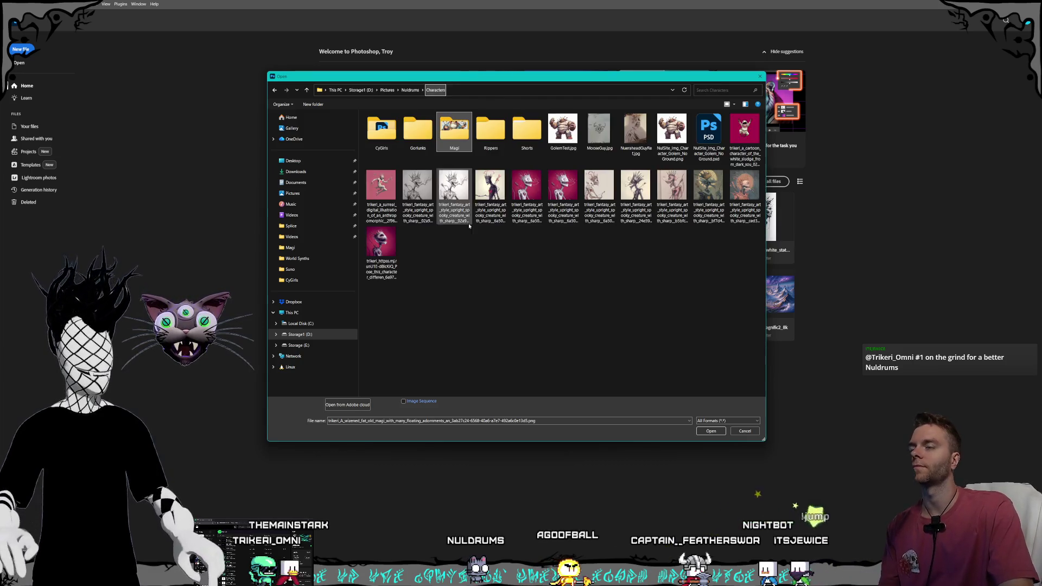
Step: Cut the fantasy creature, cartoon and bottom images and paste them into the Rippers folder
mouse_move(362, 223)
left_mouse_down()
mouse_move(559, 202)
mouse_move(744, 207)
left_mouse_up()
left_click(744, 133, "ctrl")
left_click(381, 244, "ctrl")
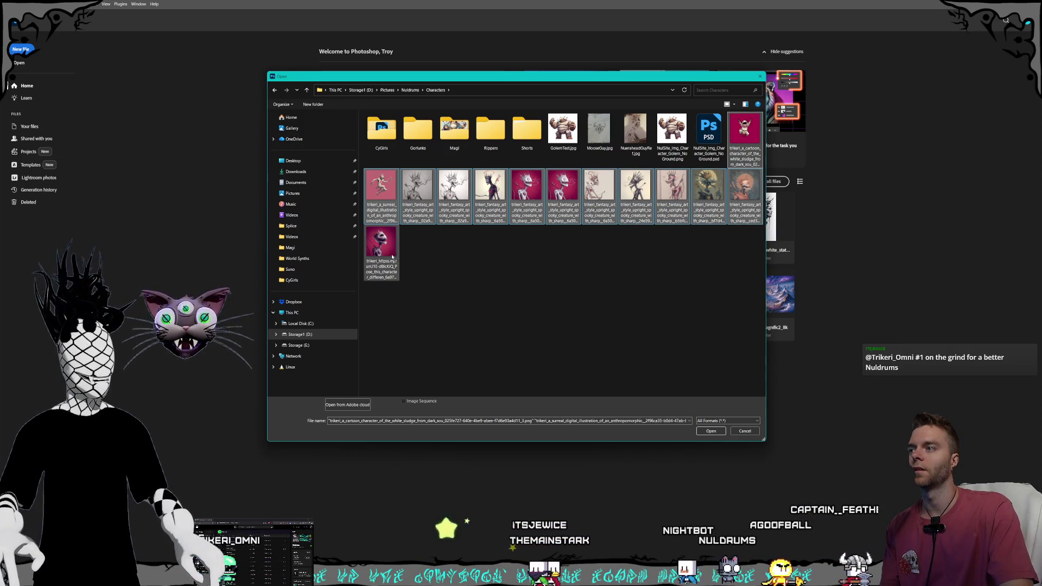
right_click(494, 200)
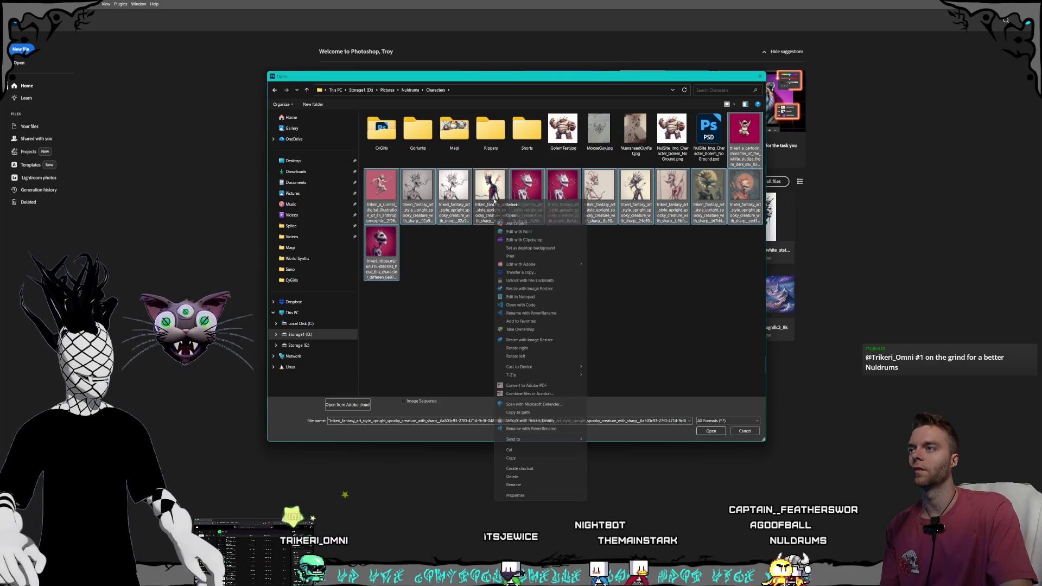
left_click(491, 287)
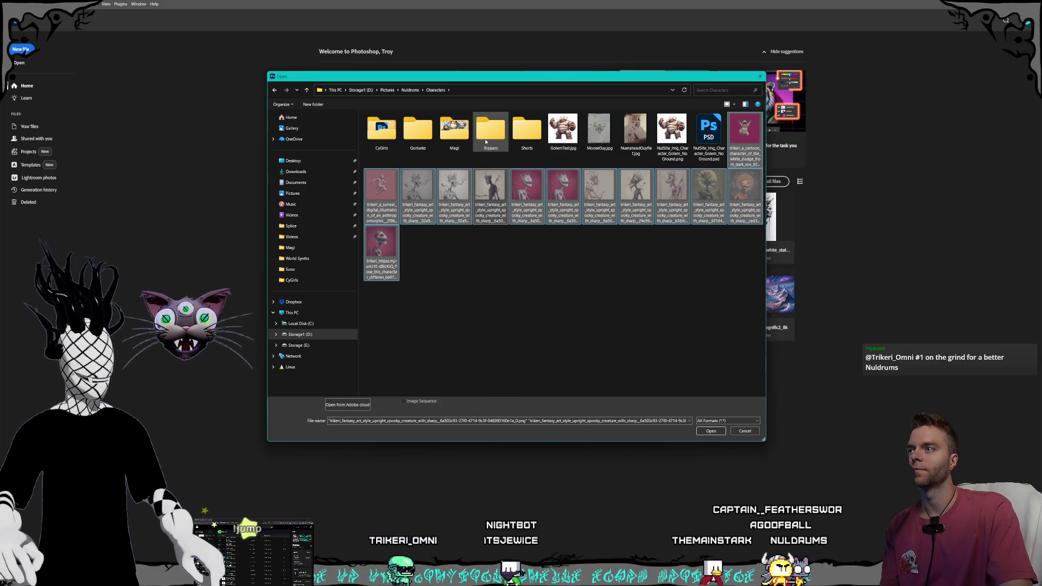
left_click(488, 140)
double_click(488, 140)
right_click(467, 209)
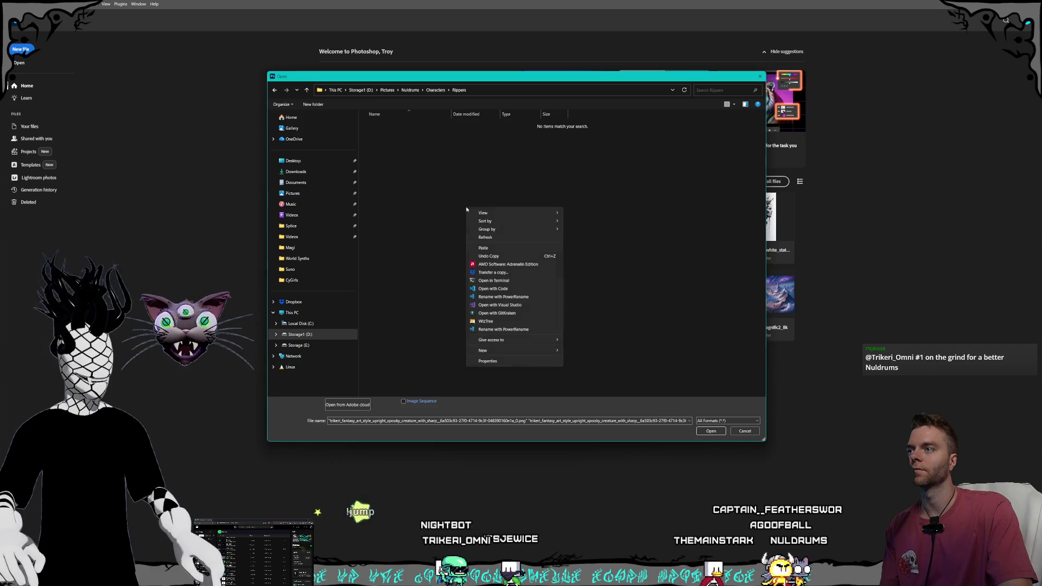
left_click(491, 249)
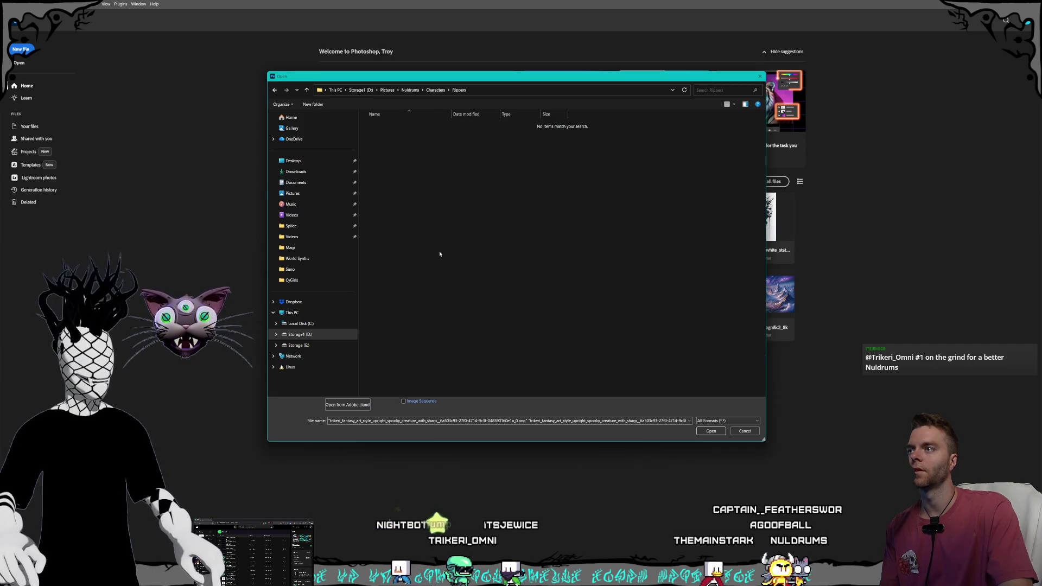
left_click(435, 90)
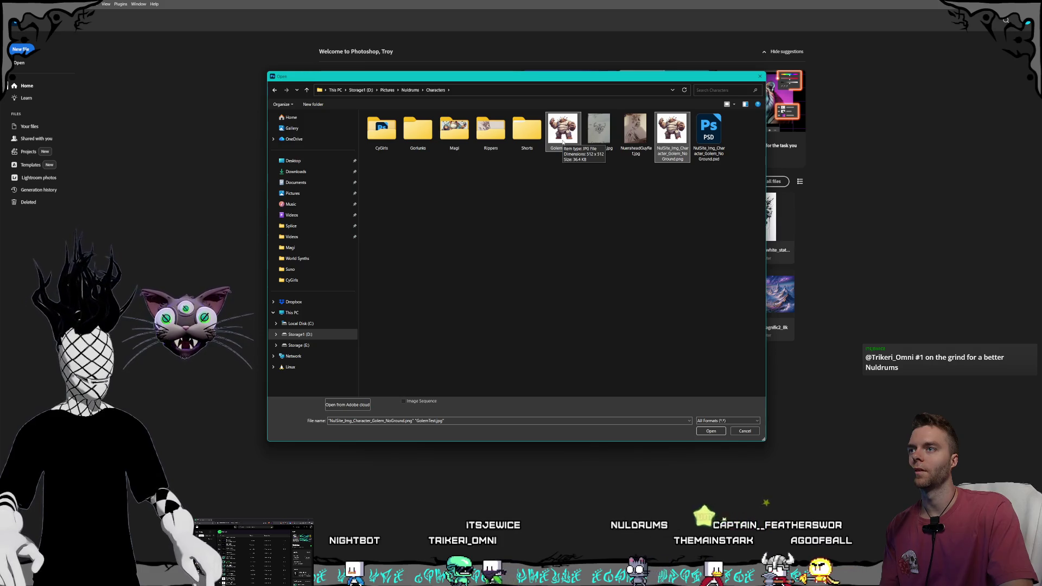
Step: Move the Golem files into Gorlunks, NuerheadGuyRef.jpg into Rippers and the PSD into Shorts
left_click_drag(563, 140, 417, 131)
left_click(604, 137)
left_click_drag(604, 137, 490, 133)
mouse_move(600, 143)
left_mouse_down()
mouse_move(525, 159)
mouse_move(417, 130)
left_mouse_up()
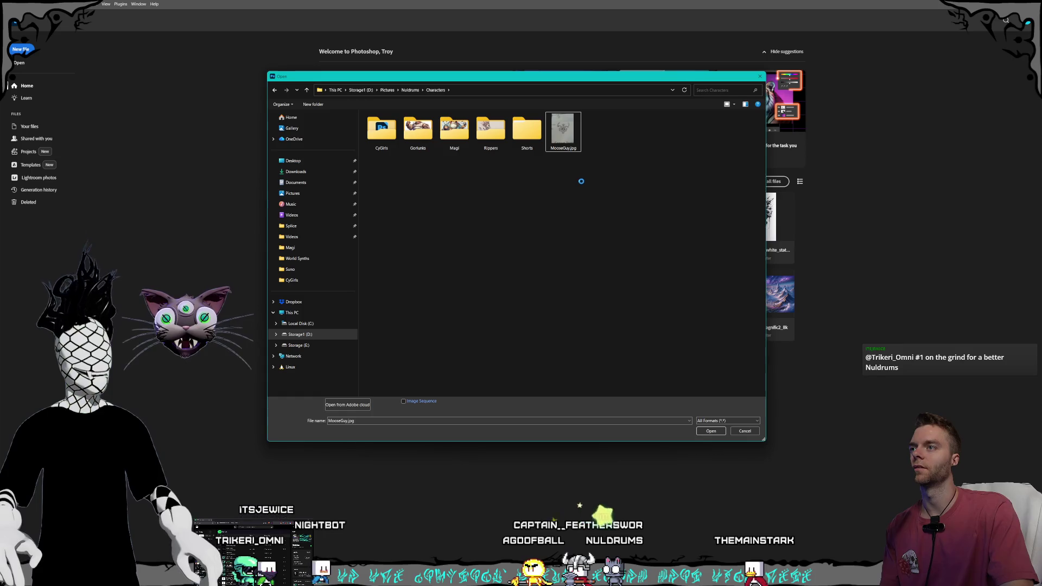
Step: Create a new folder in Characters beside MooseGuy.jpg
right_click(567, 183)
mouse_move(609, 323)
left_click(676, 322)
type("M")
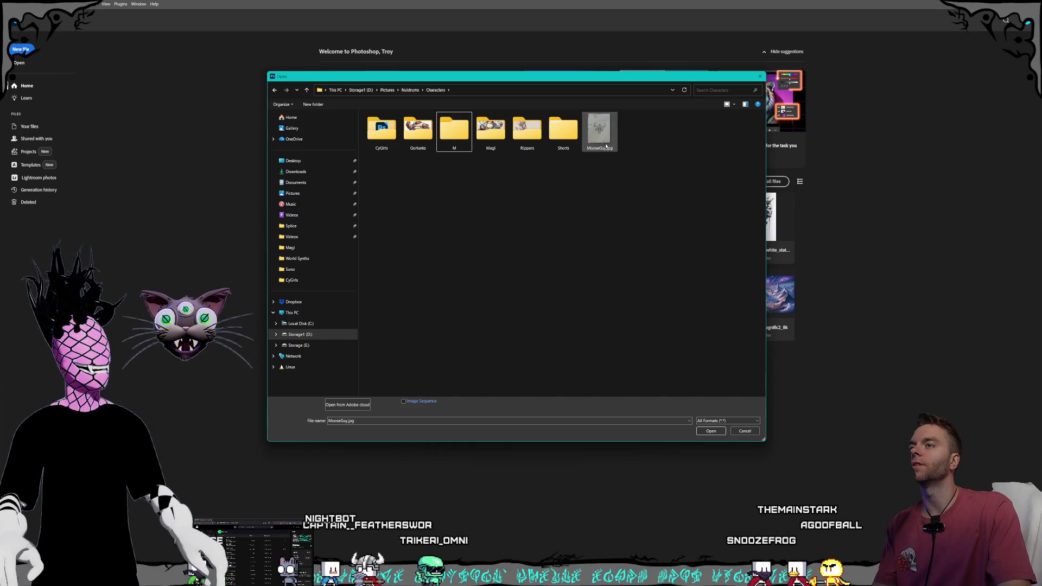
key("alt+Tab")
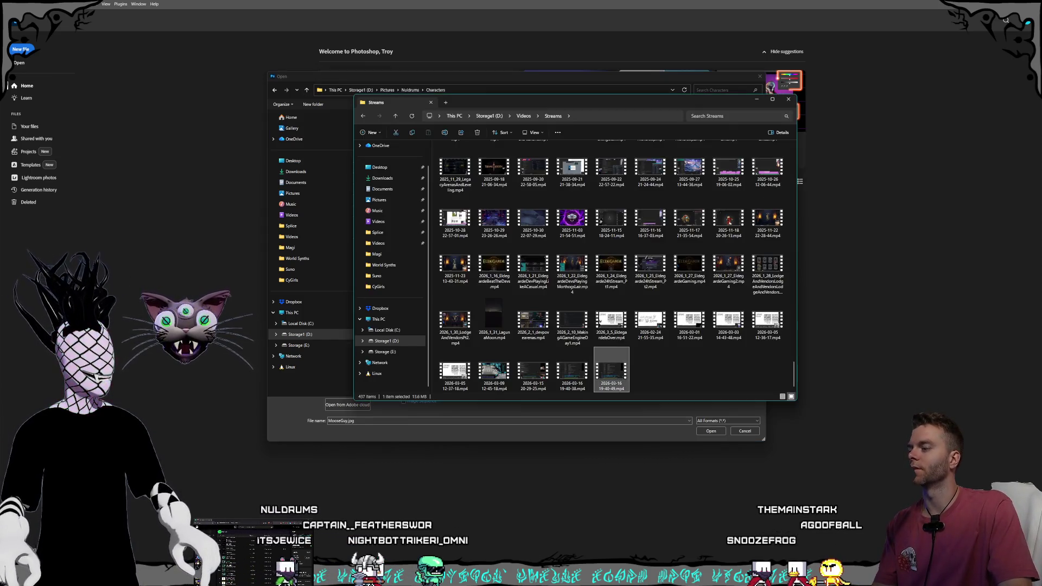
Step: In a second File Explorer window, browse Storage1 (D:) > Pictures > Nuldrums > Characters
left_click_drag(504, 100, 619, 174)
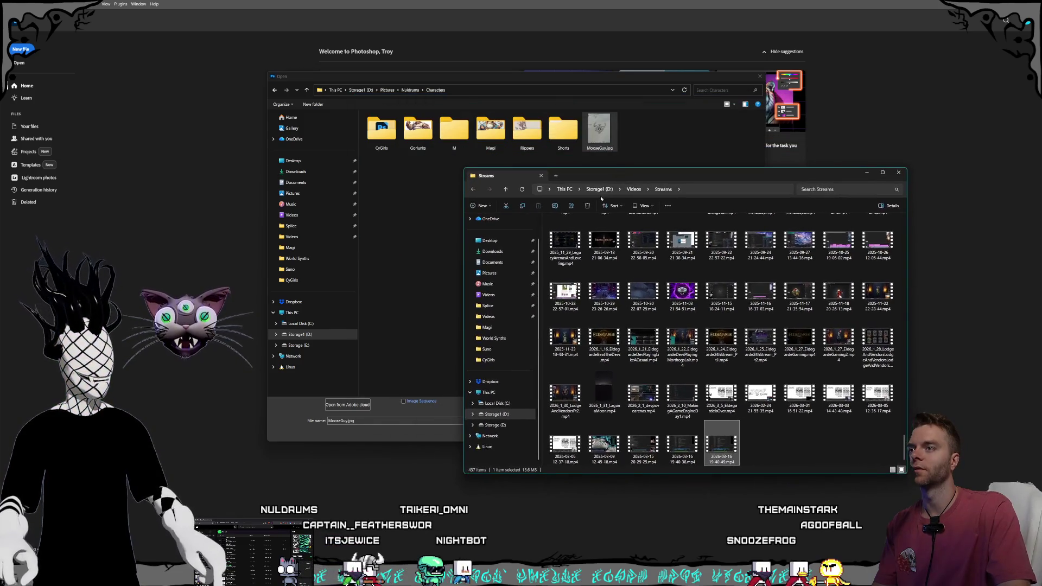
left_click(599, 189)
double_click(563, 309)
left_click(593, 318)
scroll(593, 319, "down", 8)
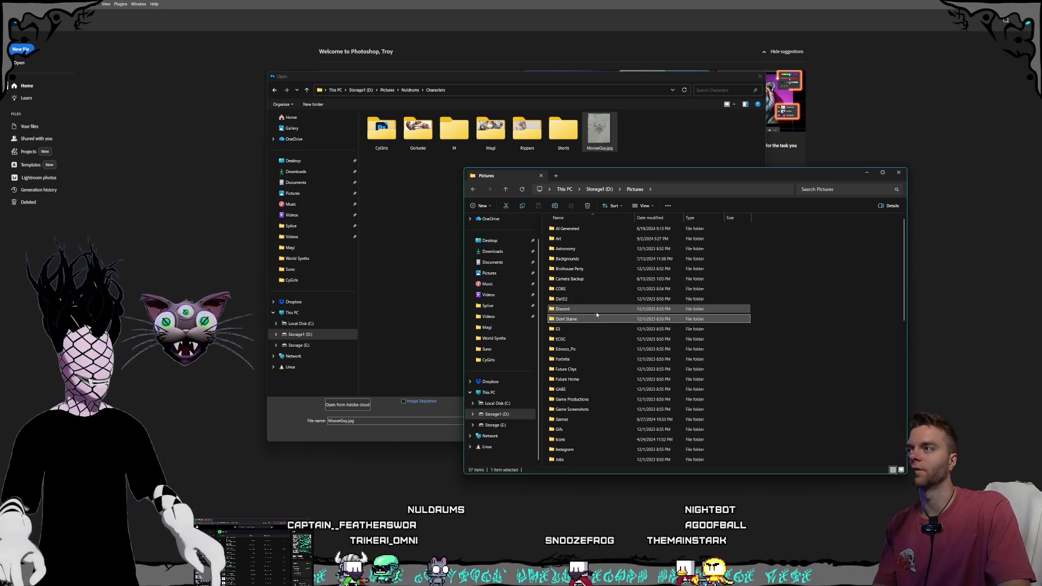
scroll(595, 315, "down", 3)
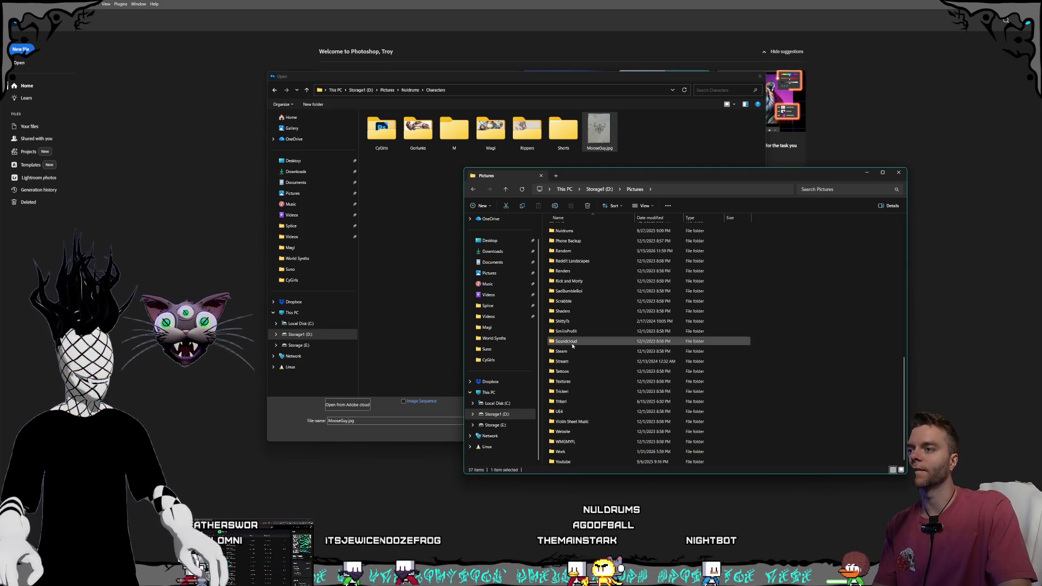
scroll(584, 386, "up", 2)
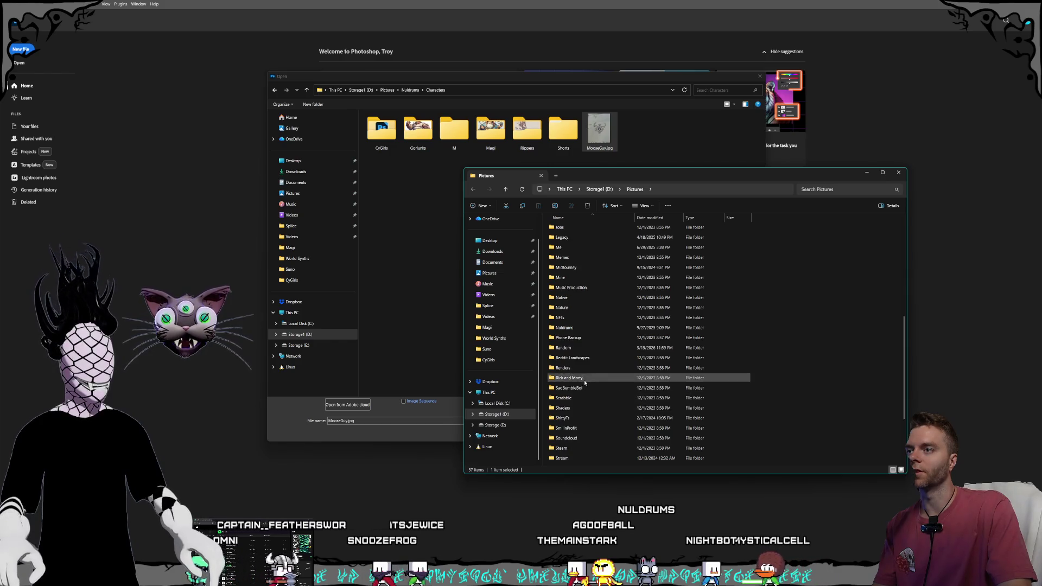
double_click(580, 277)
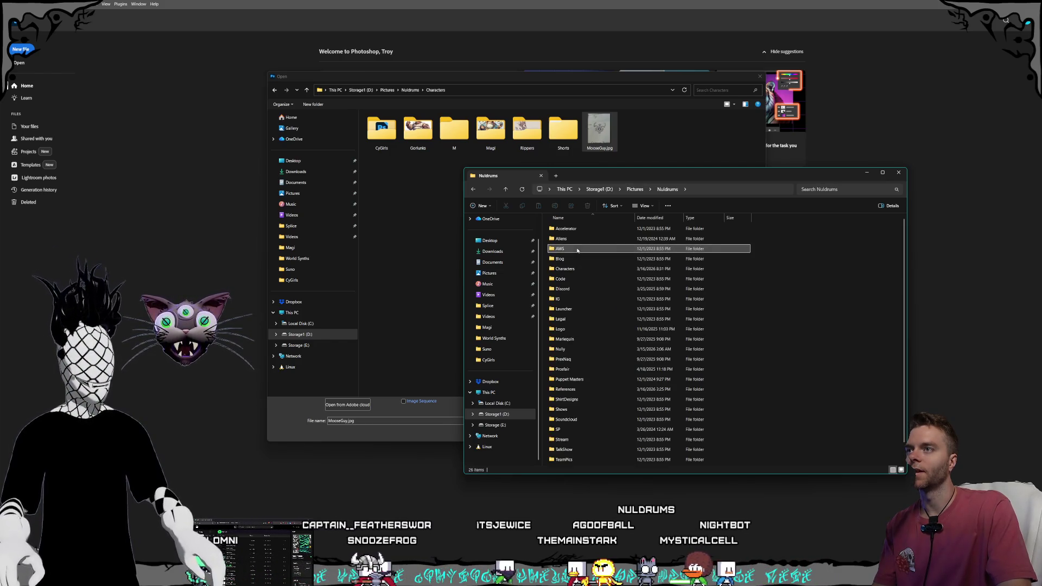
double_click(575, 269)
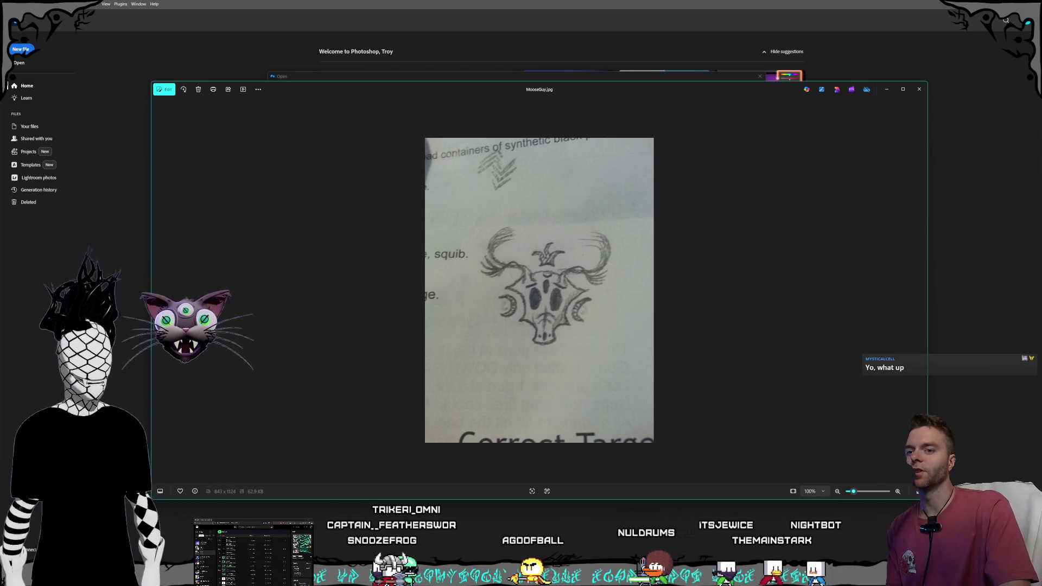
Step: Shrink the MooseGuy.jpg Photos viewer and move it to reveal the Open dialog behind
left_click_drag(927, 499, 730, 475)
left_click_drag(640, 461, 582, 461)
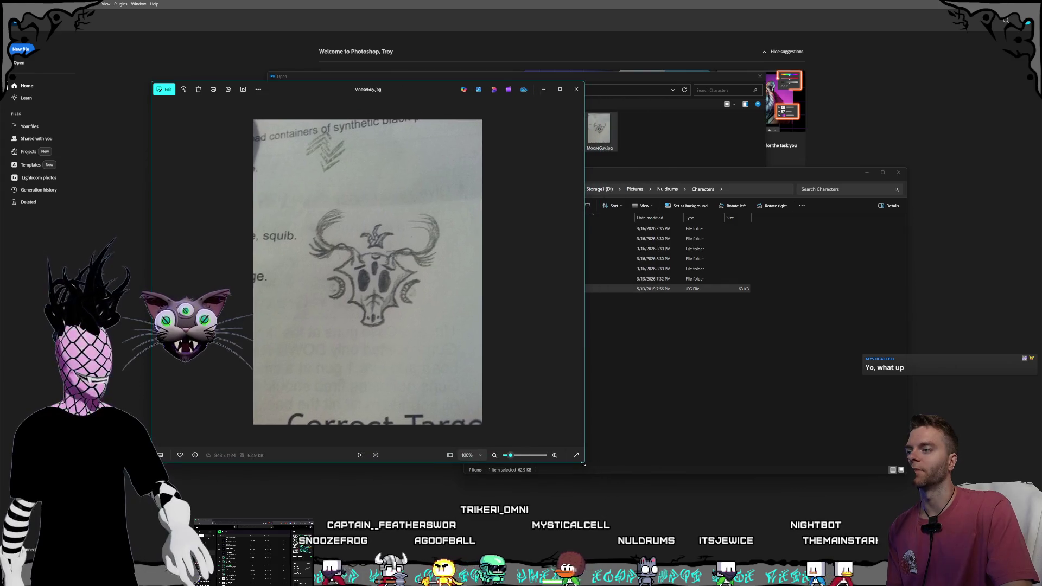
mouse_move(419, 97)
left_mouse_down()
mouse_move(600, 119)
mouse_move(580, 116)
mouse_move(596, 128)
left_mouse_up()
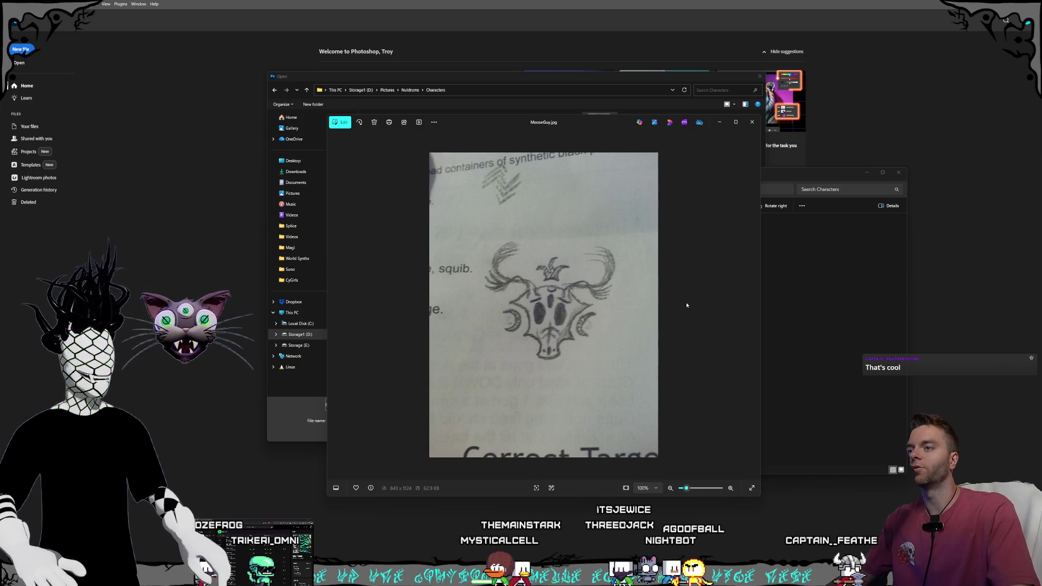
Step: Zoom and pan around the skull sketch, then bring Photoshop's Open dialog forward
scroll(588, 343, "up", 4)
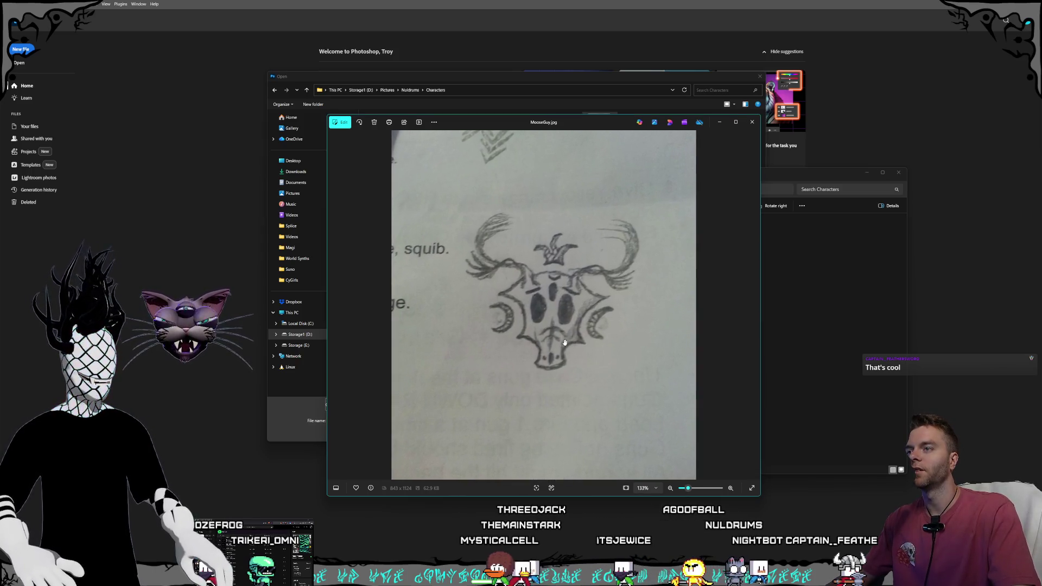
left_click_drag(568, 332, 531, 347)
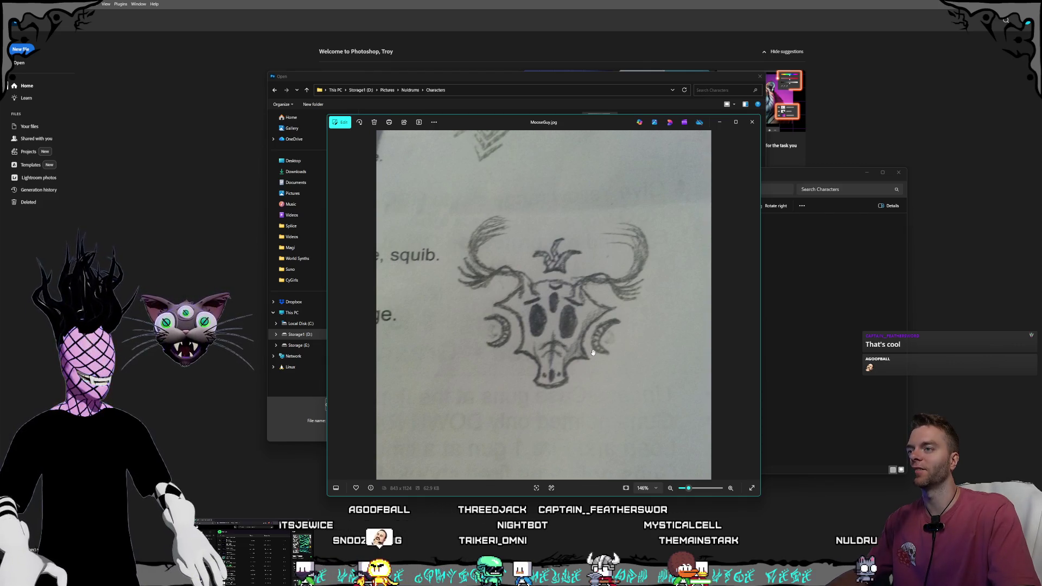
scroll(573, 326, "up", 3)
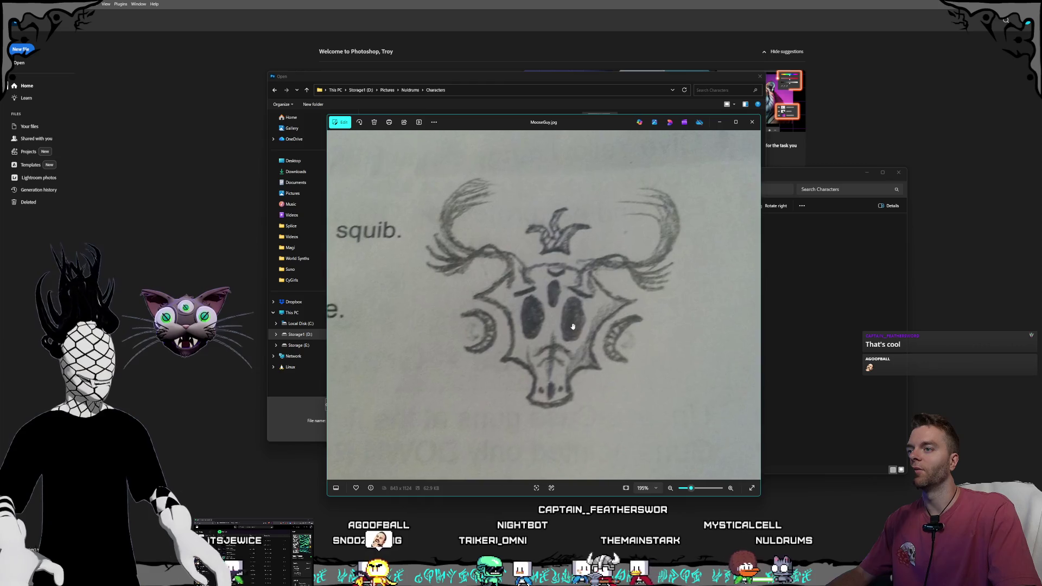
scroll(543, 331, "down", 3)
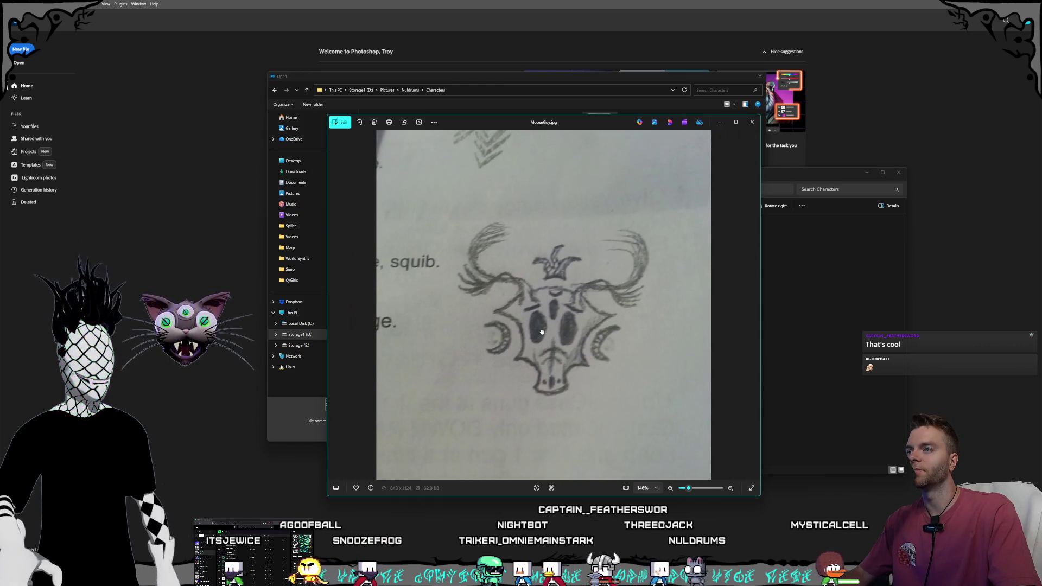
scroll(558, 327, "up", 1)
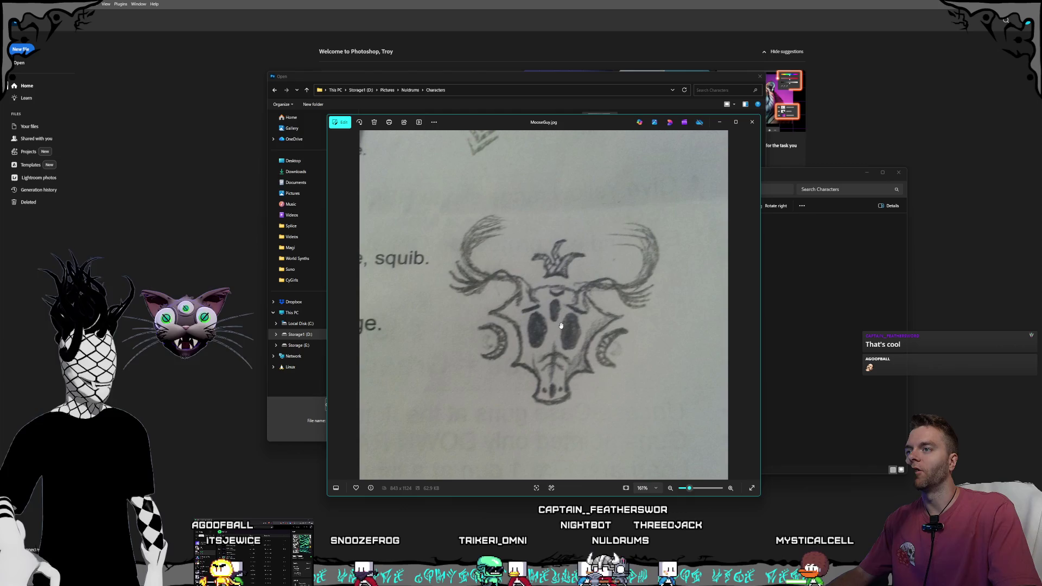
mouse_move(561, 326)
left_mouse_down()
mouse_move(562, 338)
mouse_move(567, 320)
mouse_move(567, 328)
left_mouse_up()
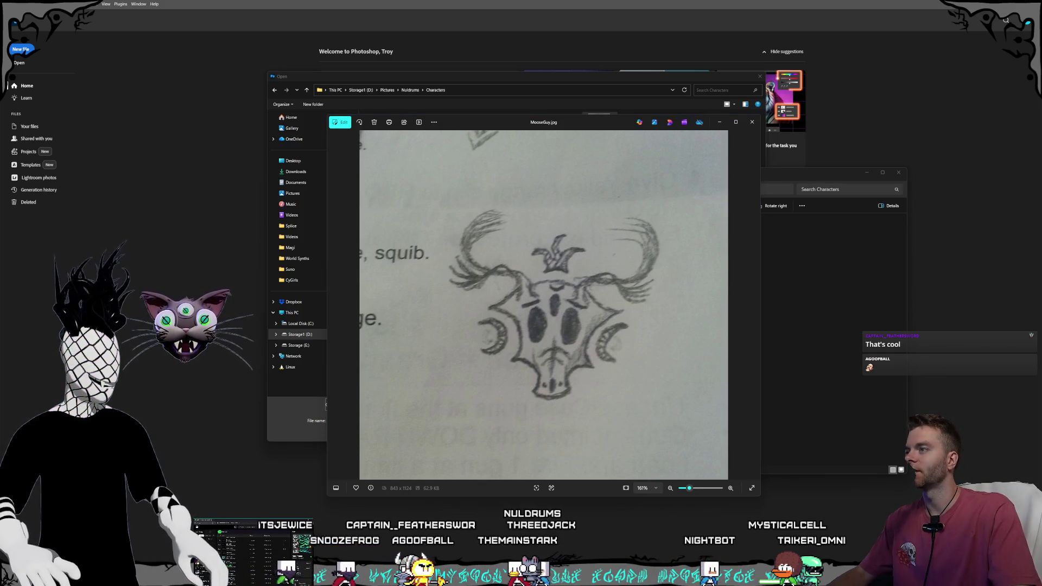
left_click(453, 100)
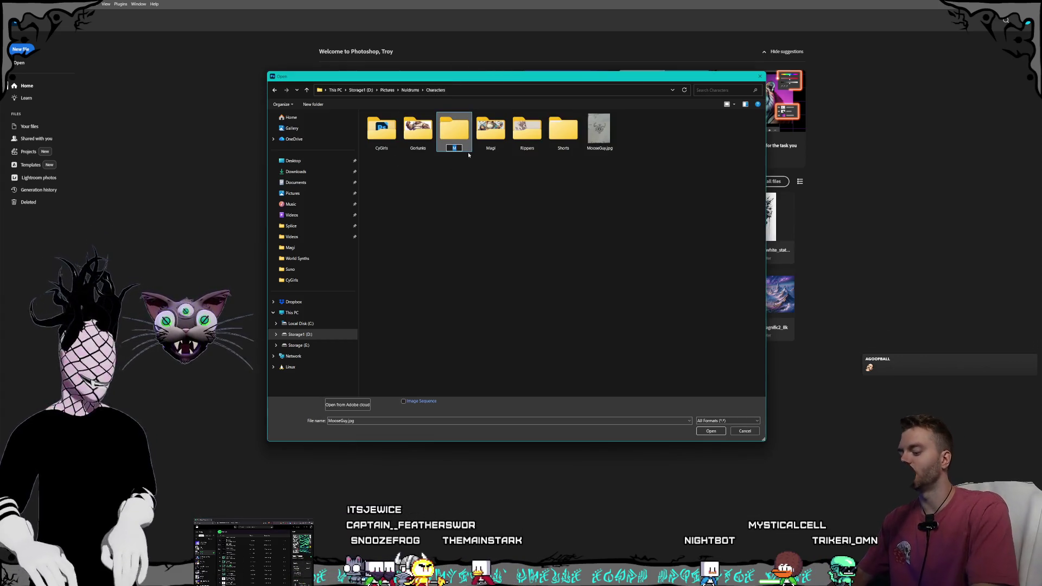
type("Mystic Moose")
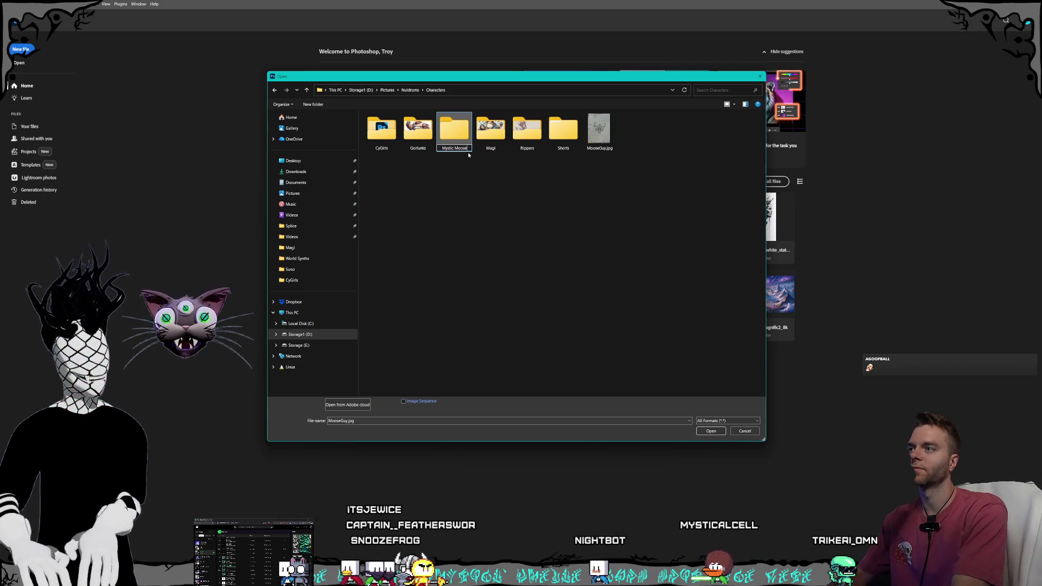
key("Return")
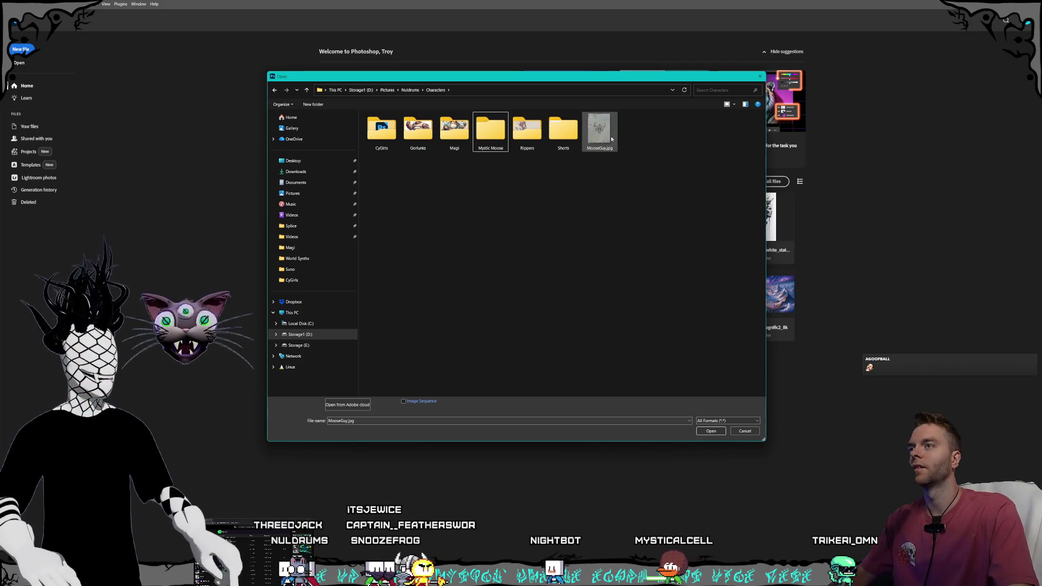
left_click_drag(494, 142, 494, 142)
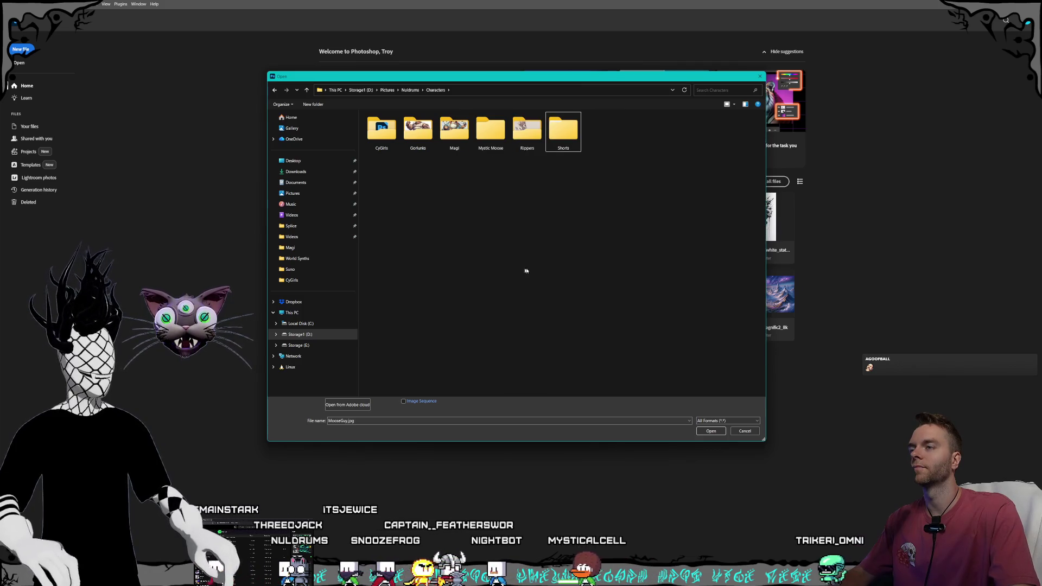
key("ctrl+n")
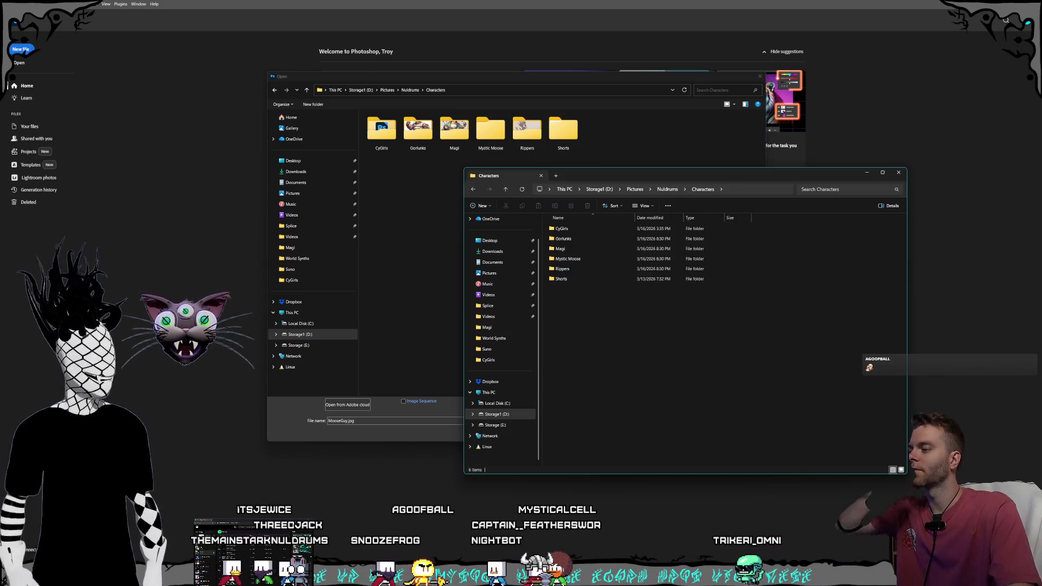
left_click_drag(644, 178, 656, 214)
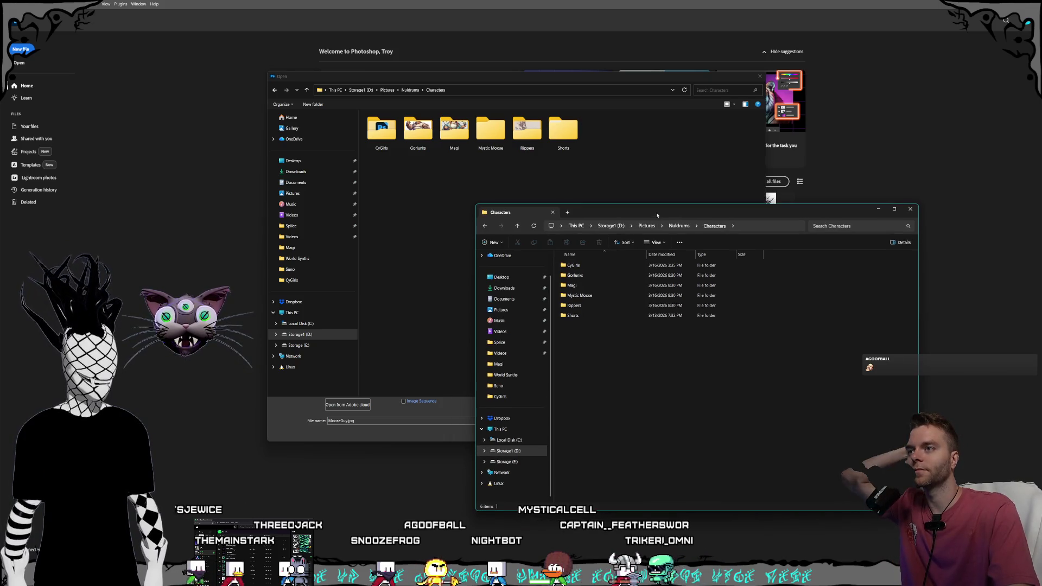
key("ctrl+w")
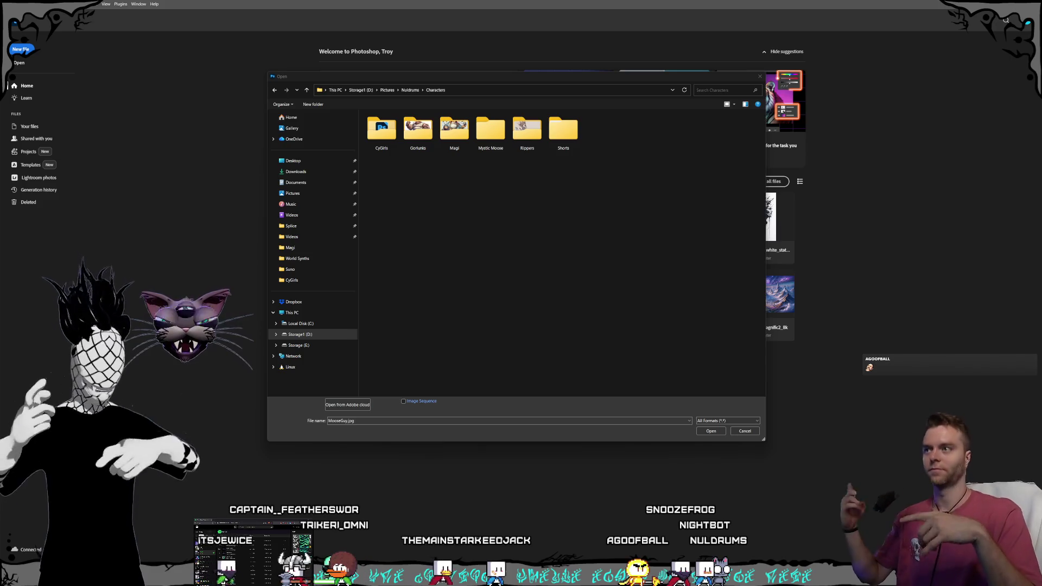
Step: Rename the Mystic Moose folder to 'Eldric Moose', return to Characters, and lower the dialog
left_click(477, 220)
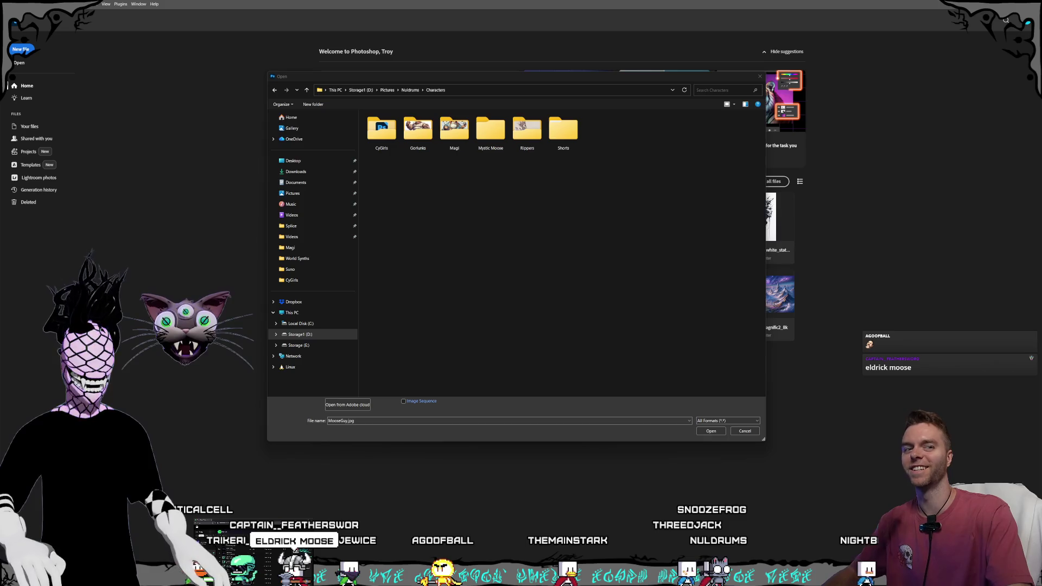
left_click(521, 217)
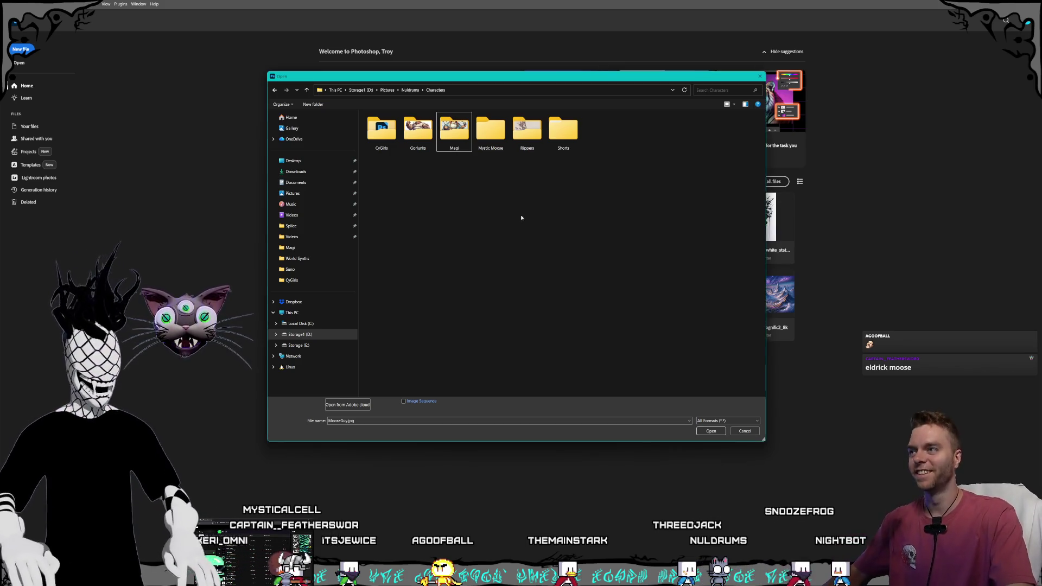
left_click(487, 149)
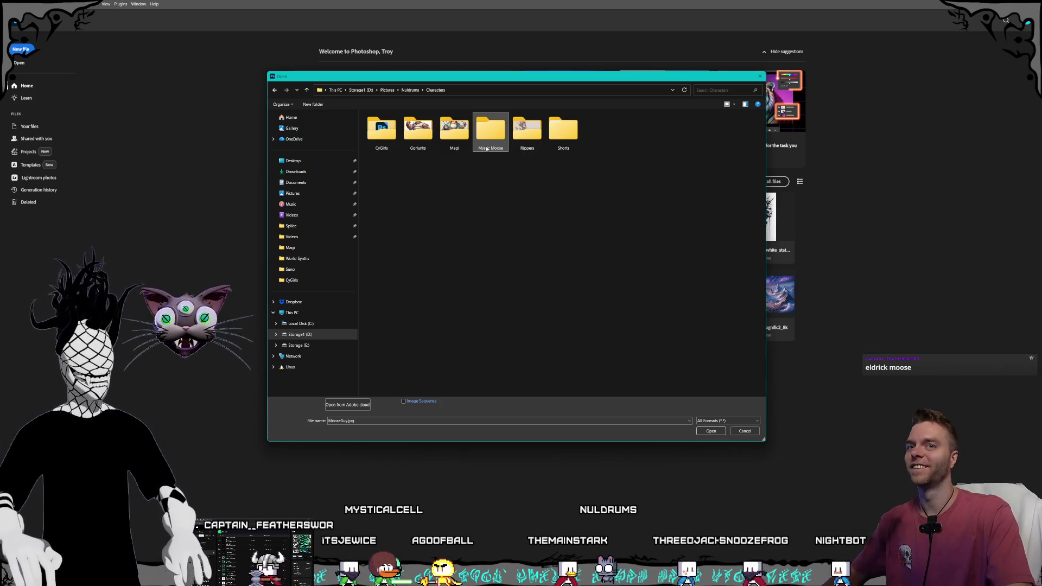
left_click(485, 148)
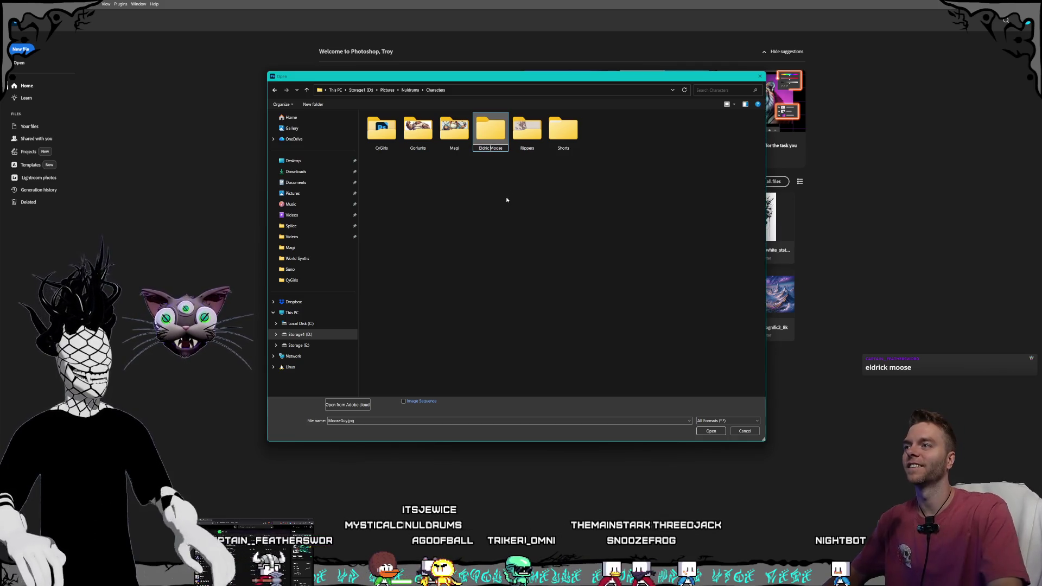
key("Return")
key("Return")
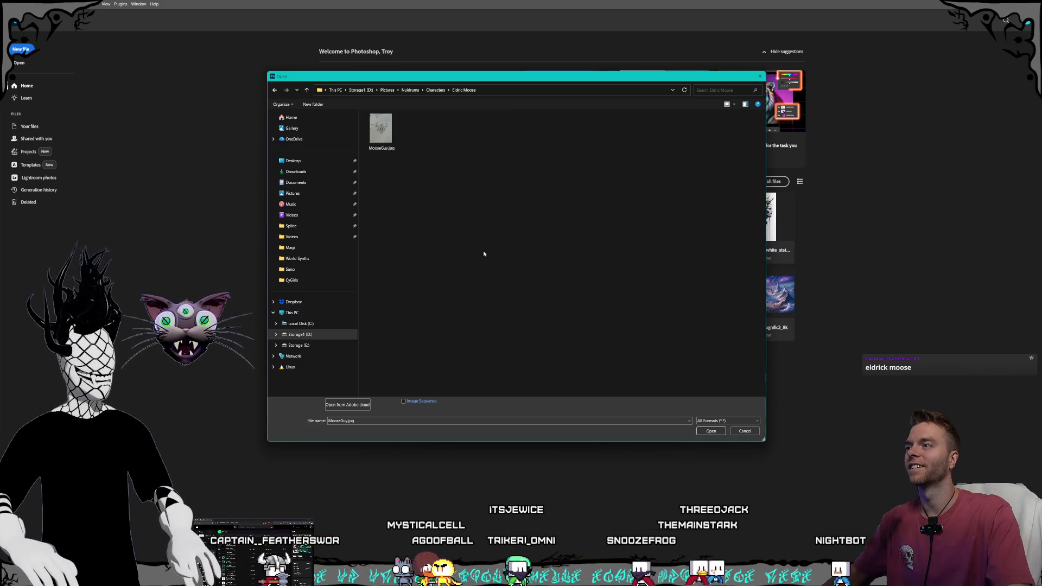
left_click(435, 90)
mouse_move(522, 79)
left_mouse_down()
mouse_move(633, 434)
mouse_move(592, 418)
mouse_move(548, 104)
mouse_move(561, 77)
mouse_move(819, 186)
mouse_move(469, 93)
mouse_move(587, 118)
mouse_move(557, 118)
left_mouse_up()
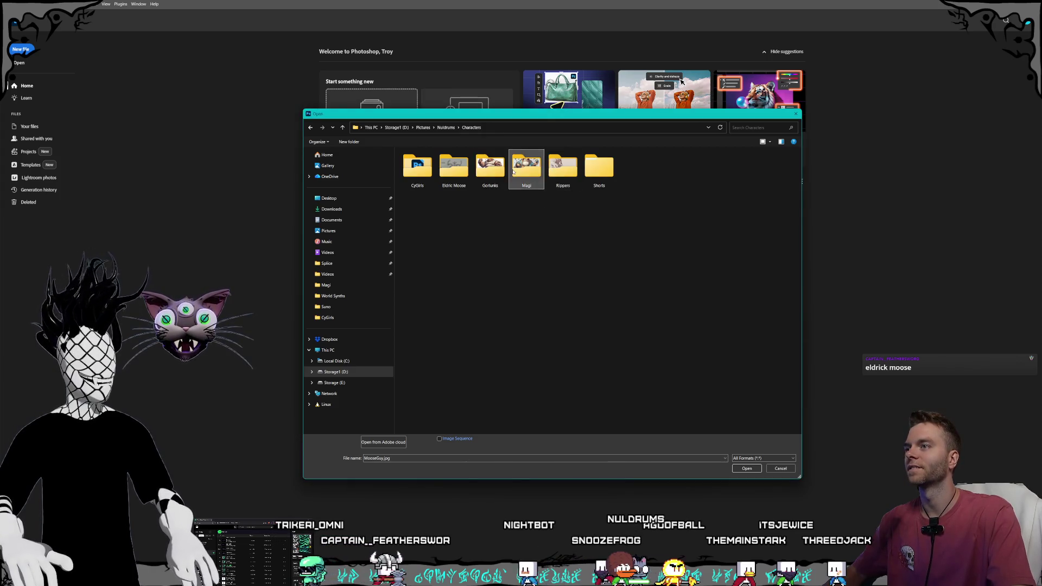
Step: Open the magi king image from the Magi folder and the android PNG from Nuldrums > References
double_click(526, 167)
double_click(416, 168)
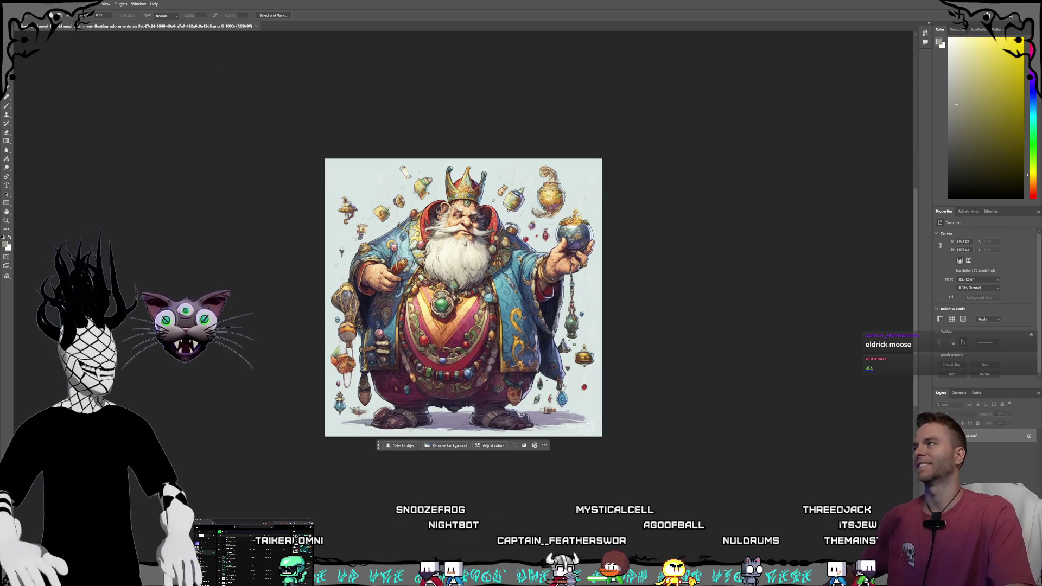
left_click(16, 4)
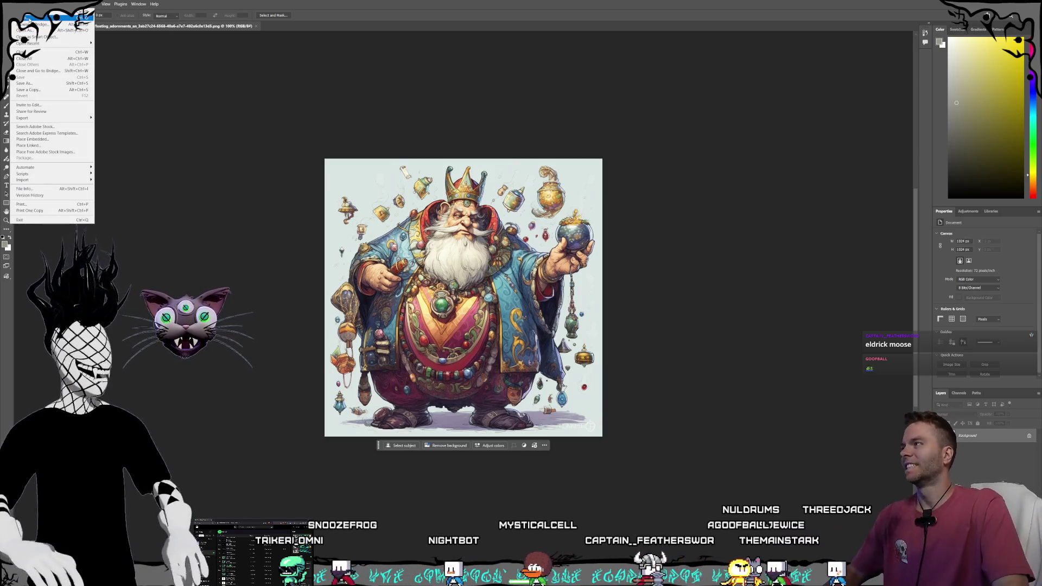
left_click(617, 250)
key("ctrl+o")
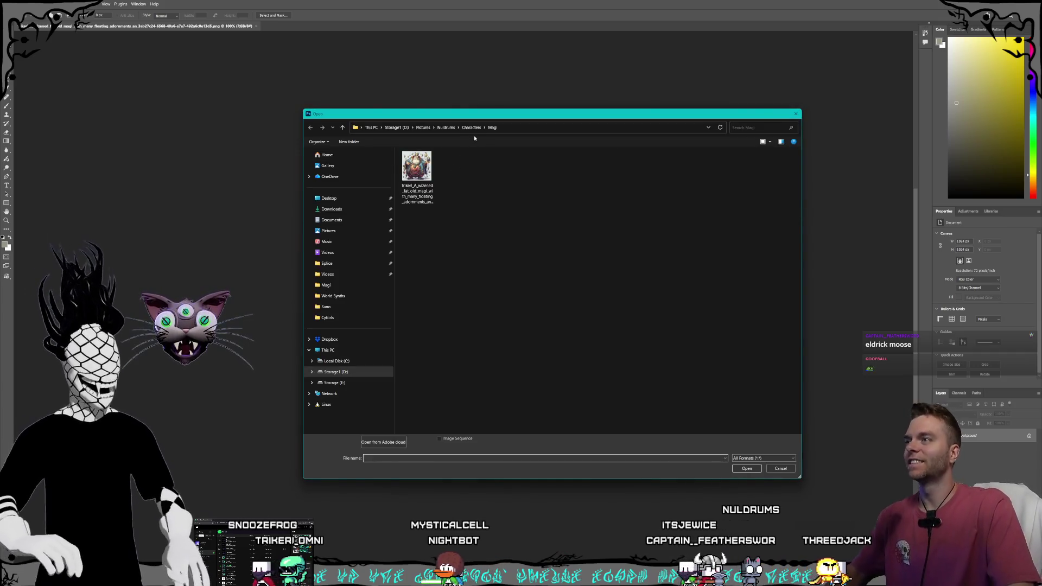
left_click(471, 128)
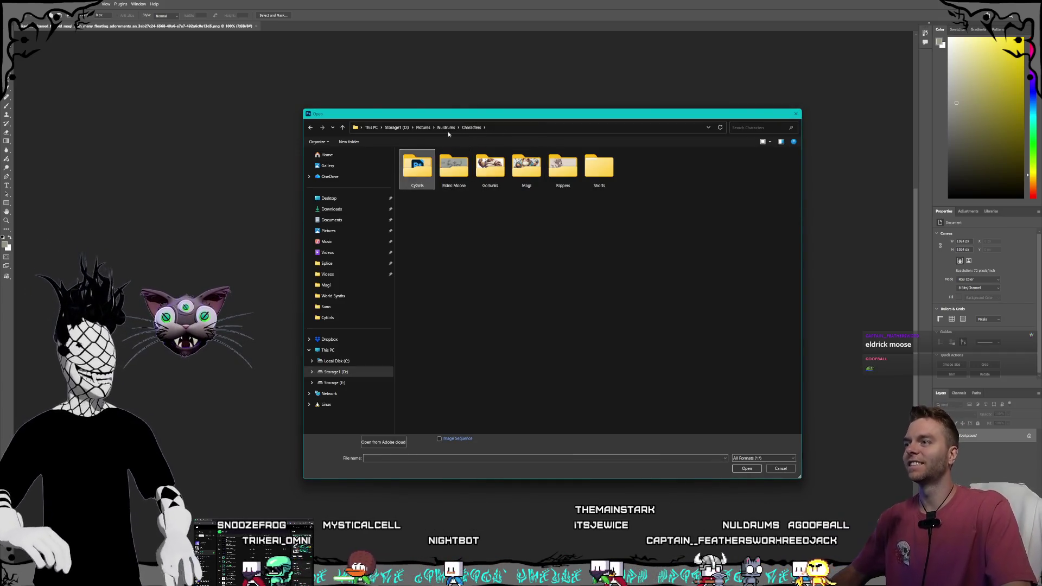
left_click(446, 128)
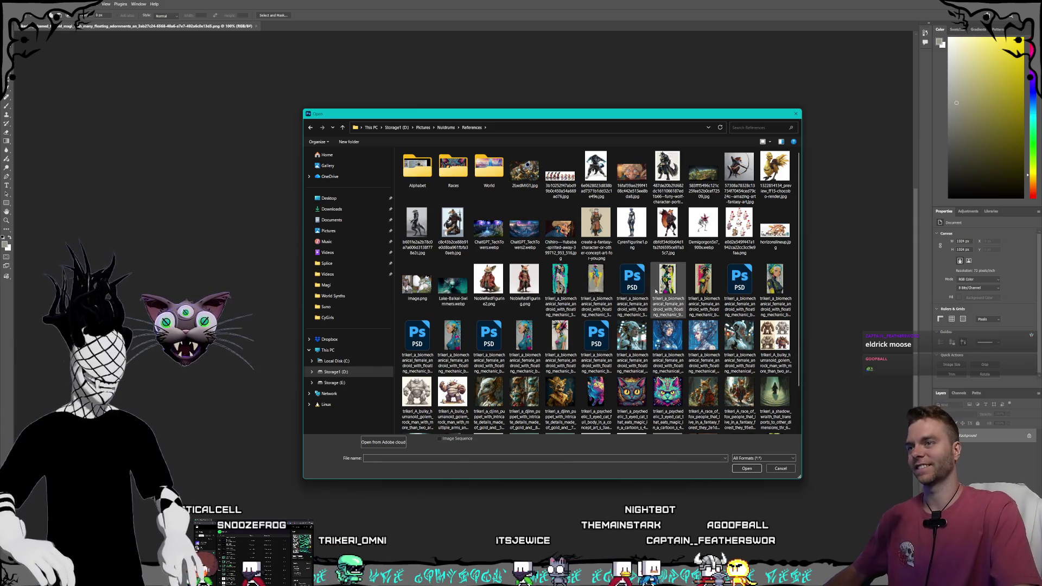
double_click(667, 280)
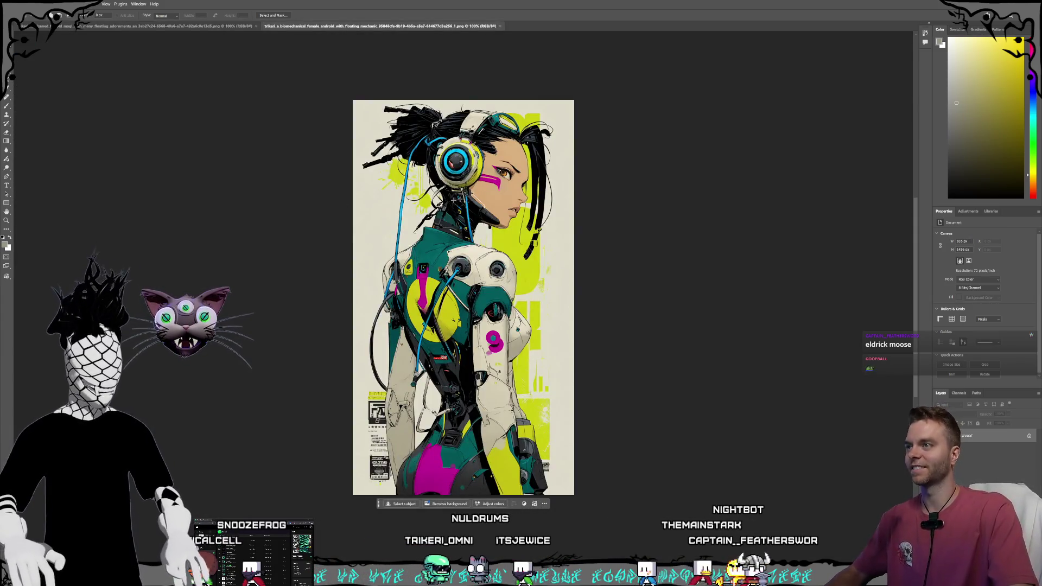
Step: Convert the Background layers of both the android and magi king images to Layer 0
double_click(1000, 439)
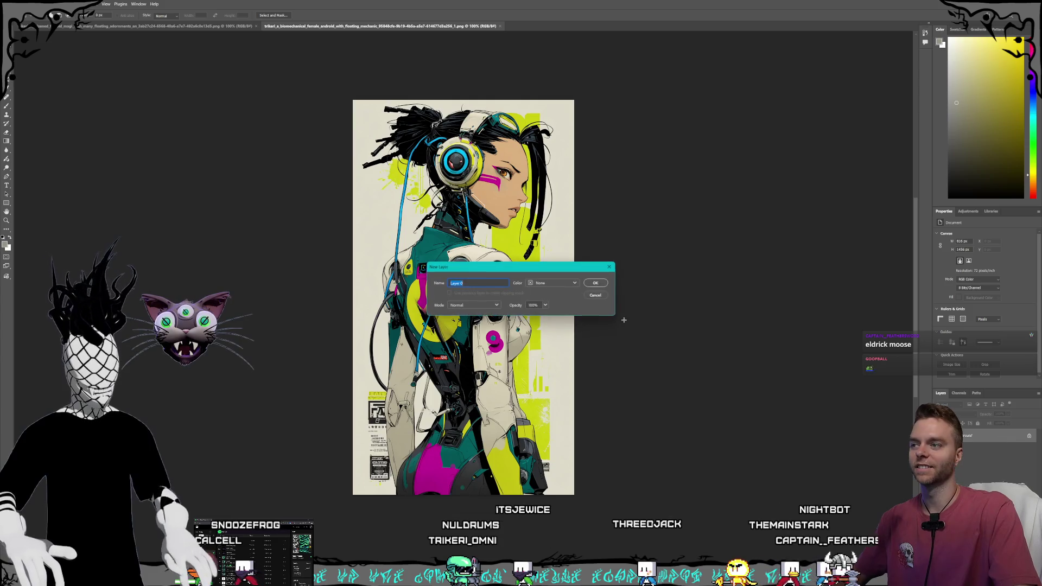
left_click(596, 283)
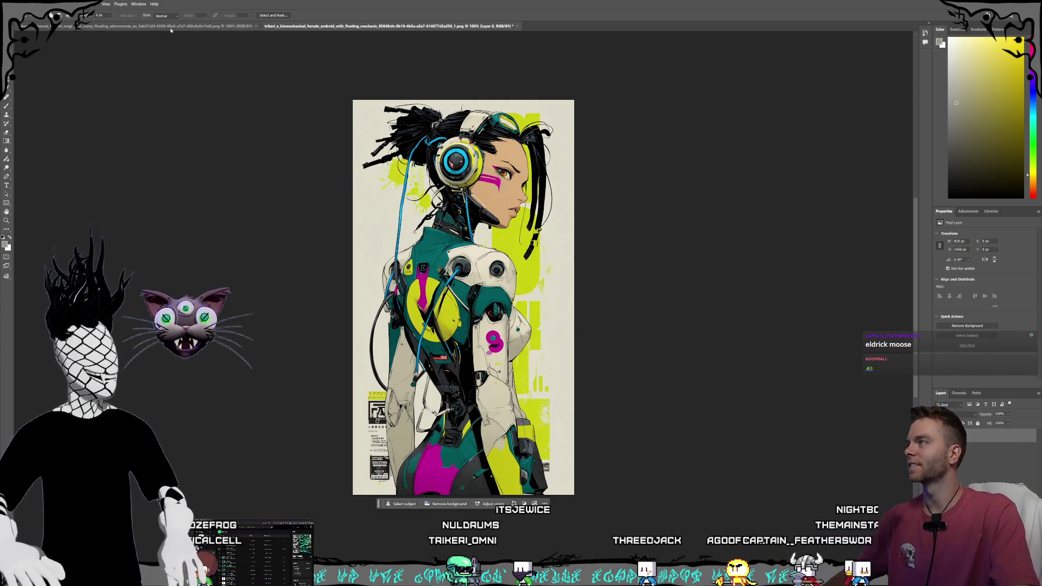
left_click(170, 27)
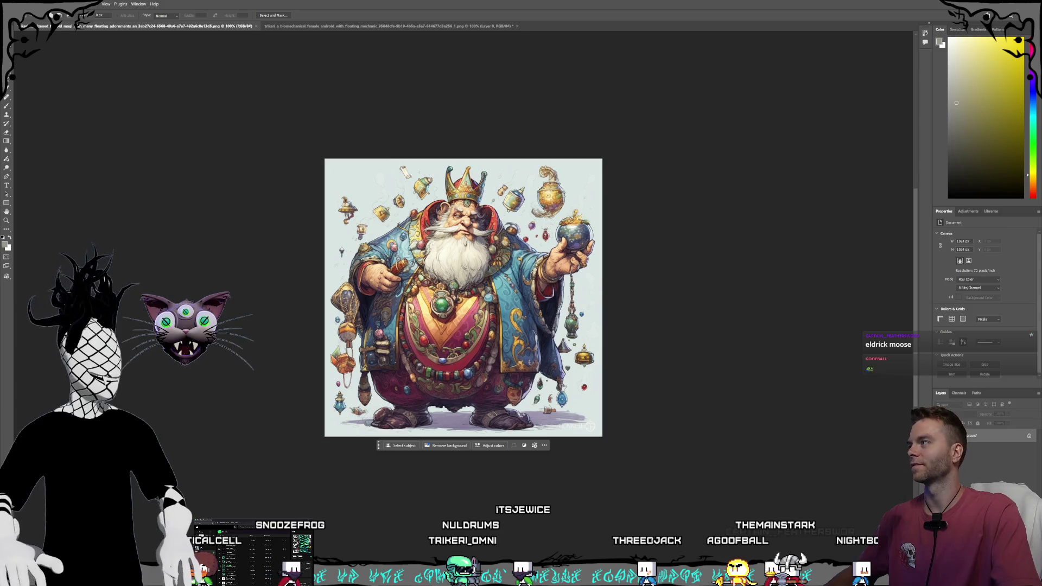
double_click(989, 437)
left_click(595, 283)
Step: Select all of the magi king image, copy it, and return to the android document
key("ctrl+a")
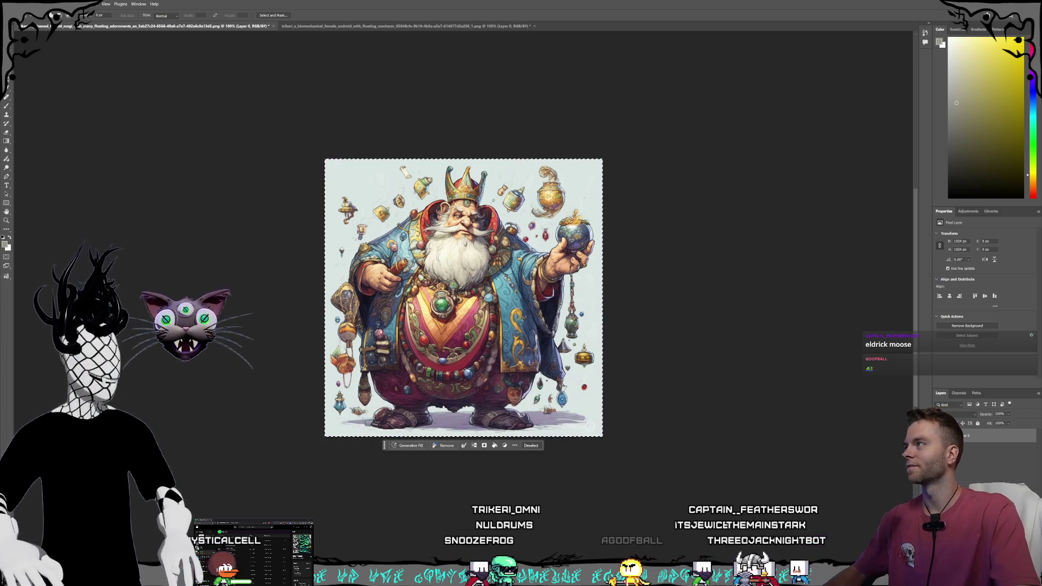
left_click(25, 3)
left_click(31, 48)
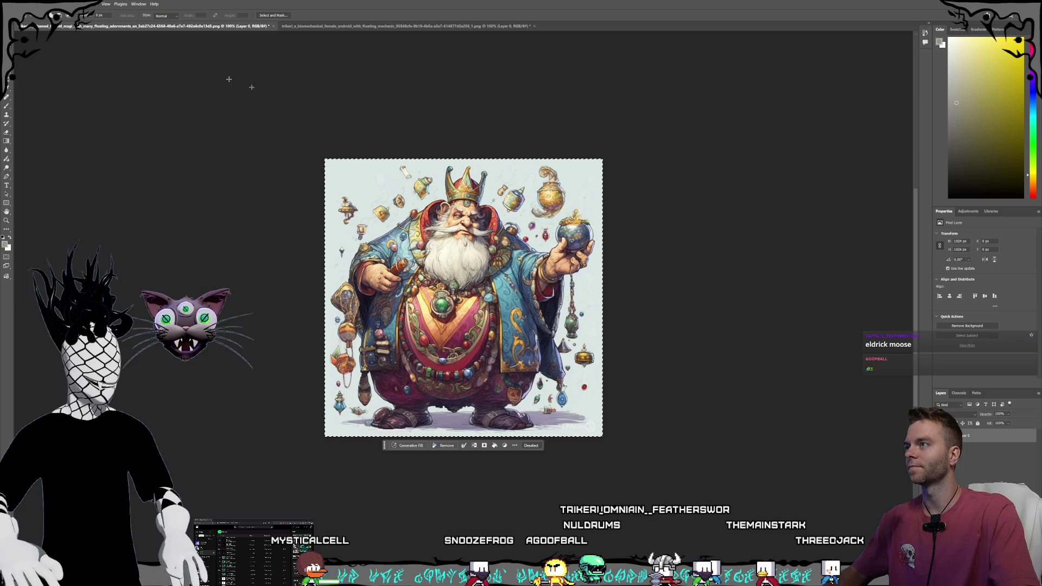
left_click(406, 26)
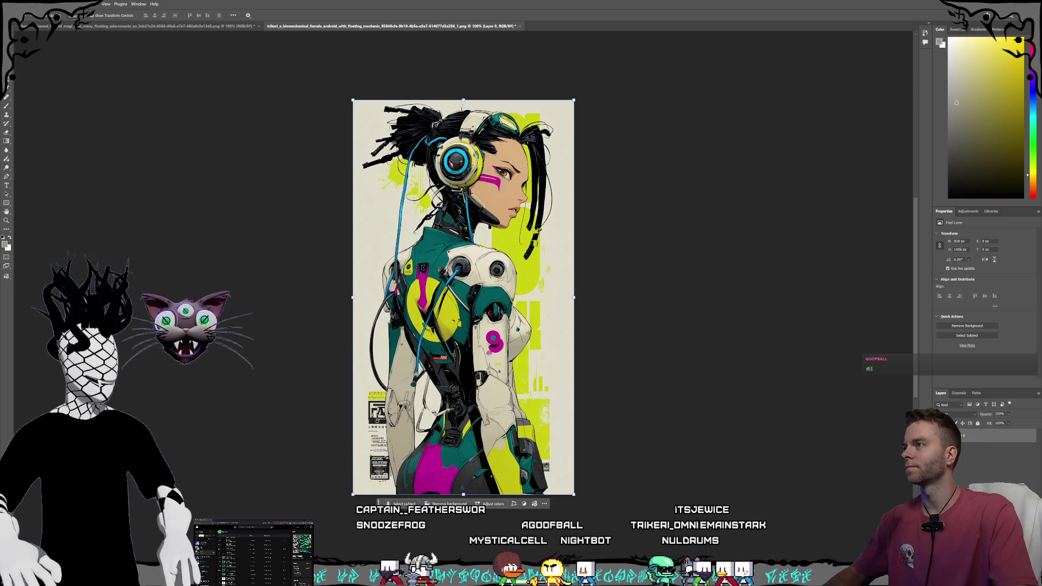
left_click(30, 3)
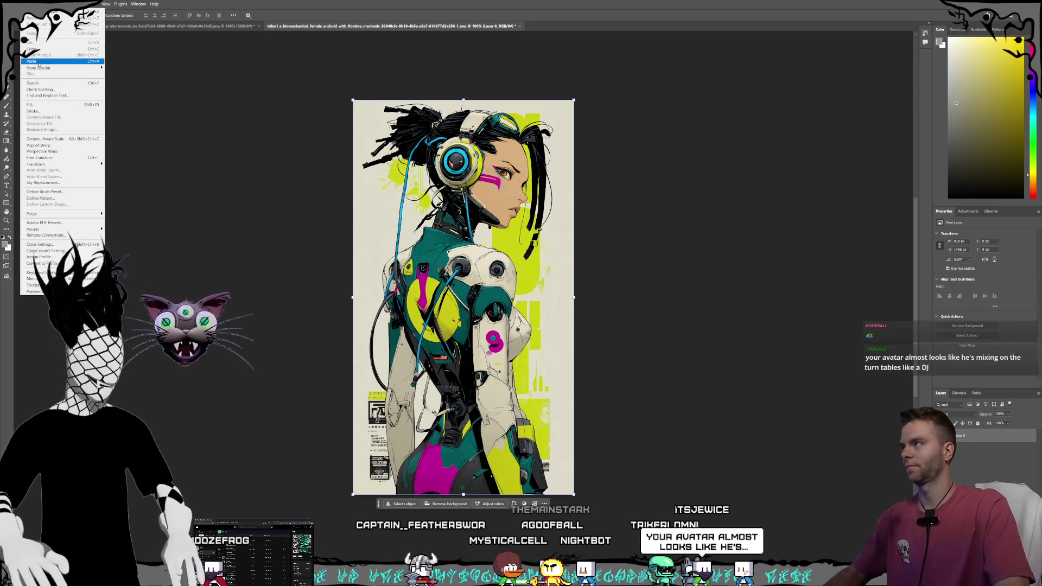
Step: Paste the magi king as Layer 1, scale it to about 80%, and move it slightly down
left_click(44, 60)
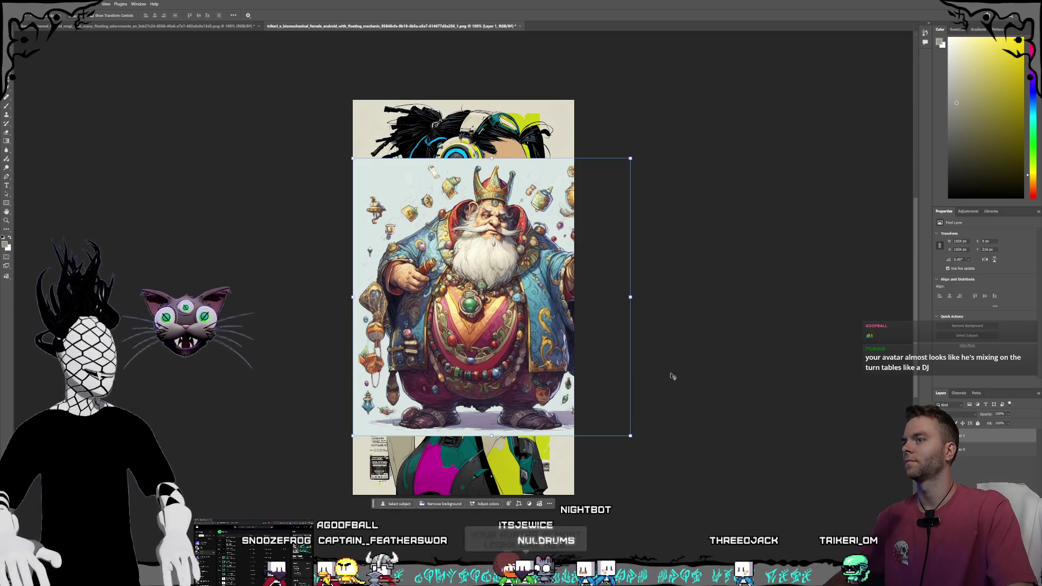
key("ctrl+t")
mouse_move(615, 423)
left_mouse_down()
mouse_move(596, 383)
mouse_move(571, 386)
left_mouse_up()
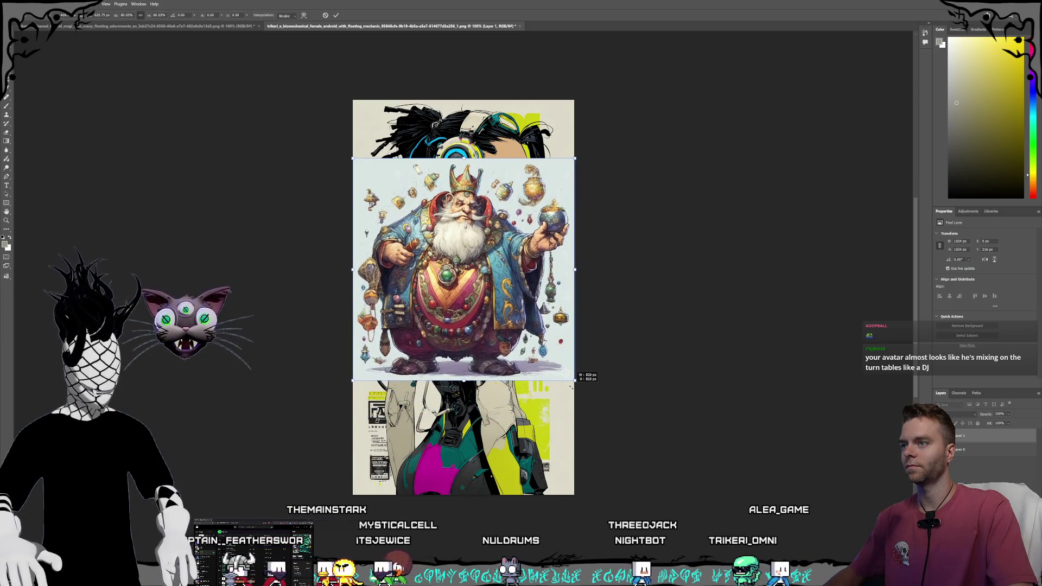
left_click_drag(490, 298, 491, 321)
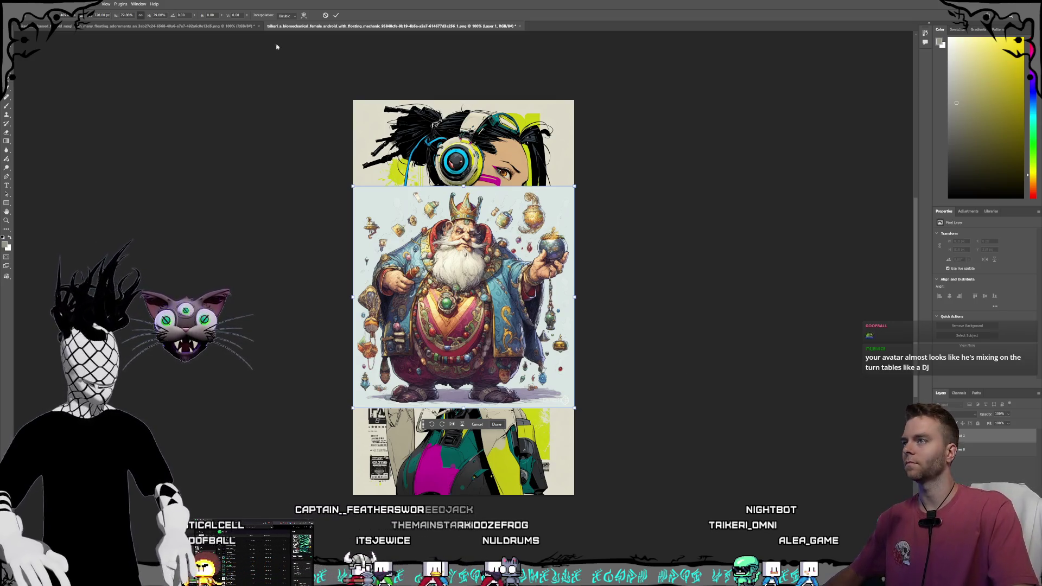
Step: Save the combined image as Magi_OGImage_Extended.psd in Characters > Magi, accepting Maximize Compatibility
left_click(11, 4)
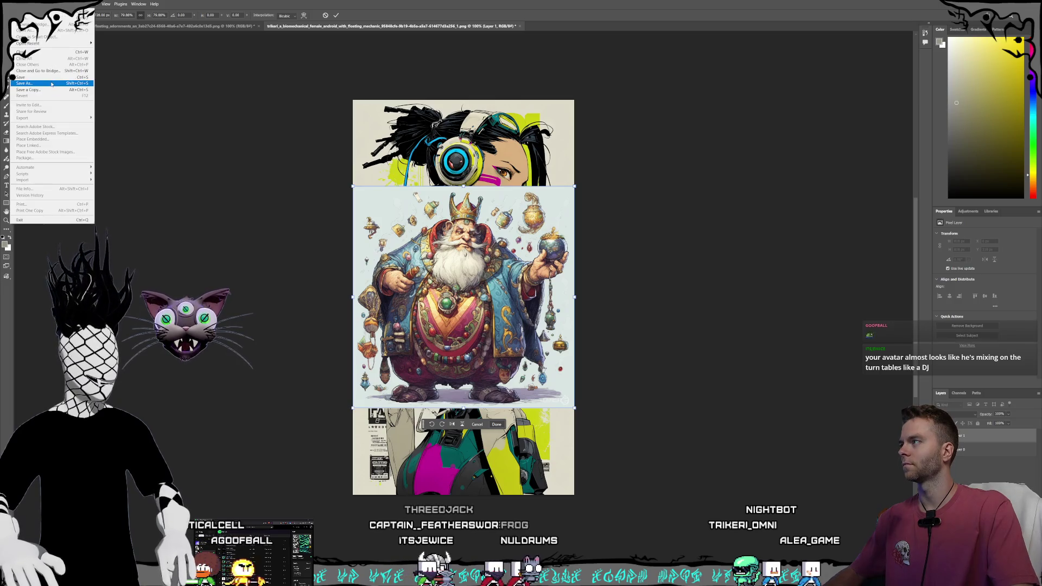
left_click(32, 87)
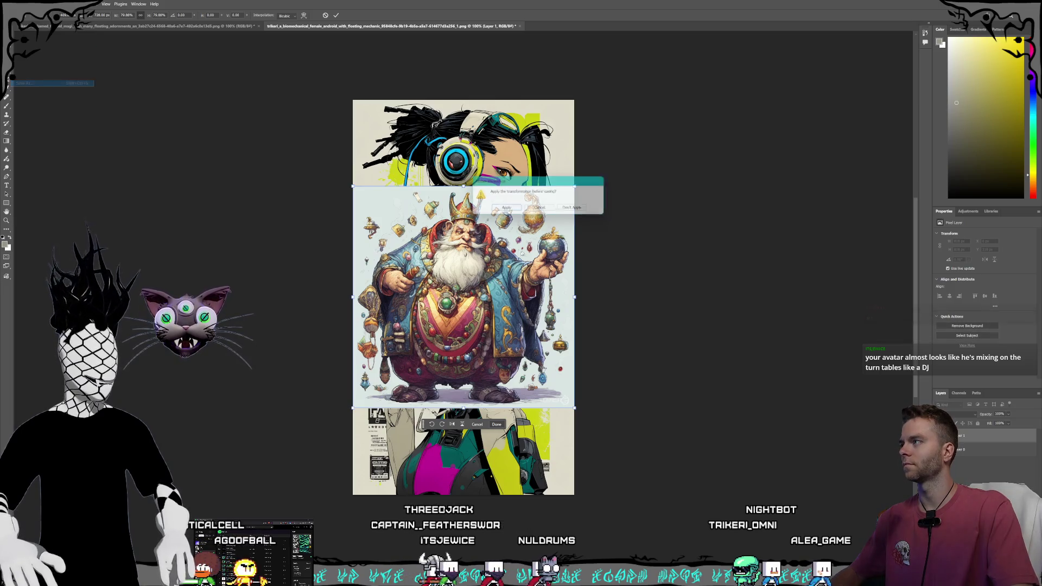
left_click(505, 209)
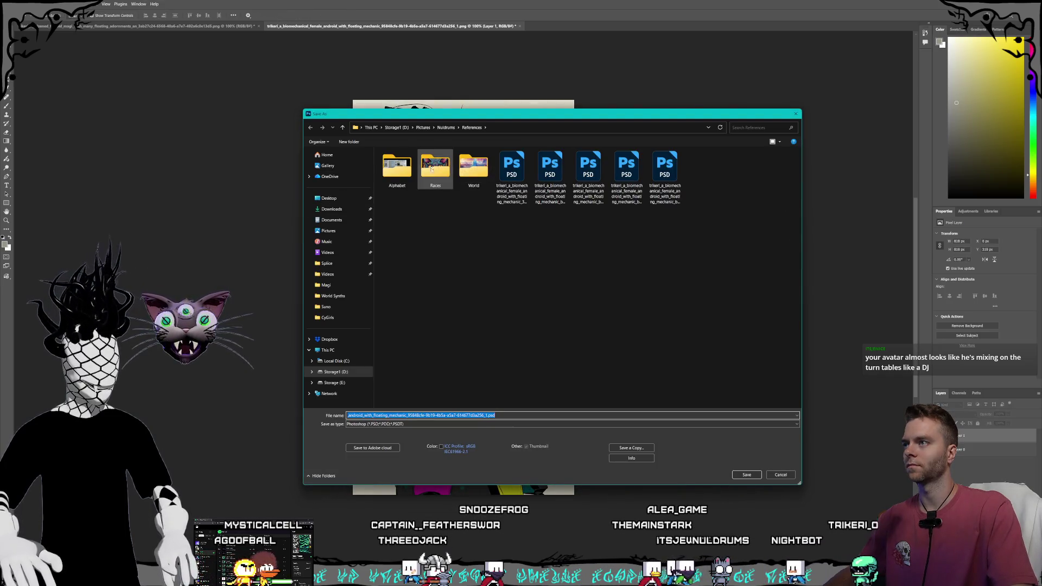
left_click(445, 127)
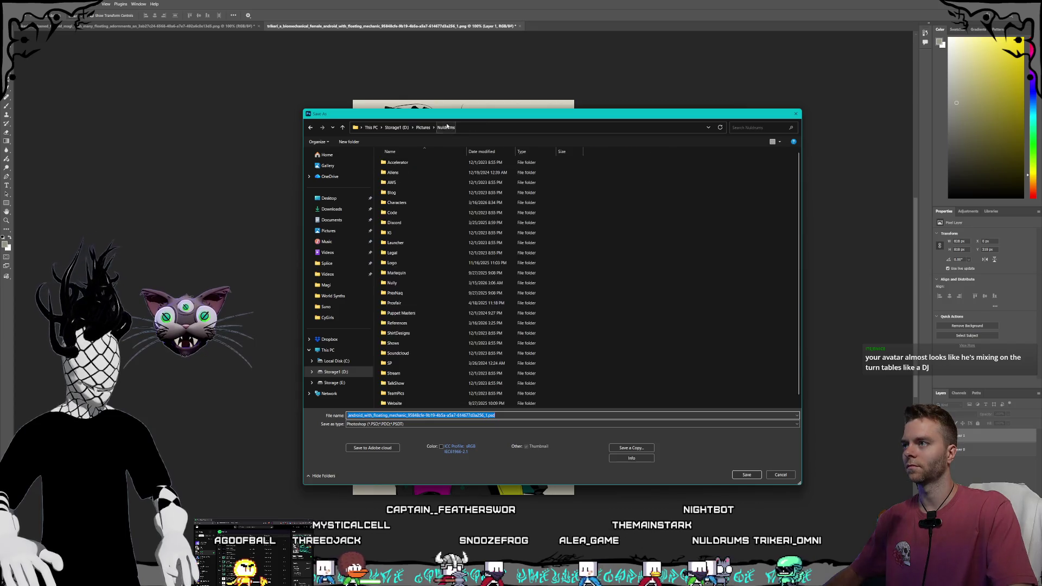
double_click(400, 202)
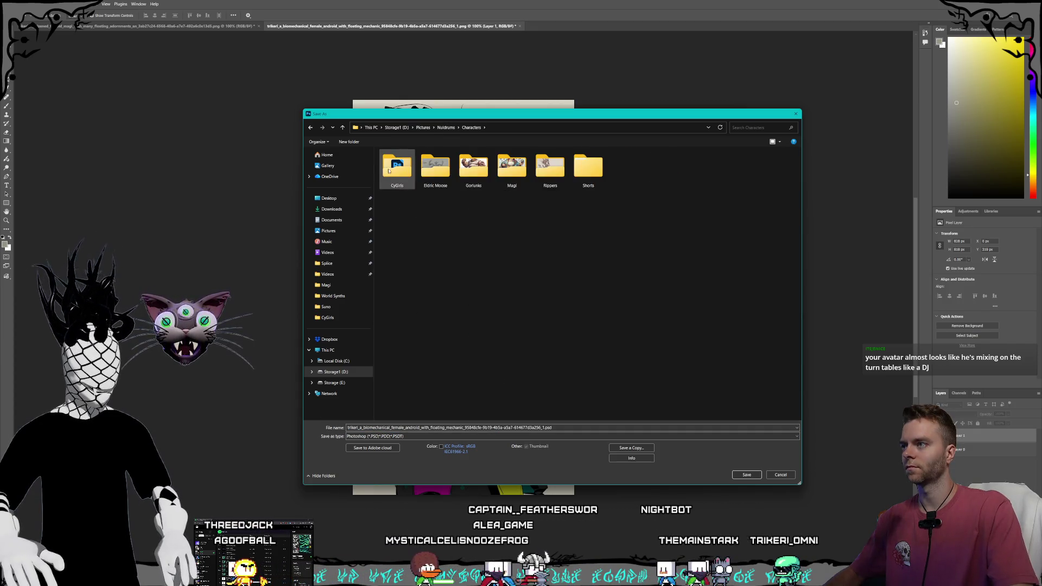
double_click(512, 167)
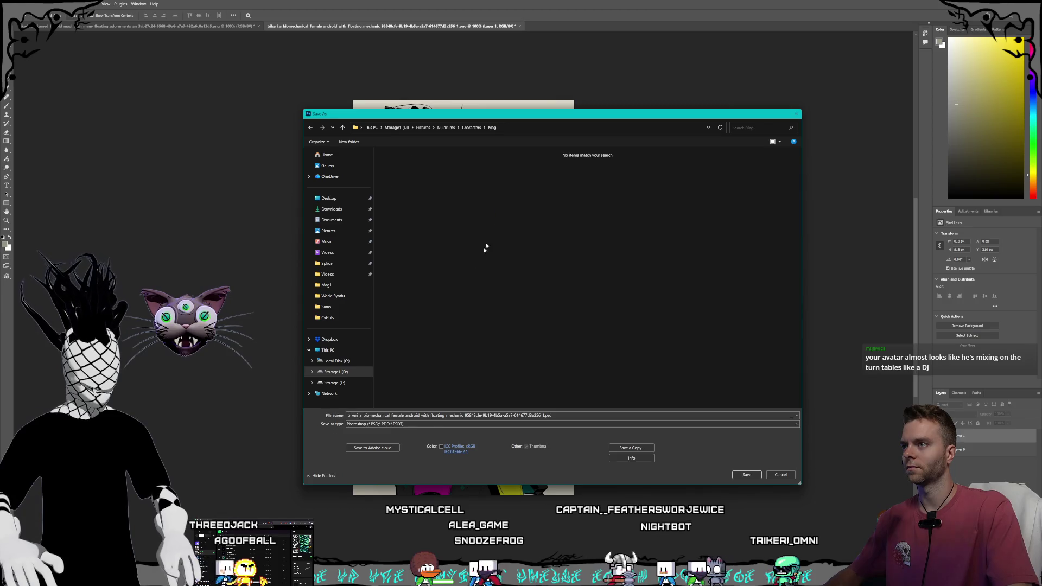
left_click(553, 415)
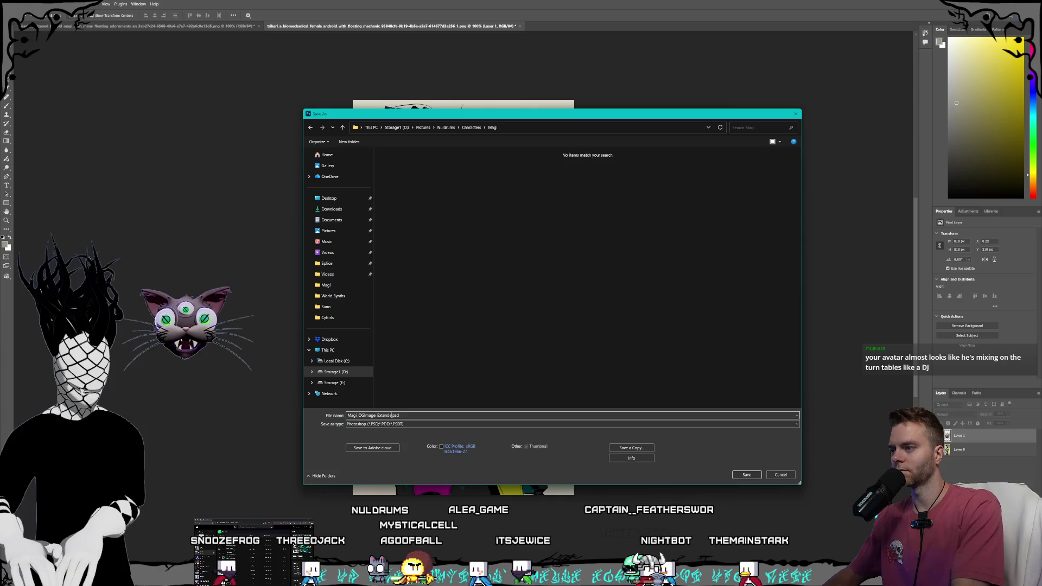
key("Return")
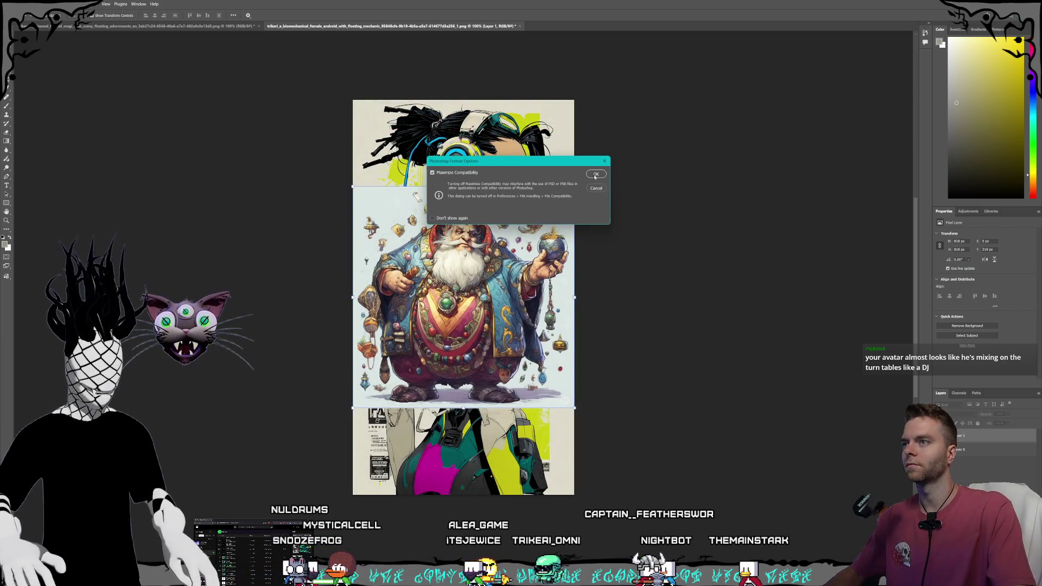
left_click(595, 175)
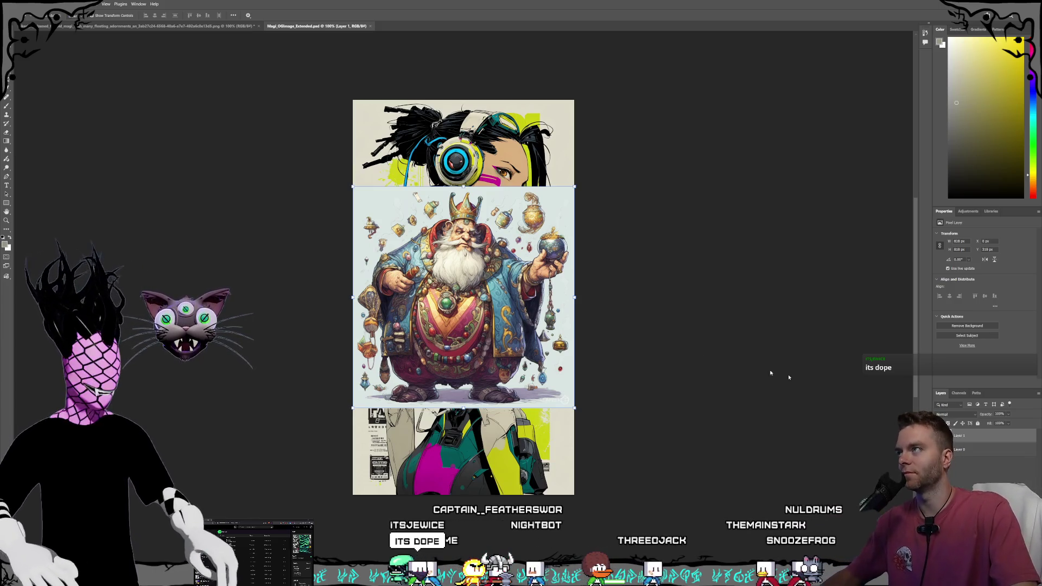
Step: Delete the android Layer 0, leaving the magi king centred on a transparent canvas
left_click(991, 453)
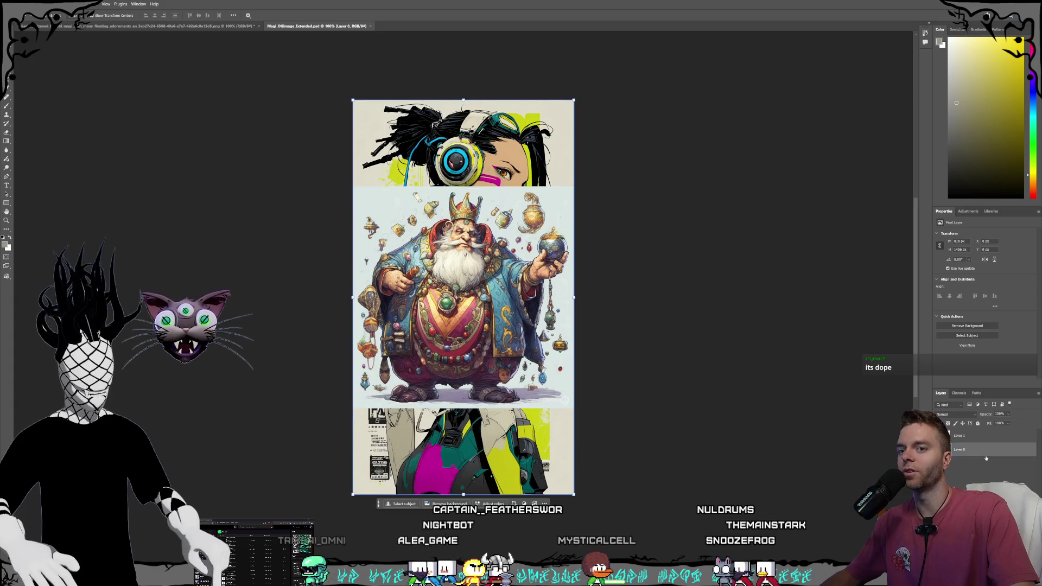
left_click(981, 450)
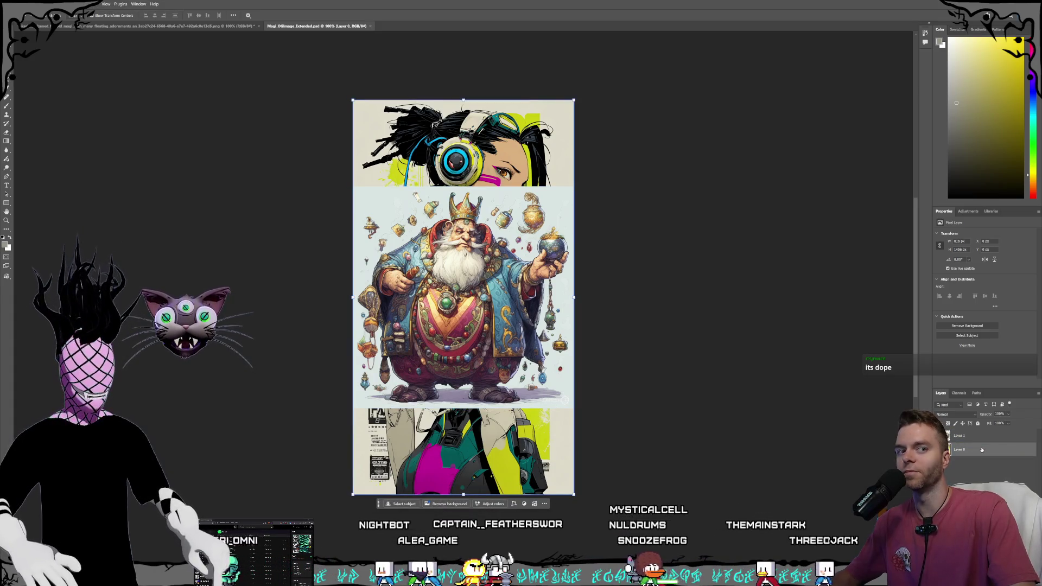
key("alt+bracketright")
left_click(978, 451)
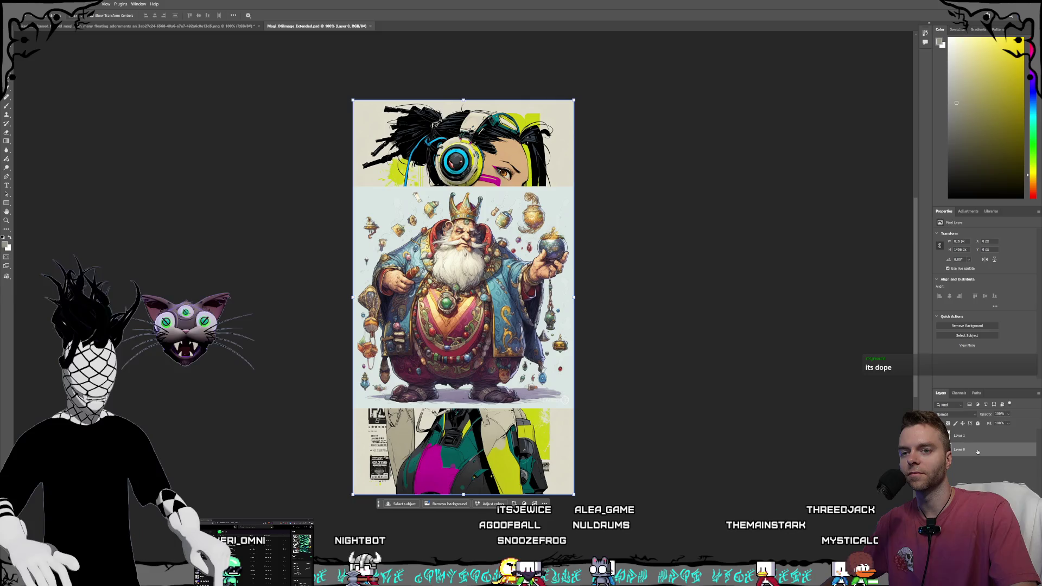
left_click(978, 438)
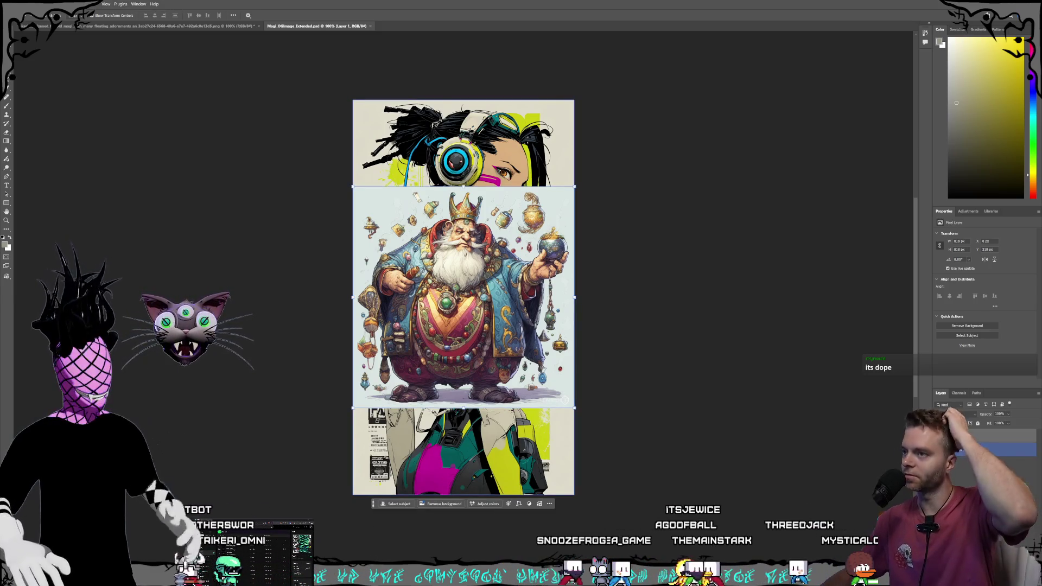
left_click(973, 476)
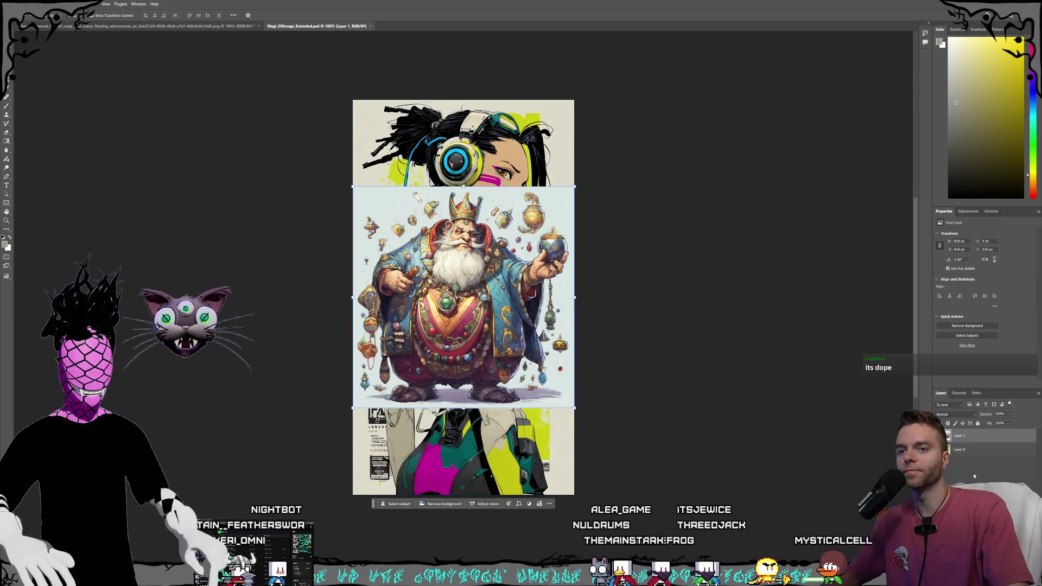
left_click(974, 438)
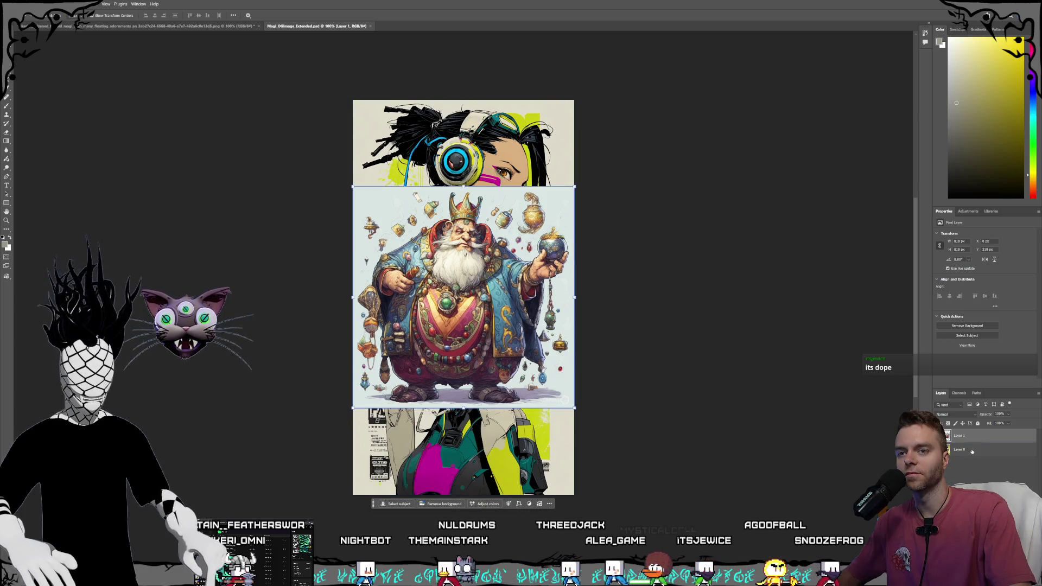
left_click(971, 450)
left_click(975, 438)
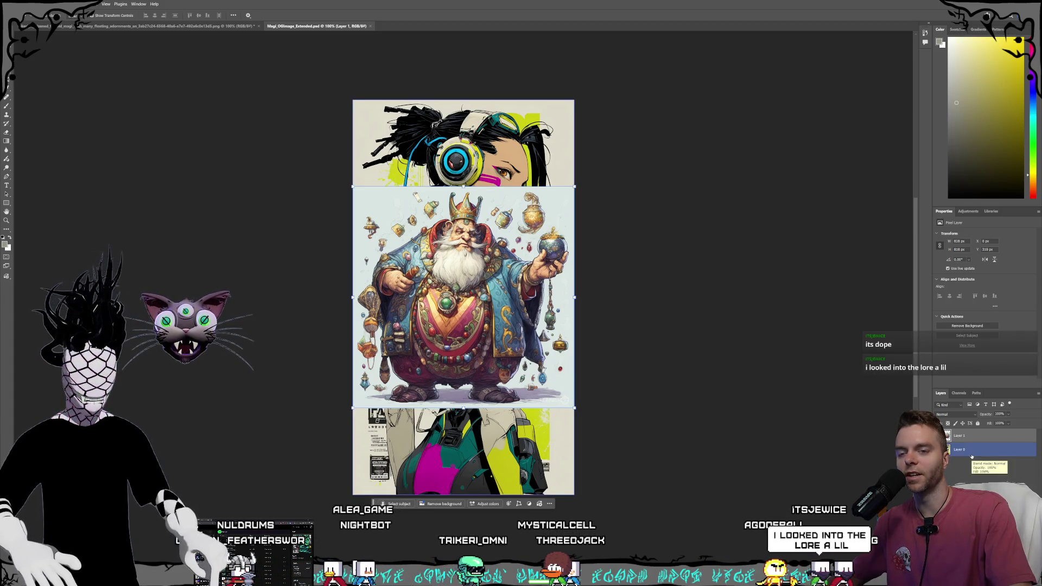
left_click(971, 451)
left_click(974, 439)
left_click(971, 451)
key("alt+bracketright")
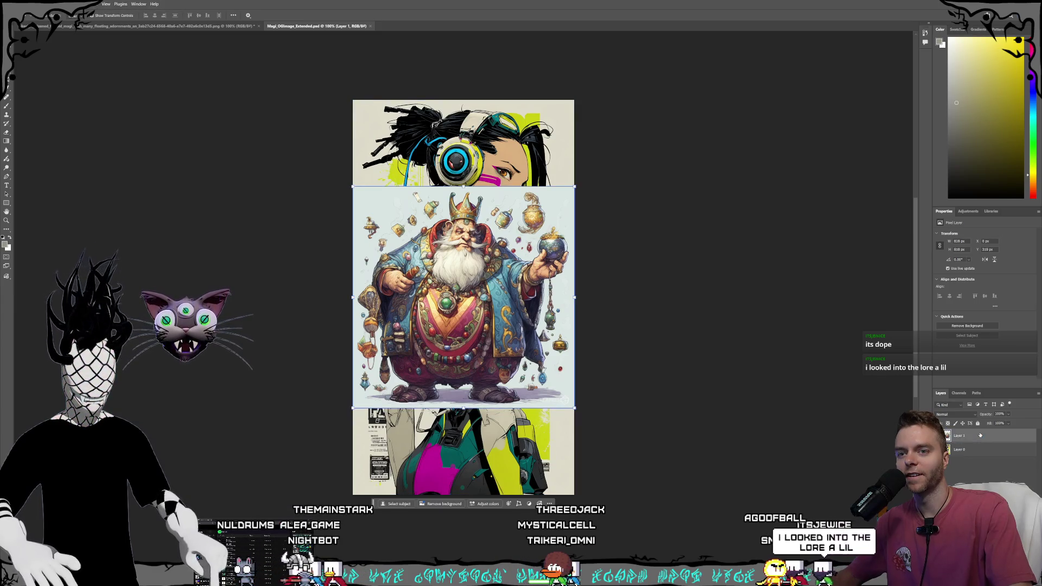
key("alt+bracketleft")
key("alt+bracketright")
left_click(971, 451)
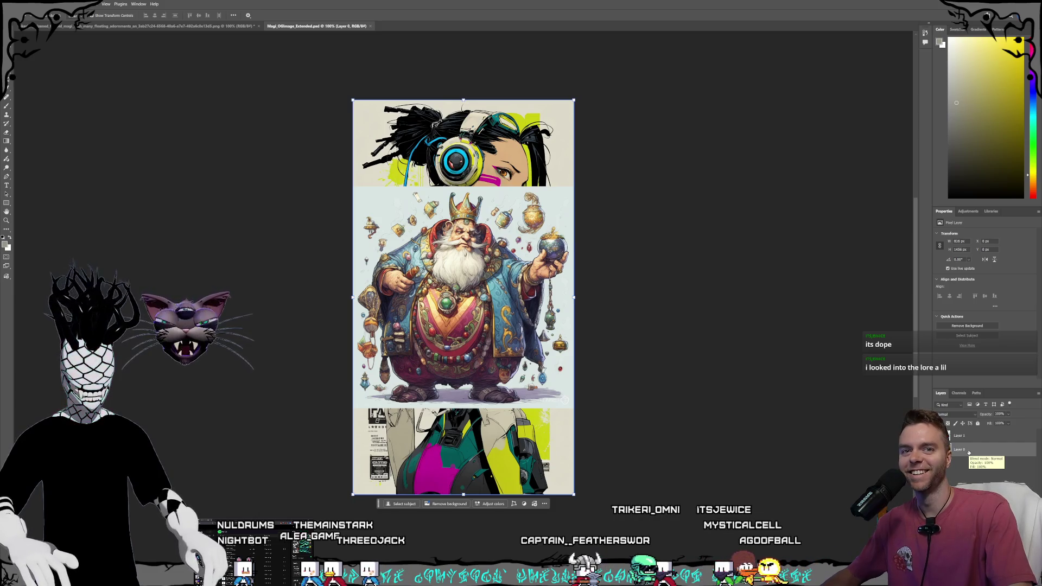
key("Delete")
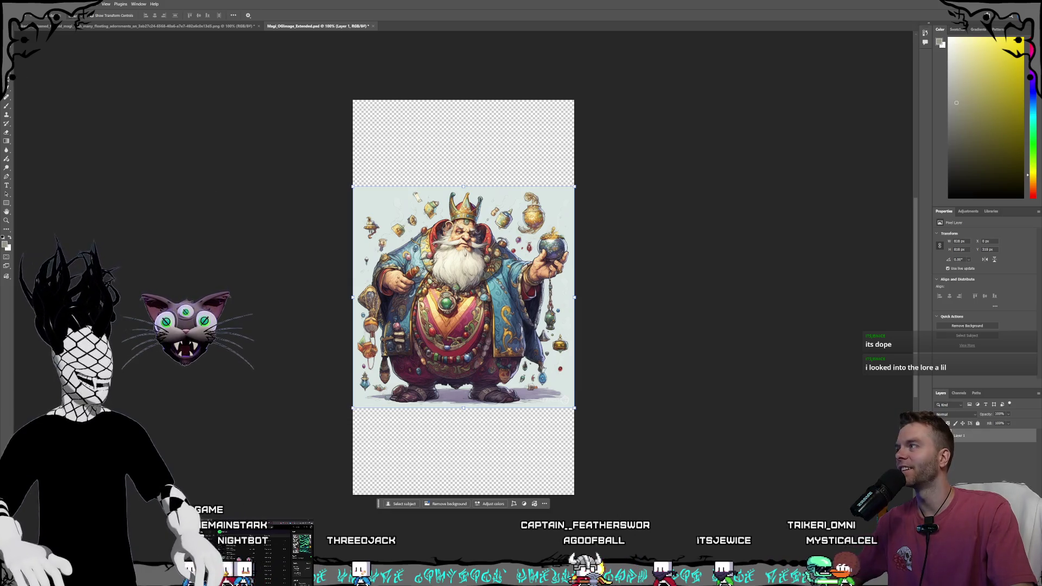
Step: Generative-fill a marquee over the wizard's bottom-right corner with the prompt 'remove logo' using Firefly Fill & Expand
key("m")
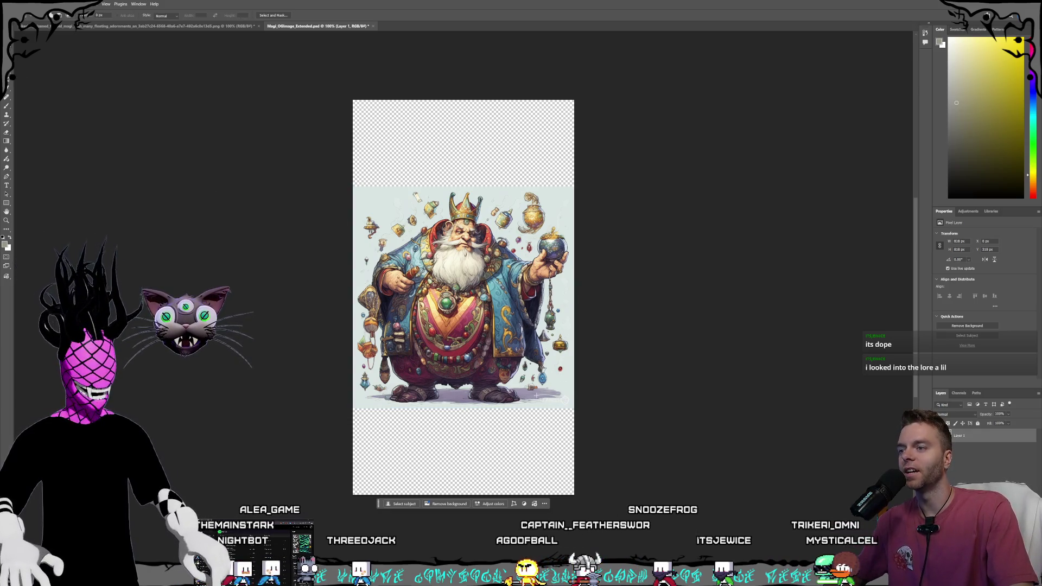
mouse_move(536, 394)
left_mouse_down()
mouse_move(581, 405)
mouse_move(571, 406)
left_mouse_up()
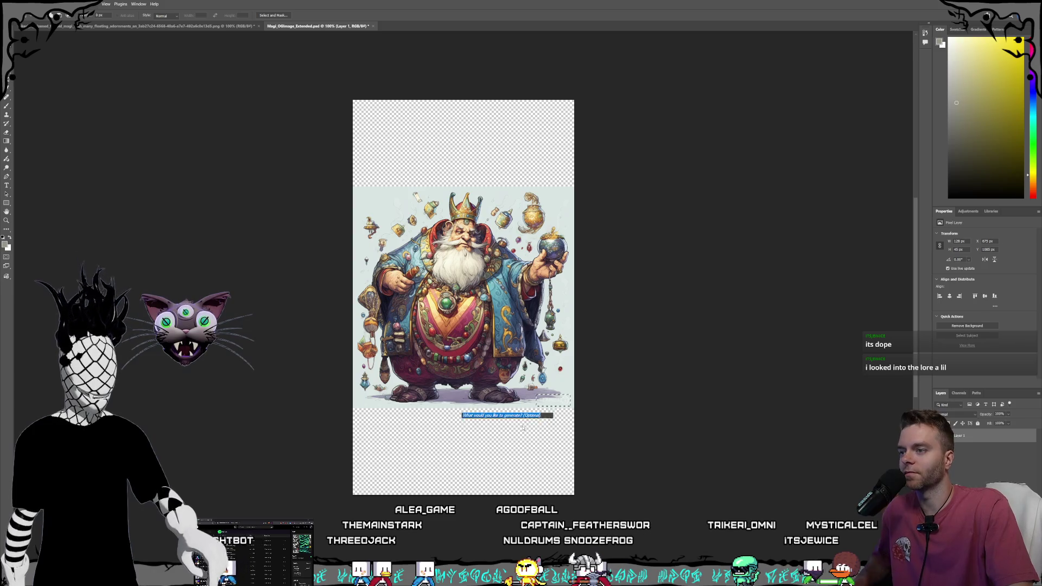
left_click(491, 416)
type("remove logo")
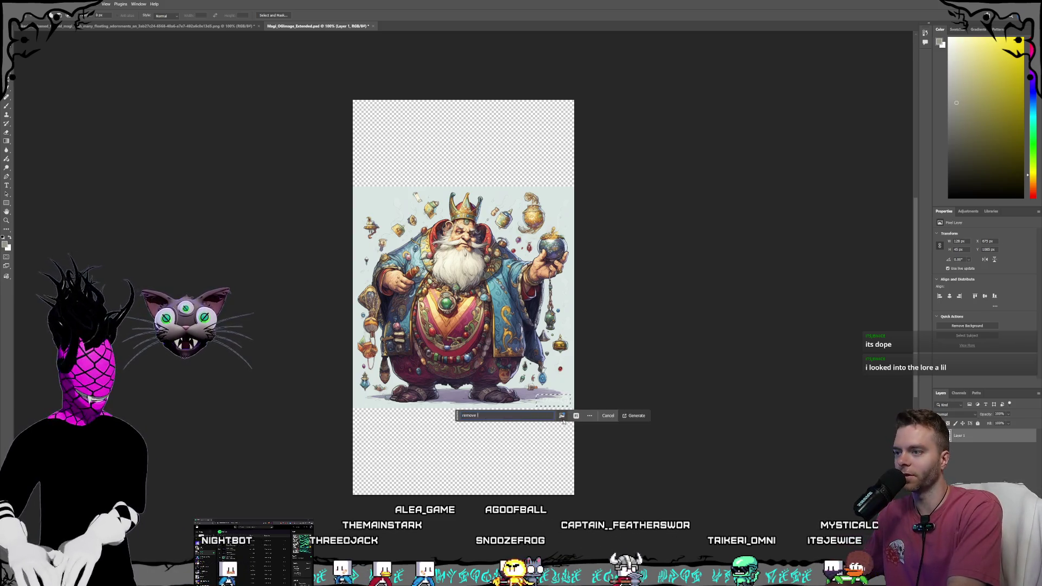
left_click(577, 417)
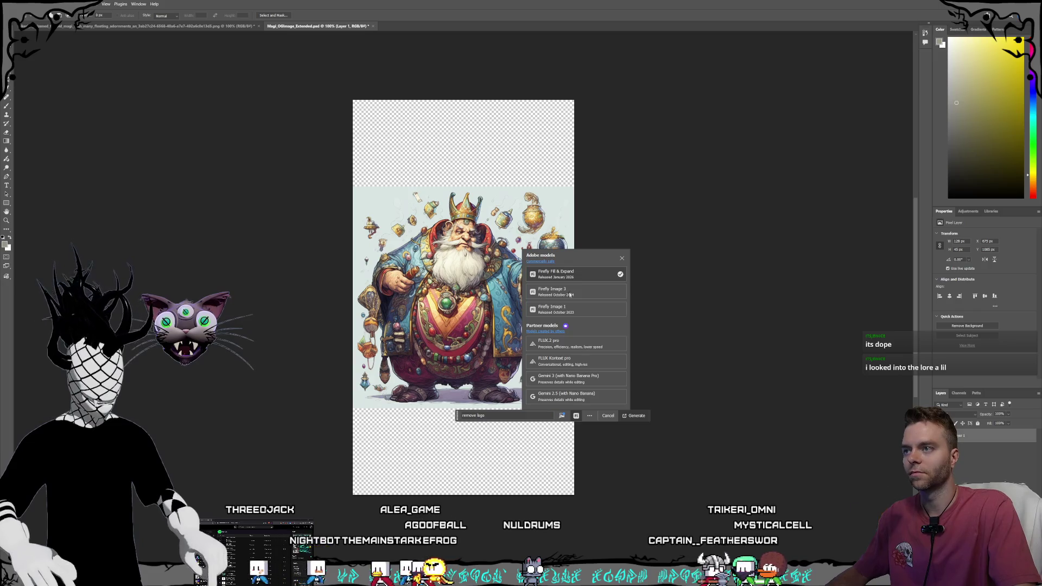
left_click(577, 416)
key("Return")
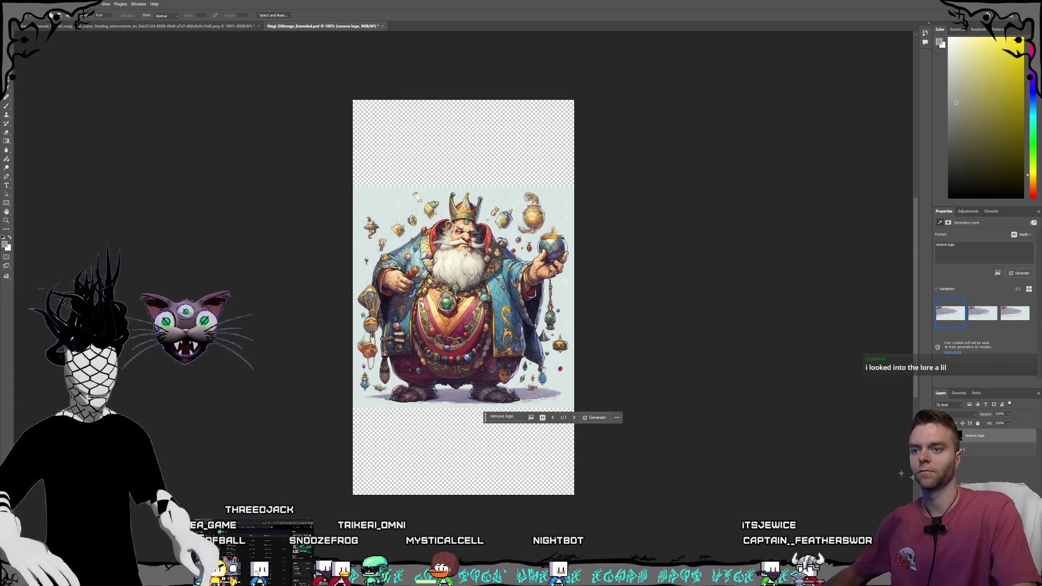
left_click(976, 450)
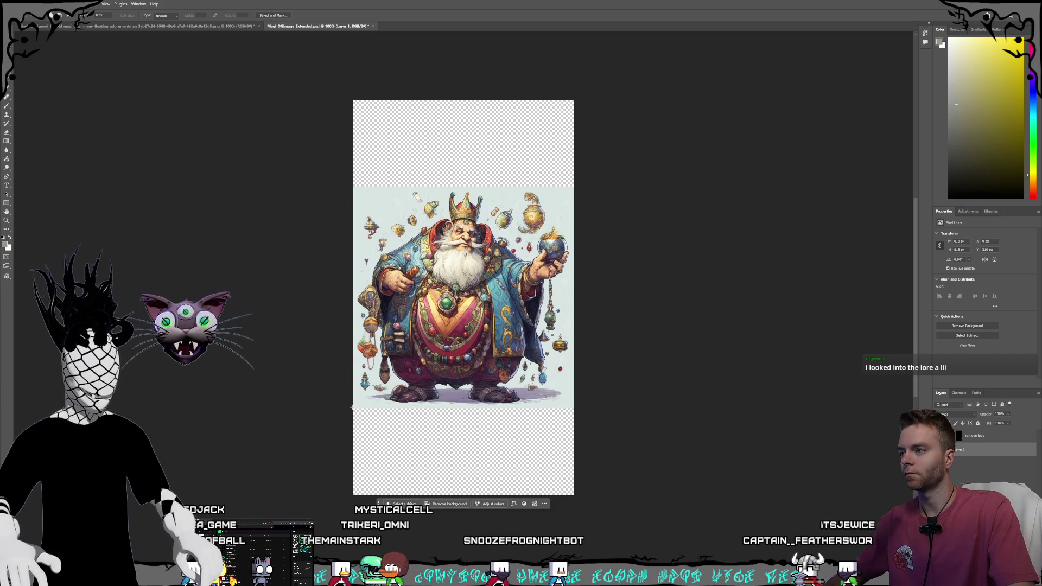
Step: Marquee the empty transparent area below the wizard image for generative filling
left_click_drag(352, 407, 631, 547)
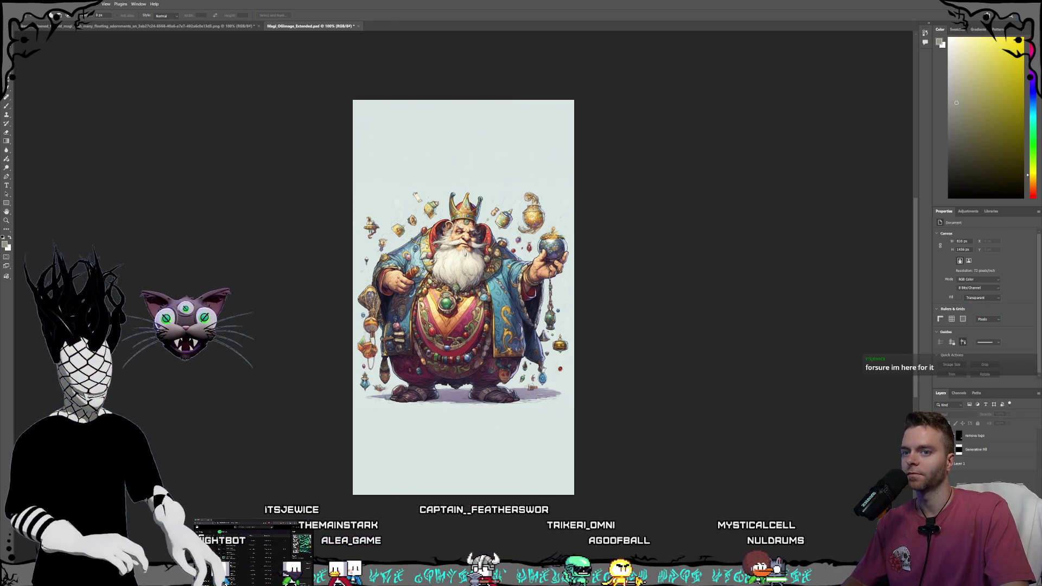
Step: Save the extended wizard document, then try a recent file and dismiss its missing-file error
left_click(19, 4)
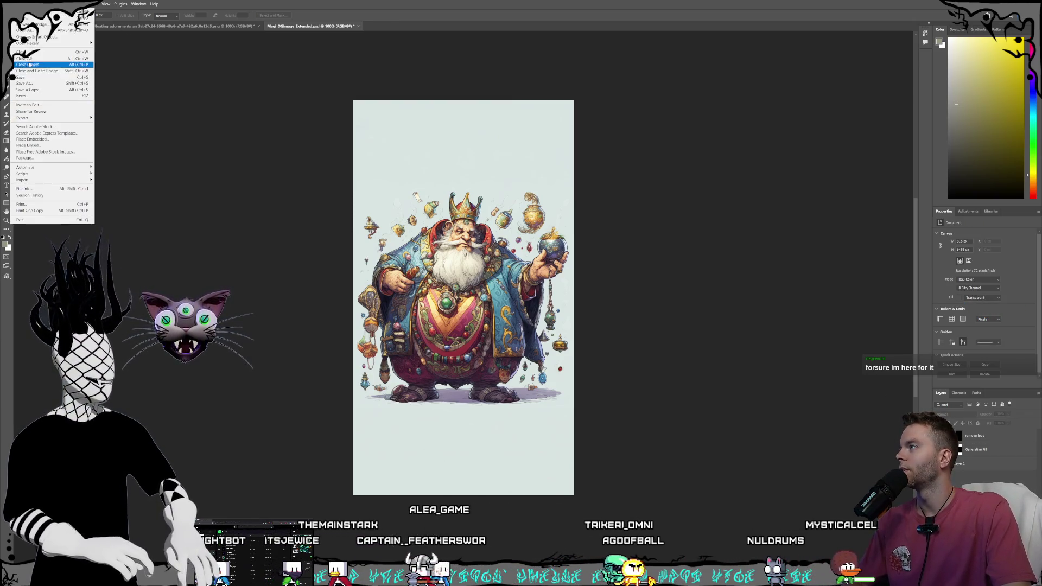
left_click(41, 78)
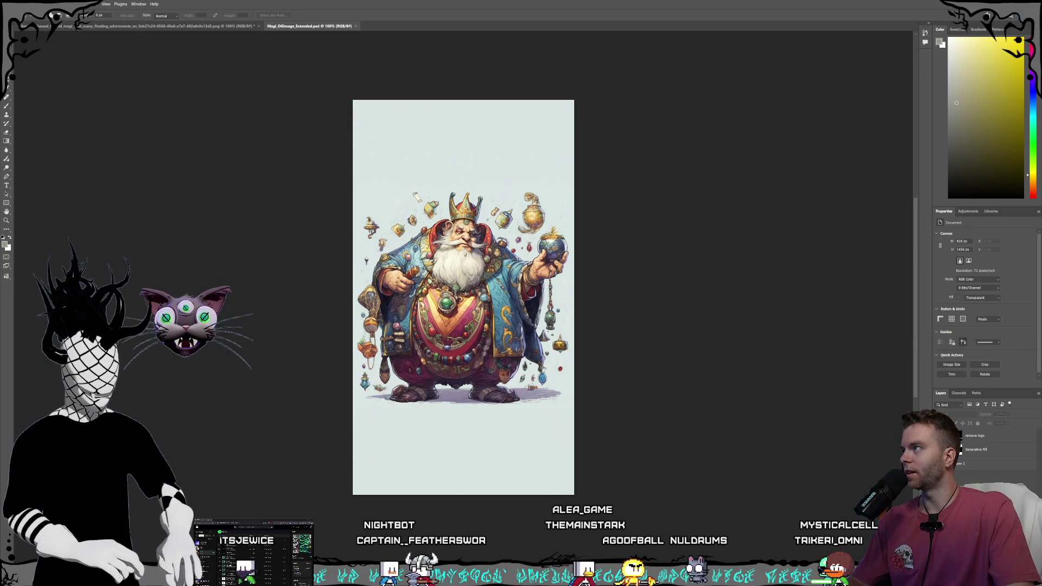
left_click(14, 4)
mouse_move(30, 46)
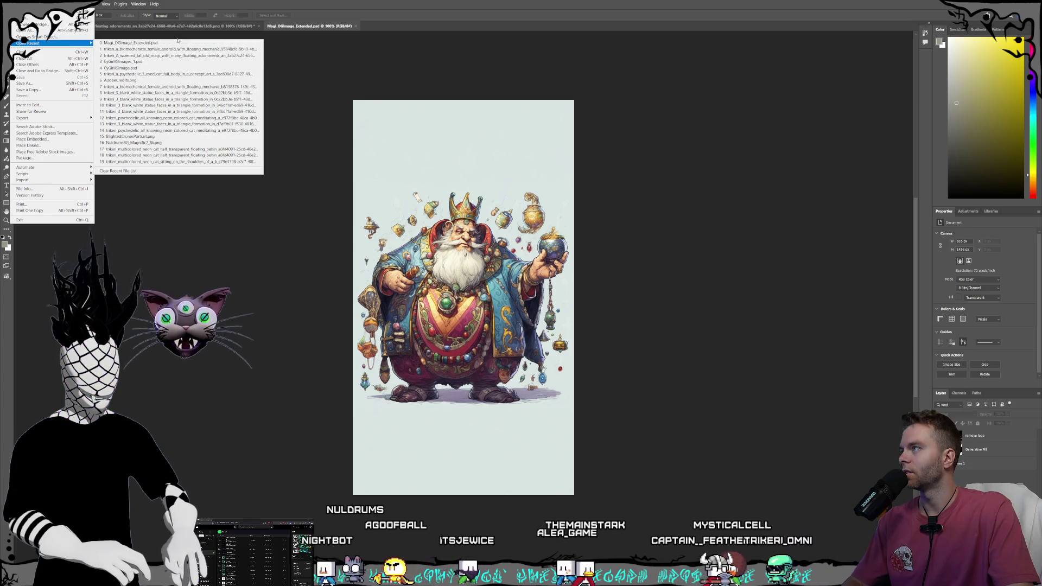
left_click(179, 62)
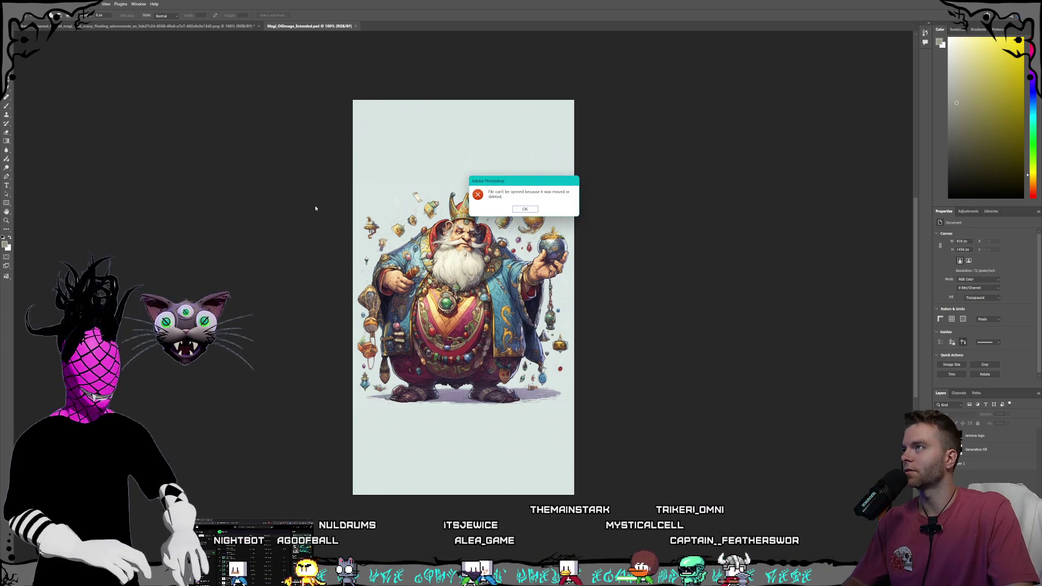
left_click(525, 210)
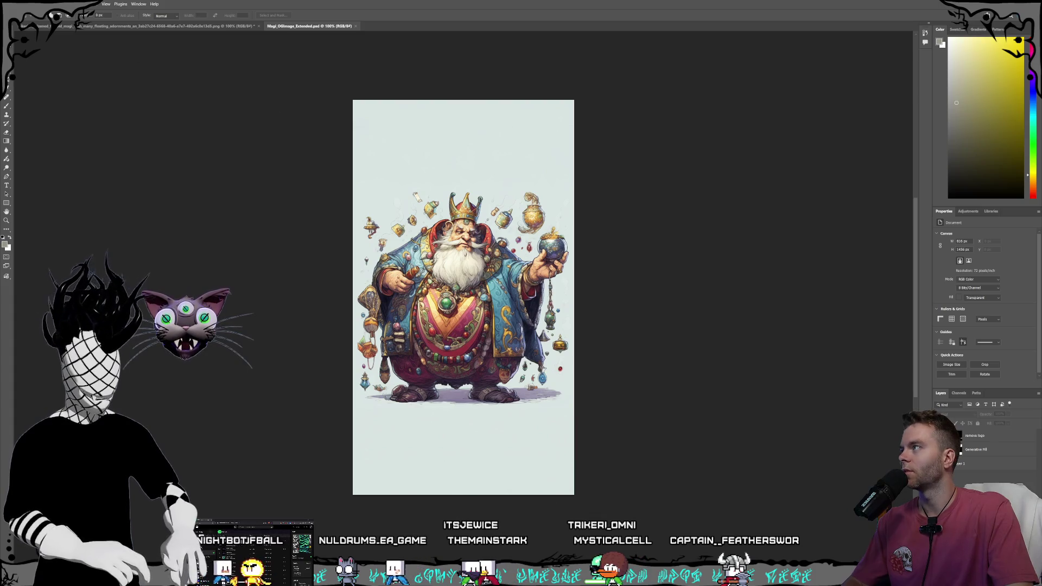
Step: Try the recent CyGirl Photoshop file, dismiss the missing-file error, and bring up File > Open
left_click(16, 4)
mouse_move(43, 43)
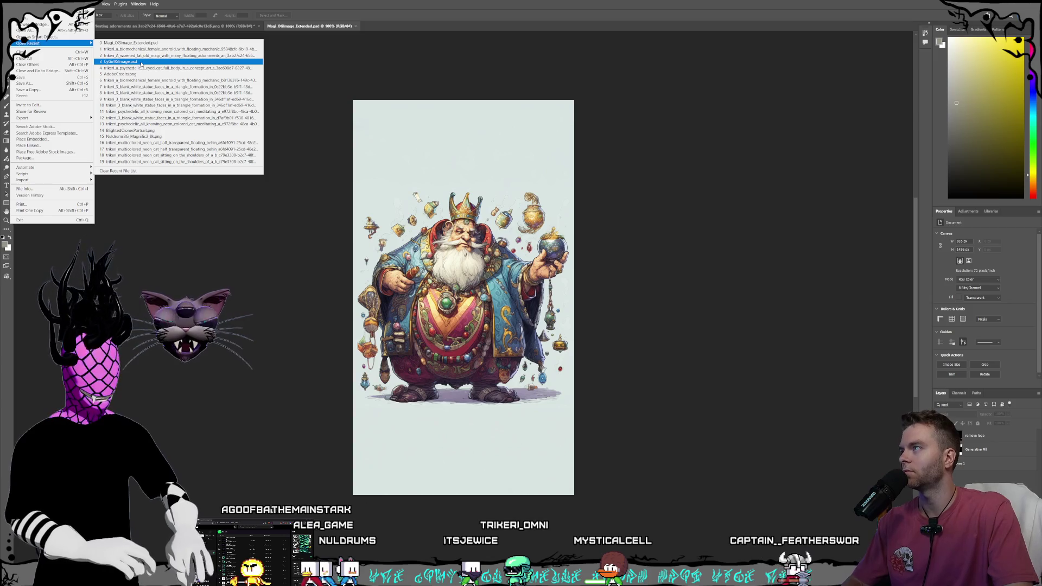
left_click(141, 63)
left_click(524, 209)
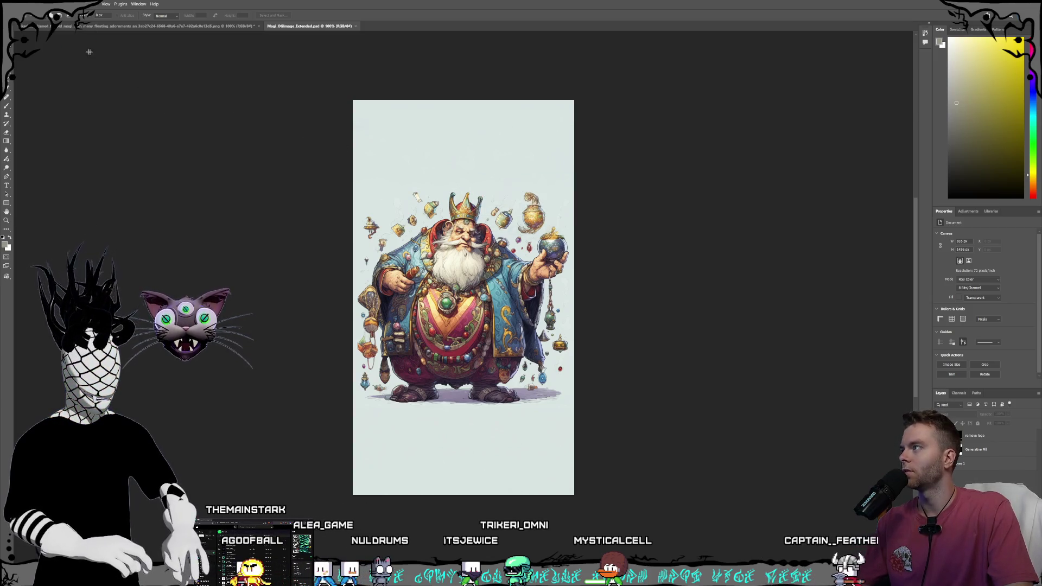
left_click(11, 4)
left_click(44, 16)
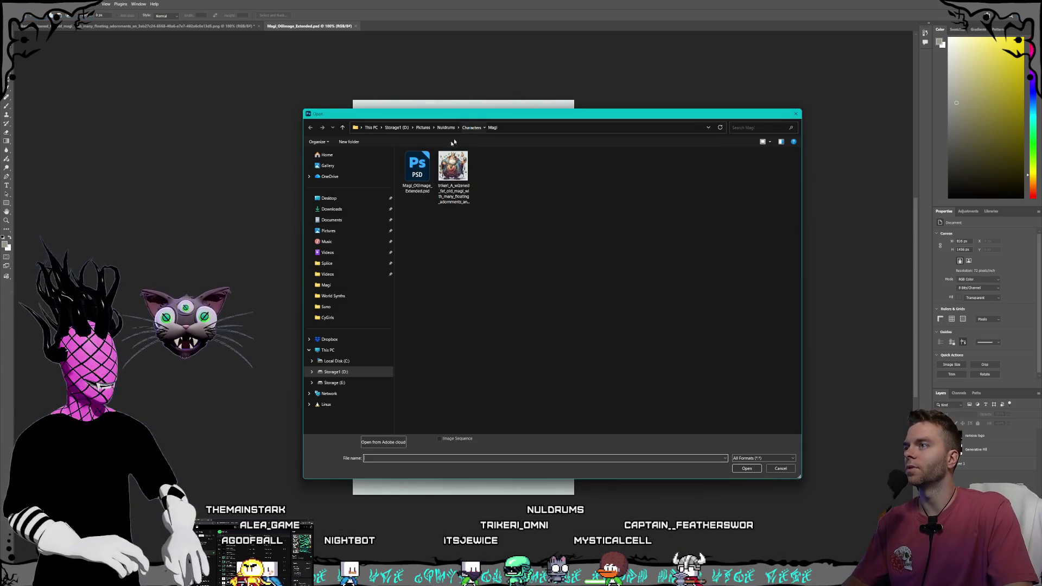
Step: Open CyGirlGImages_1.psd from Characters > CyGirls and select its embedded image layer
left_click(468, 128)
double_click(431, 181)
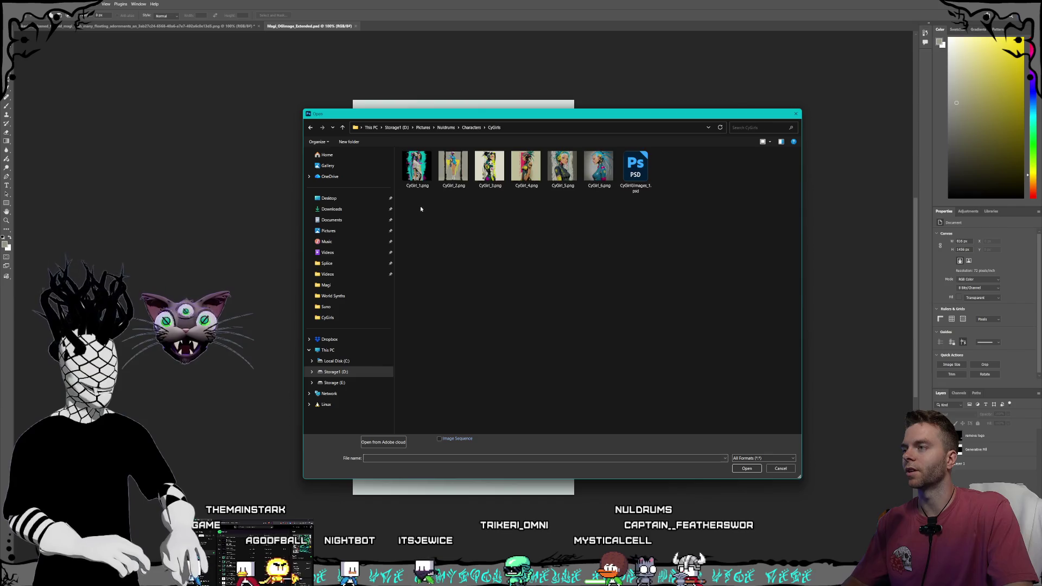
double_click(635, 168)
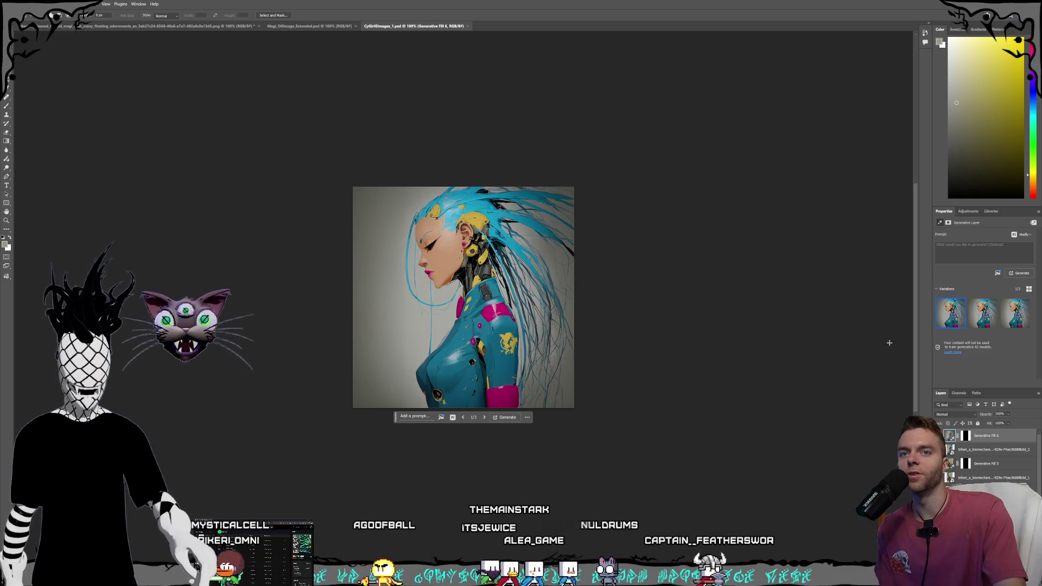
left_click(982, 450)
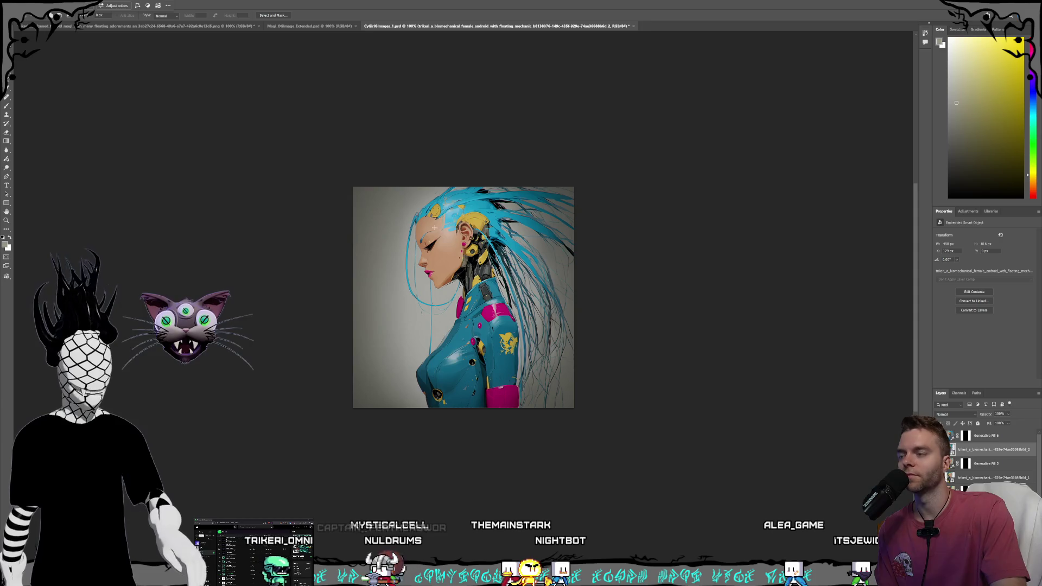
left_click(297, 26)
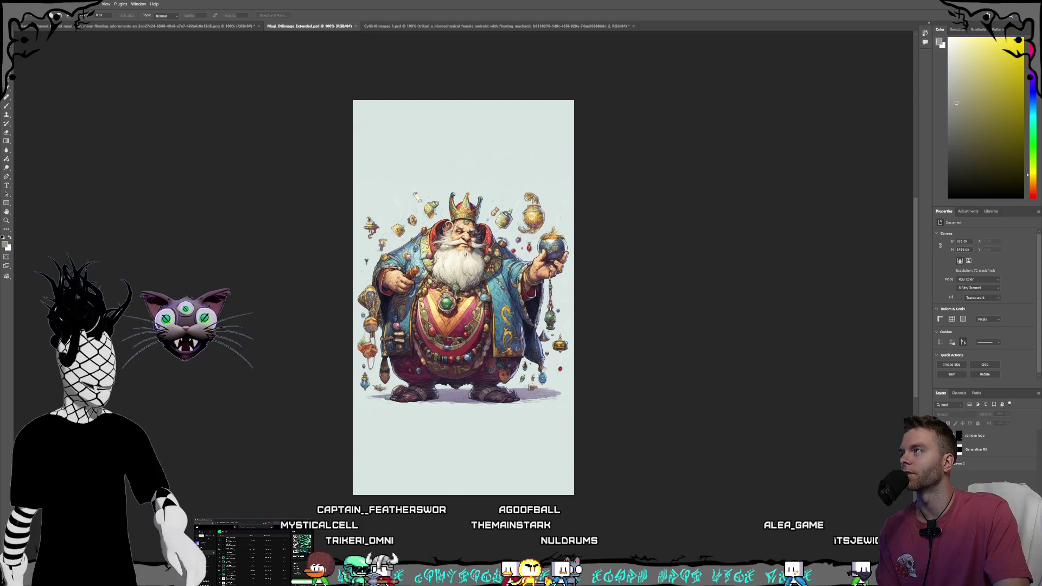
Step: Quick-export the extended wizard image as Magi_OGImage_Extended.png into Characters > Magi
left_click(22, 4)
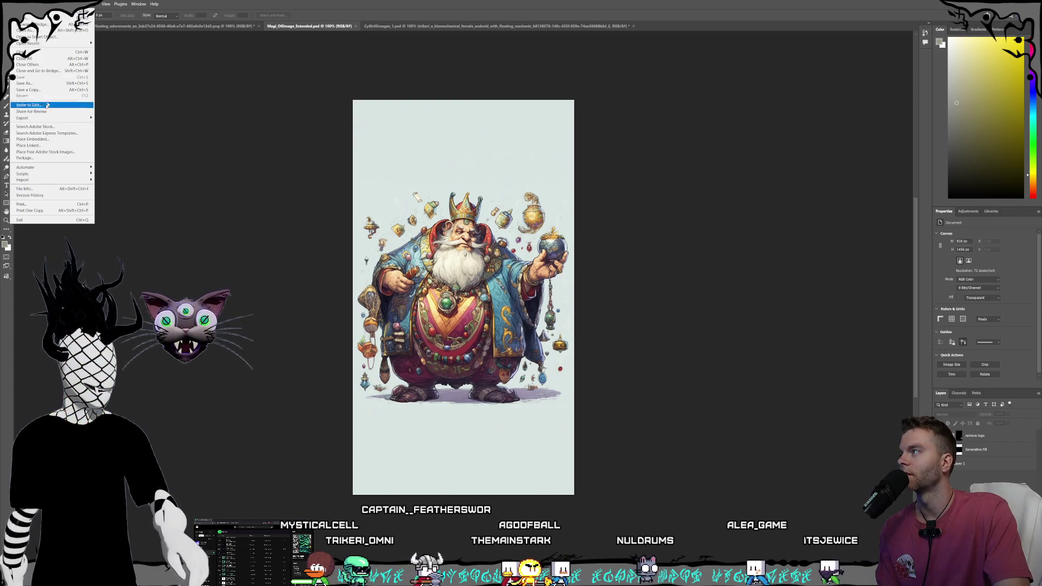
mouse_move(84, 119)
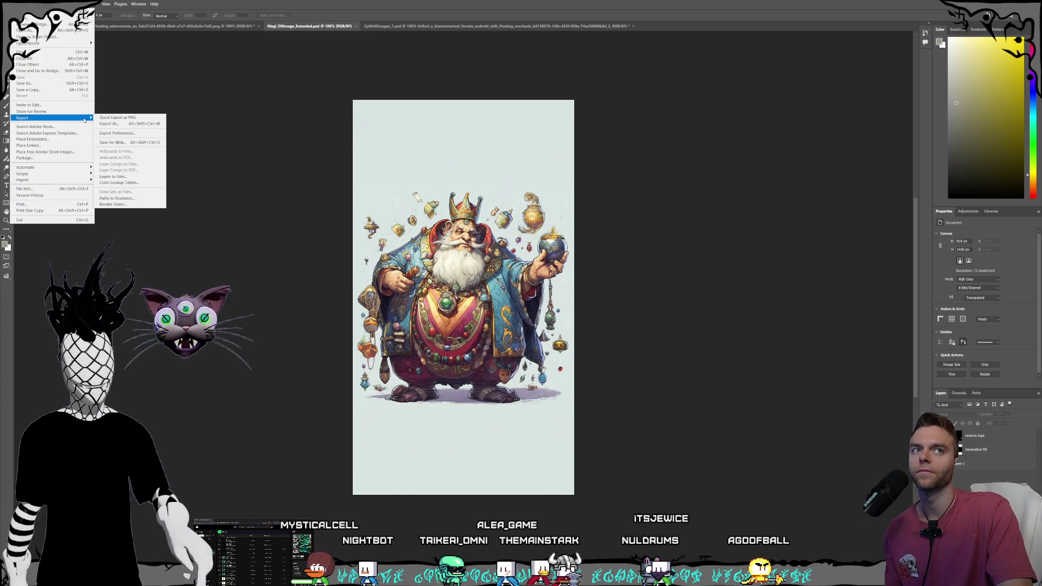
left_click(129, 118)
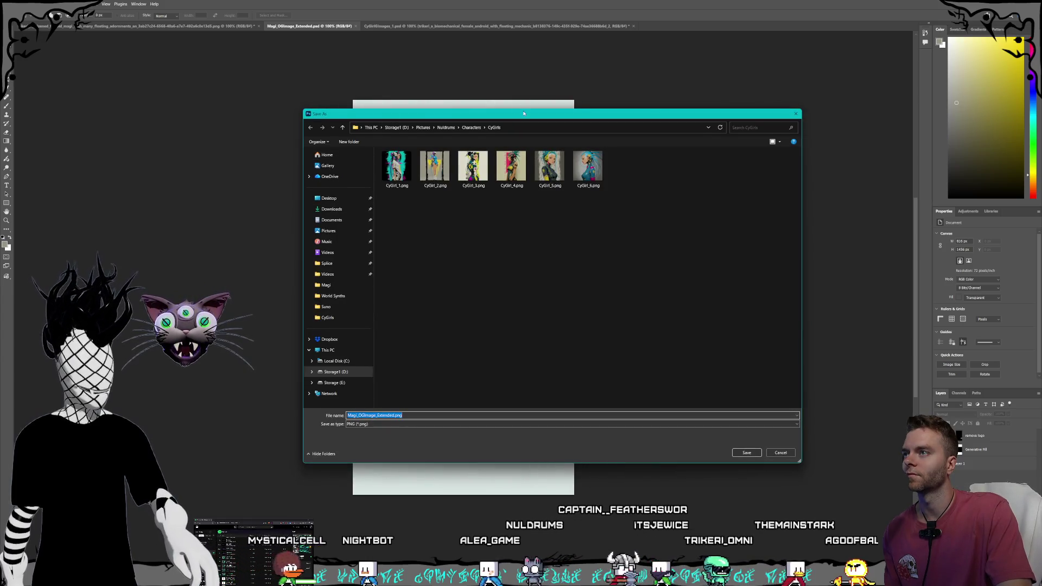
left_click_drag(542, 114, 522, 104)
left_click(452, 117)
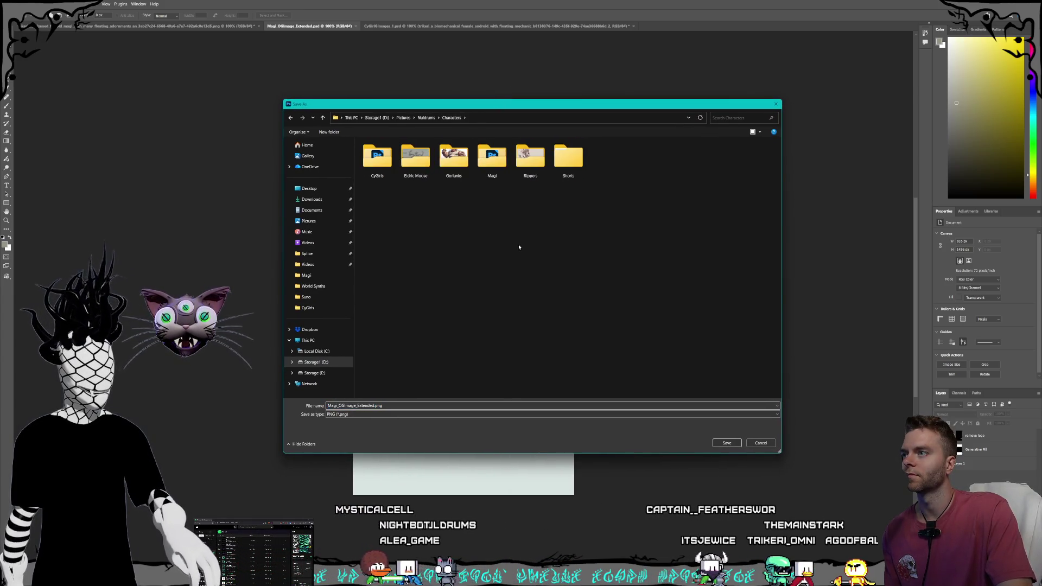
left_click(494, 163)
key("Return")
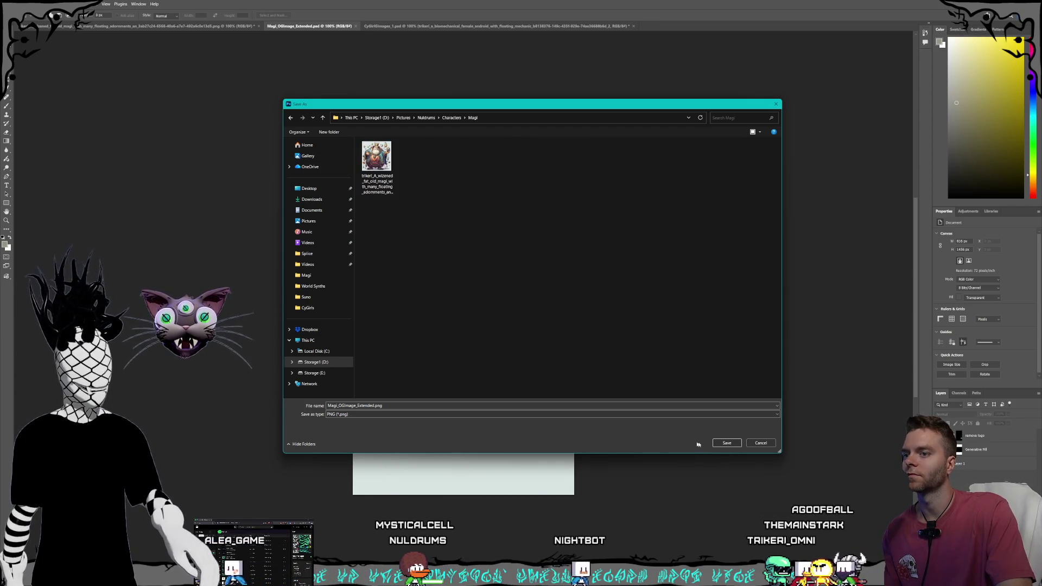
left_click(727, 443)
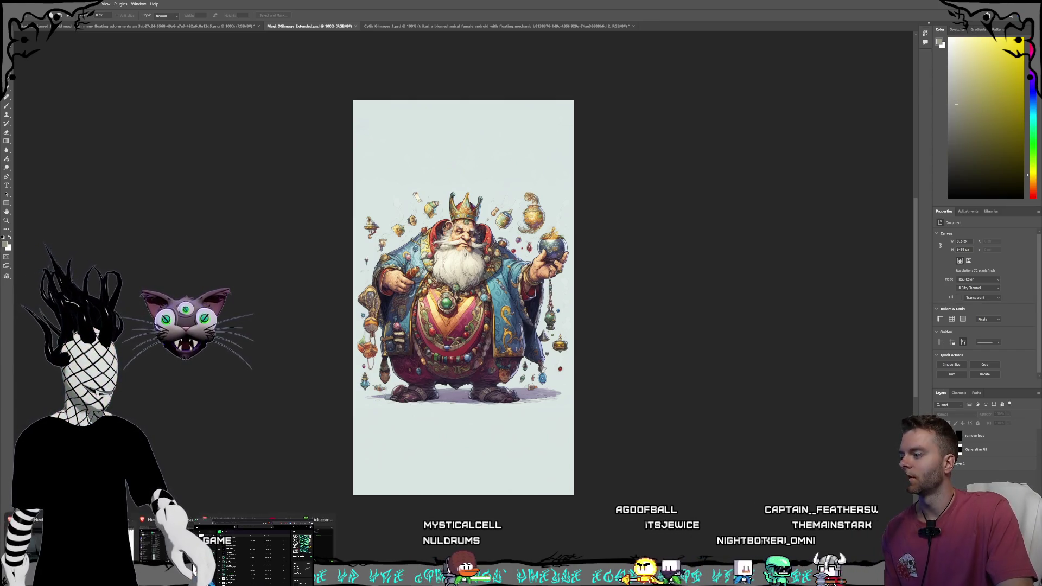
left_click(194, 567)
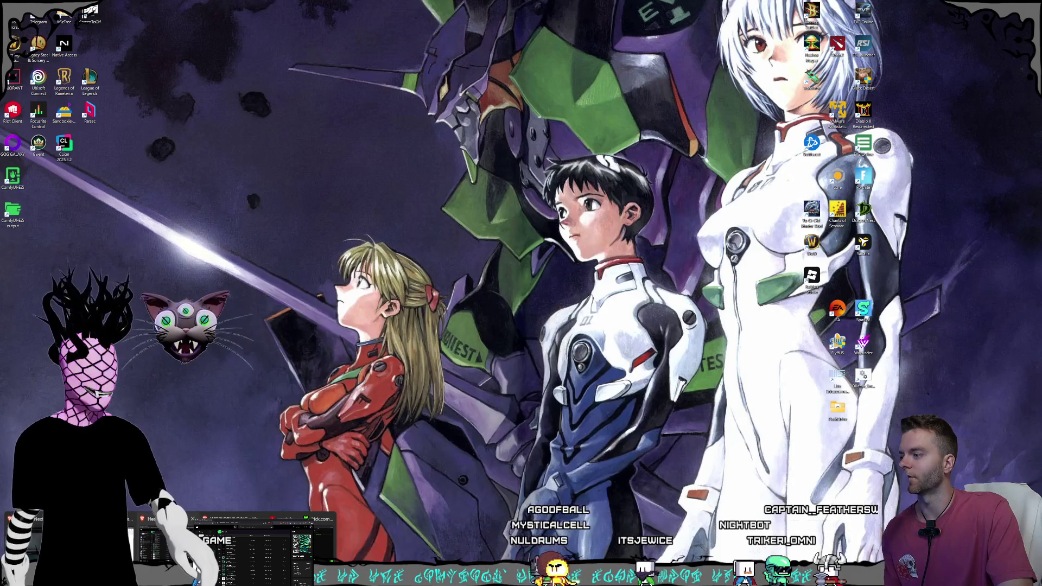
Step: Switch to Kling AI and begin the wizard video's prompt, settling on 'Static camera'
left_click(319, 535)
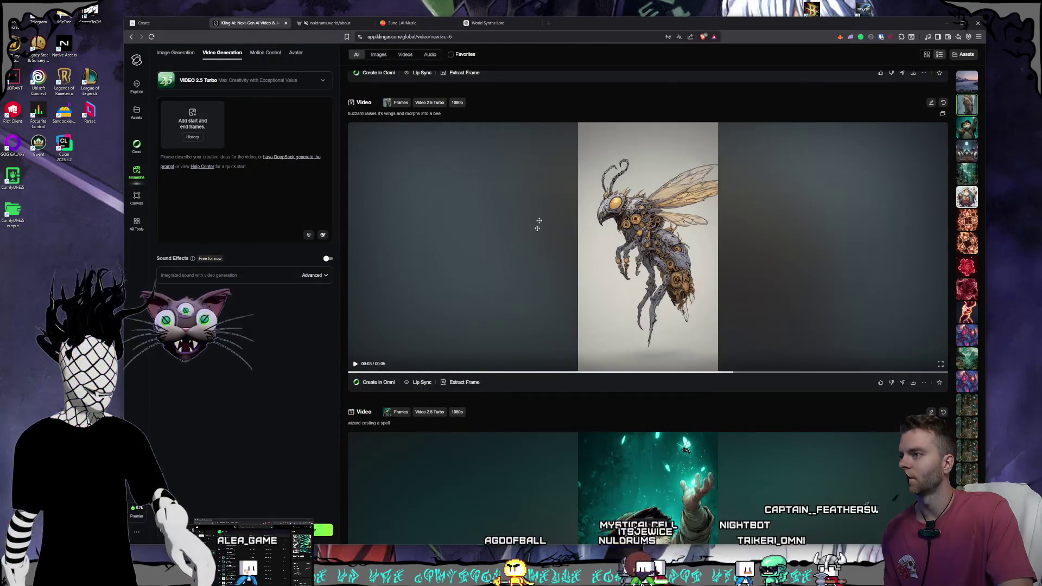
scroll(482, 222, "up", 5)
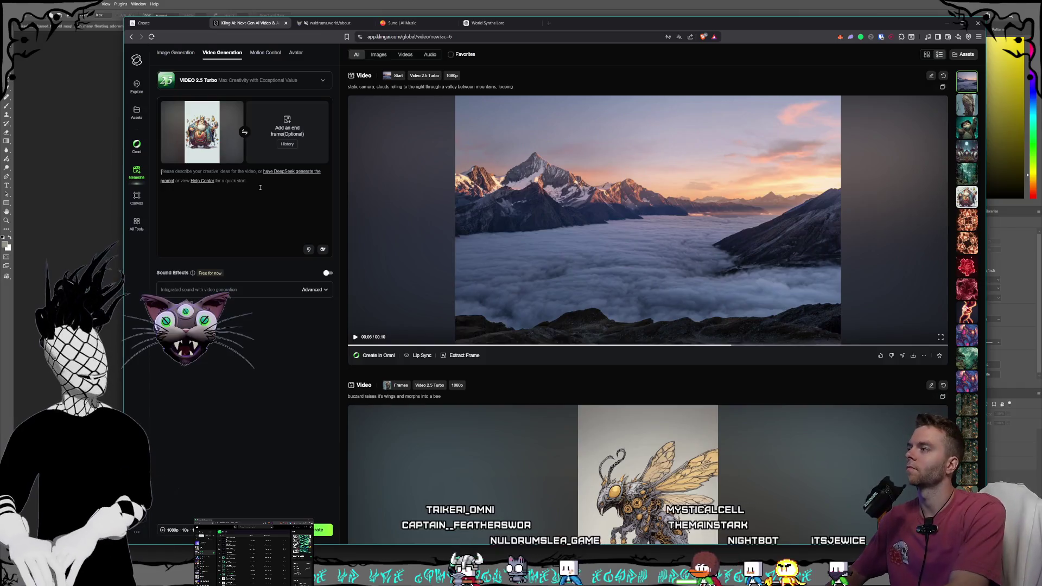
left_click(260, 187)
type("Camera")
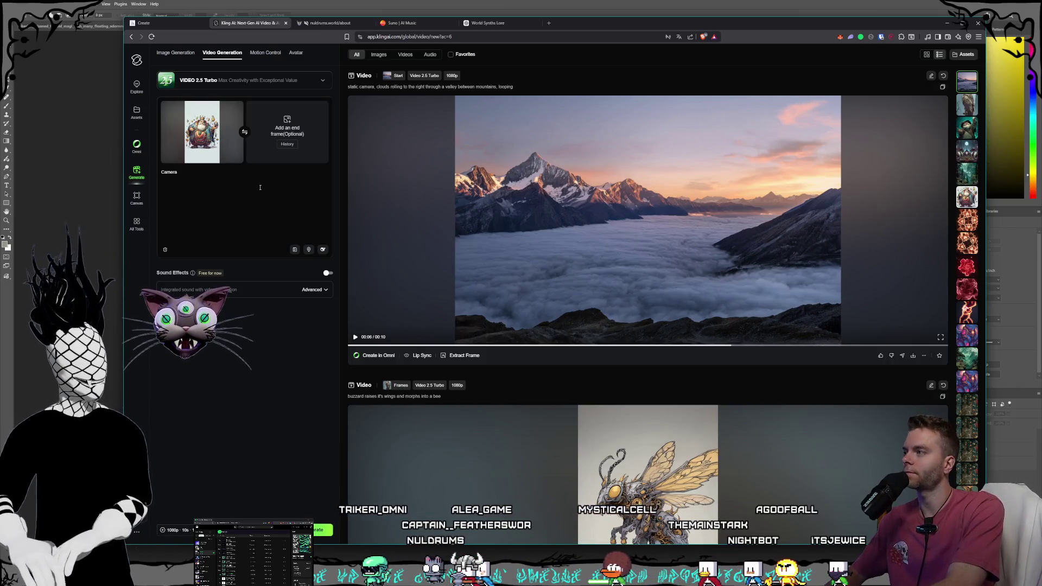
type(" orb")
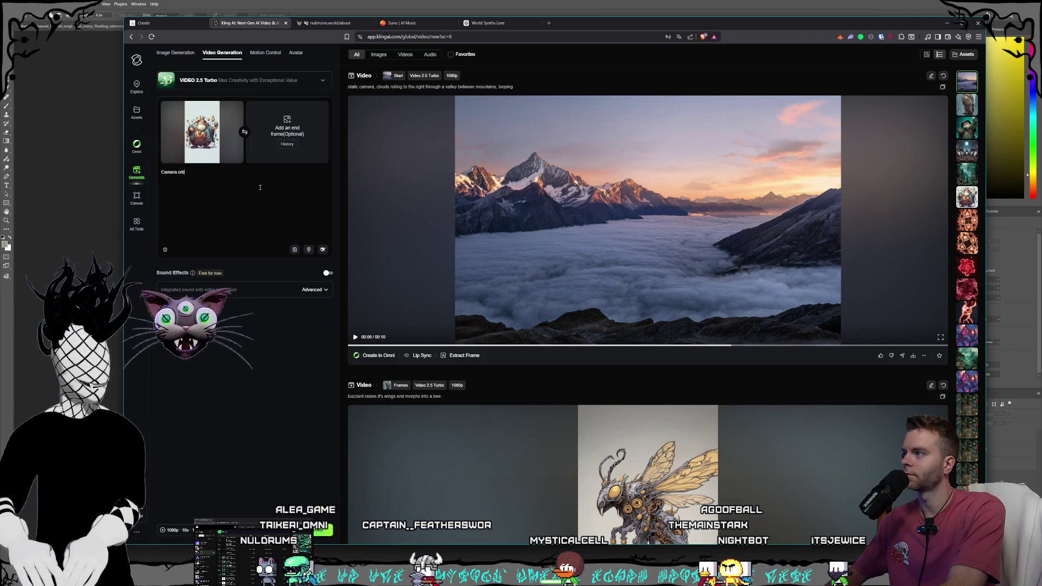
type("its")
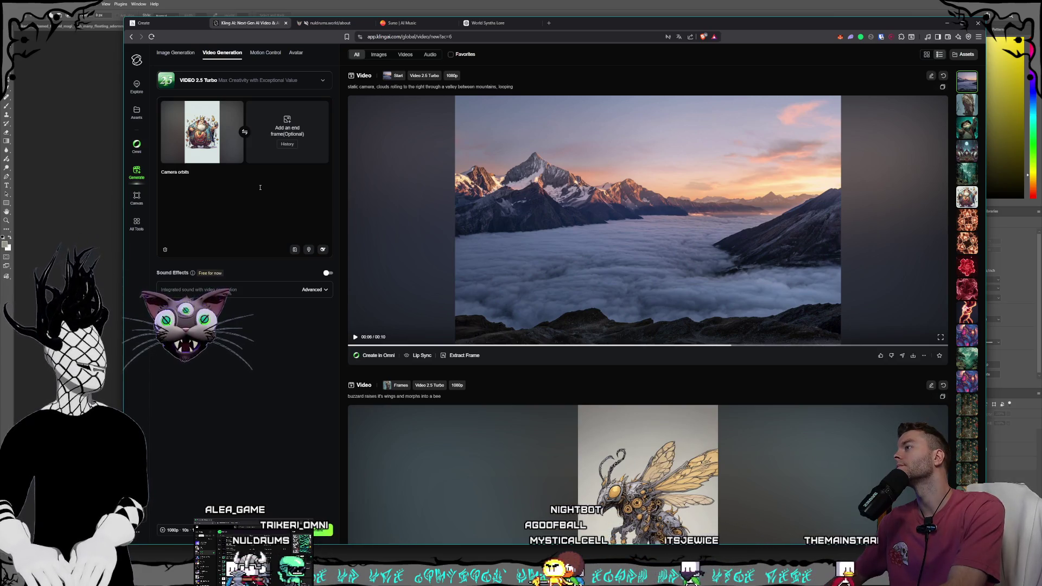
key("BackSpace")
key("BackSpace")
key("BackSpace")
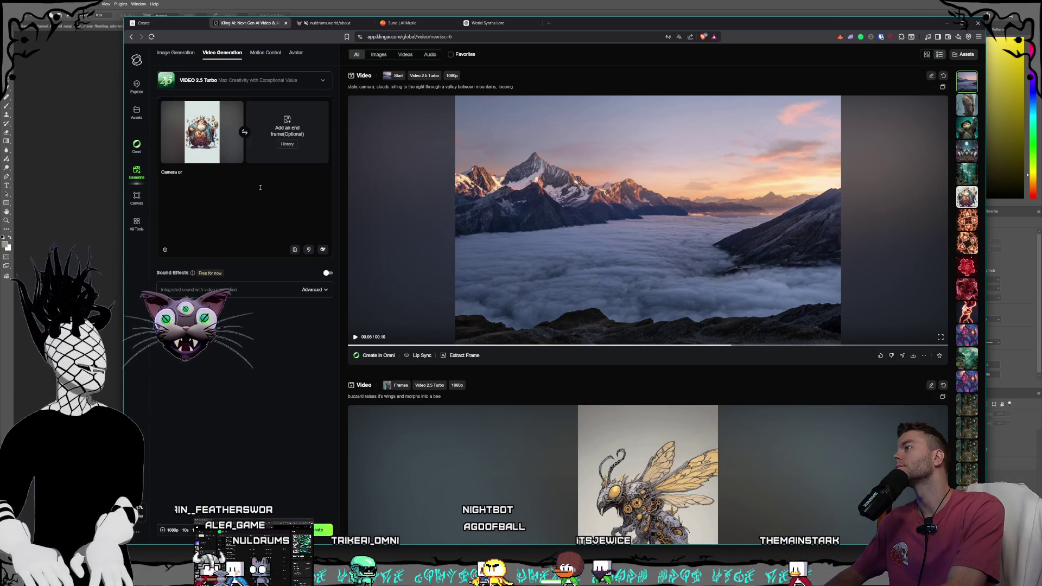
type("w")
type("Static camer")
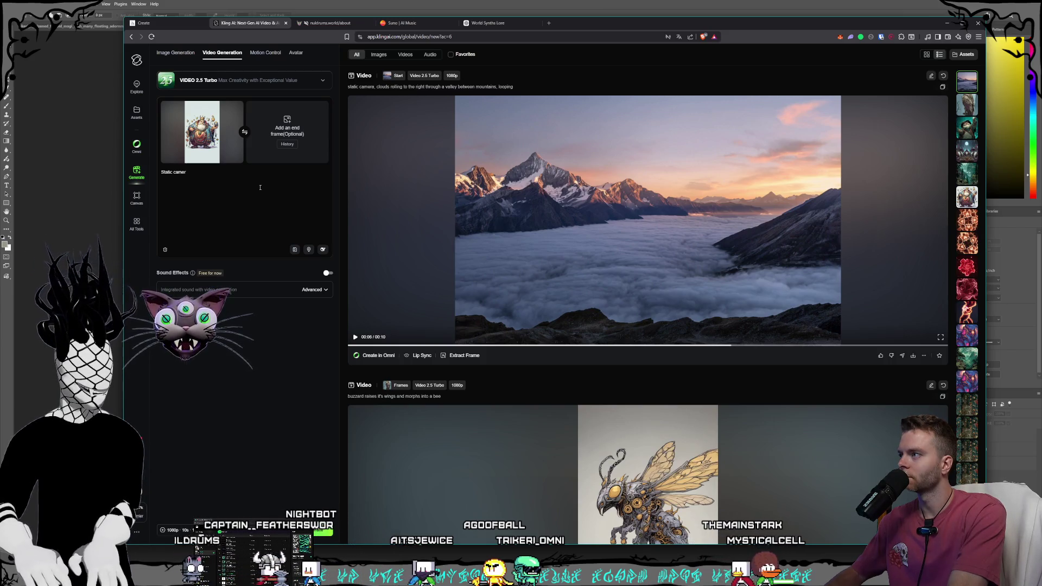
Step: Replace the prompt with 'Camera orbits around a wizard with hovering objects around him'
key("ctrl+a")
type("Camera")
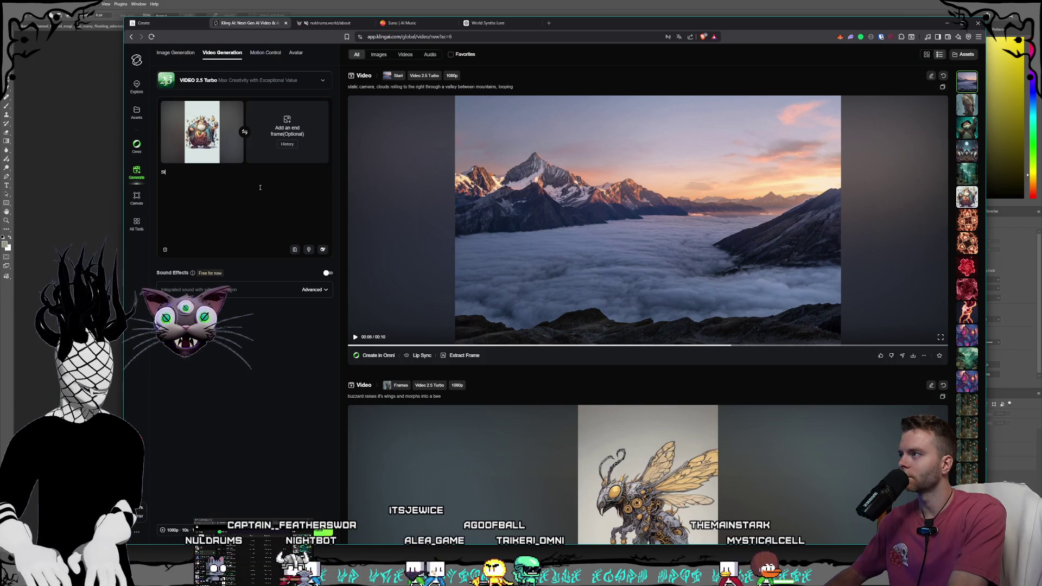
type(" orbi")
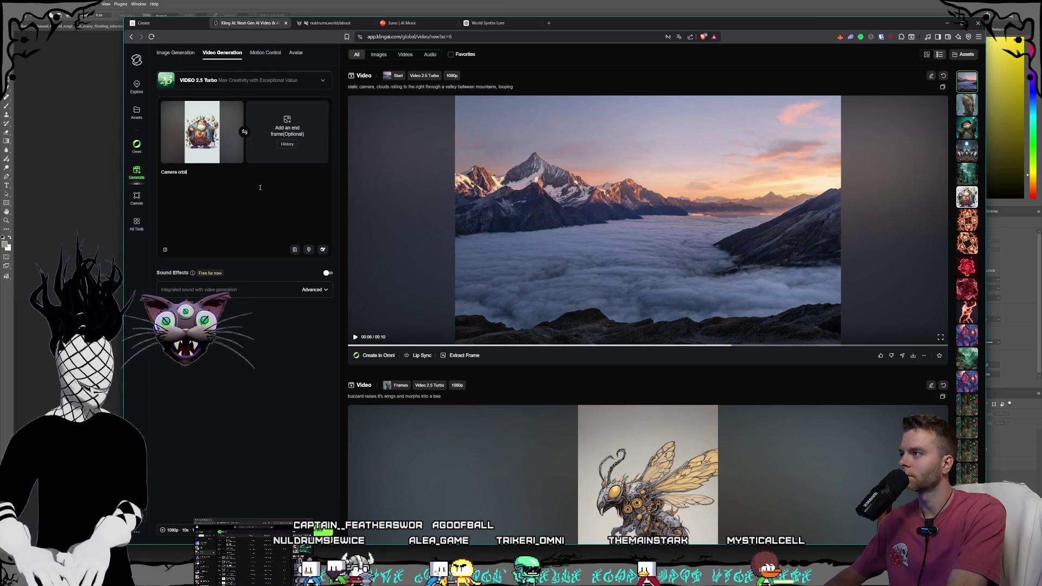
type("ts around a ")
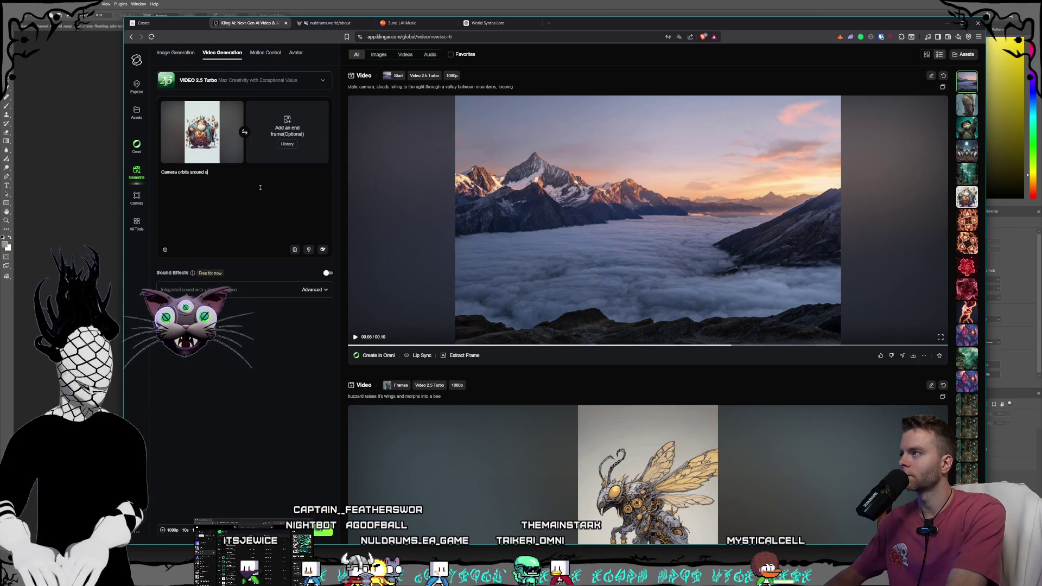
type("wizard with h")
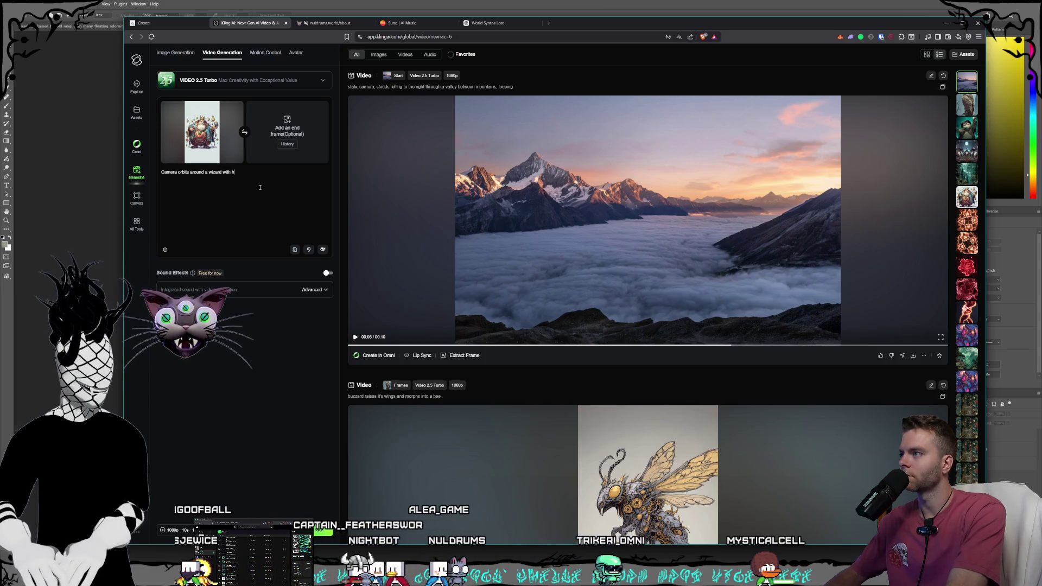
type("overing objects ")
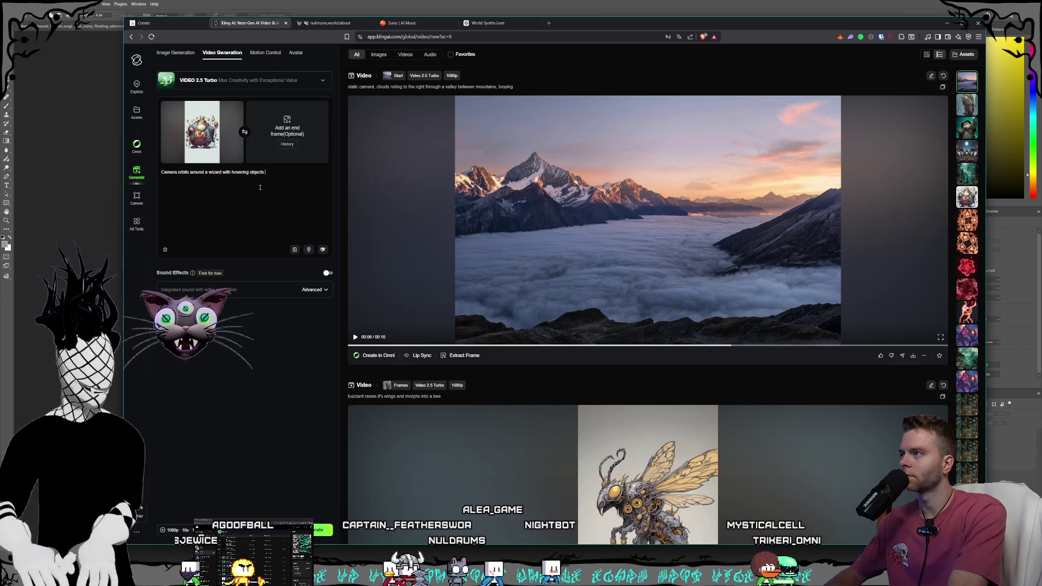
type("aro")
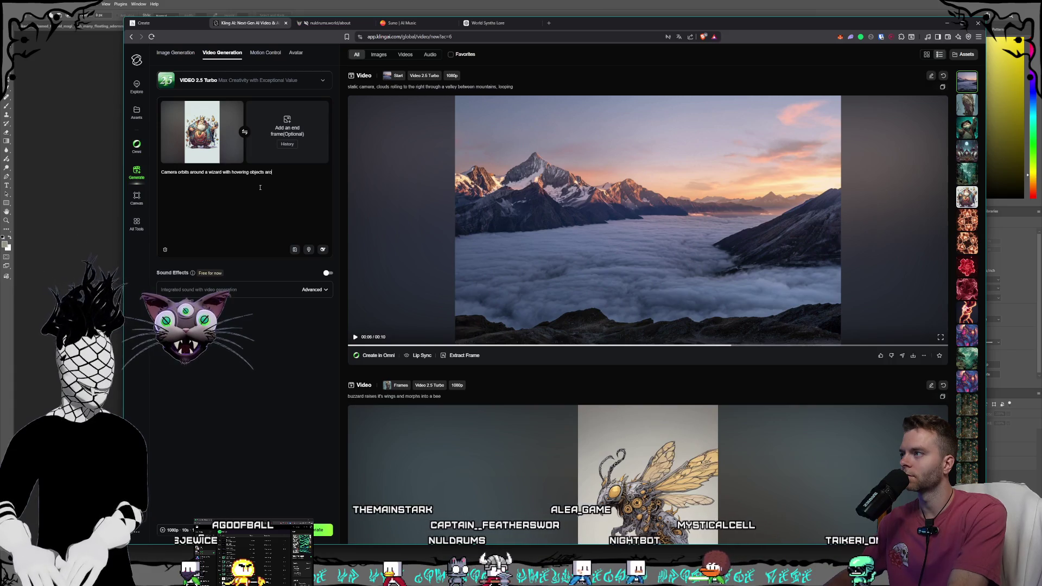
type("und him")
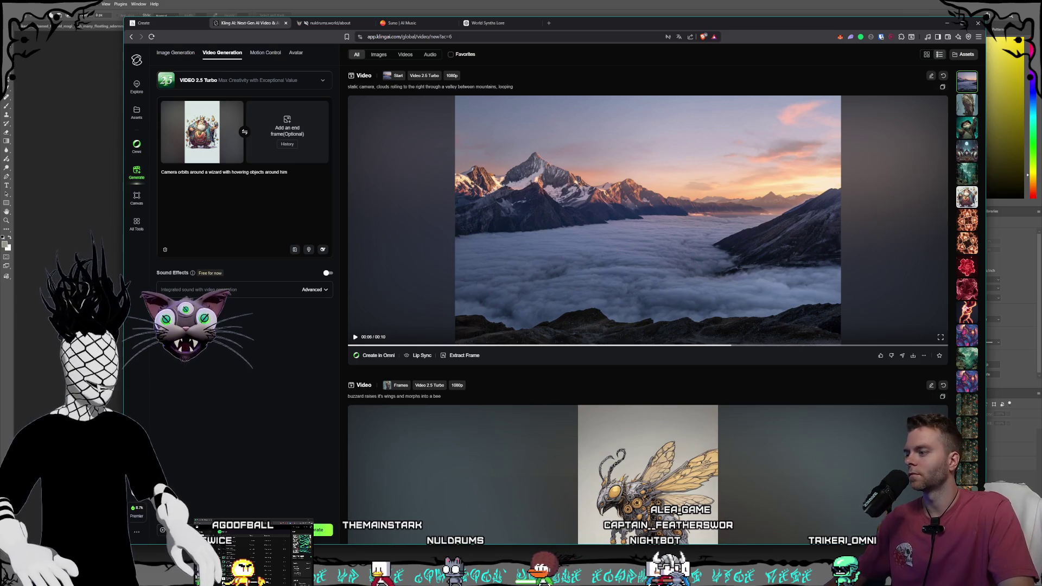
left_click(179, 529)
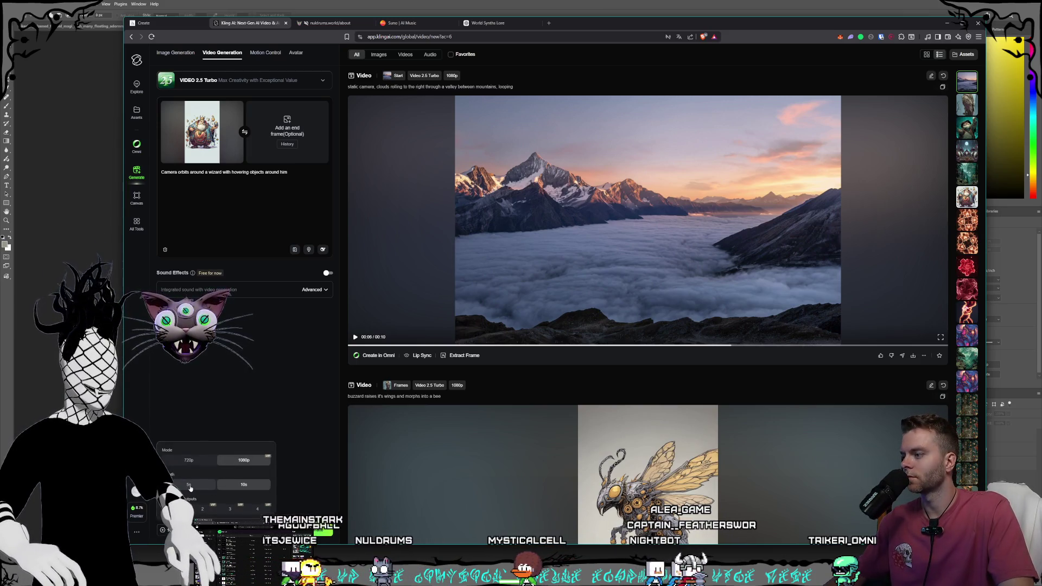
Step: Keep the 10 s video length and resize the browser window while the video queues
left_click(249, 411)
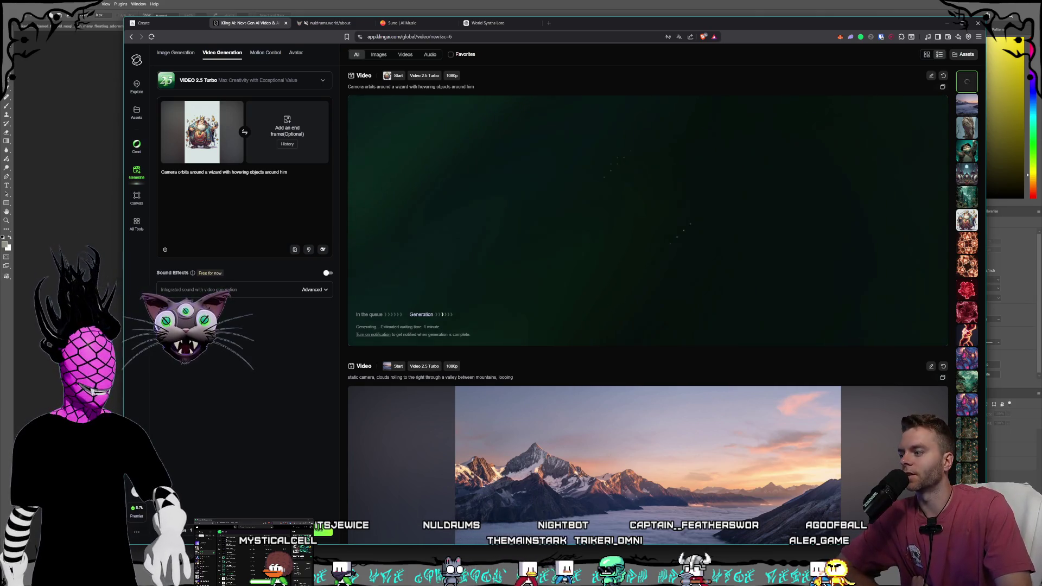
left_click_drag(131, 533, 185, 504)
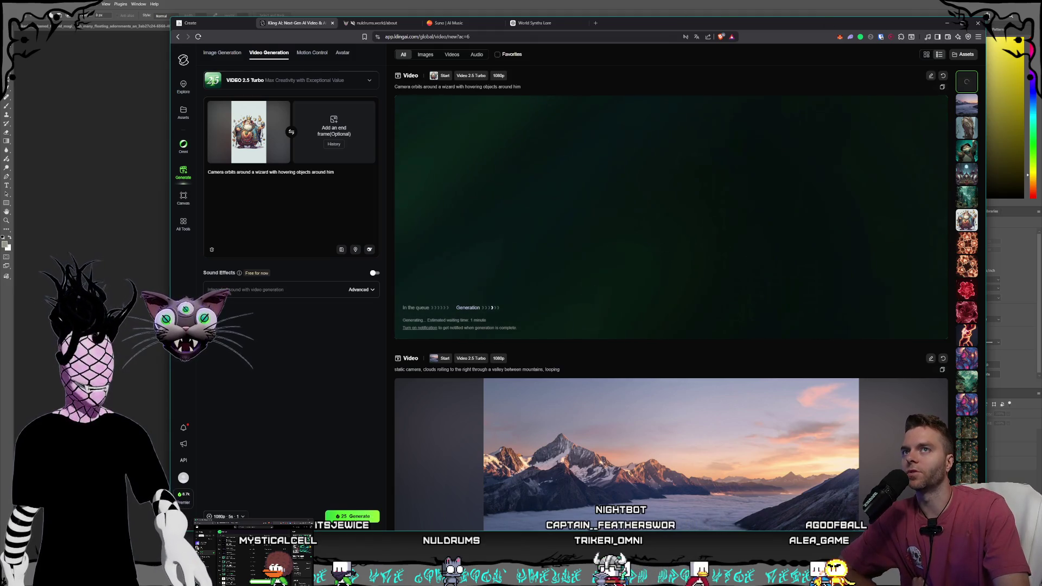
left_click_drag(985, 19, 1012, 10)
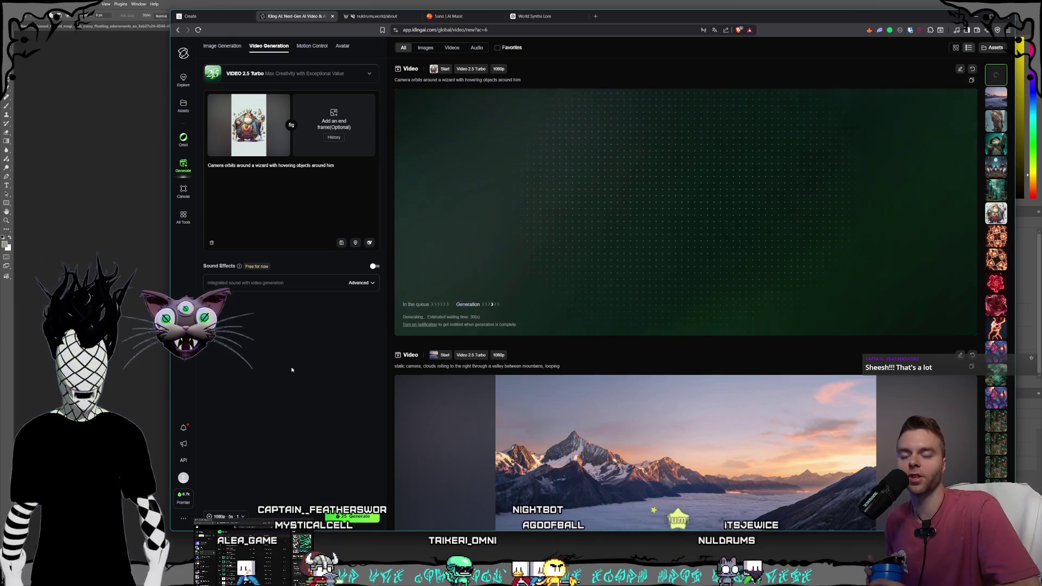
Step: Switch to the Midjourney Create tab while the wizard video keeps generating
left_click(211, 15)
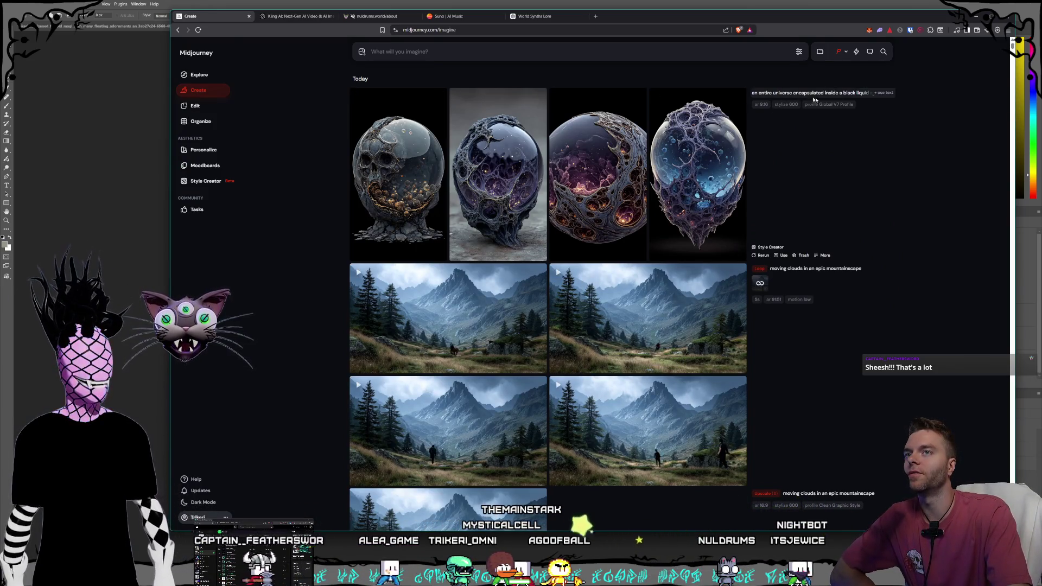
Step: Step through the universe-sphere images full size, then return to the grid
left_click(713, 185)
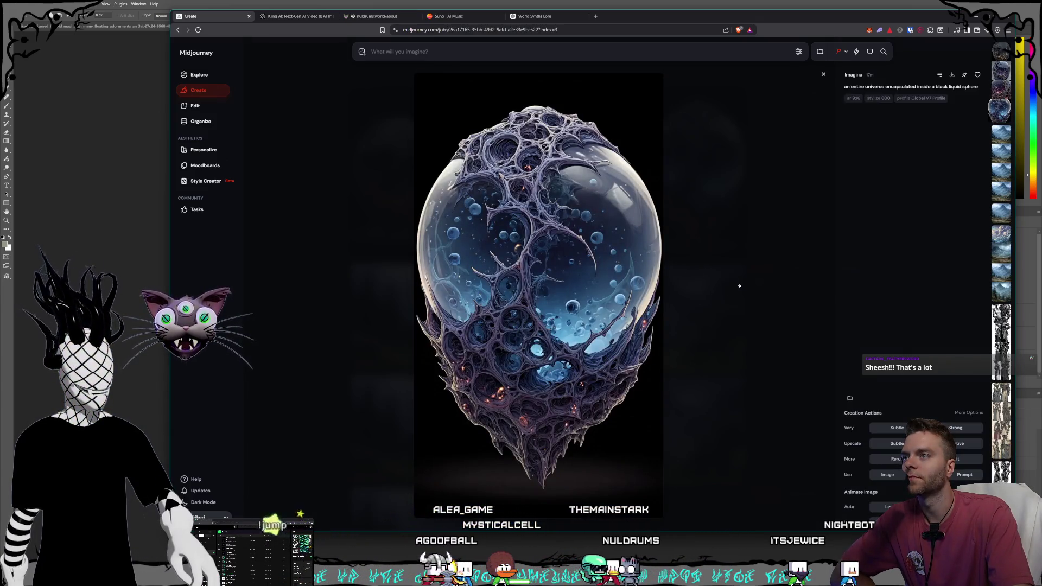
key("Left")
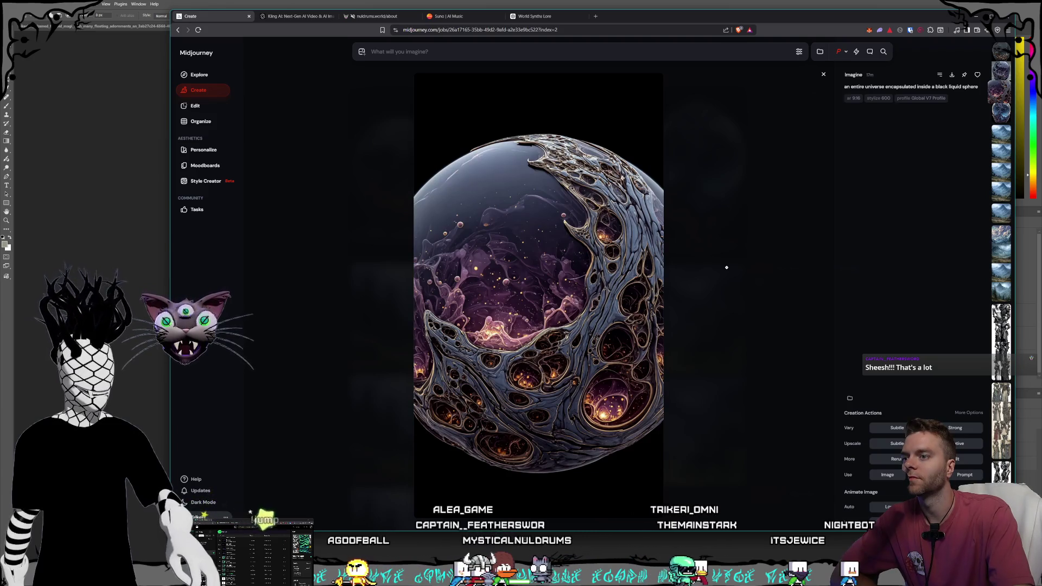
key("Left")
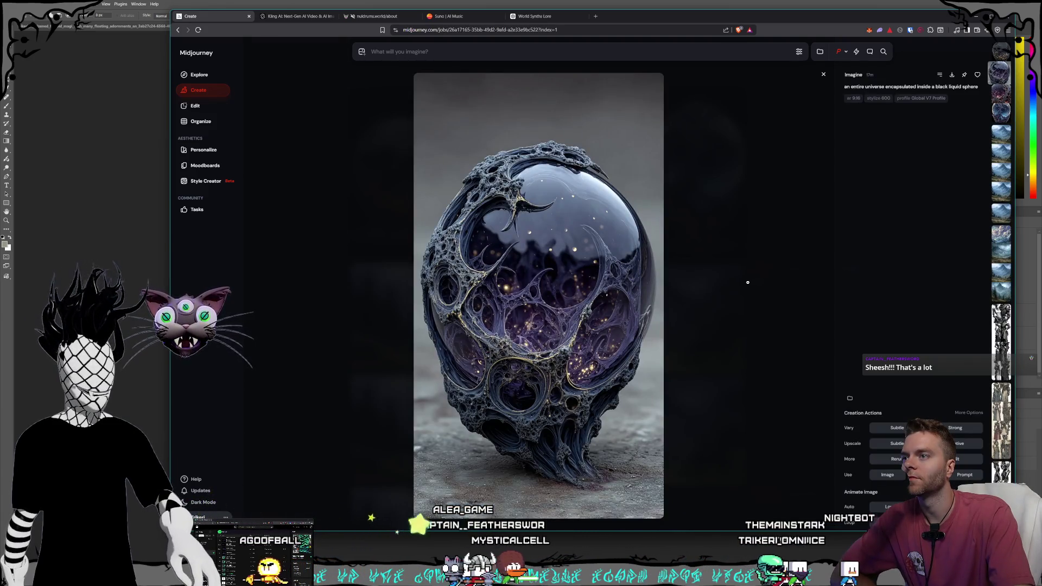
key("Escape")
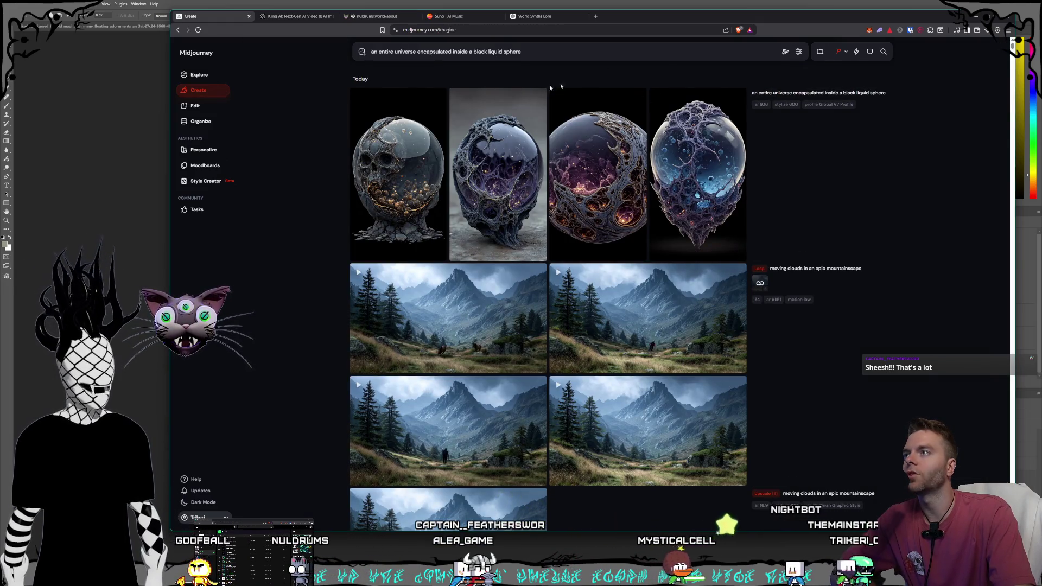
Step: Submit 'an entire galaxy encapsulated inside a black liquid sphere' and glance at the profile page
type("galax")
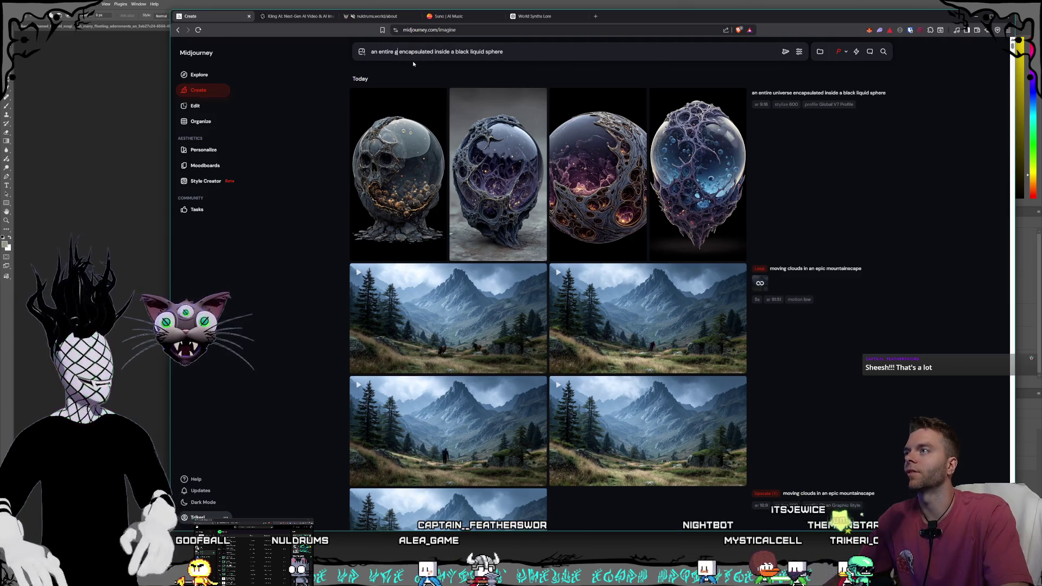
type("y")
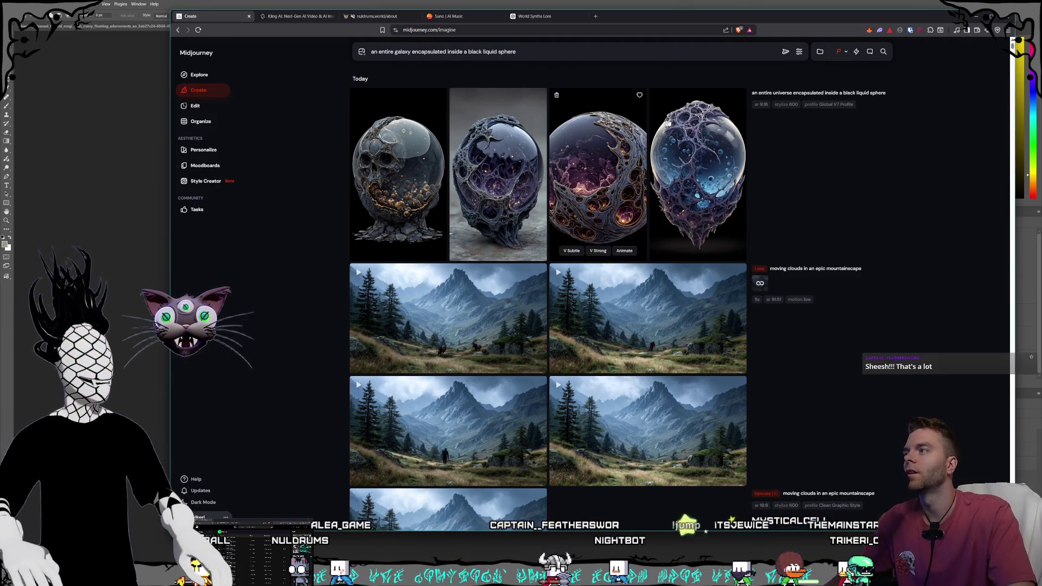
key("Return")
left_click(199, 517)
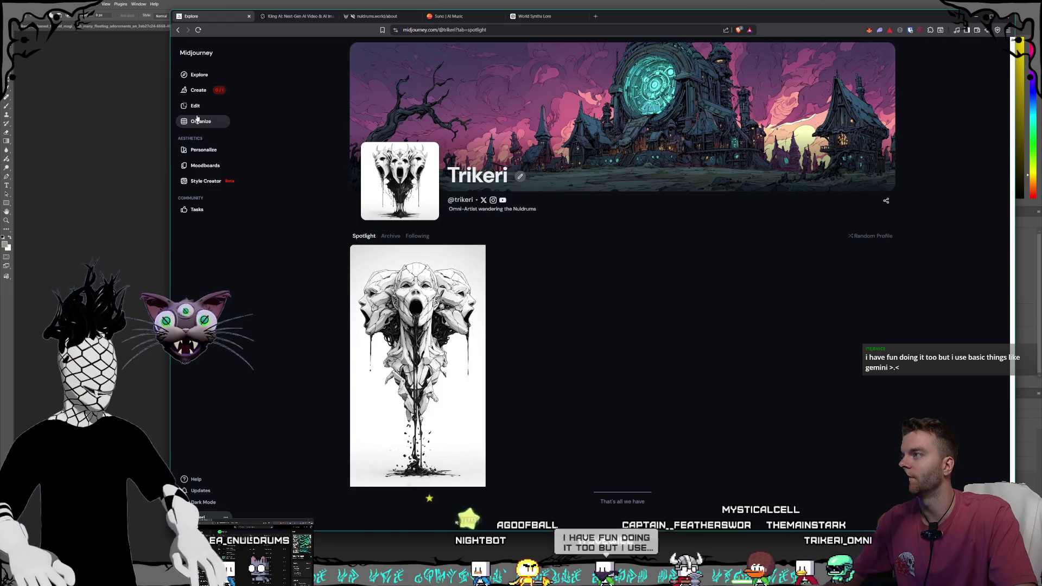
left_click(206, 92)
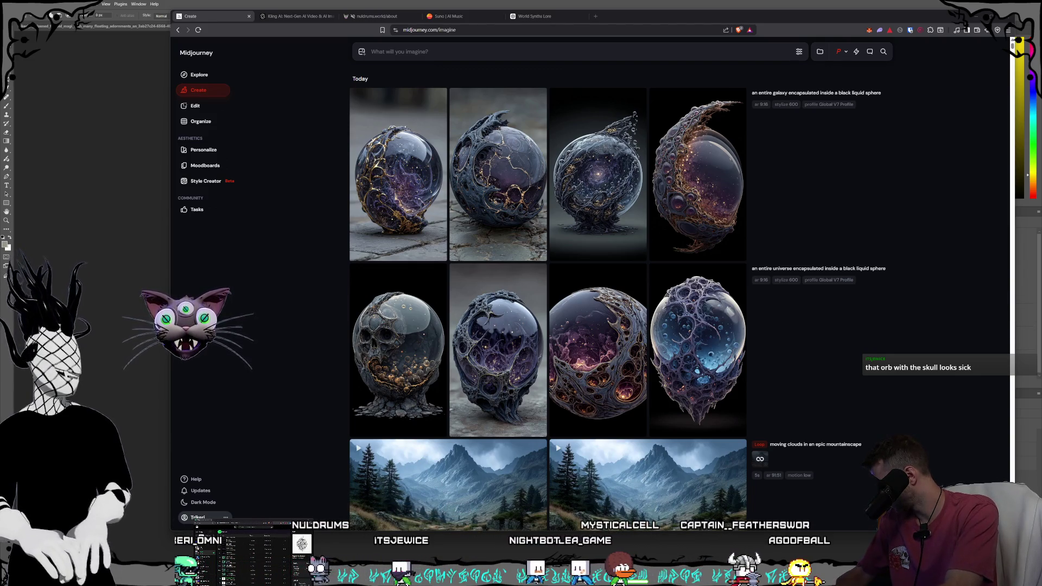
Step: Google 'how to view how much fast hours you have on midjourney' in a new tab, then return to Midjourney
left_click(597, 19)
type("how to f")
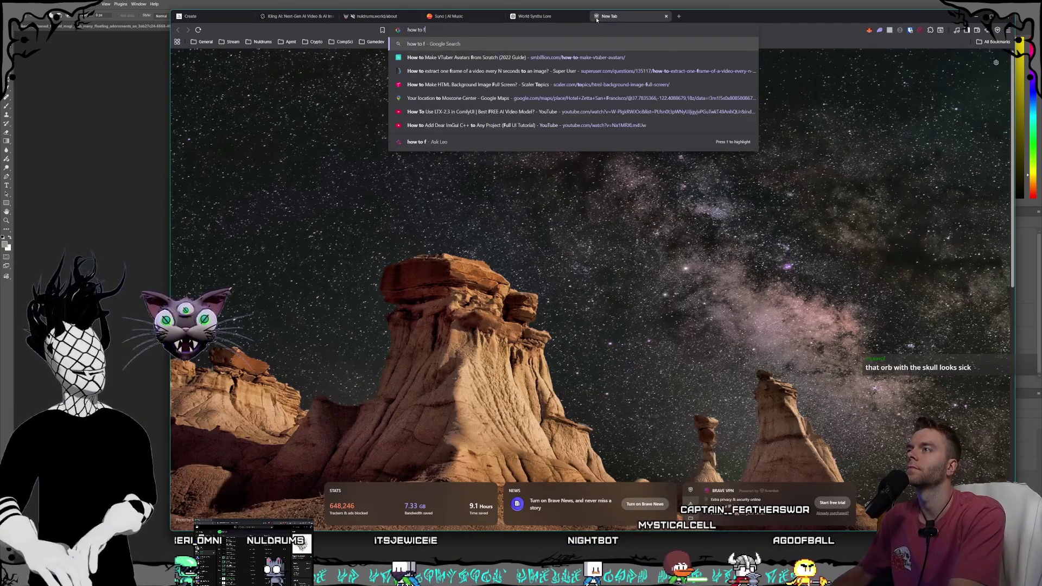
key("BackSpace")
type("view how much fast hours you hav")
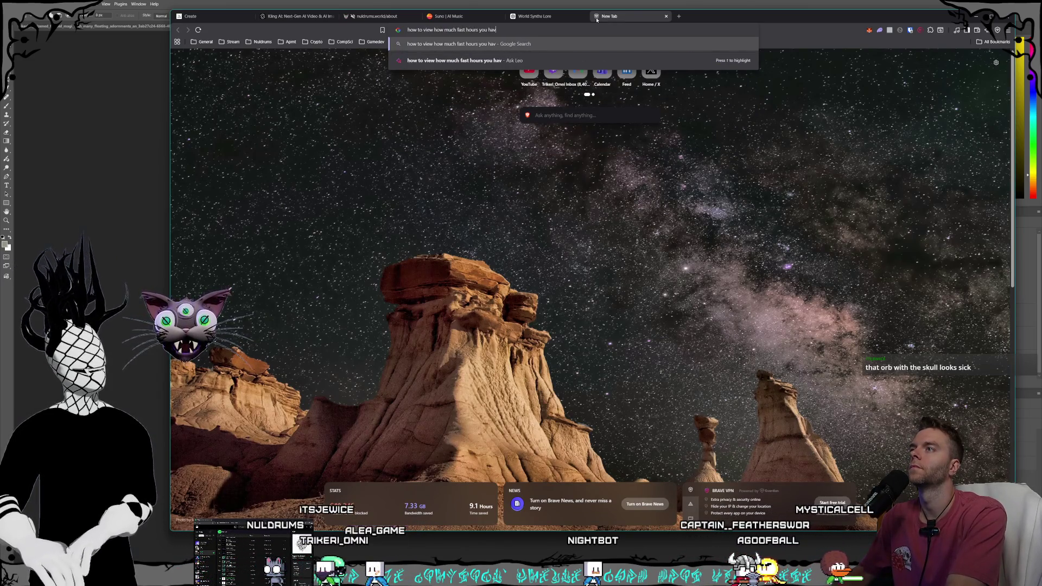
type("y")
key("Return")
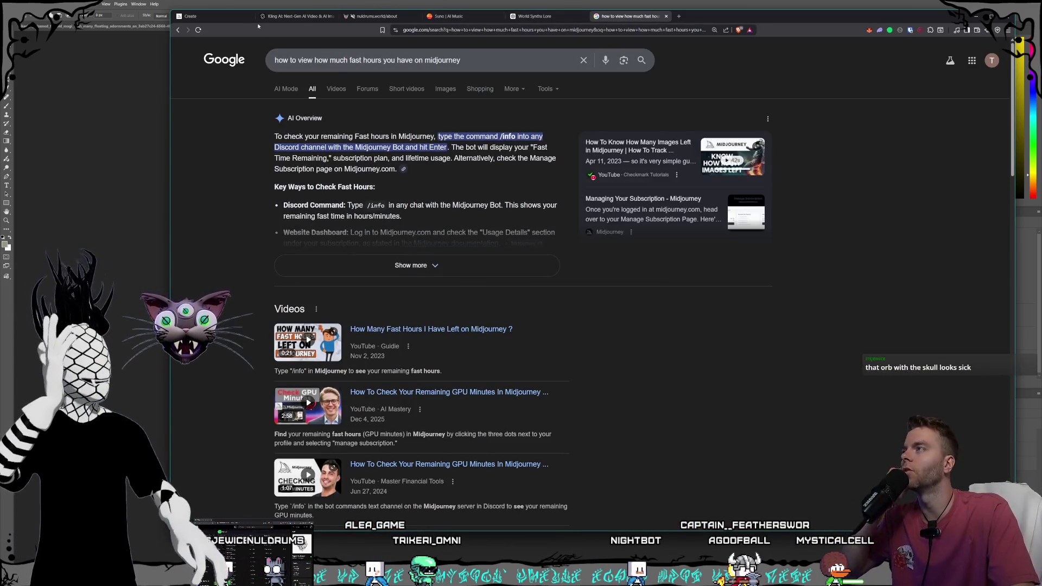
left_click(222, 16)
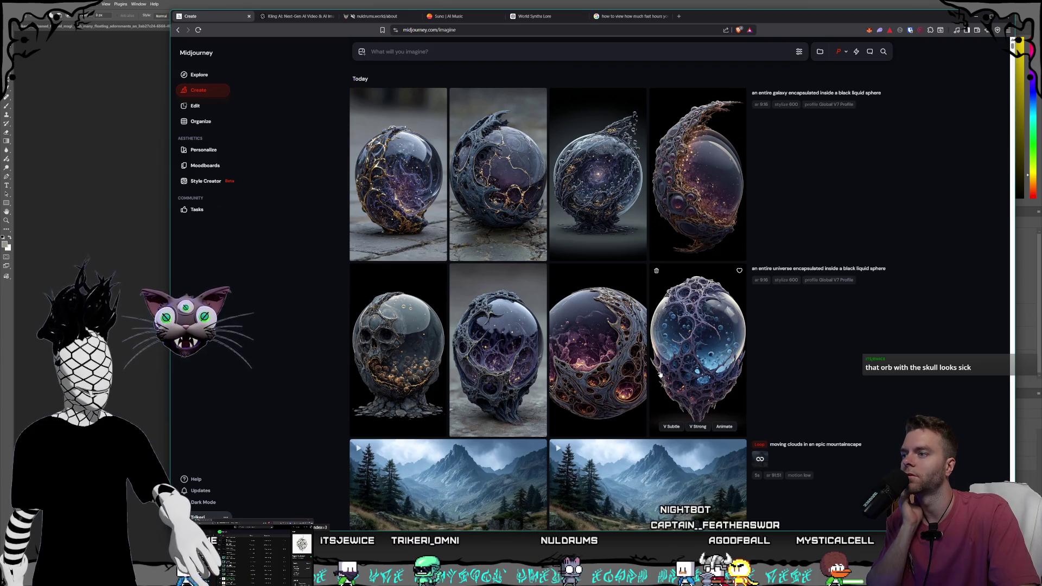
Step: View the skull orb close up, then reload the galaxy-sphere prompt from its earlier job
left_click(397, 347)
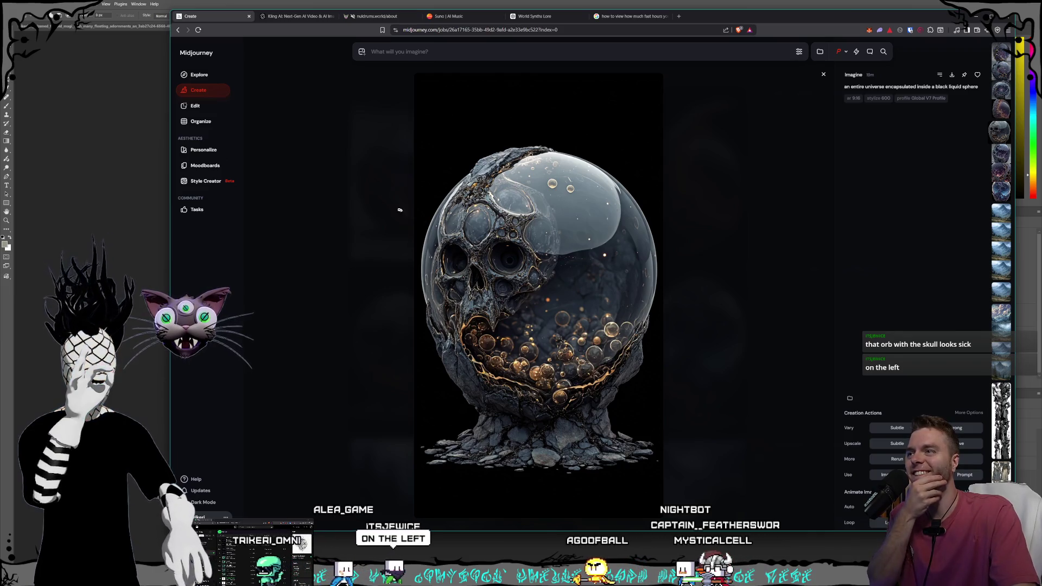
left_click(351, 183)
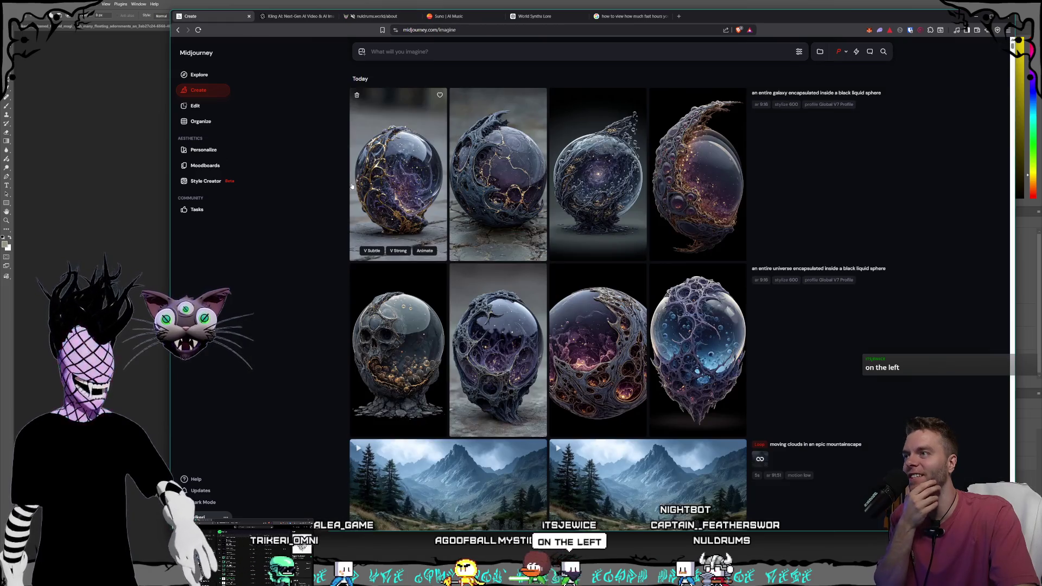
mouse_move(885, 97)
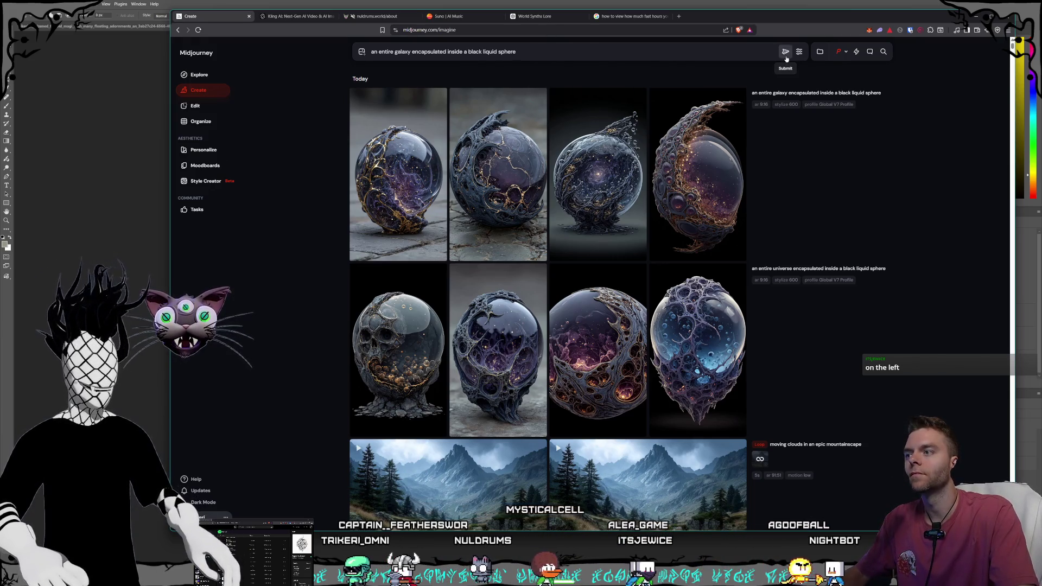
Step: Check the Personalize options, then open the Style Creator with the galaxy prompt
left_click(841, 52)
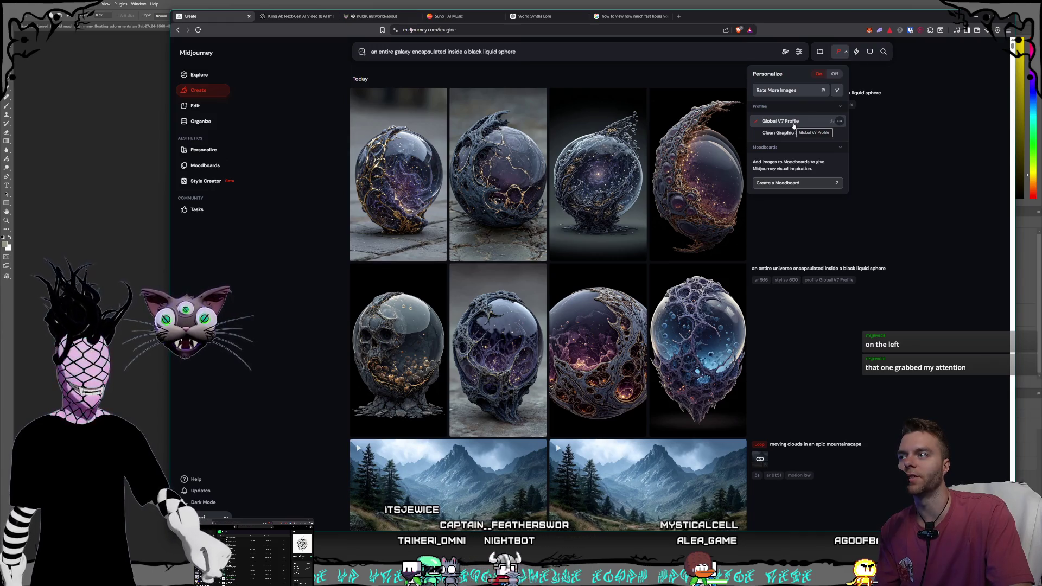
left_click(844, 55)
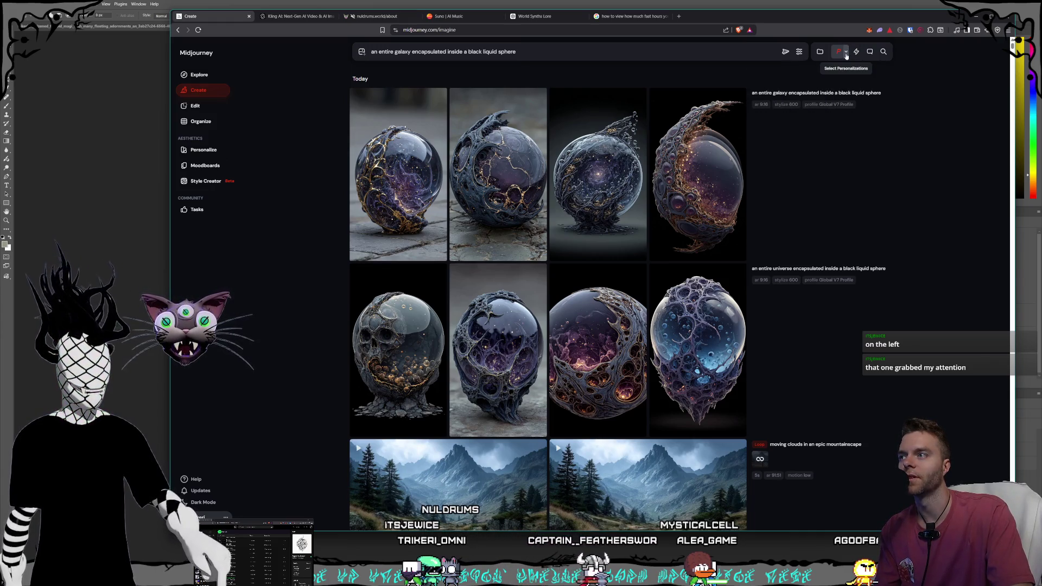
left_click(644, 53)
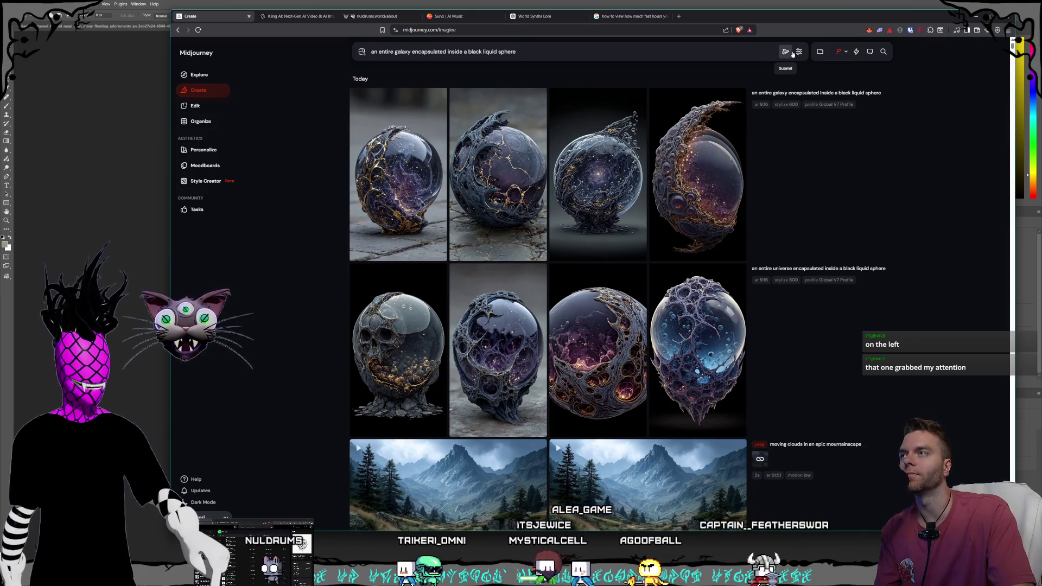
left_click(206, 184)
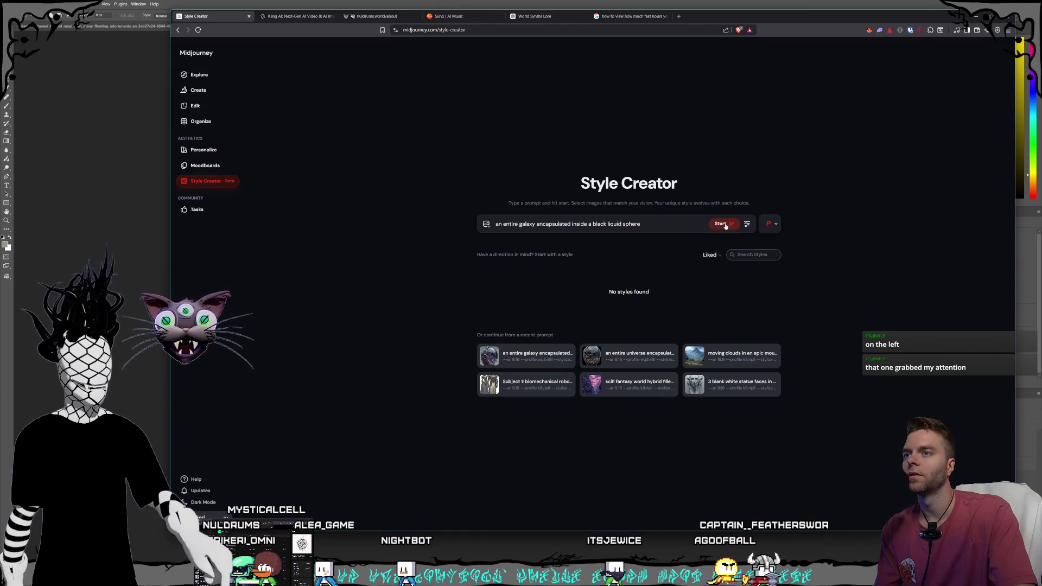
left_click(777, 225)
Step: Run a style session on the galaxy prompt, browse all candidate images, then end it
left_click(720, 223)
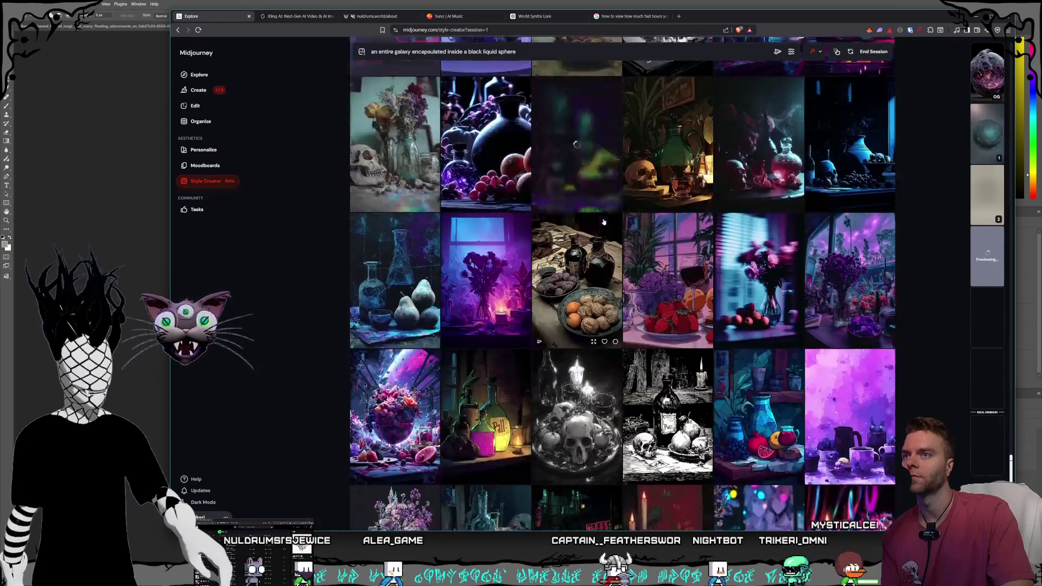
scroll(604, 221, "down", 4)
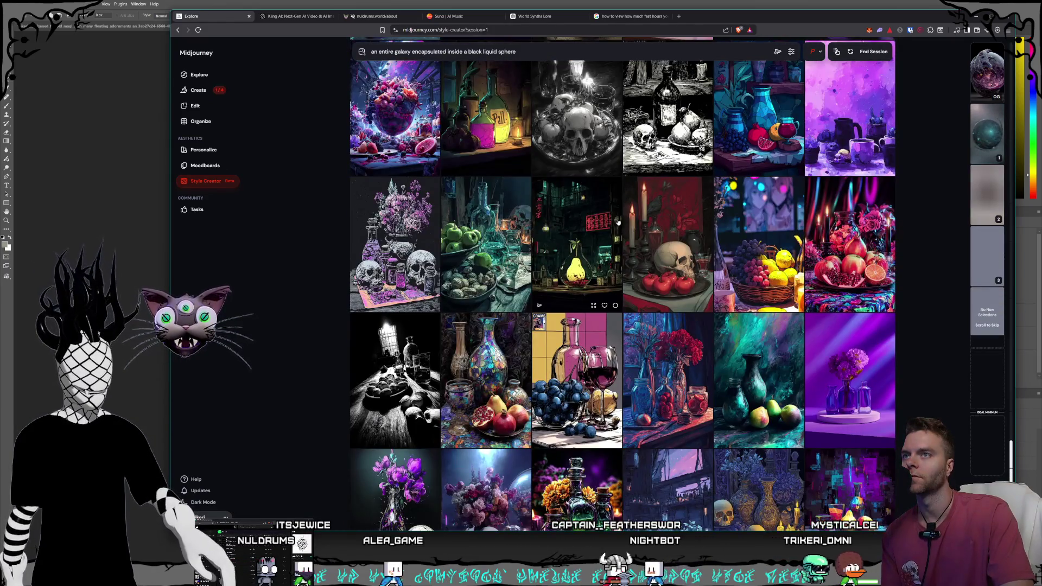
scroll(618, 221, "up", 1)
scroll(618, 222, "down", 2)
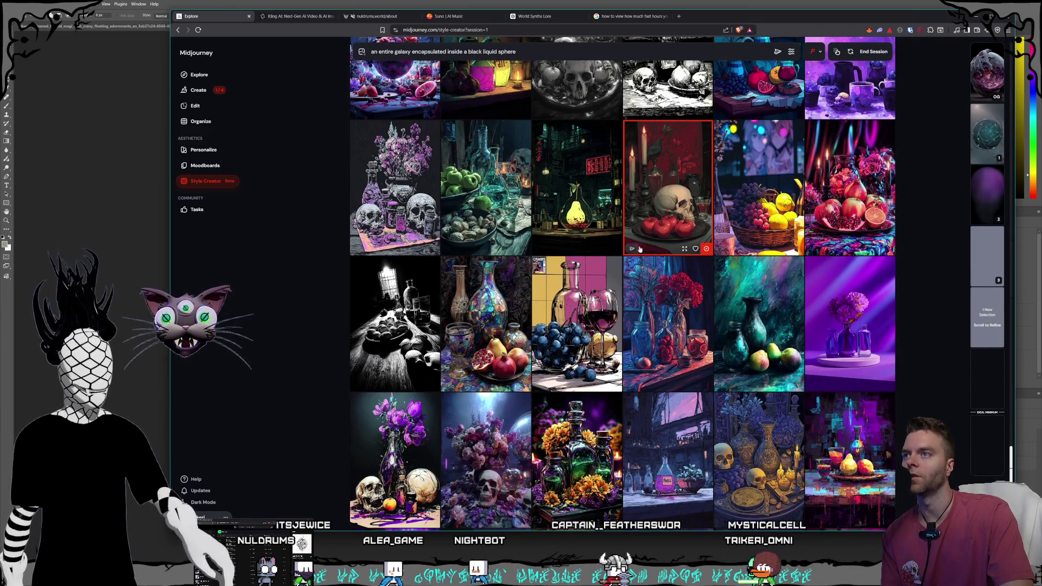
scroll(647, 245, "down", 5)
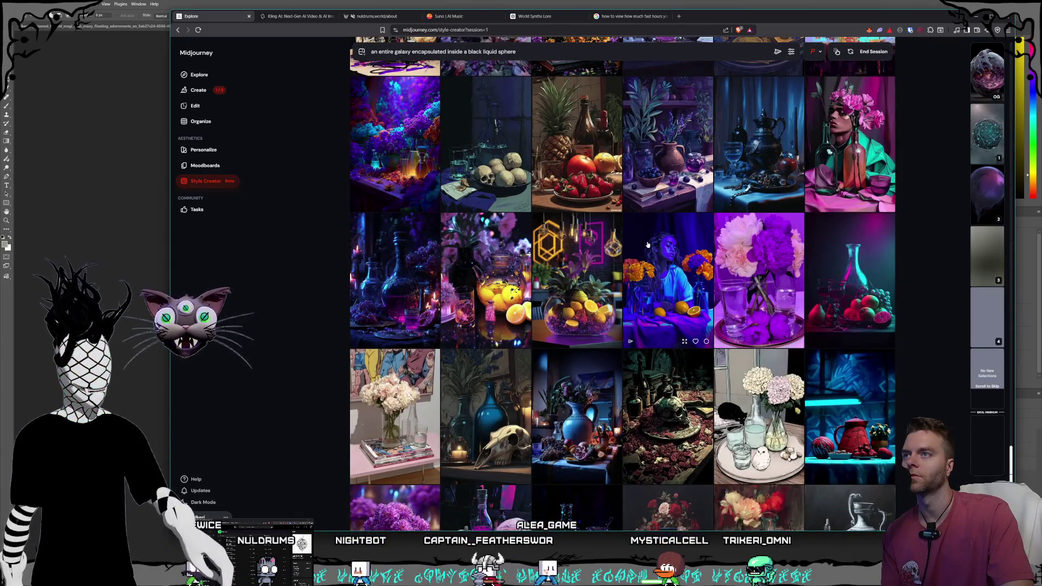
scroll(647, 245, "down", 6)
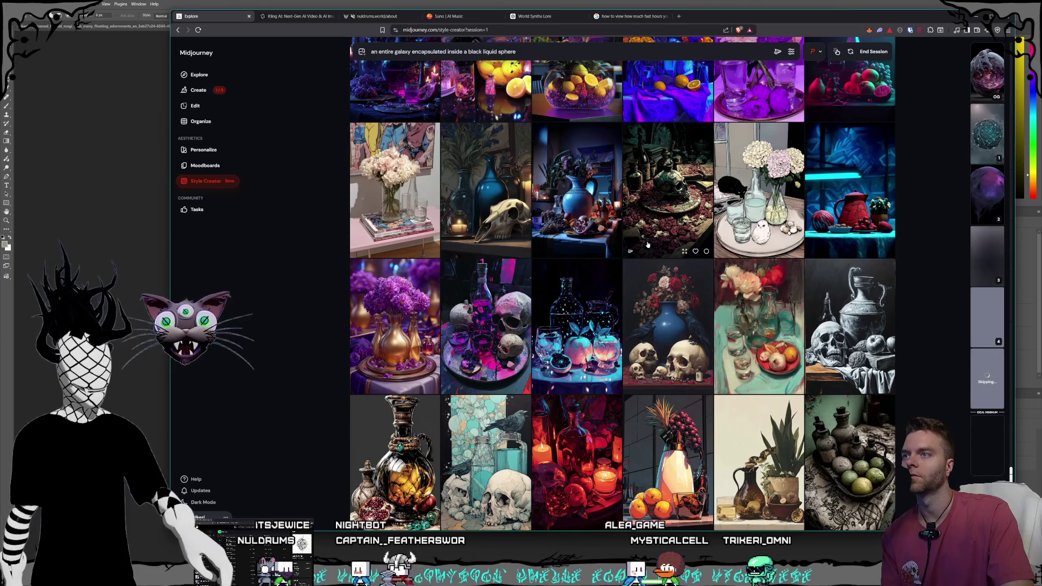
scroll(647, 246, "up", 2)
scroll(646, 244, "down", 1)
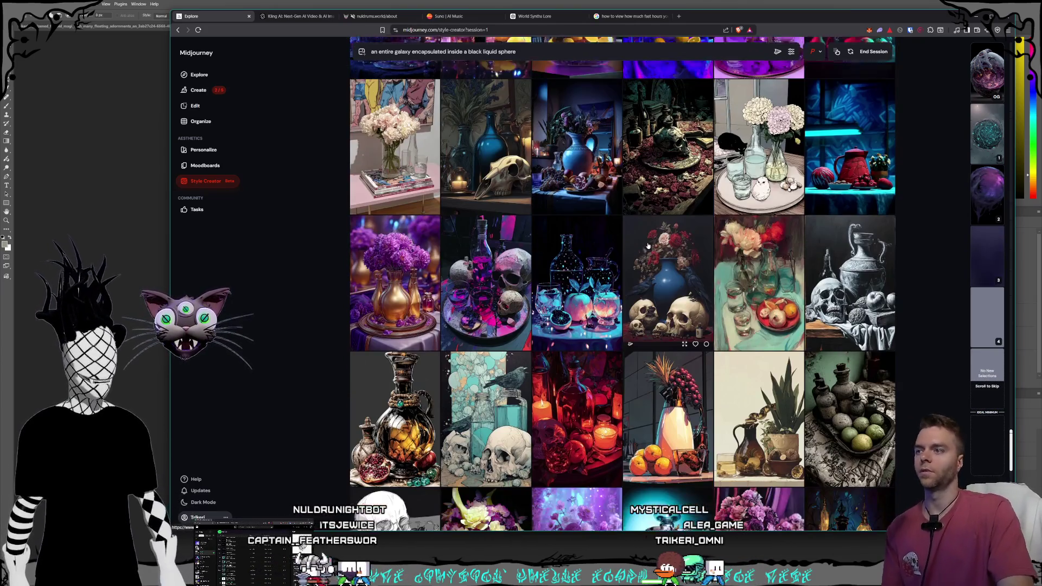
scroll(650, 243, "down", 3)
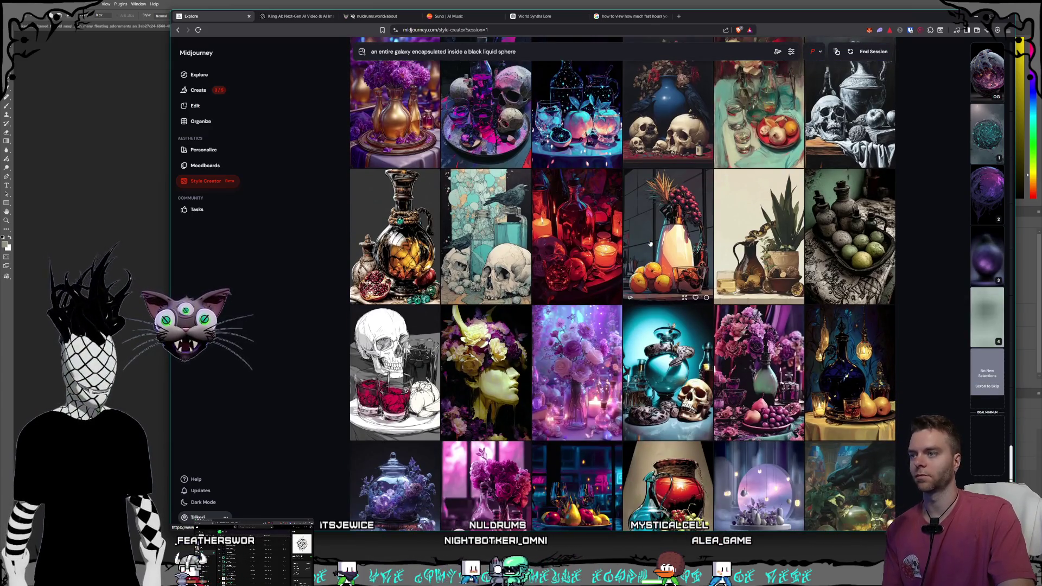
scroll(649, 243, "down", 2)
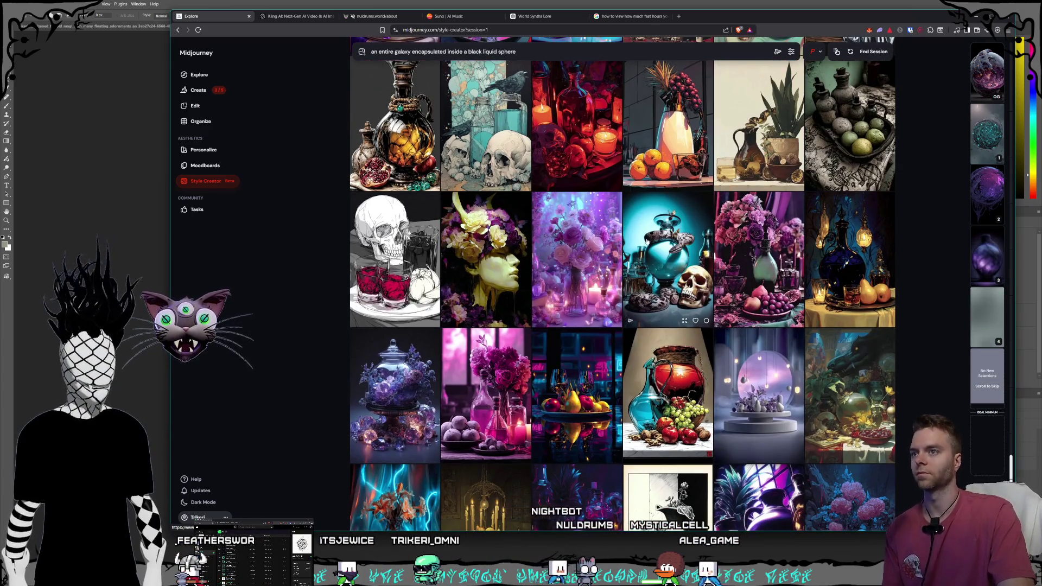
scroll(650, 244, "down", 5)
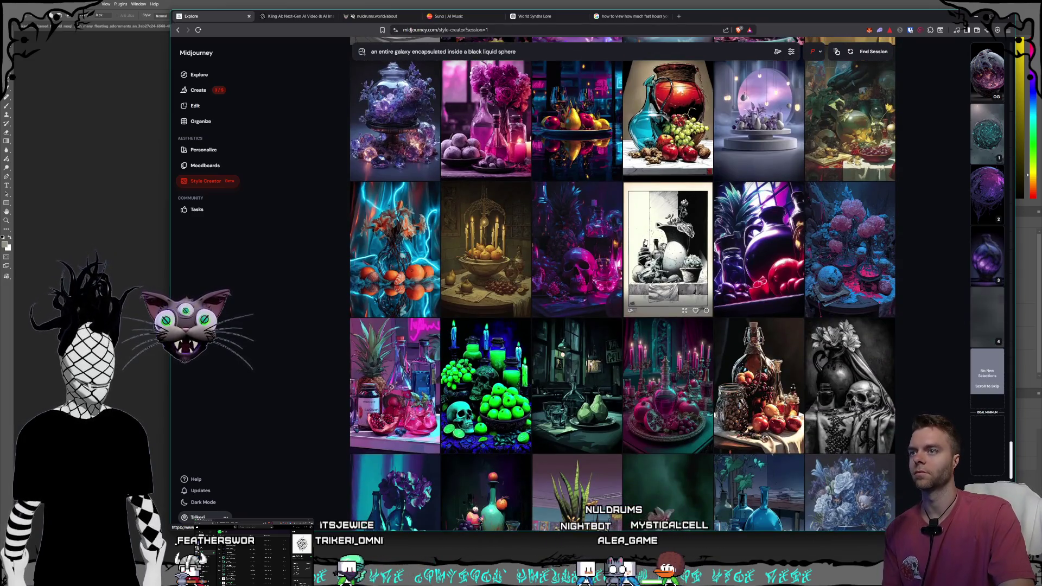
scroll(645, 242, "down", 1)
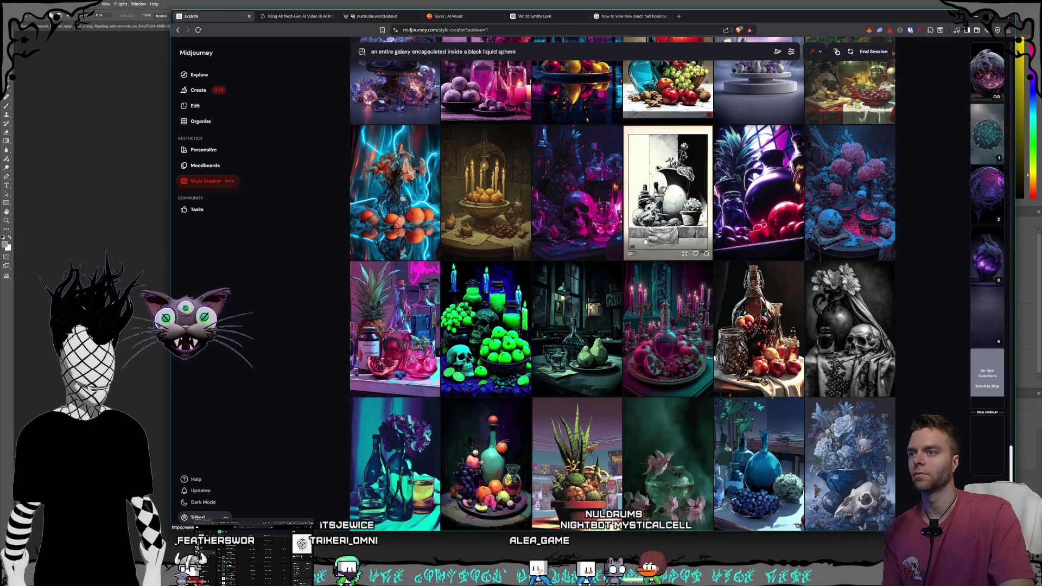
scroll(645, 242, "down", 2)
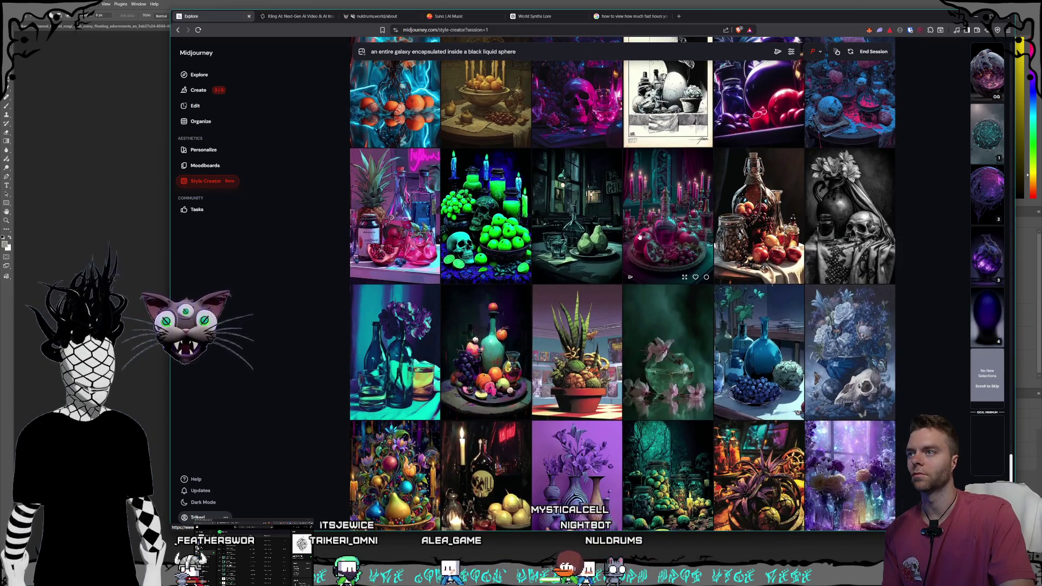
scroll(604, 223, "down", 1)
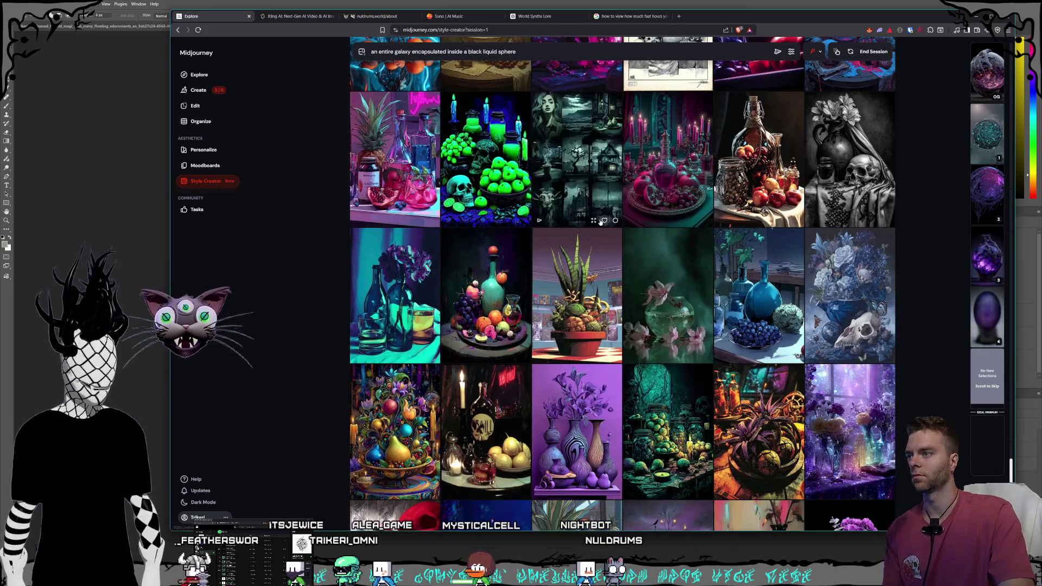
scroll(604, 221, "down", 1)
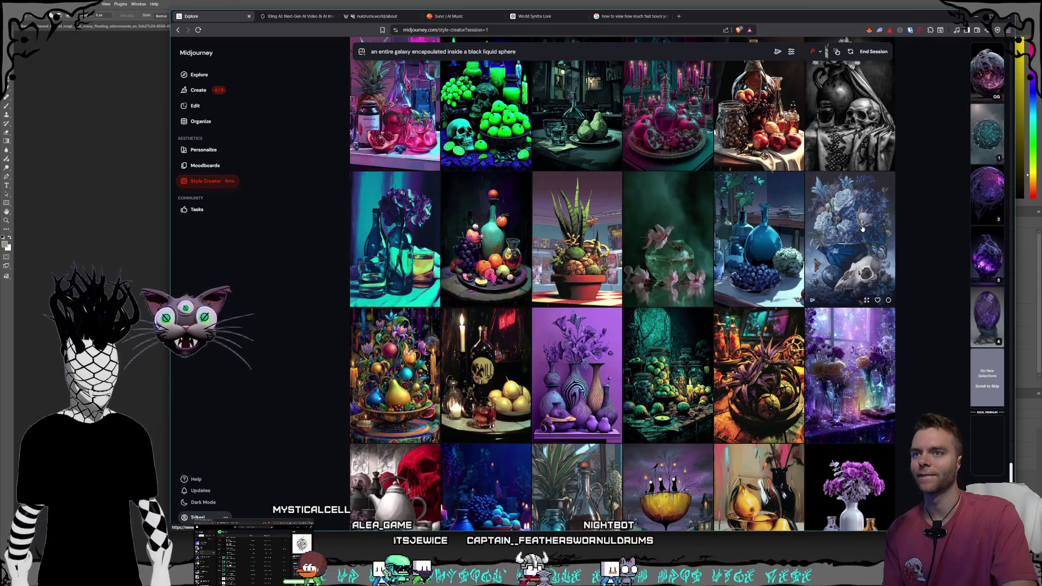
scroll(863, 229, "down", 2)
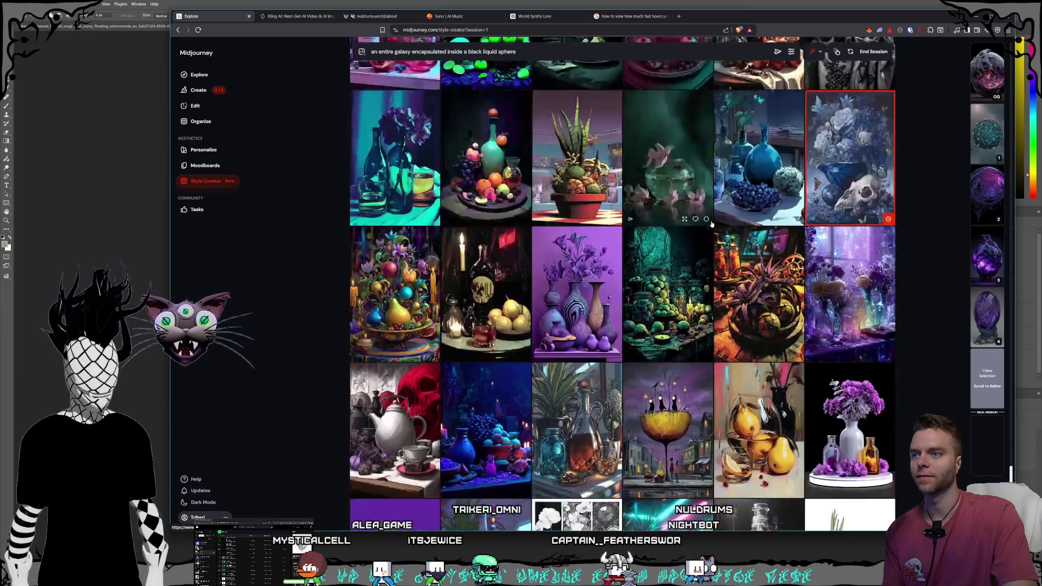
scroll(704, 226, "down", 8)
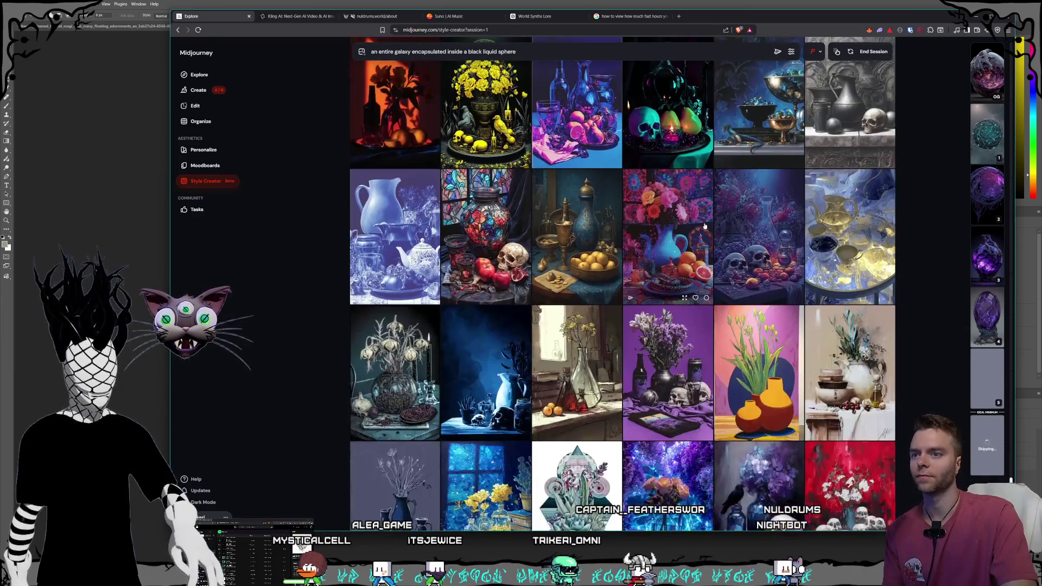
scroll(704, 224, "down", 2)
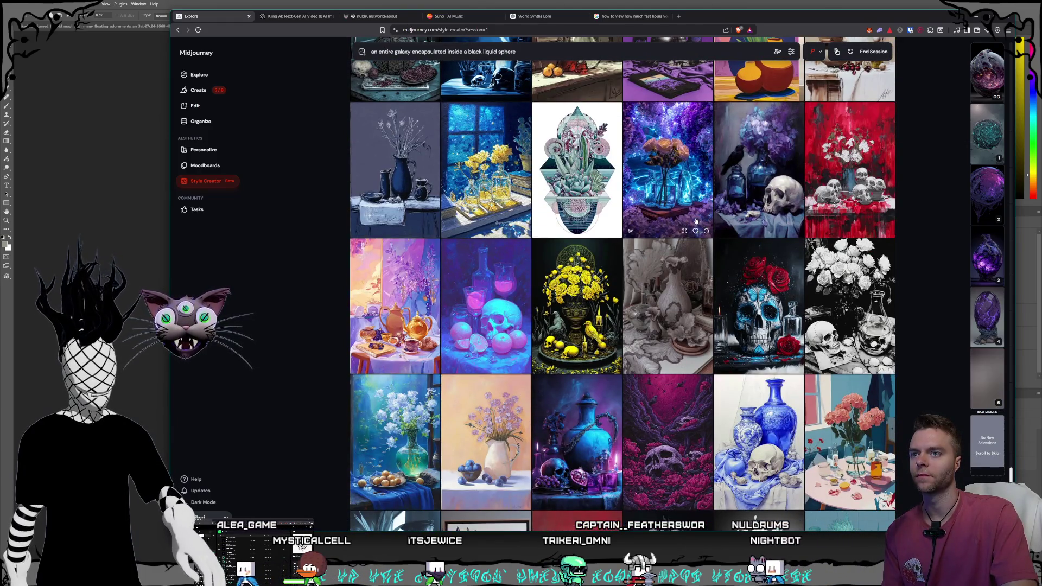
scroll(705, 225, "down", 3)
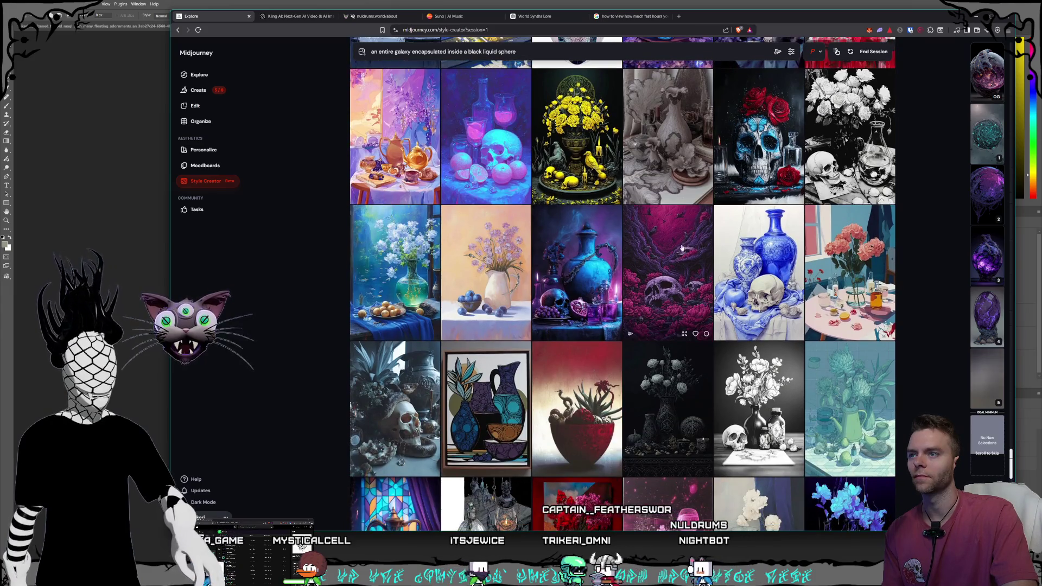
scroll(681, 250, "down", 6)
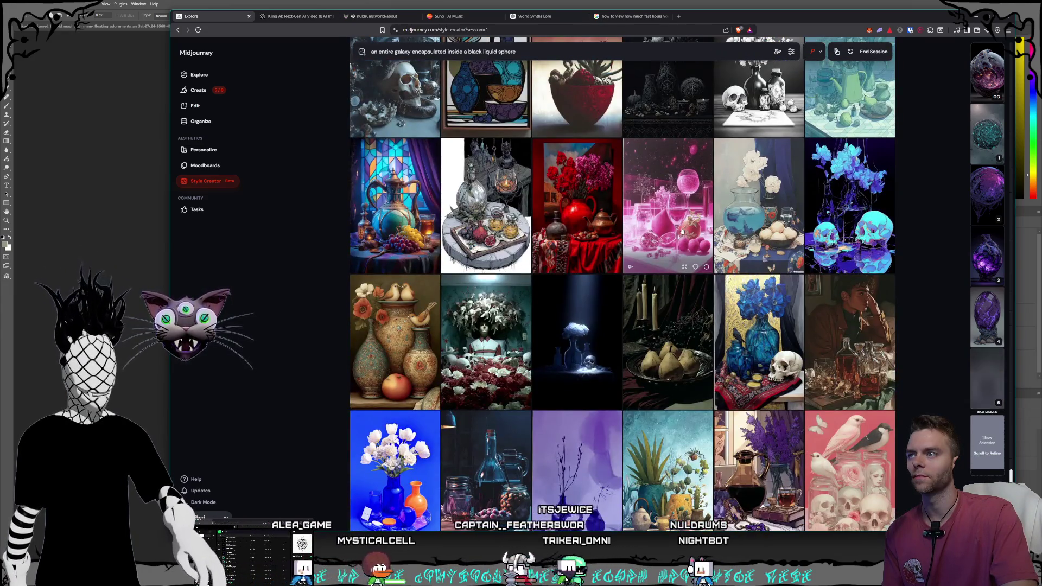
scroll(682, 231, "down", 10)
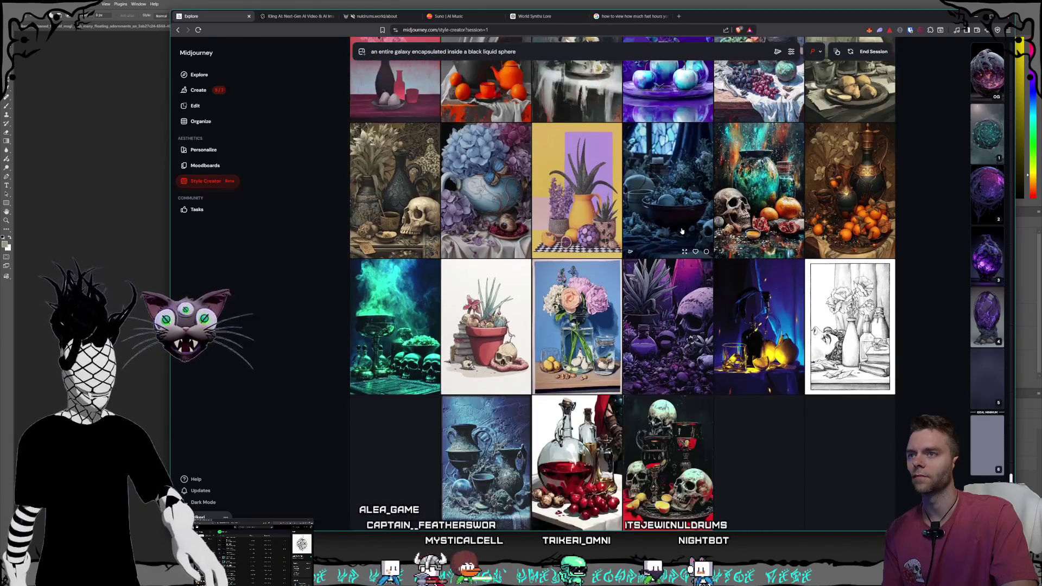
scroll(682, 230, "down", 2)
scroll(661, 224, "down", 15)
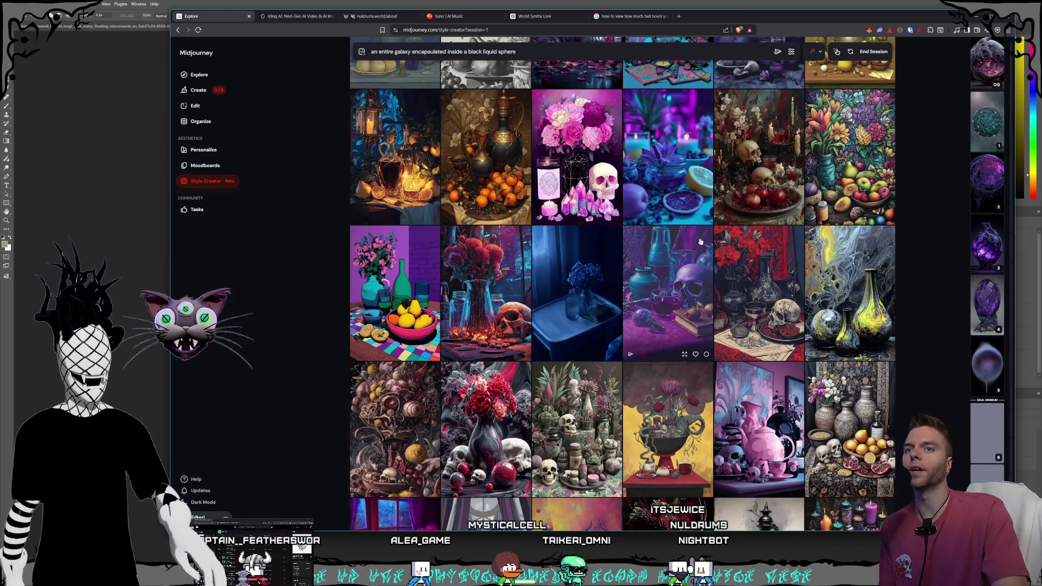
scroll(705, 230, "down", 3)
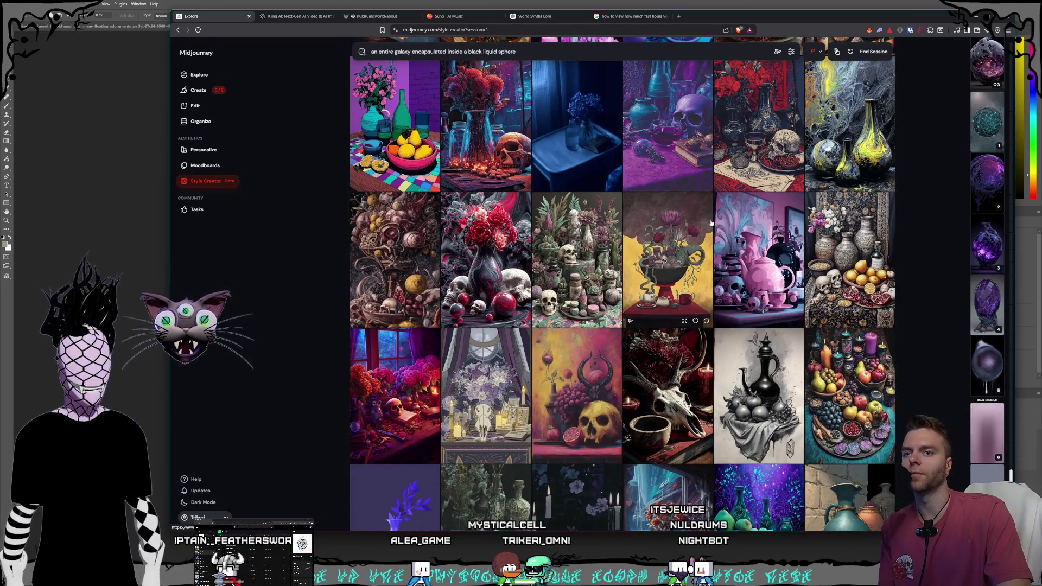
scroll(716, 223, "down", 2)
scroll(711, 223, "down", 1)
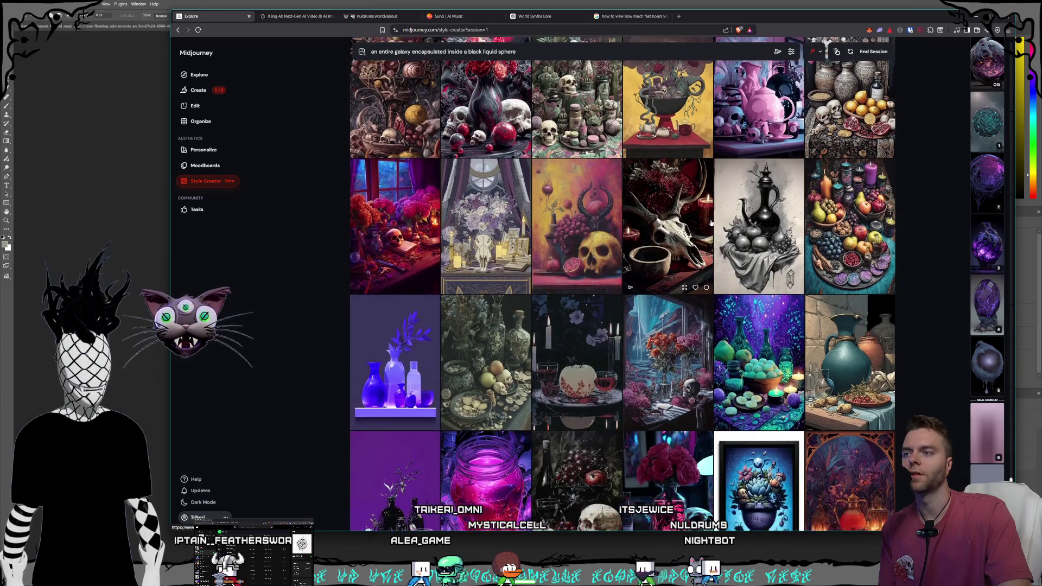
scroll(710, 223, "down", 2)
scroll(710, 223, "down", 1)
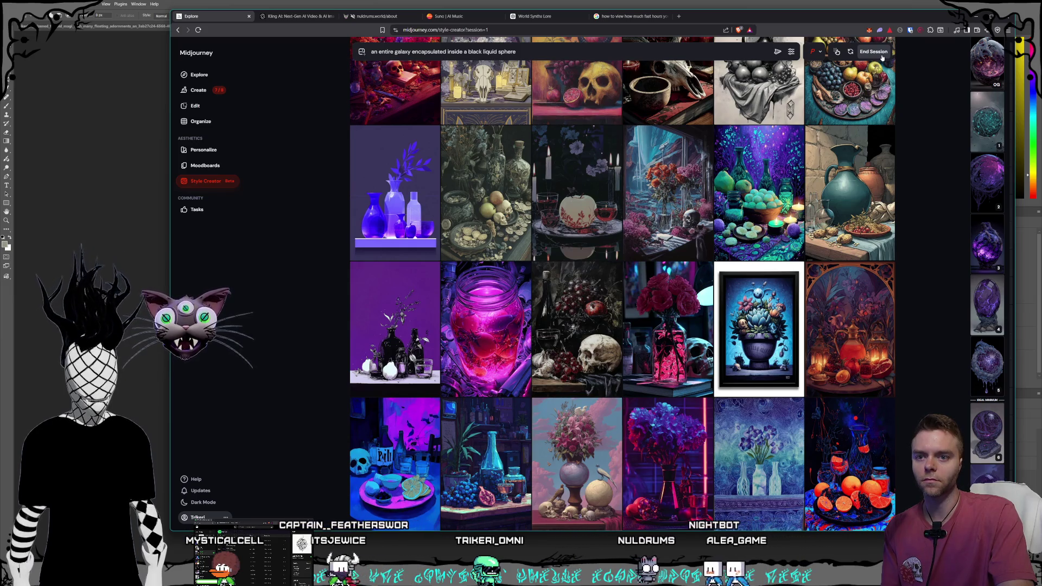
left_click(880, 54)
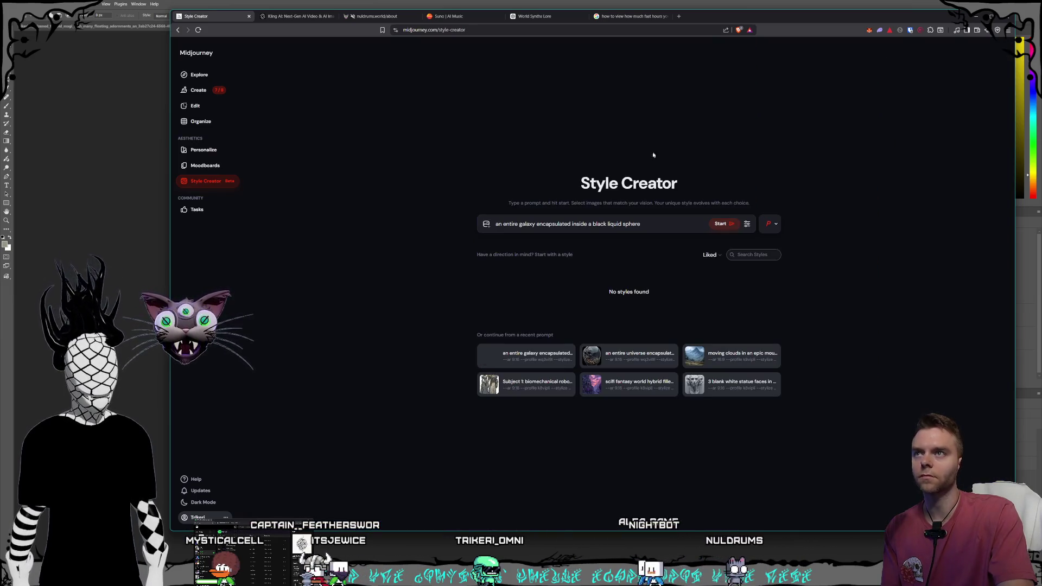
Step: Go back to Create and open the glass galaxy sphere on stone pavement full size
left_click(198, 90)
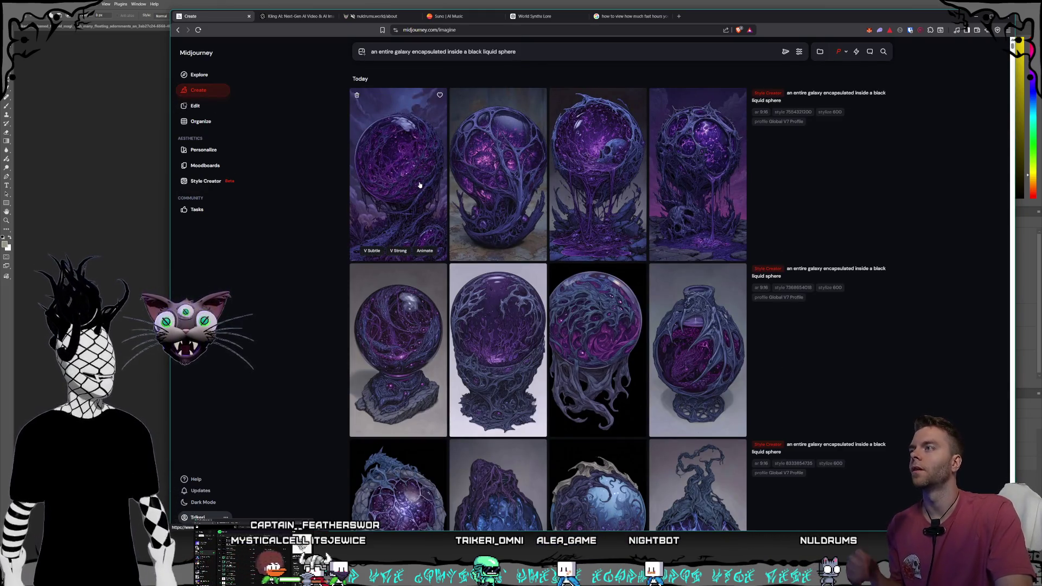
scroll(420, 186, "down", 15)
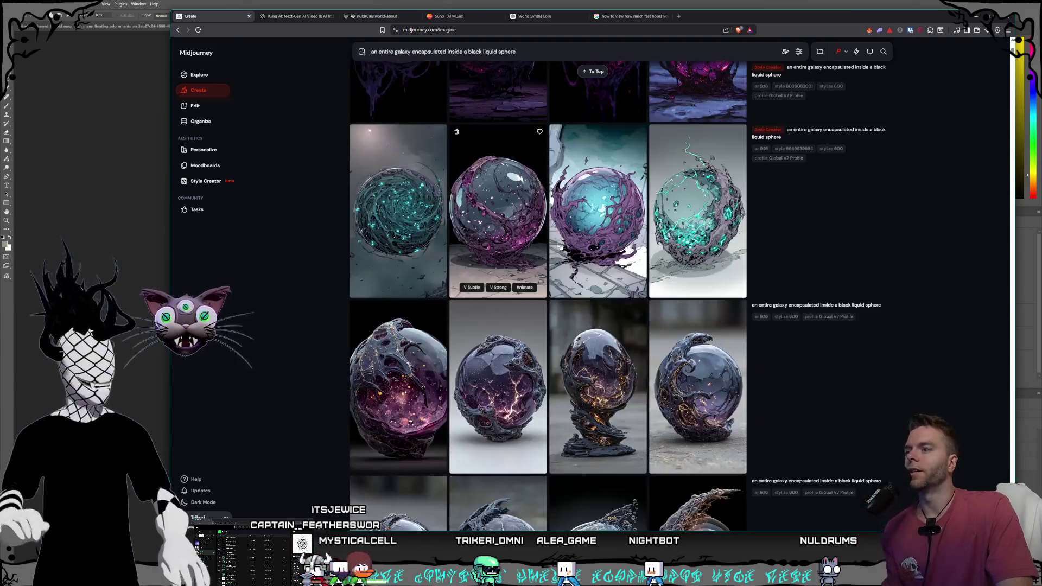
scroll(673, 272, "down", 3)
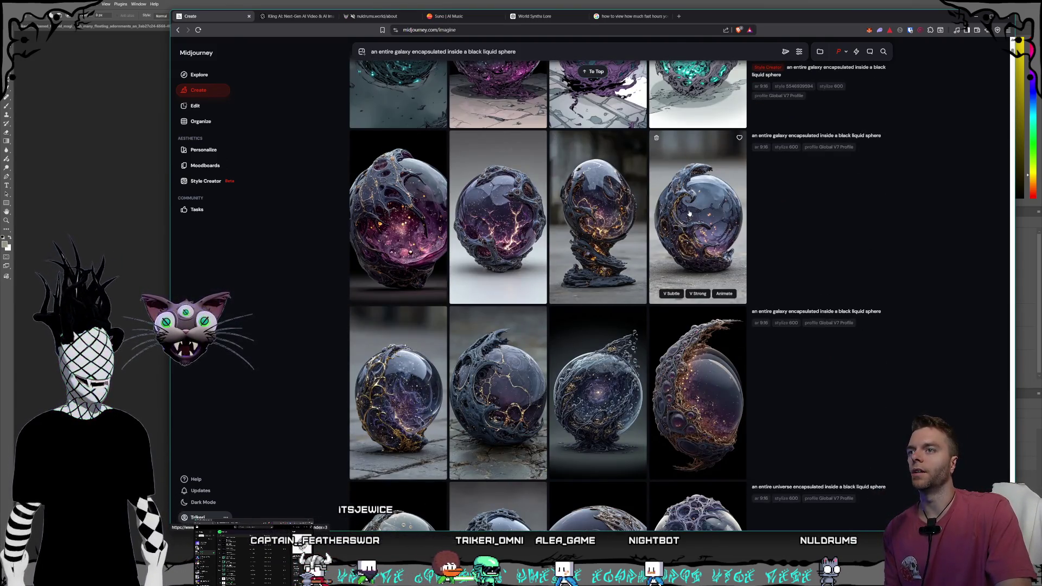
scroll(695, 251, "up", 1)
left_click(694, 251)
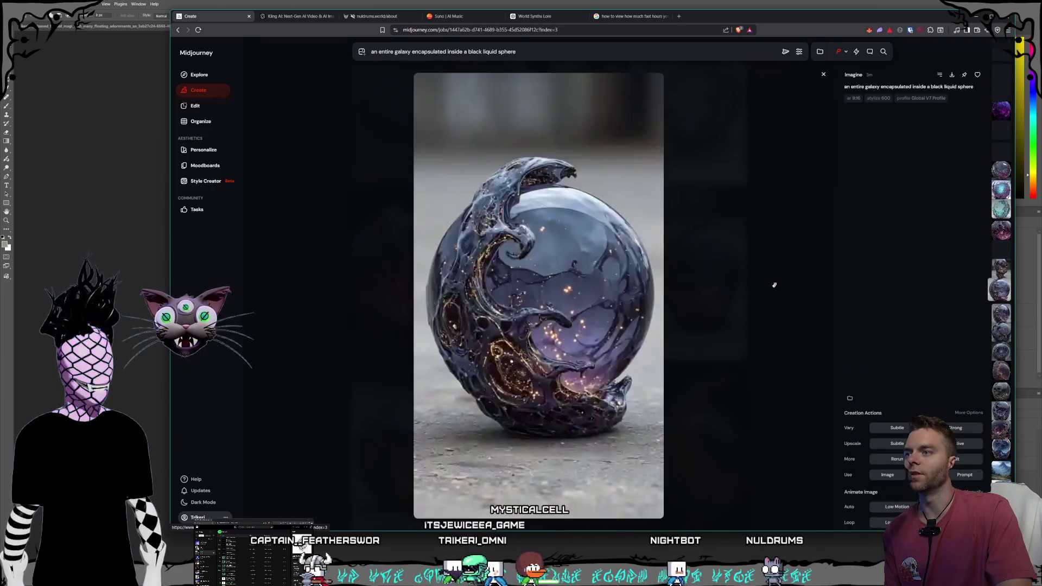
Step: Step back through earlier purple sphere variations and jobs to the ornate urn-shaped purple orb on a pedestal
key("Left")
key("Left")
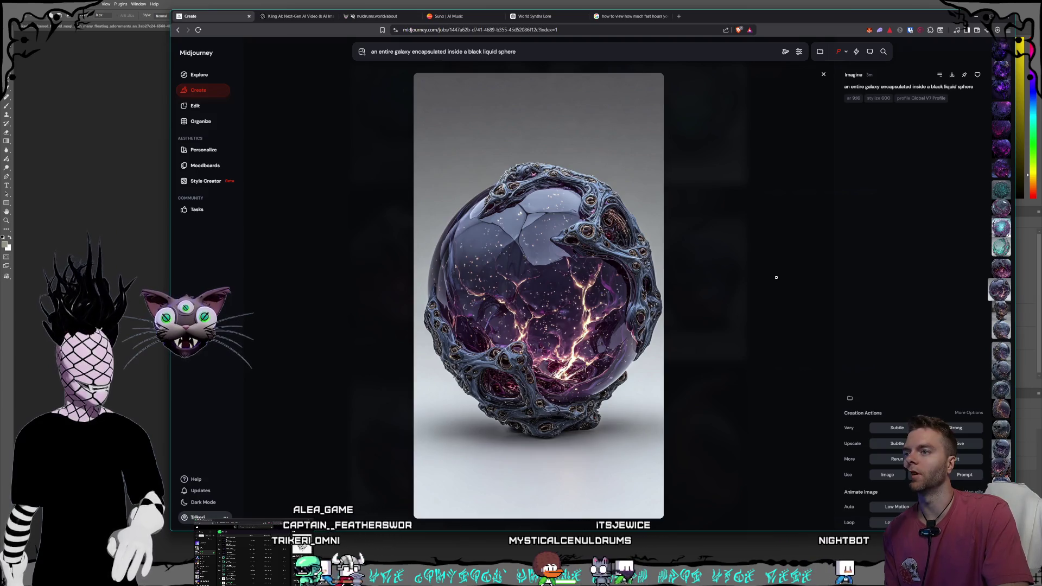
key("Left")
key("Left")
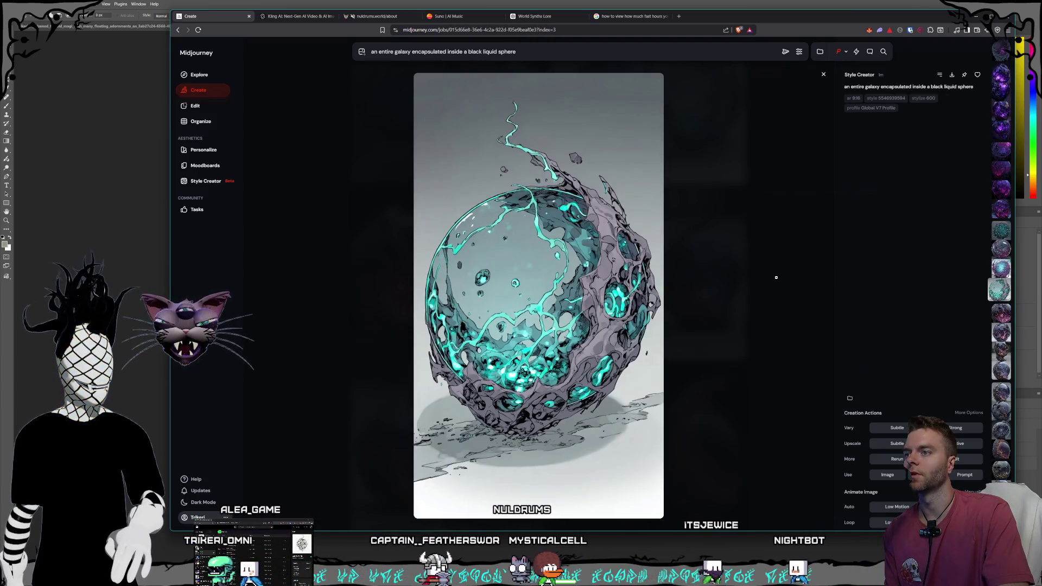
key("Left")
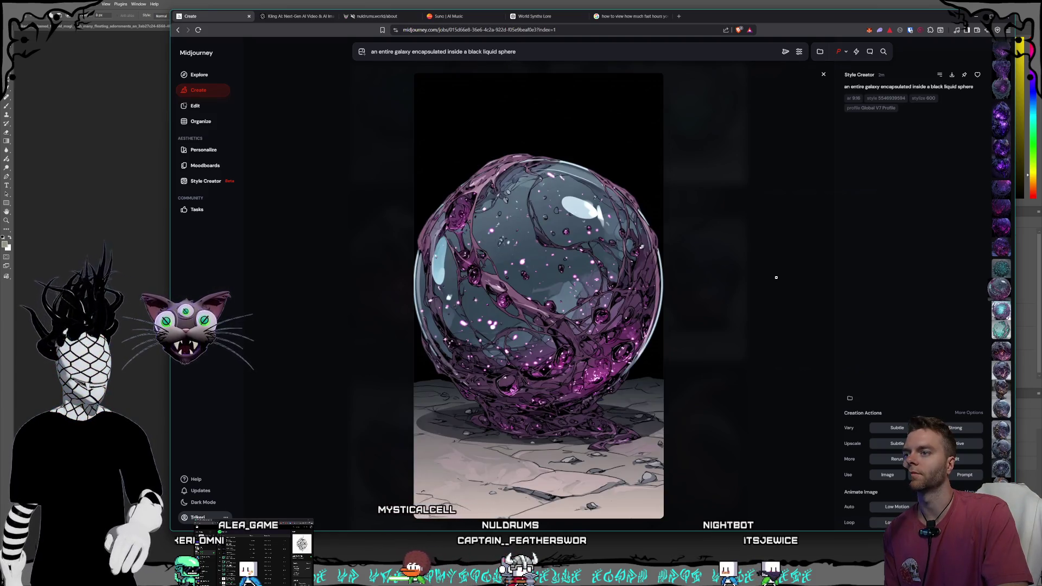
key("Left")
key("Left")
key("Left")
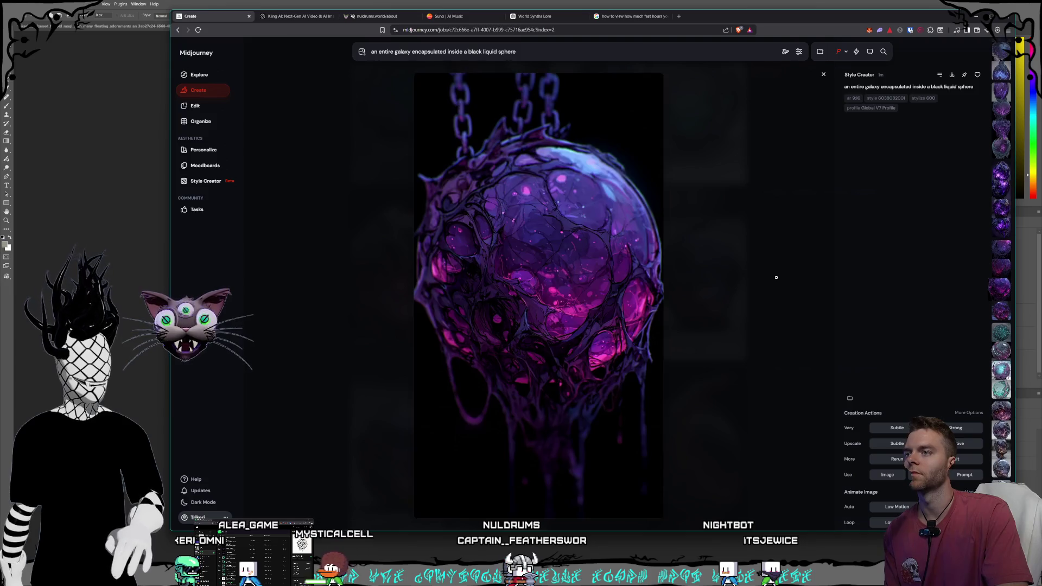
key("Left")
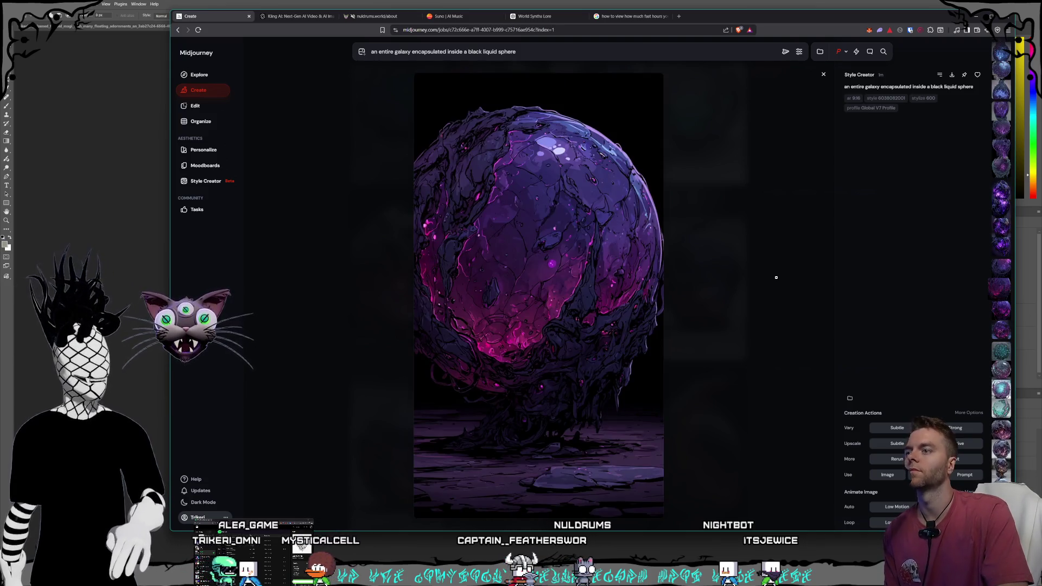
key("Left")
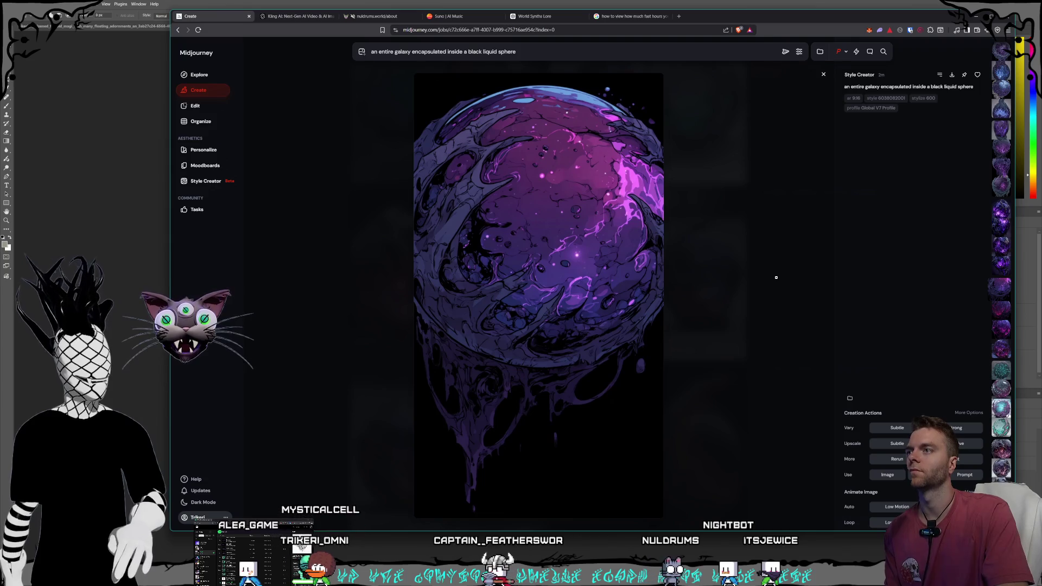
key("Left")
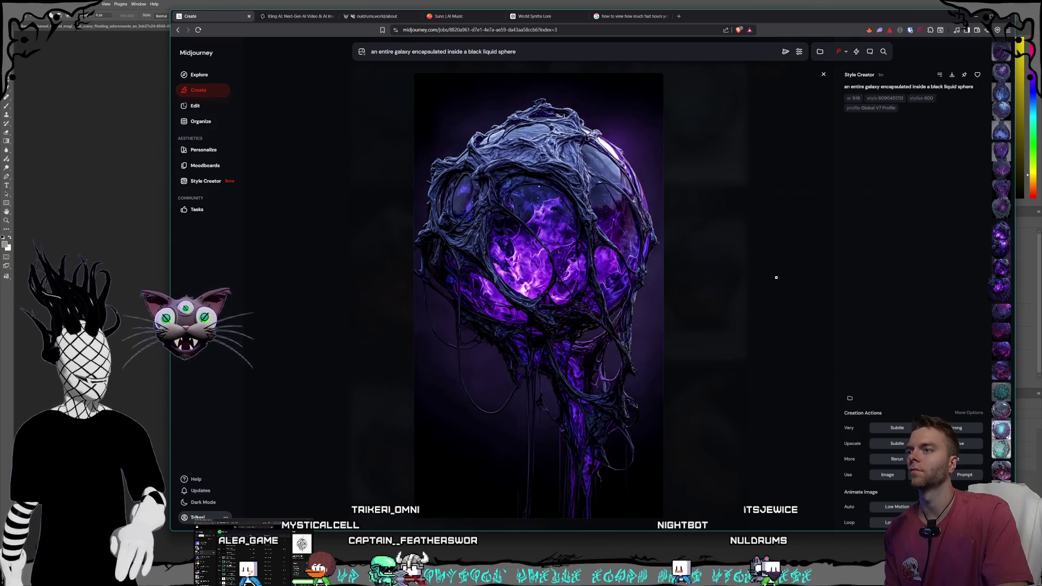
key("Left")
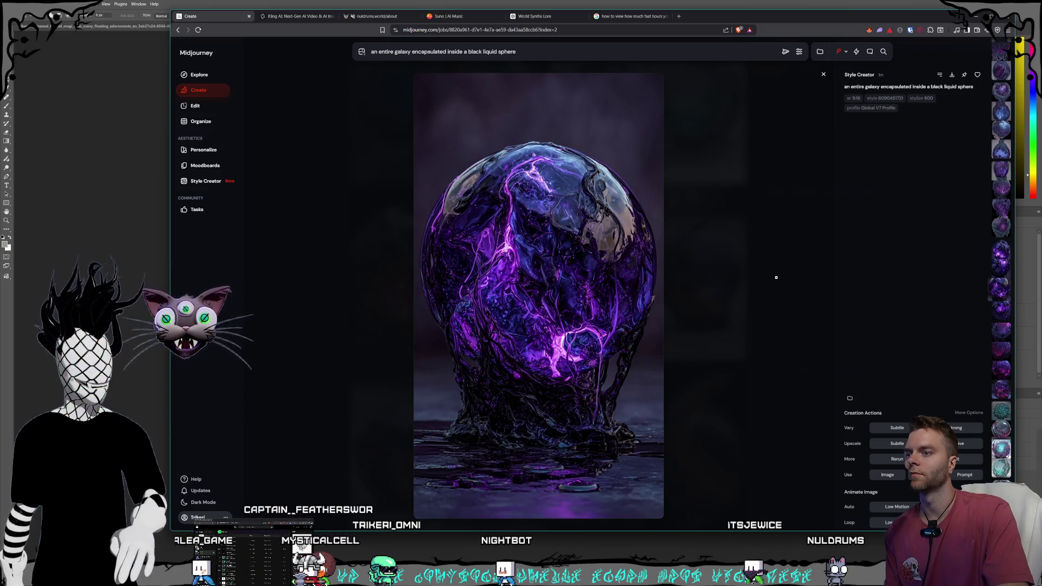
key("Left")
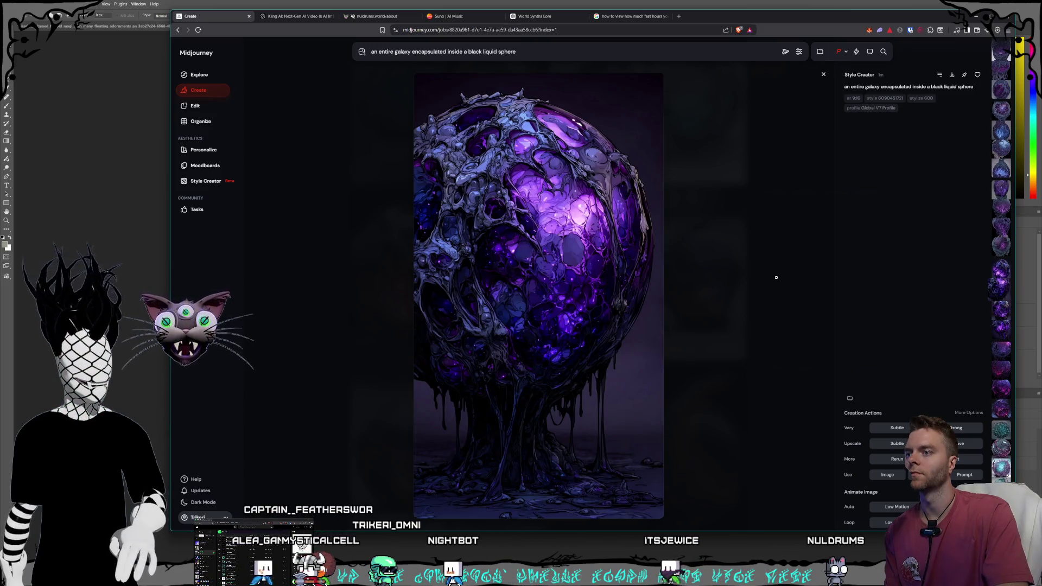
key("Left")
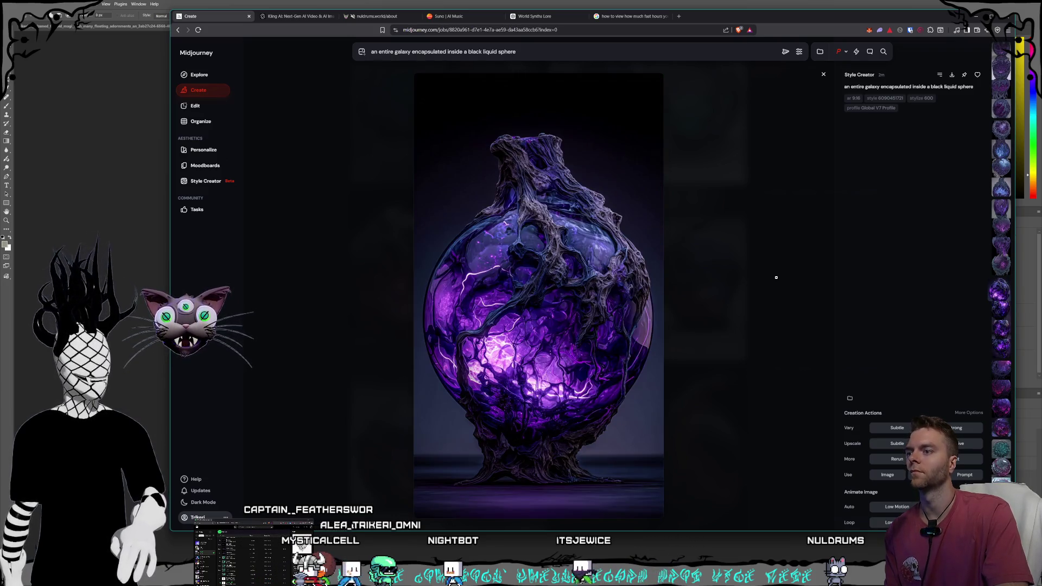
key("Left")
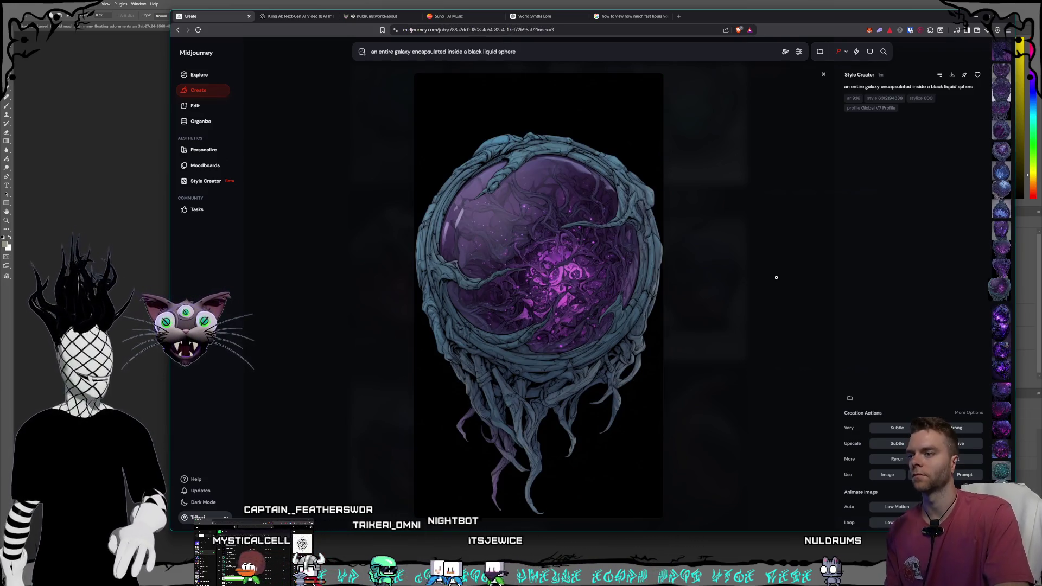
key("Left")
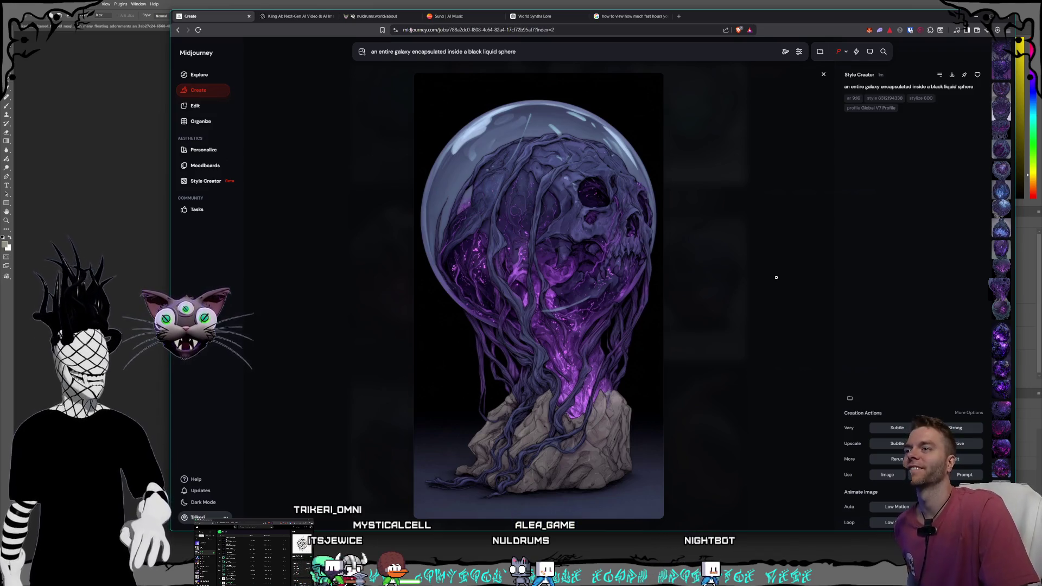
key("Left")
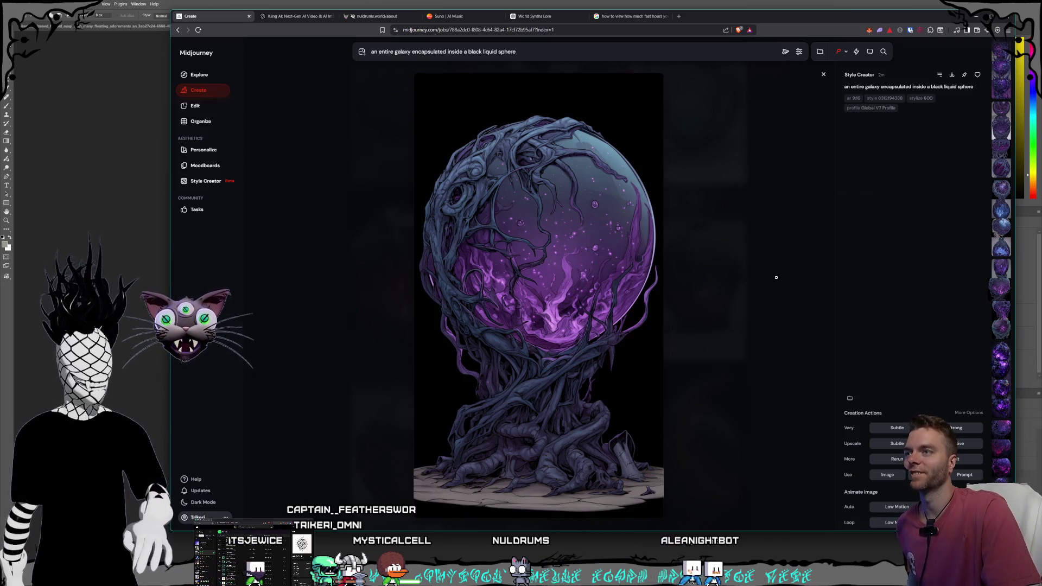
key("Left")
key("Left")
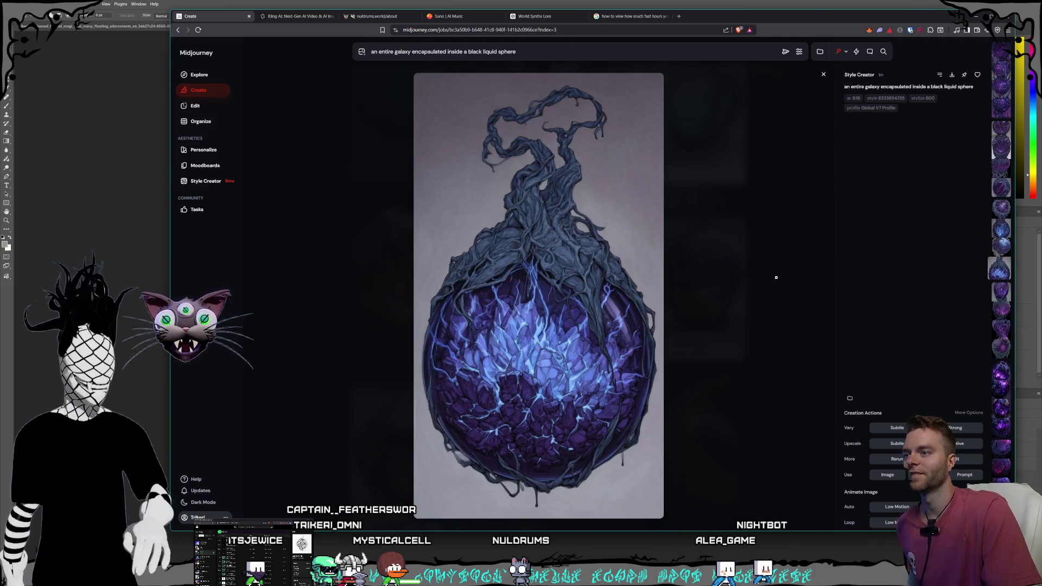
key("Left")
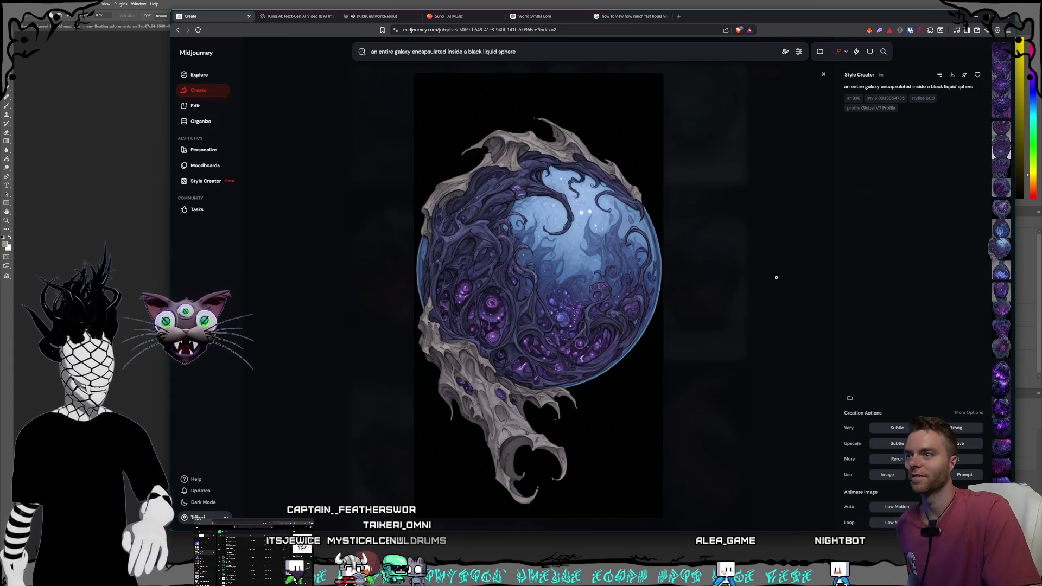
key("Left")
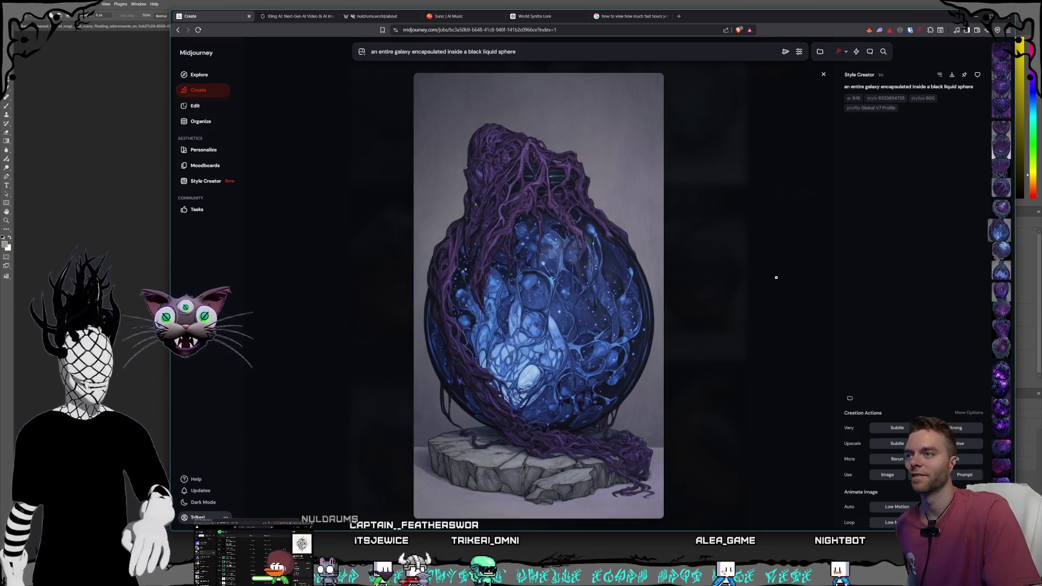
key("Left")
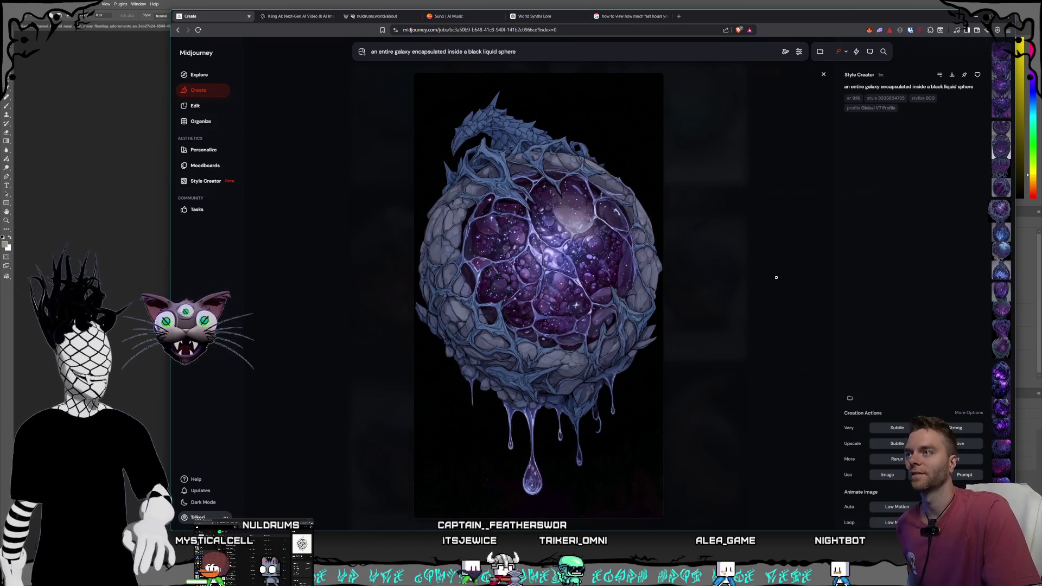
key("Left")
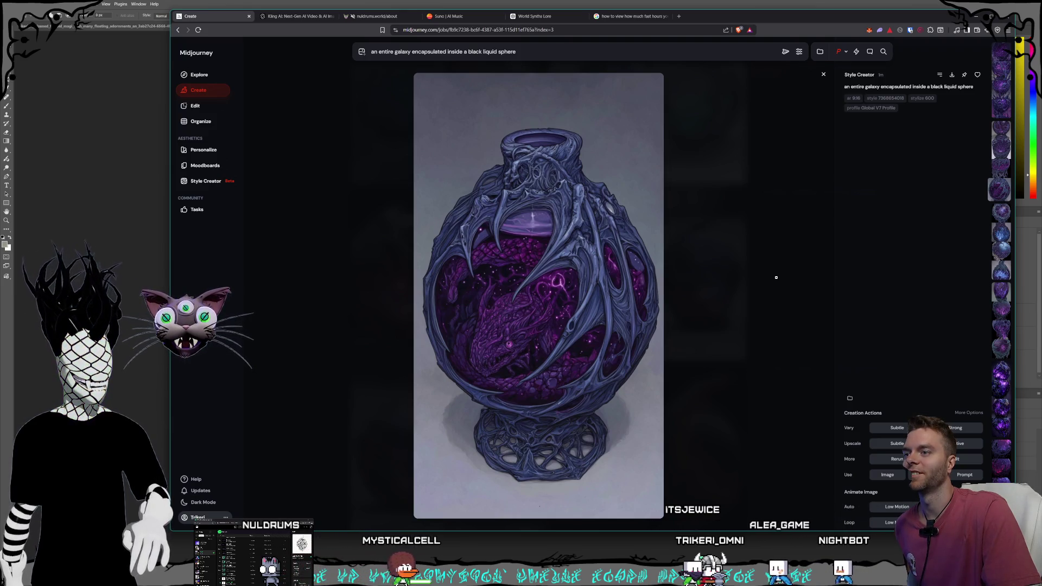
Step: Page back through earlier orb images, comparing neighbouring variations of the set
key("Left")
key("Left")
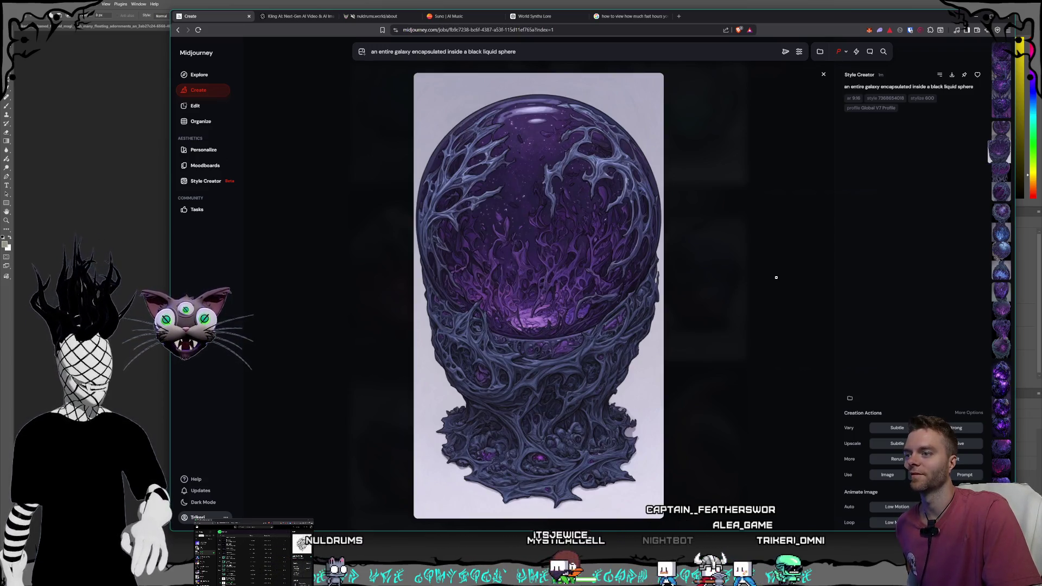
key("Left")
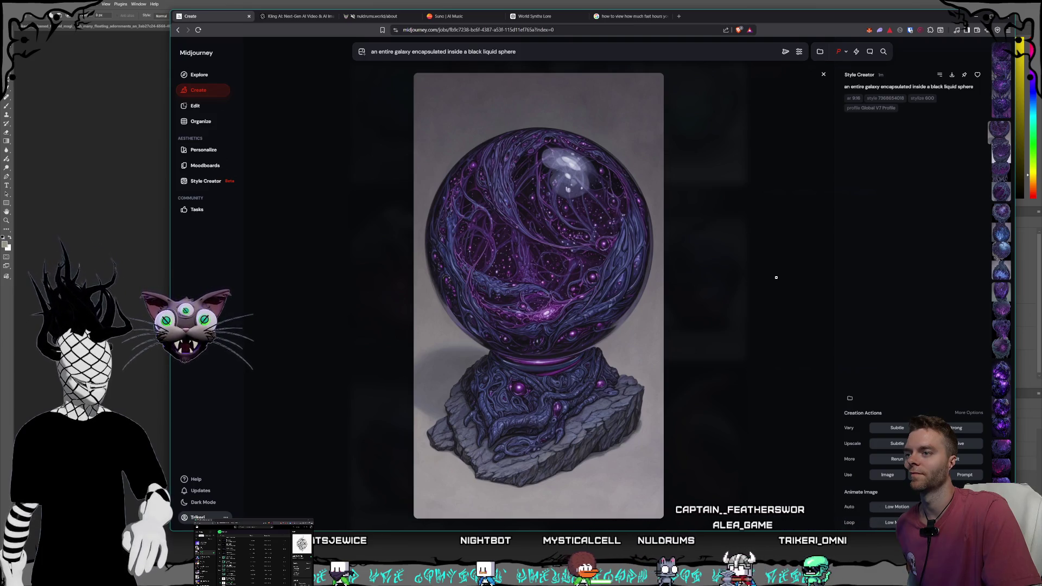
key("Down")
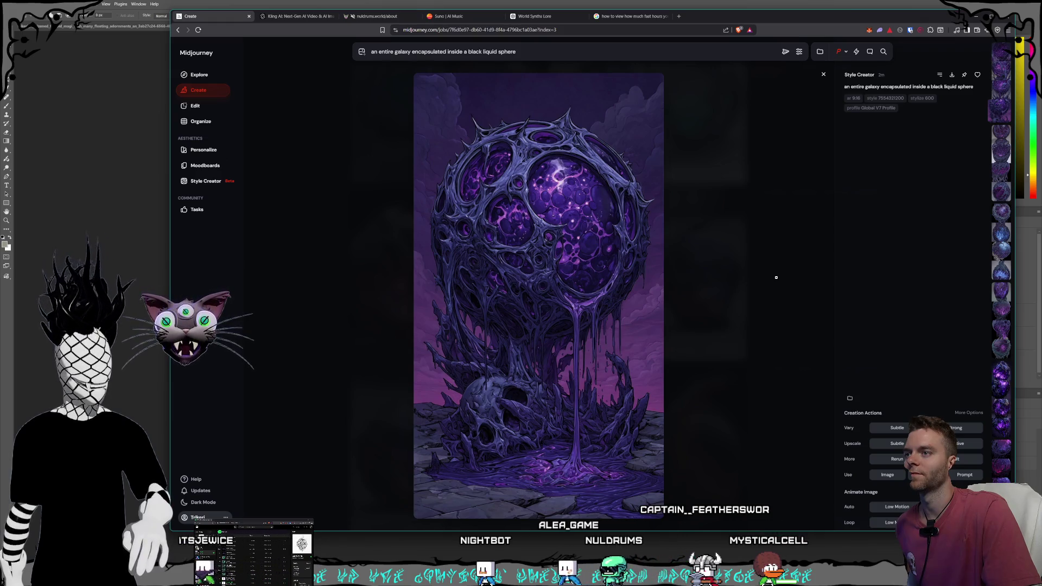
key("Left")
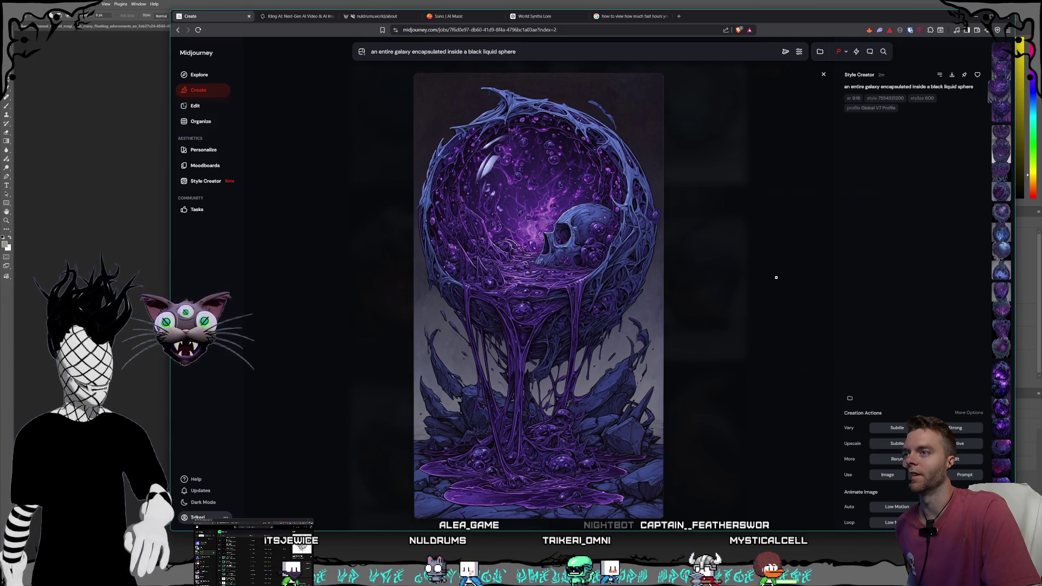
key("Left")
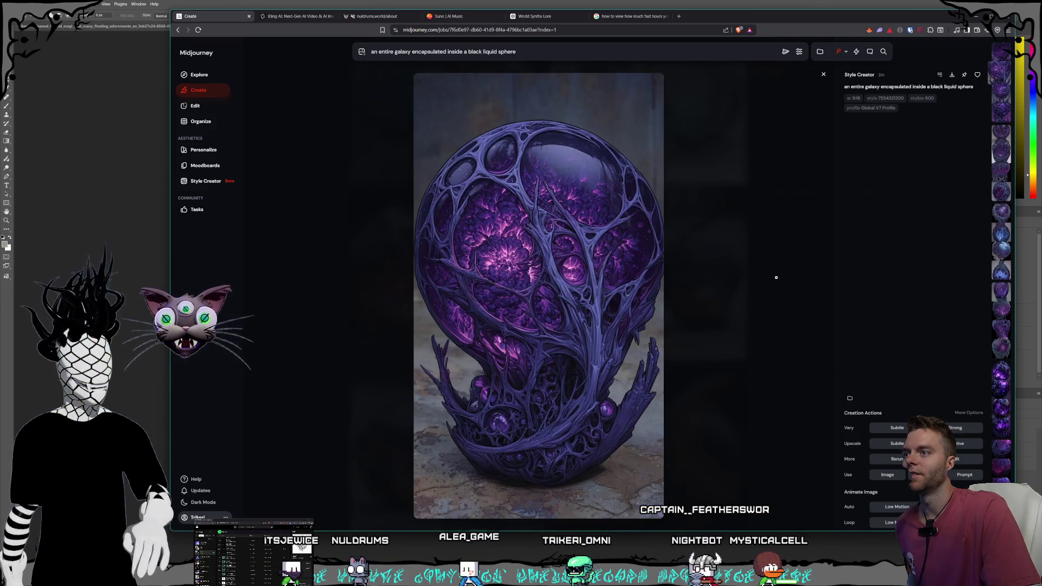
key("Right")
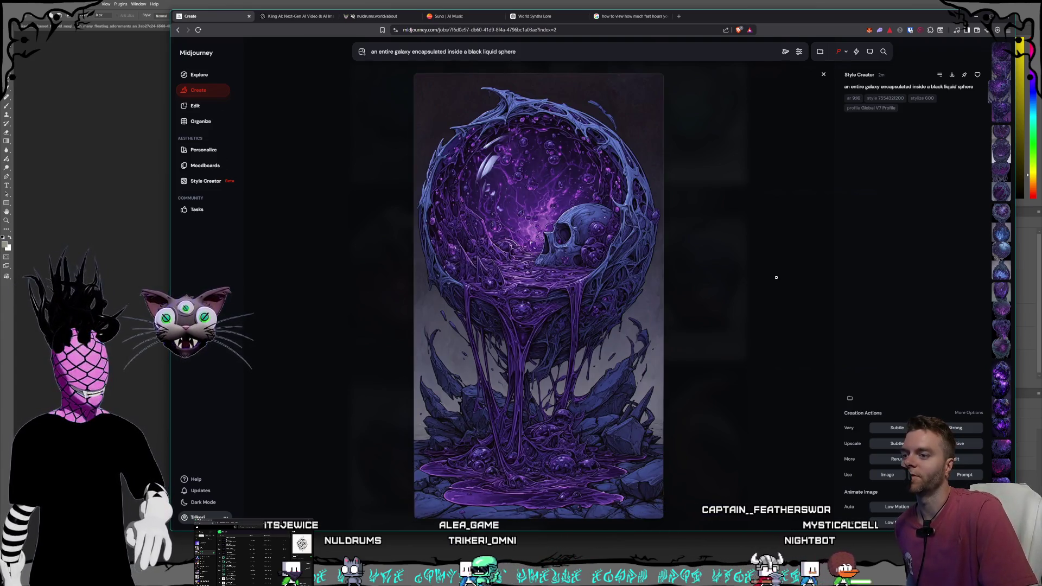
key("Left")
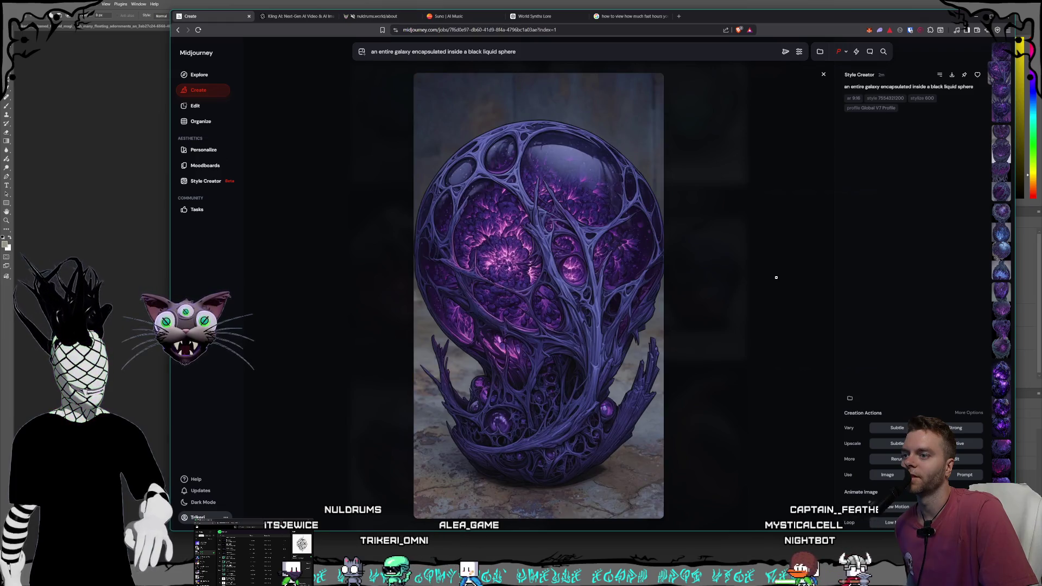
key("Right")
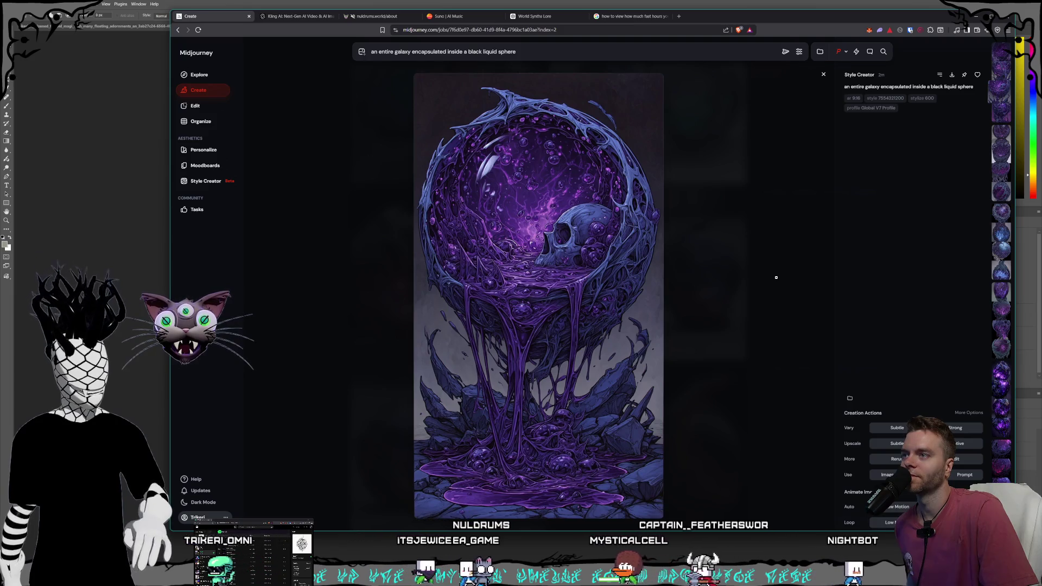
key("Left")
key("Left")
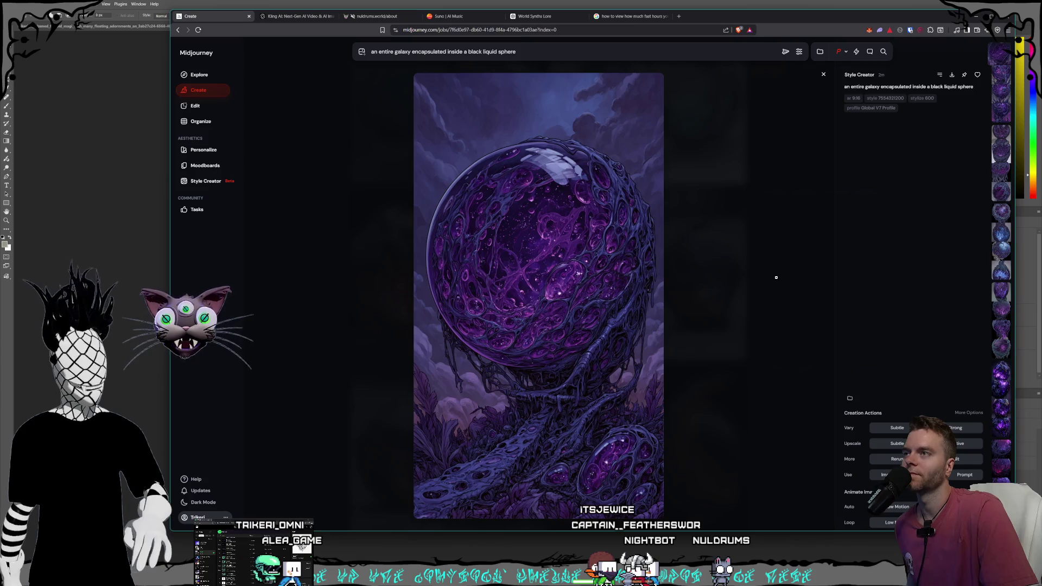
Step: Scroll to the purple webbed sphere with dripping tendrils and download it as a PNG
scroll(776, 277, "down", 4)
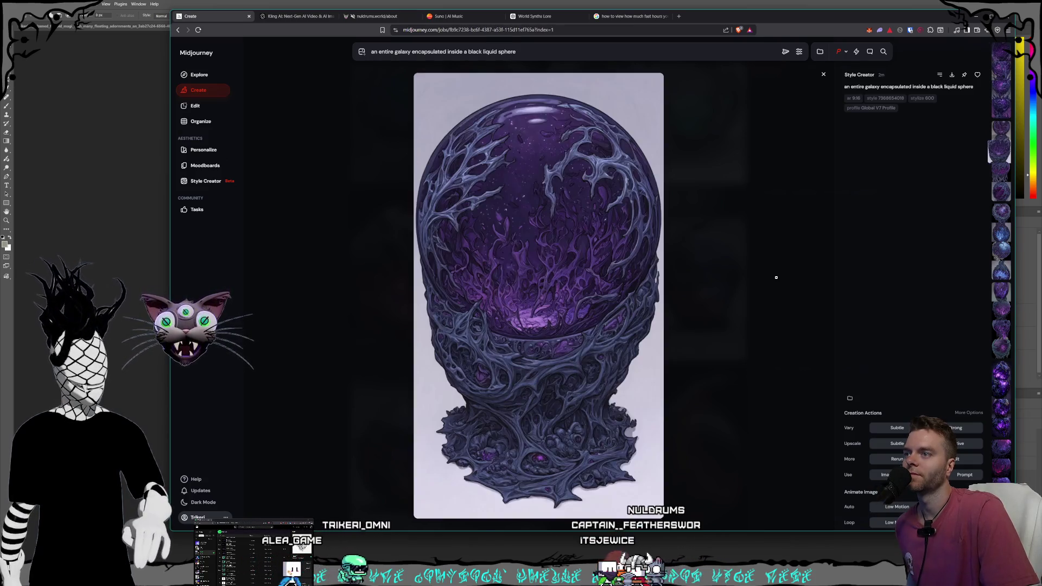
scroll(776, 277, "down", 4)
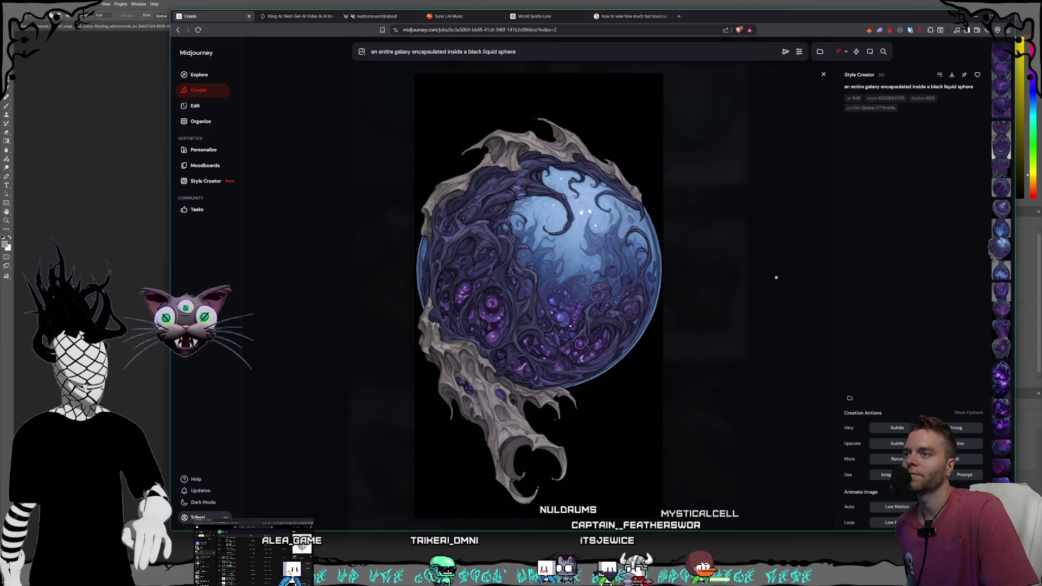
scroll(776, 278, "down", 2)
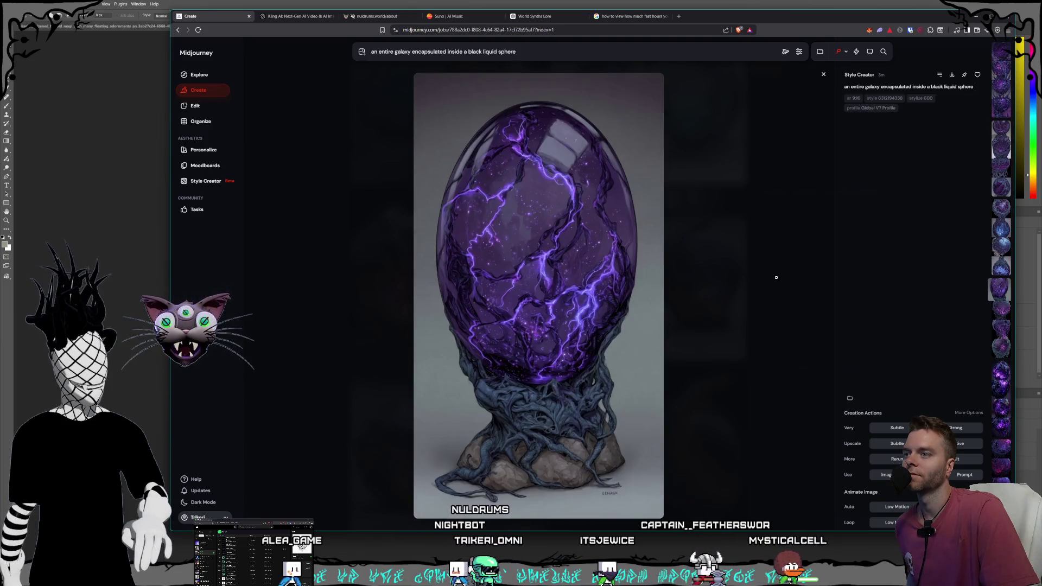
scroll(776, 279, "down", 2)
scroll(776, 278, "down", 1)
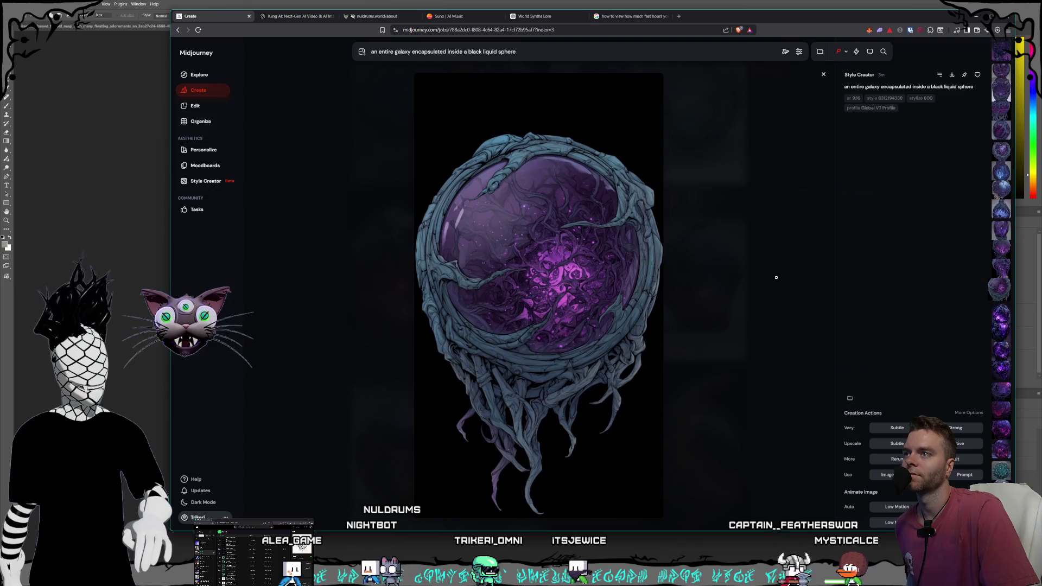
scroll(776, 278, "down", 3)
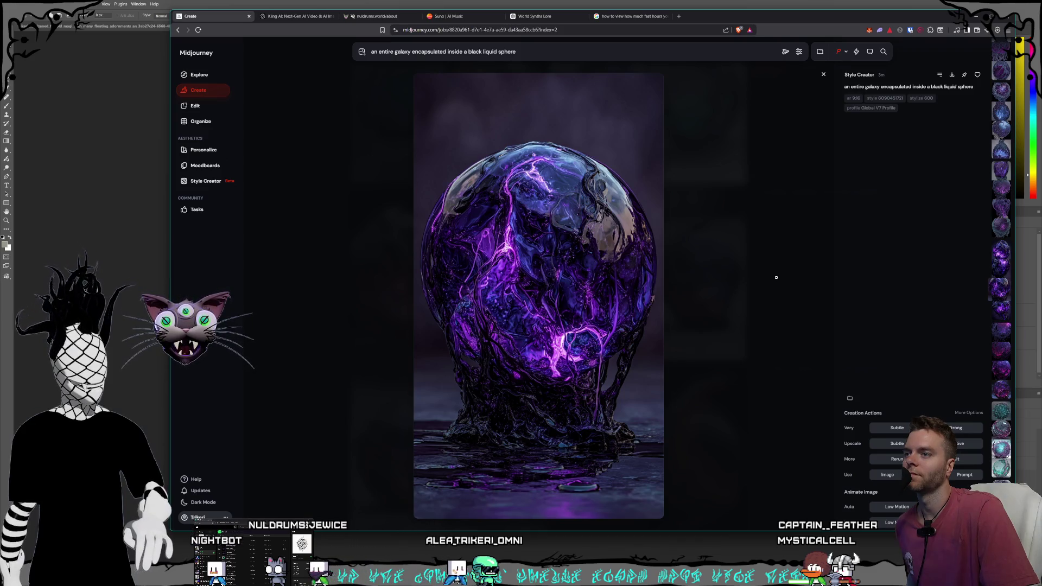
scroll(776, 277, "down", 1)
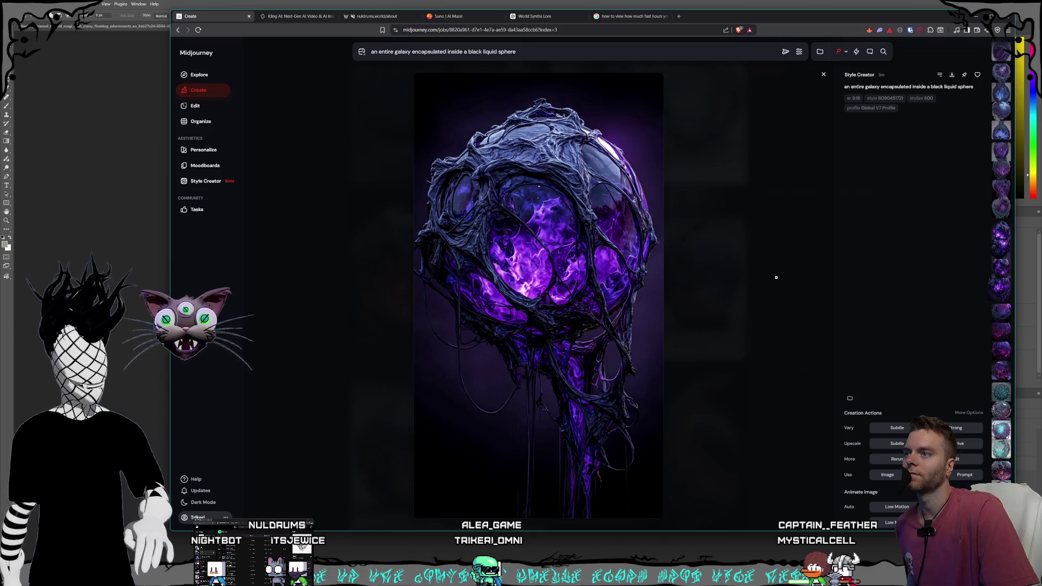
scroll(776, 279, "down", 2)
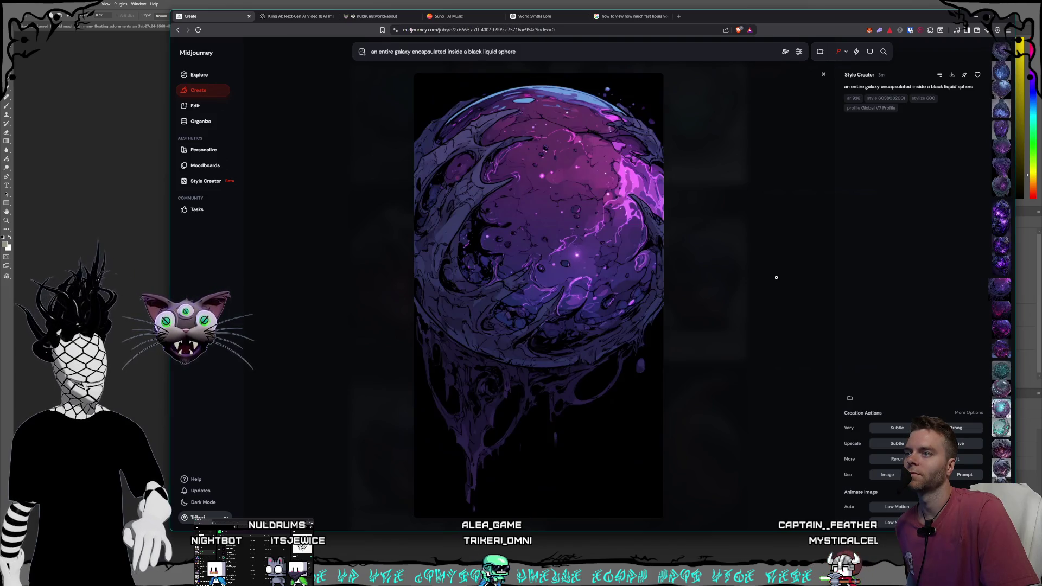
scroll(775, 277, "down", 1)
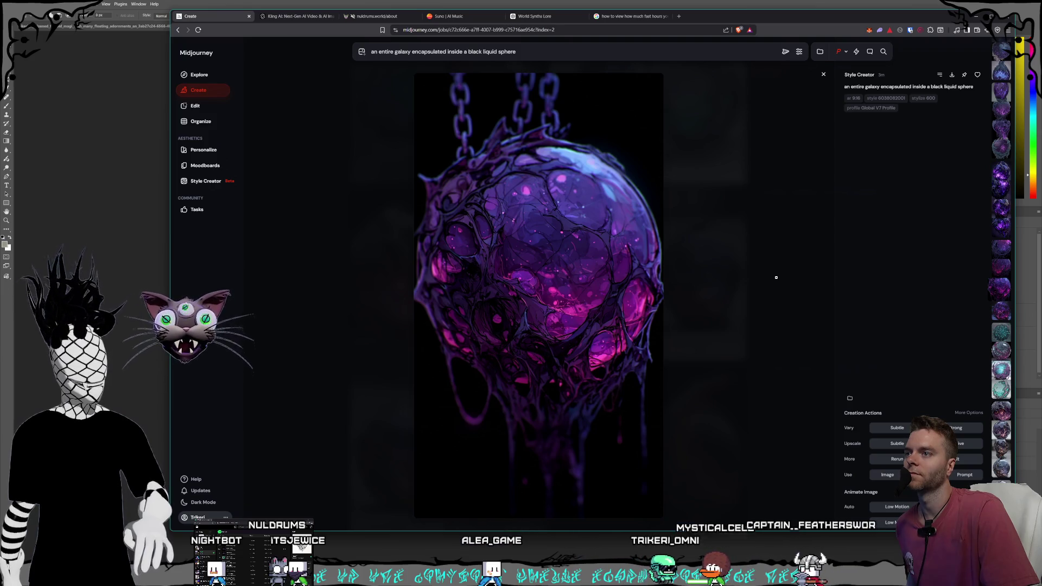
scroll(776, 278, "down", 1)
scroll(776, 277, "down", 1)
scroll(776, 278, "down", 1)
scroll(776, 278, "down", 1)
scroll(776, 277, "down", 3)
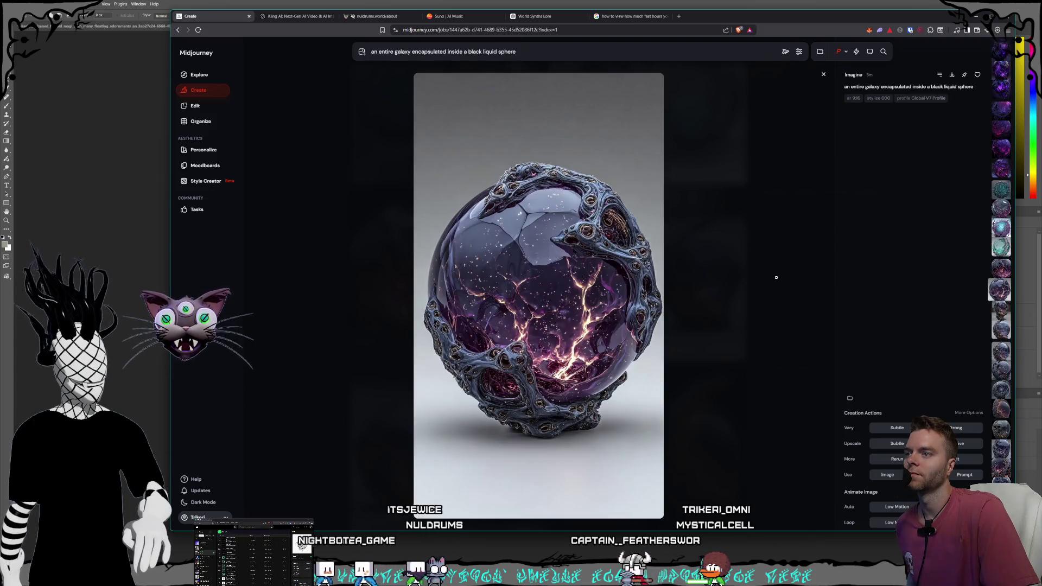
scroll(776, 277, "down", 5)
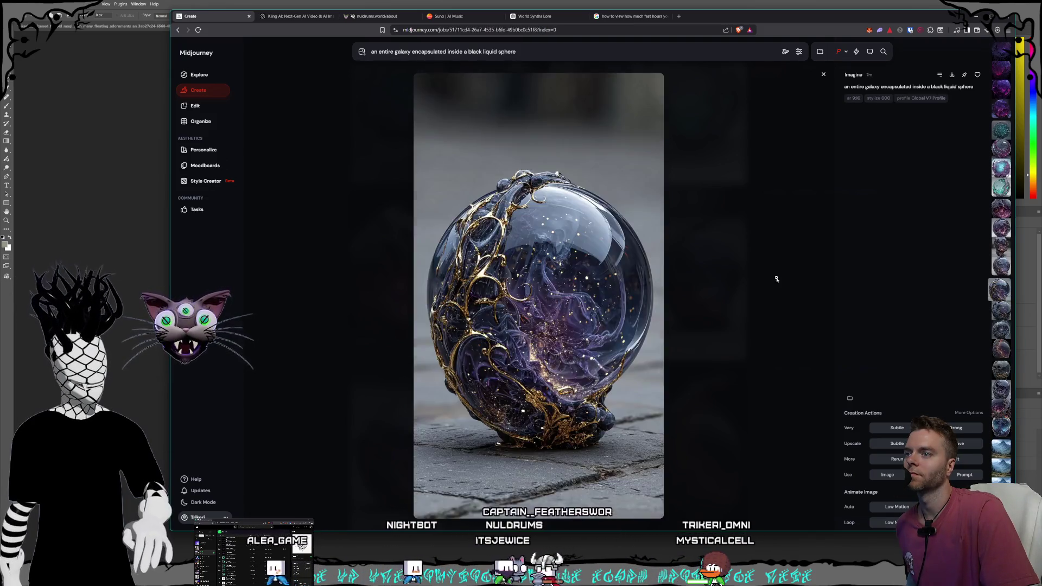
scroll(776, 277, "down", 2)
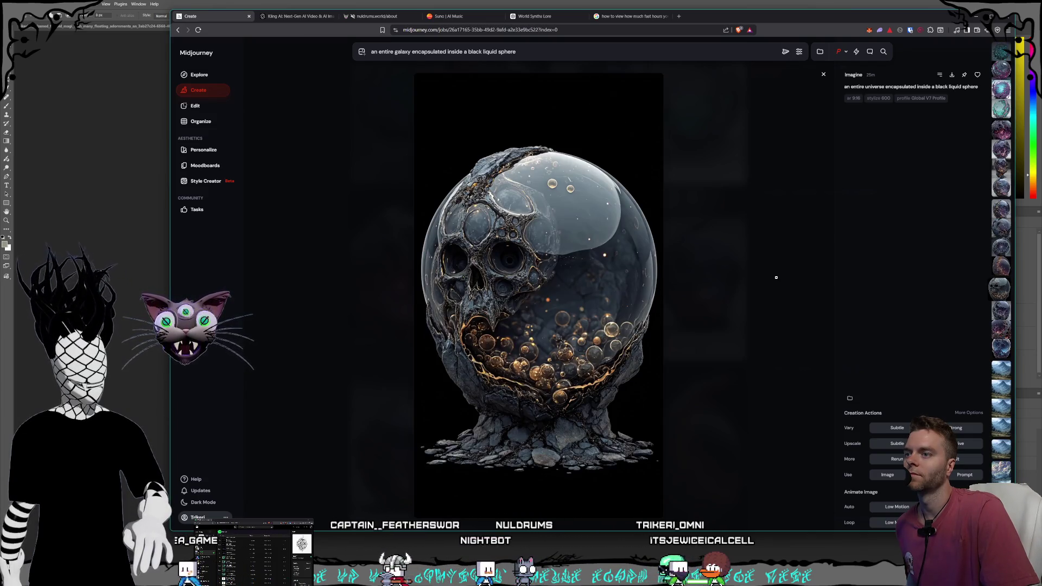
scroll(776, 277, "down", 5)
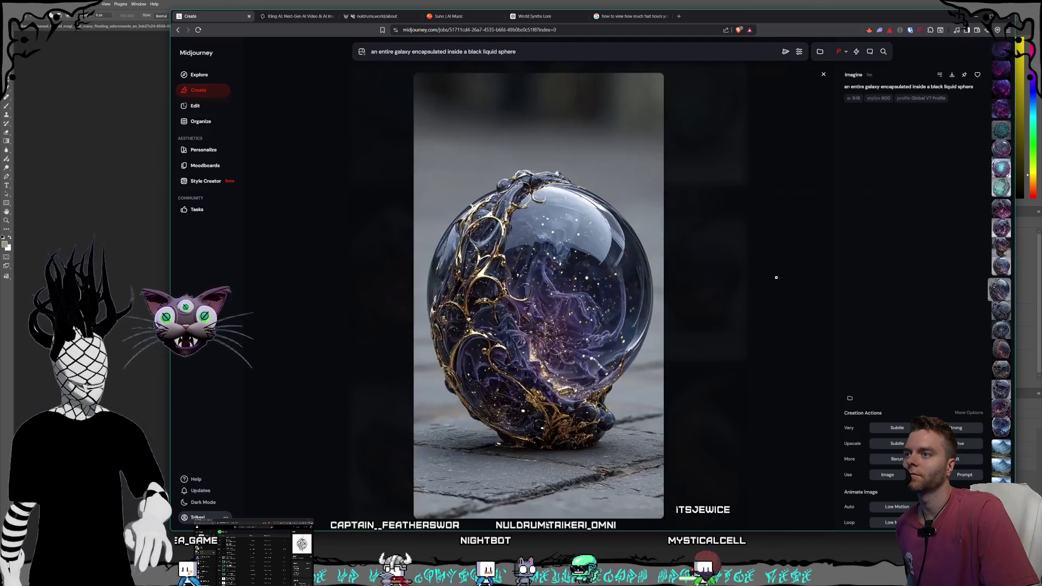
scroll(776, 277, "down", 4)
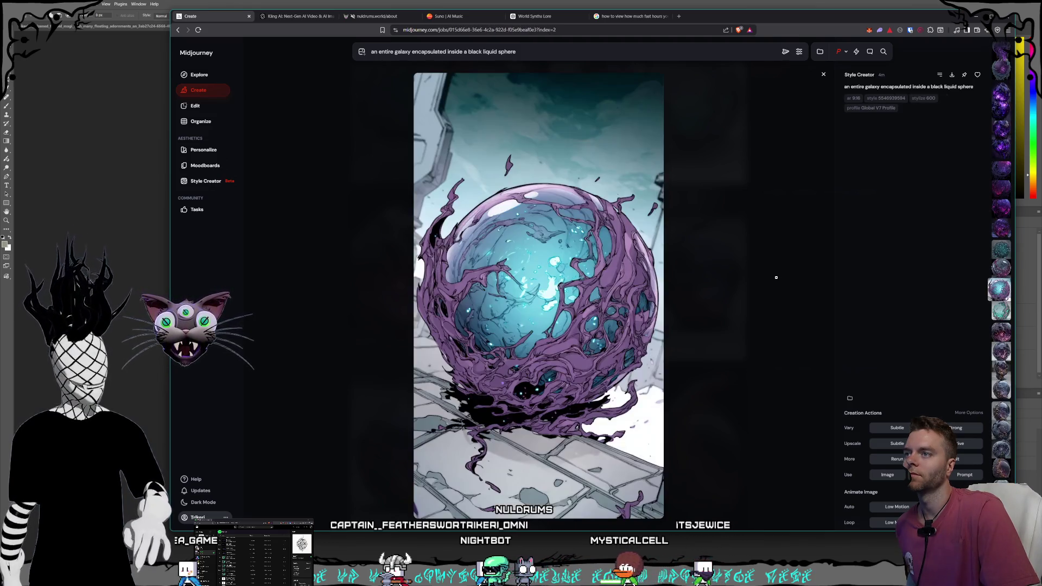
scroll(776, 277, "down", 4)
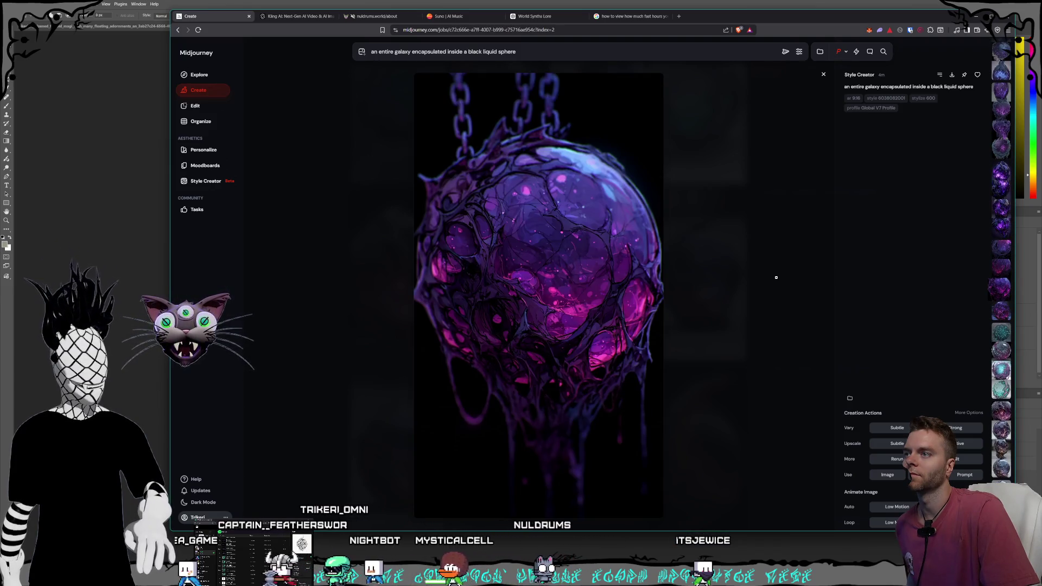
scroll(776, 278, "up", 1)
scroll(776, 278, "up", 2)
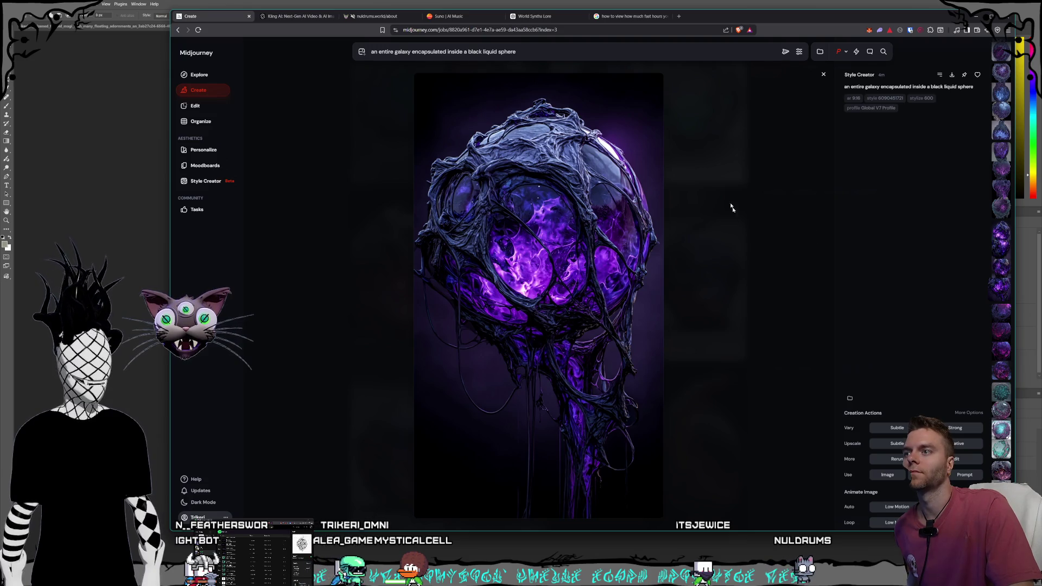
key("ctrl+s")
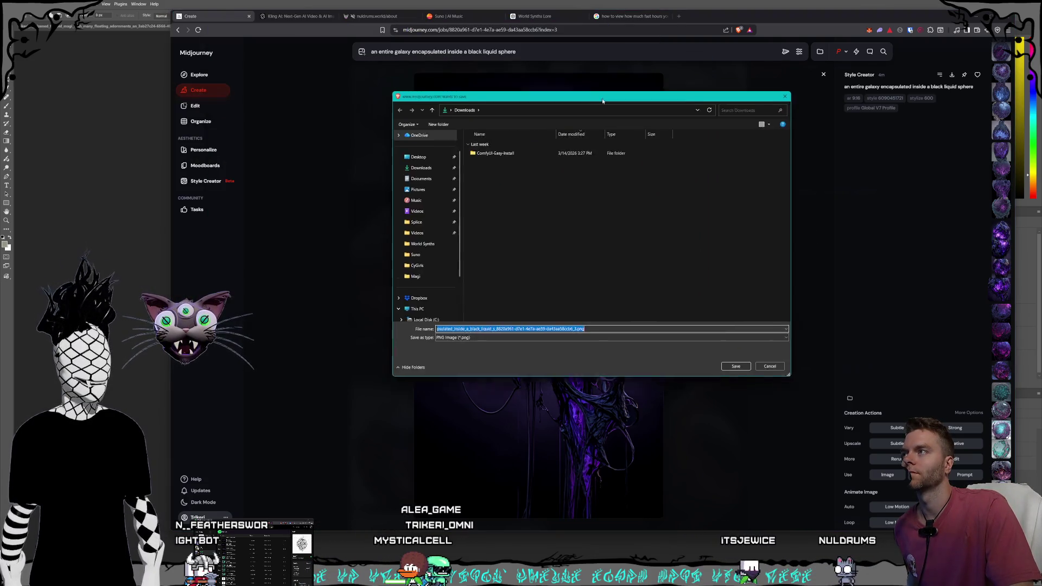
Step: Navigate the Save dialog to Storage1 (D:) > Pictures > Nuldrums > Characters
scroll(445, 270, "down", 2)
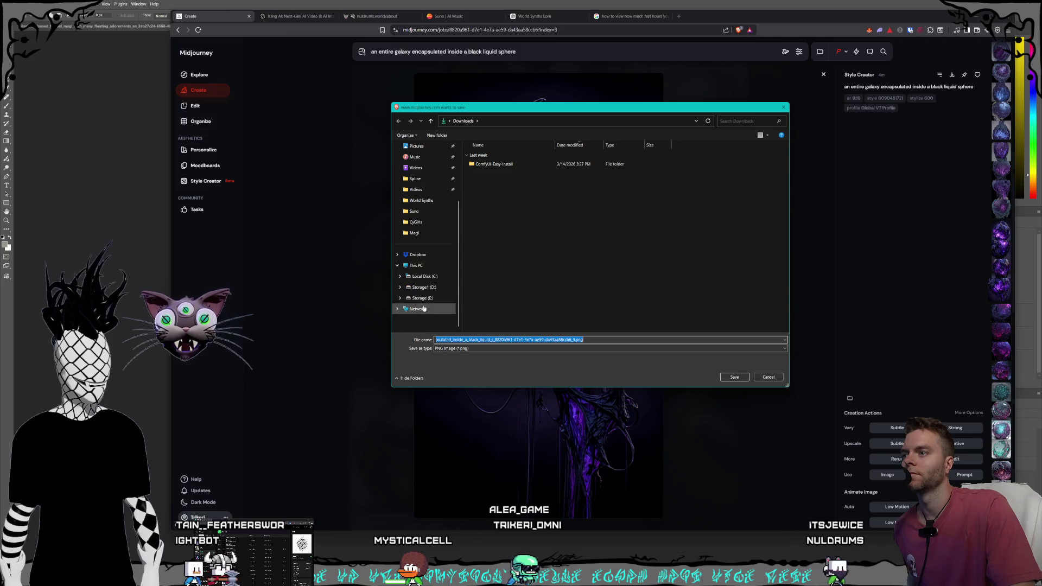
left_click(428, 287)
double_click(515, 234)
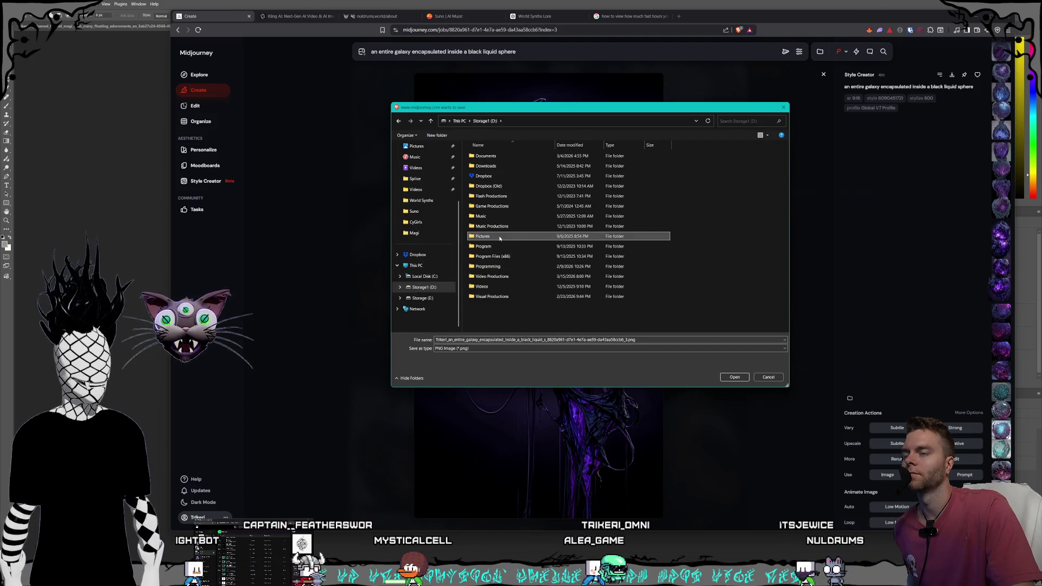
scroll(505, 217, "down", 8)
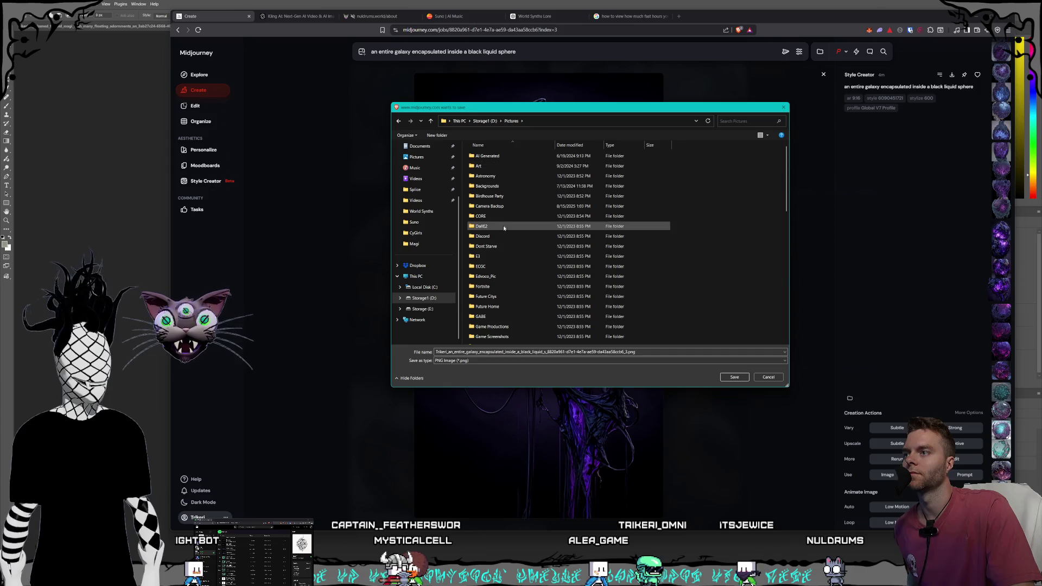
left_click(498, 240)
double_click(499, 240)
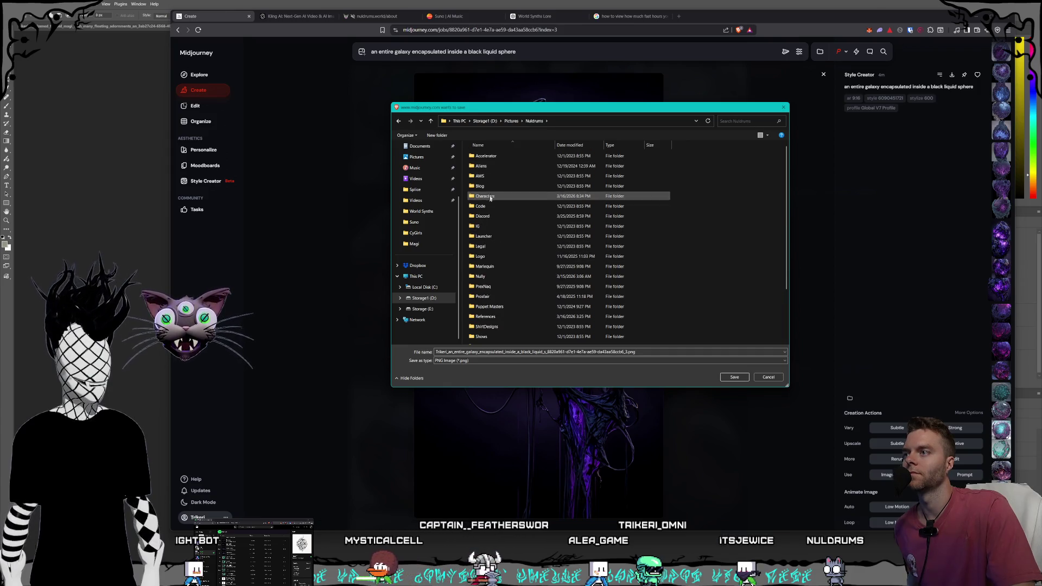
double_click(522, 196)
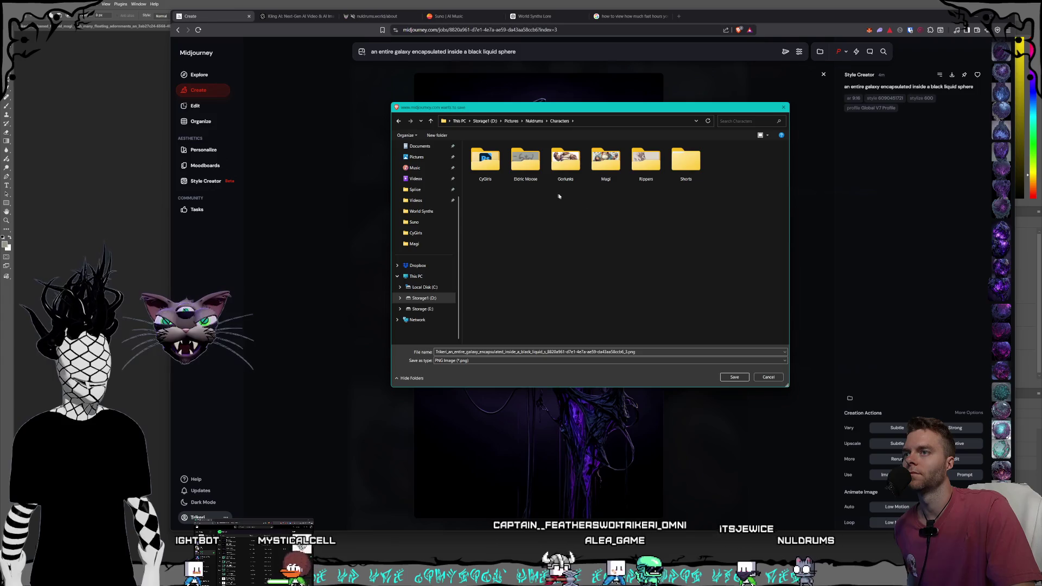
Step: Create a 'World Synths' folder in Characters and save the purple orb PNG there
right_click(532, 220)
mouse_move(567, 318)
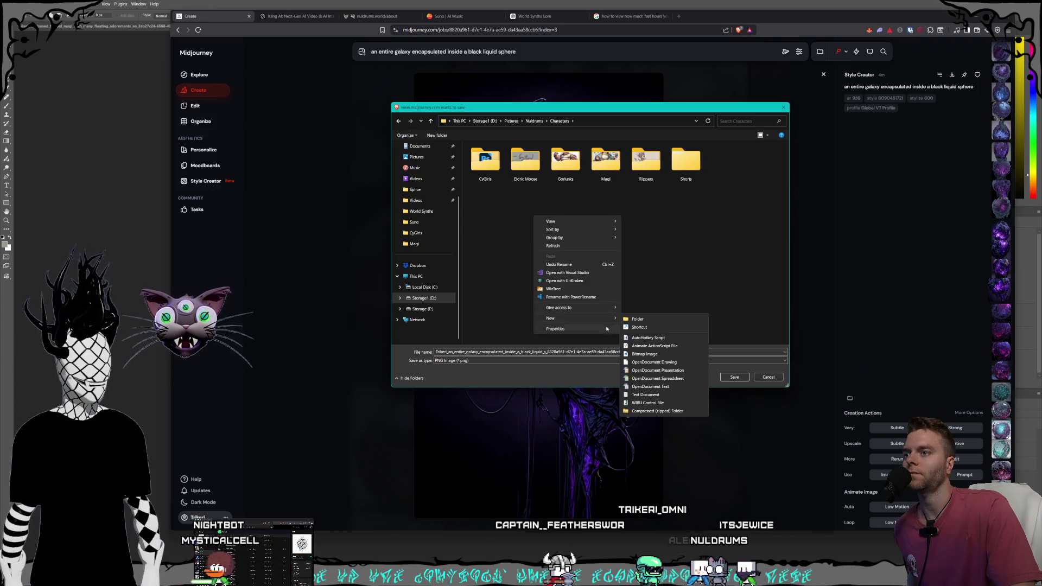
left_click(643, 322)
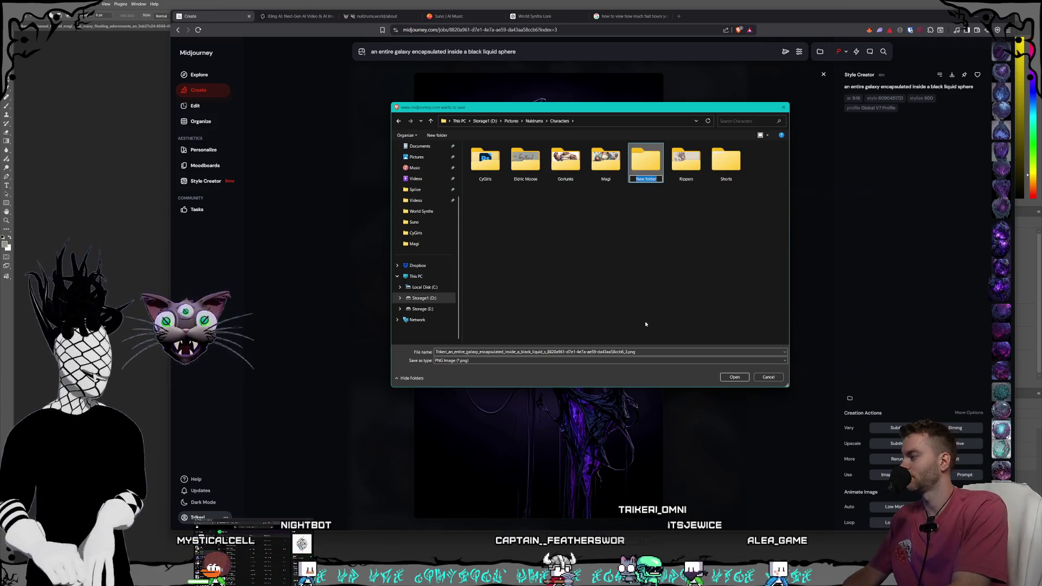
type("World Synths")
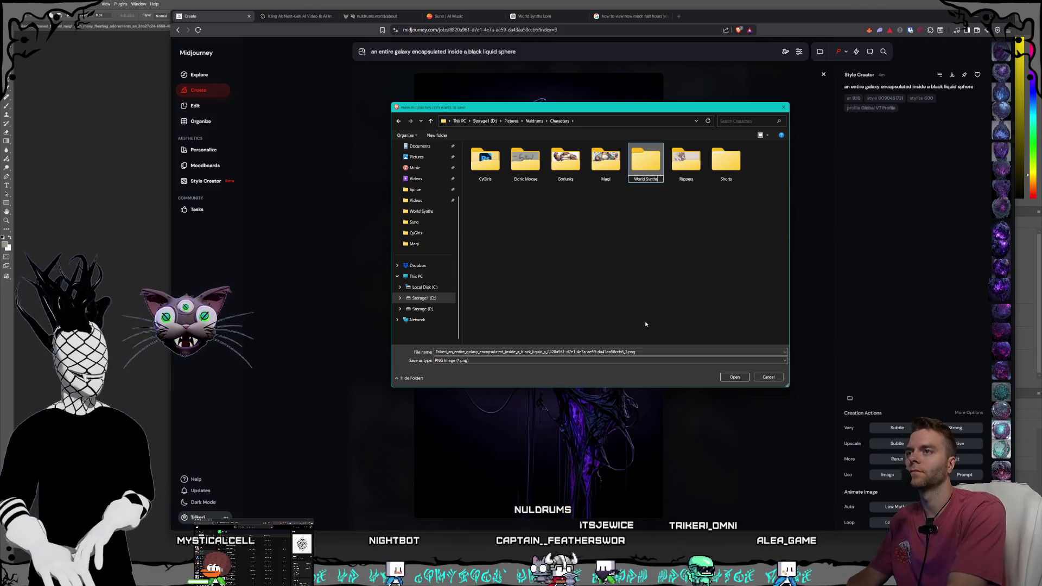
key("Return")
key("Return")
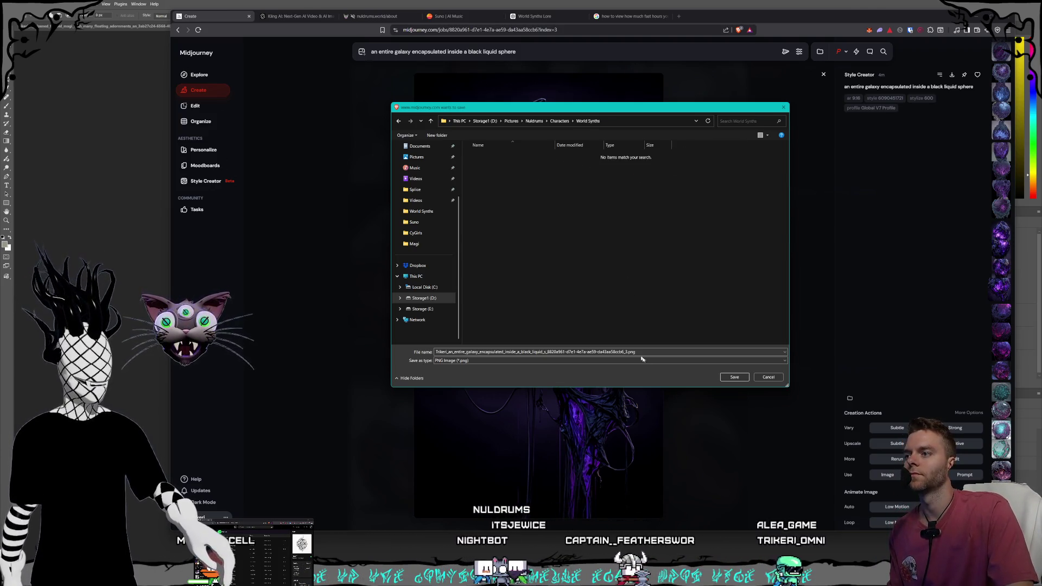
left_click(733, 377)
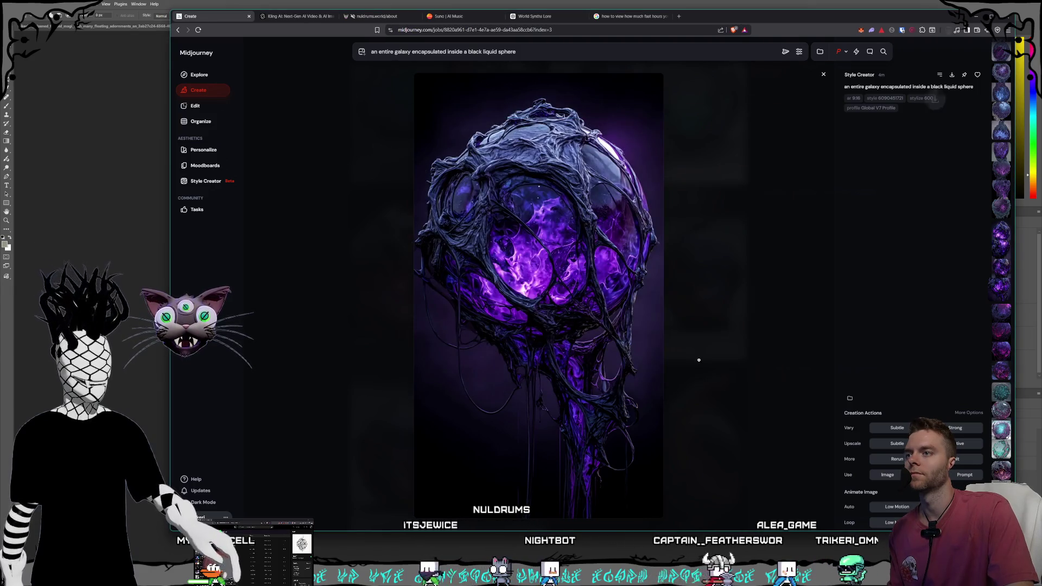
Step: Scroll through the lightbox to the glossy purple galaxy orb with violet lightning on a wet surface
scroll(699, 359, "down", 1)
scroll(698, 359, "down", 4)
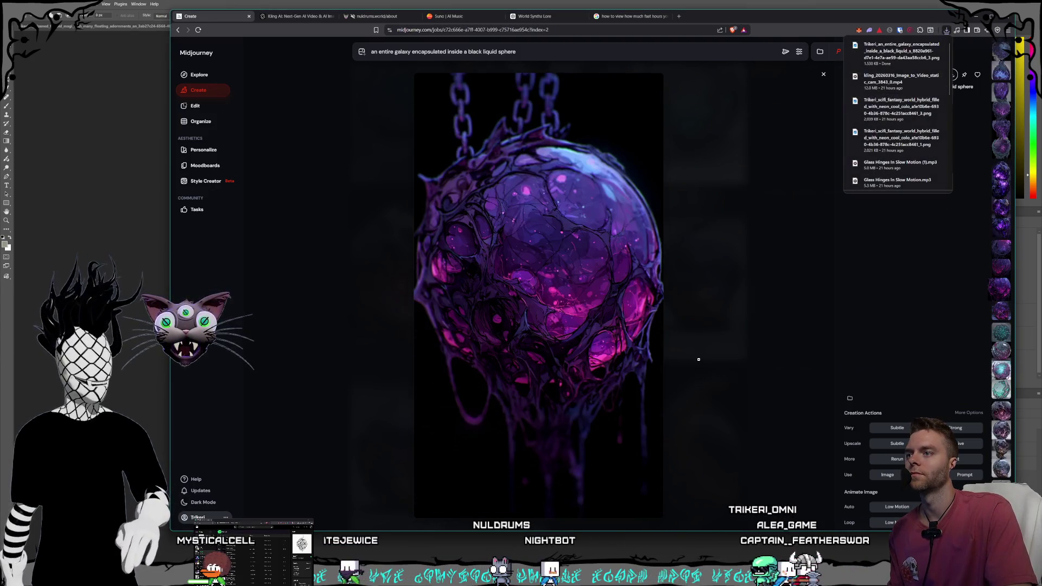
scroll(698, 360, "down", 5)
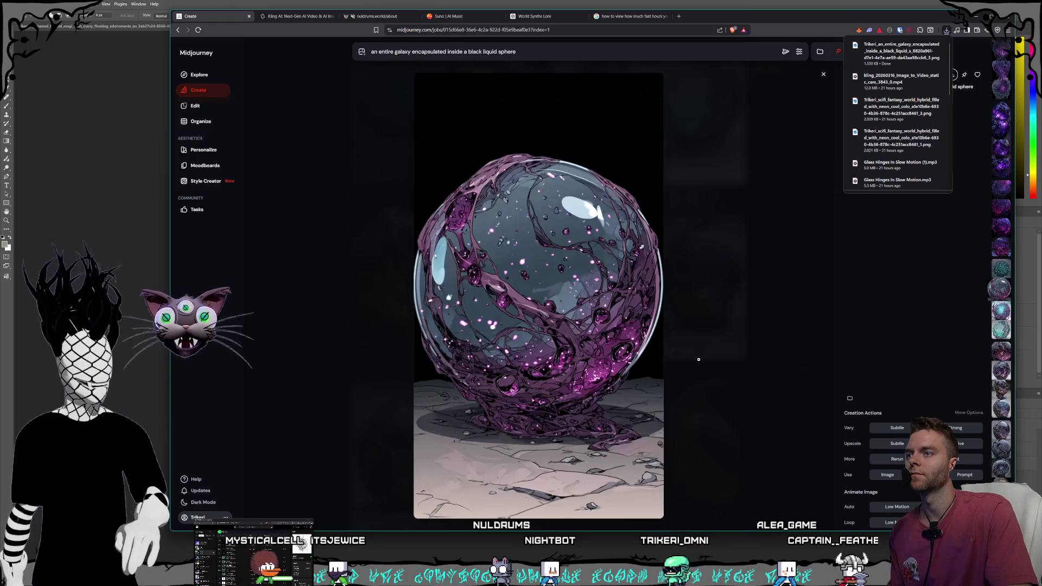
scroll(698, 359, "down", 4)
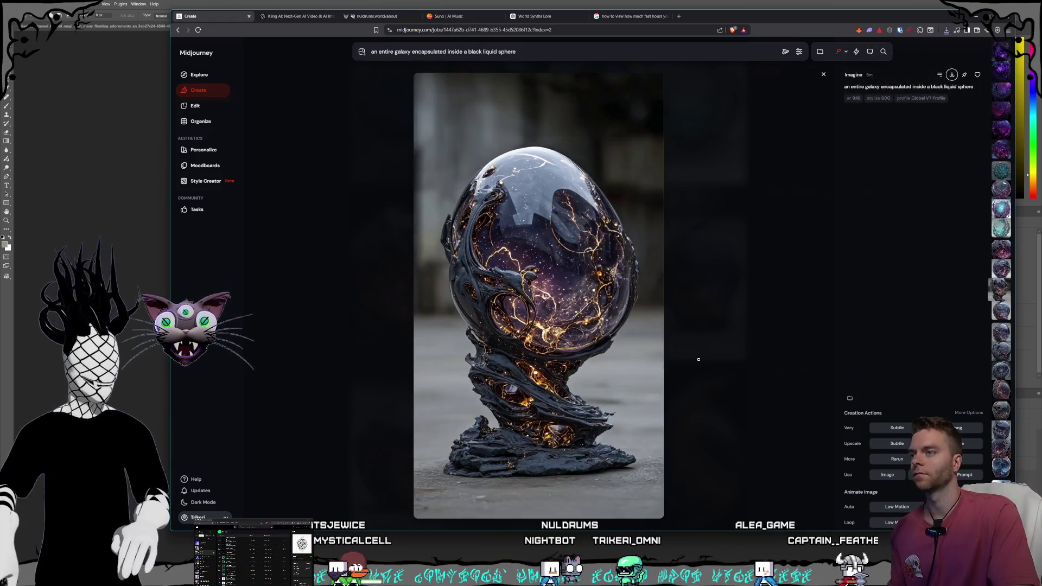
scroll(699, 360, "down", 2)
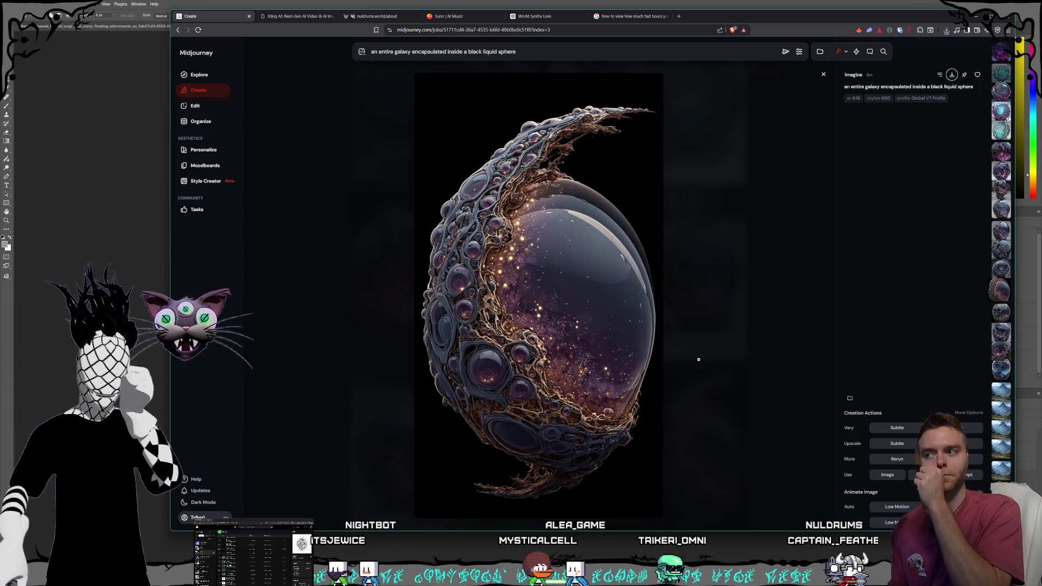
scroll(699, 359, "down", 1)
scroll(699, 359, "down", 3)
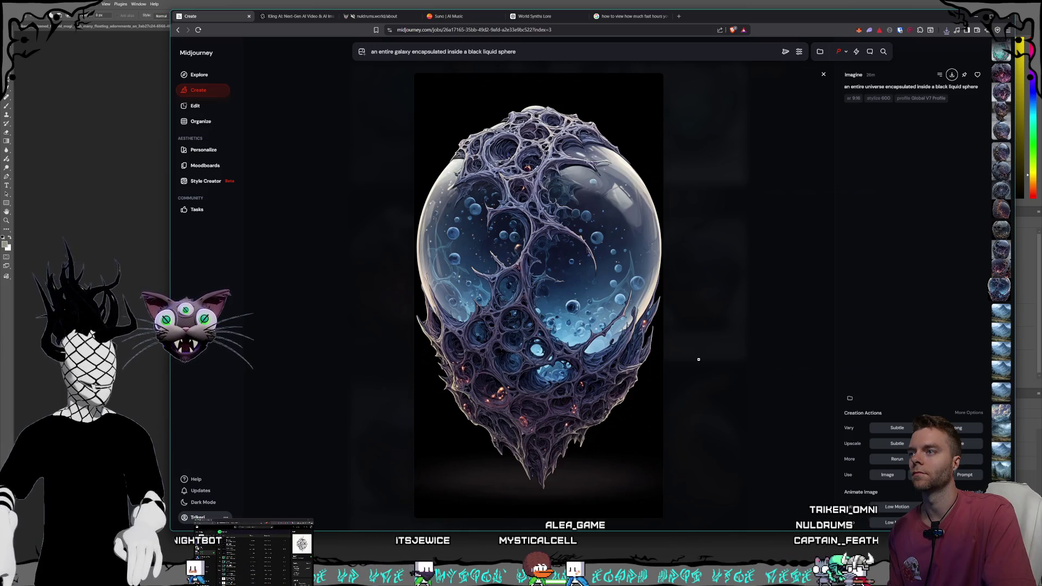
scroll(699, 359, "down", 1)
scroll(698, 359, "up", 1)
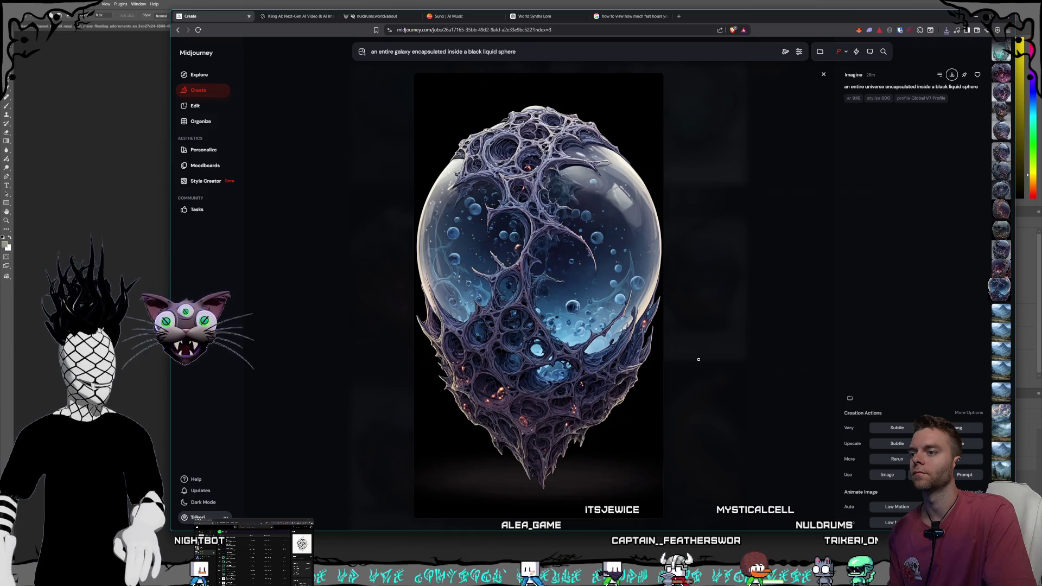
scroll(699, 359, "up", 4)
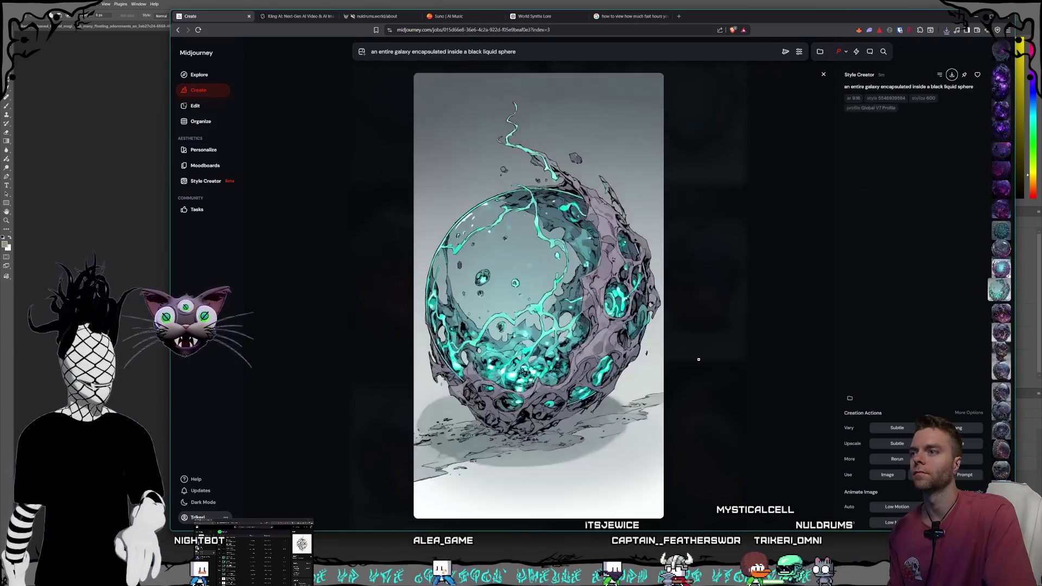
scroll(698, 359, "up", 4)
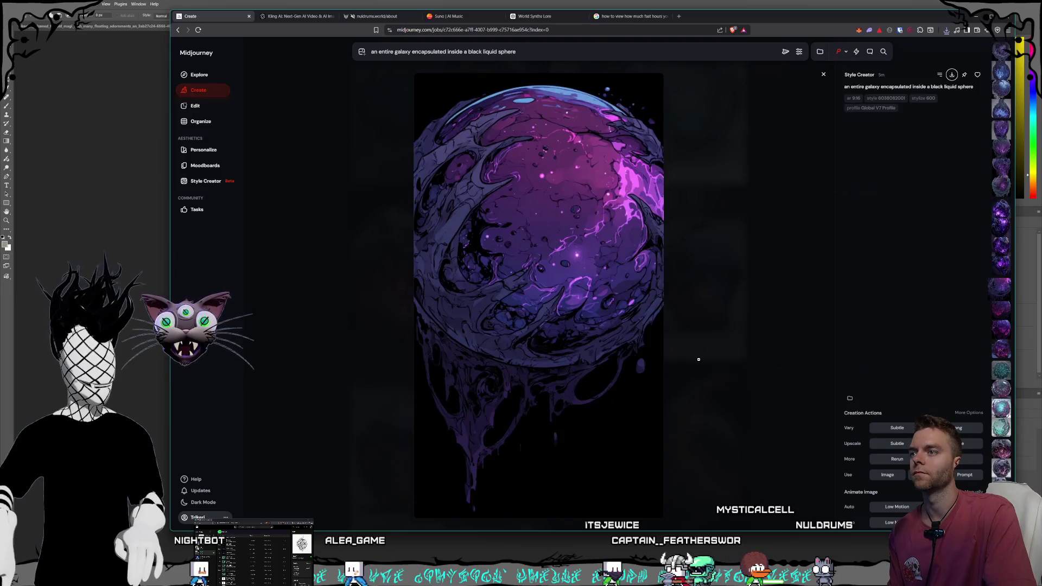
scroll(699, 359, "up", 1)
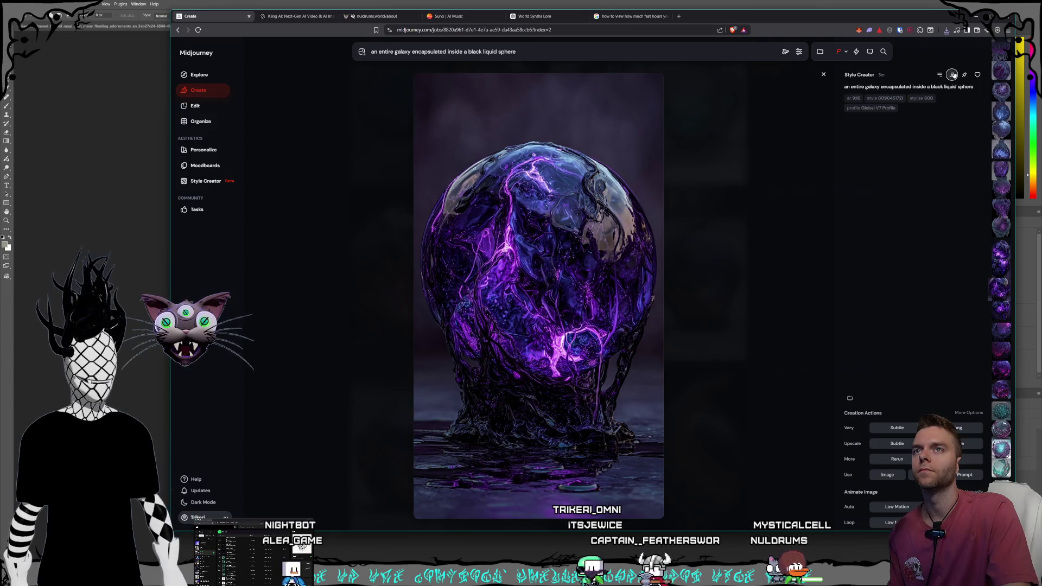
Step: Save the glossy purple orb as a PNG in the World Synths folder
key("ctrl+s")
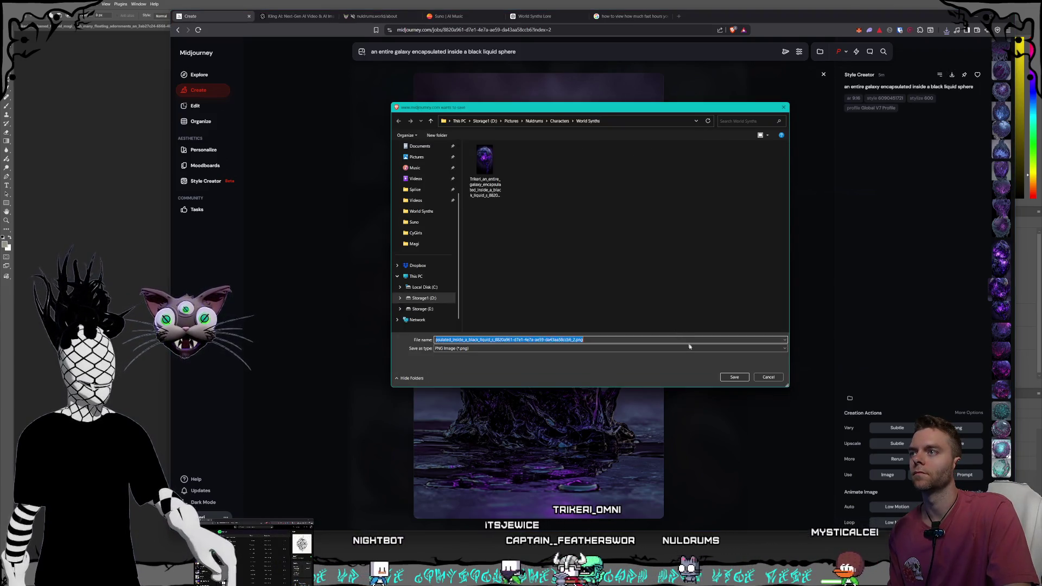
left_click(725, 378)
scroll(725, 372, "up", 2)
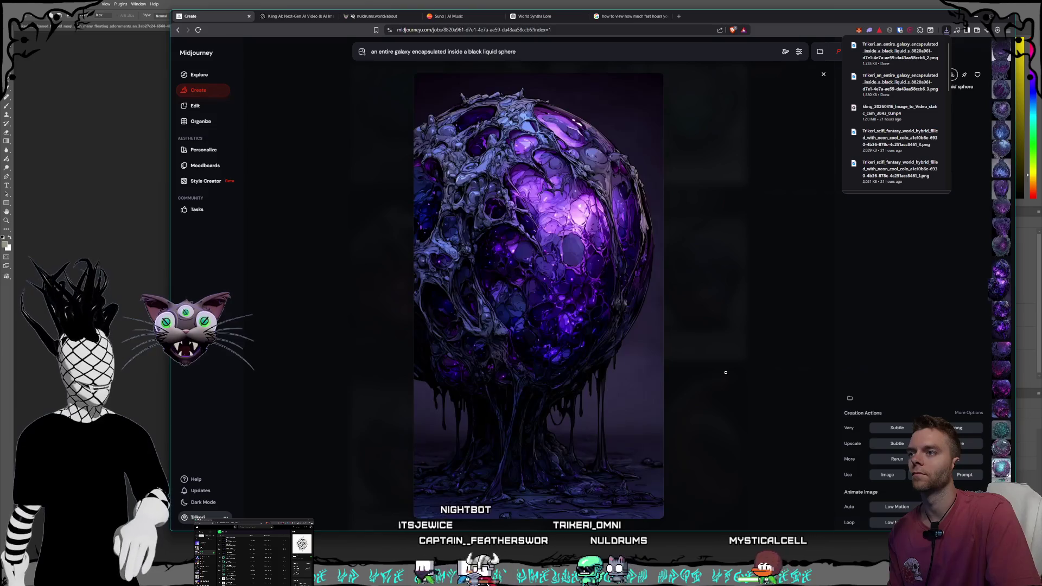
scroll(725, 373, "up", 2)
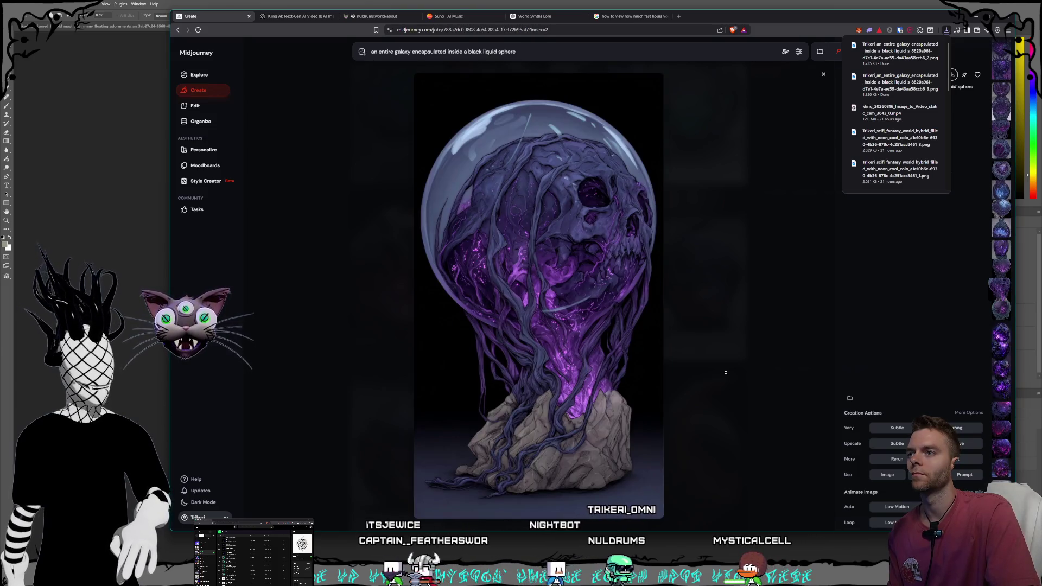
Step: Download the skull-filled orb on rock into a new Characters folder named 'Blighted Crones'
left_click(955, 79)
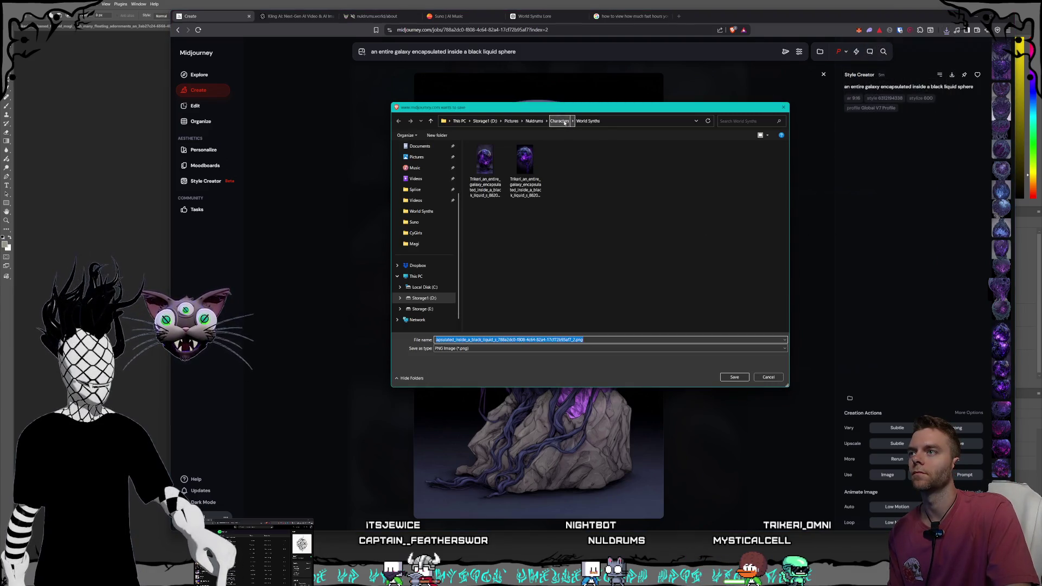
left_click(559, 121)
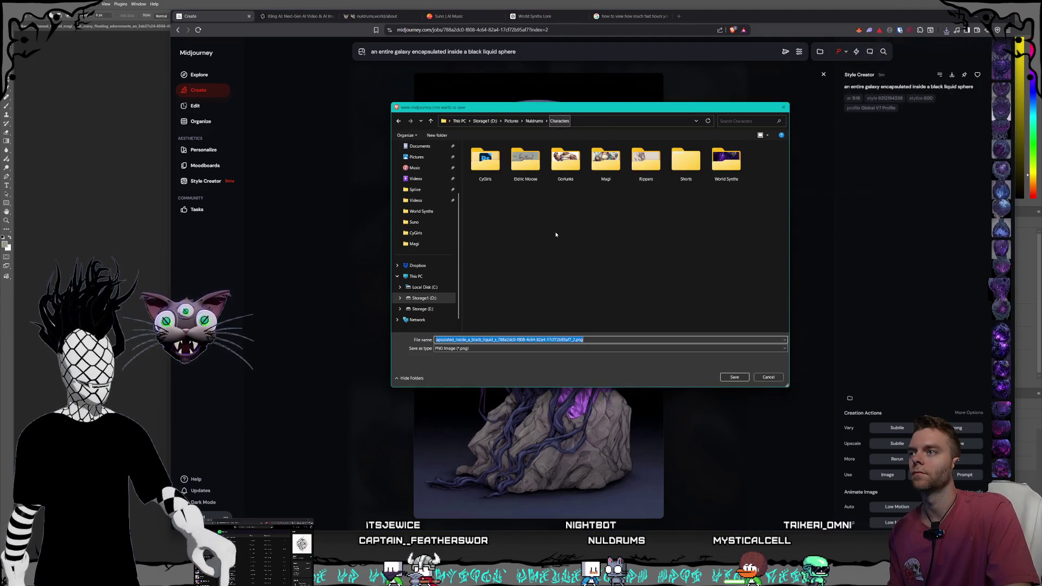
right_click(578, 214)
left_click(688, 315)
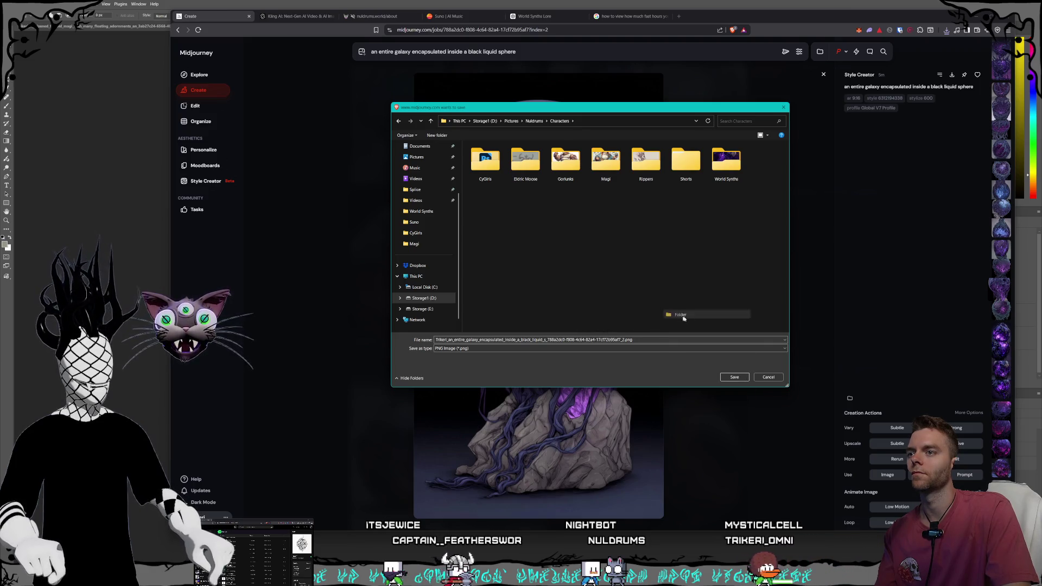
type("Blighted Crones")
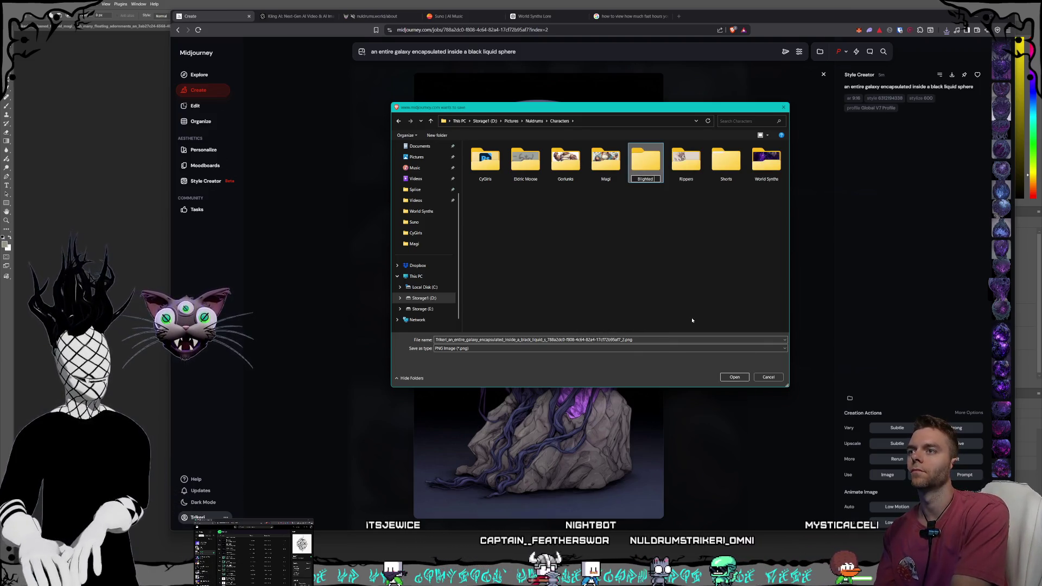
key("Return")
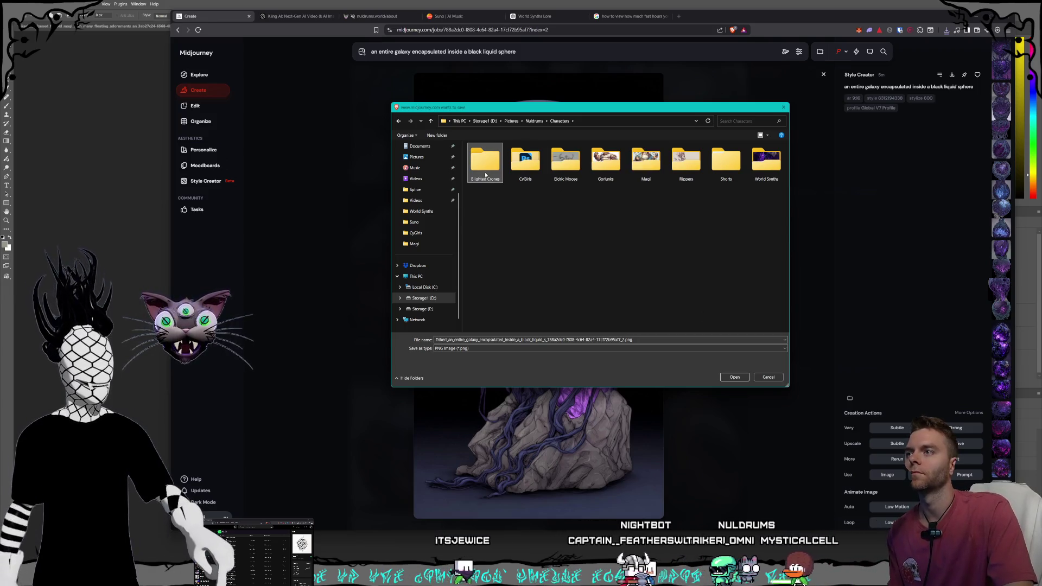
double_click(485, 160)
left_click(734, 377)
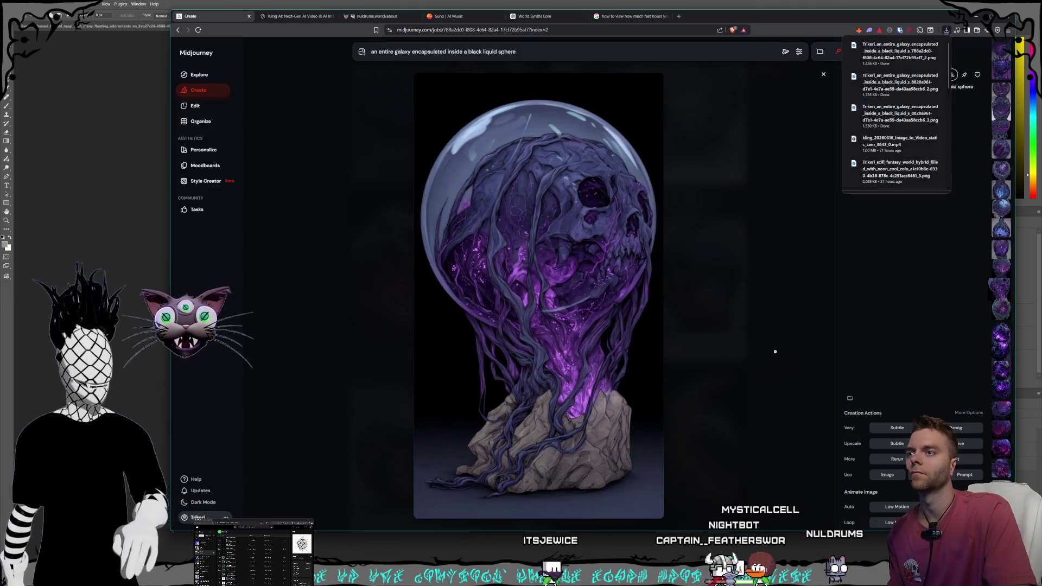
Step: Step through variations to the webbed purple orb holding a skull, dripping onto shattered rocks
key("Left")
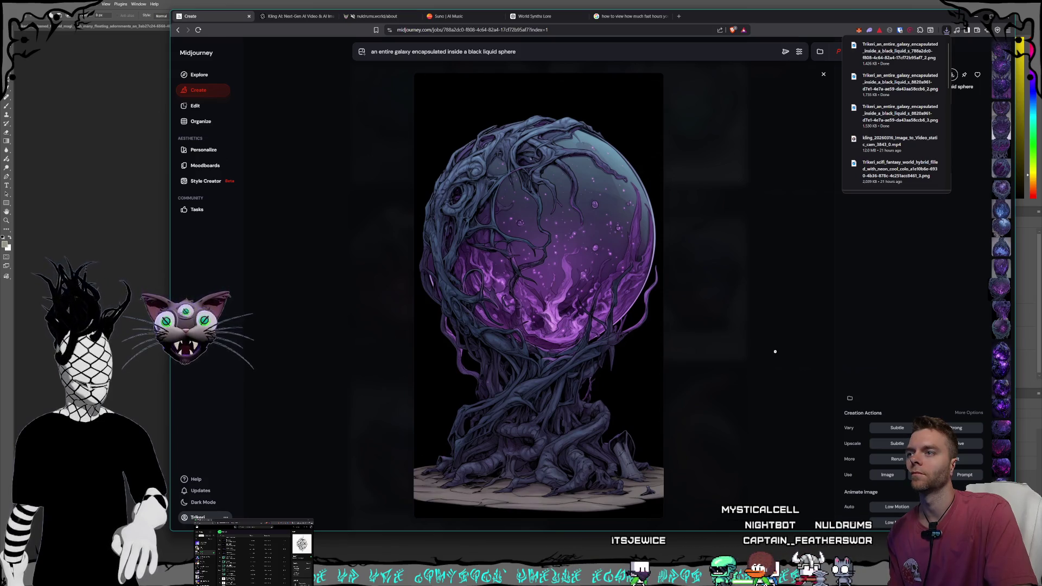
key("Left")
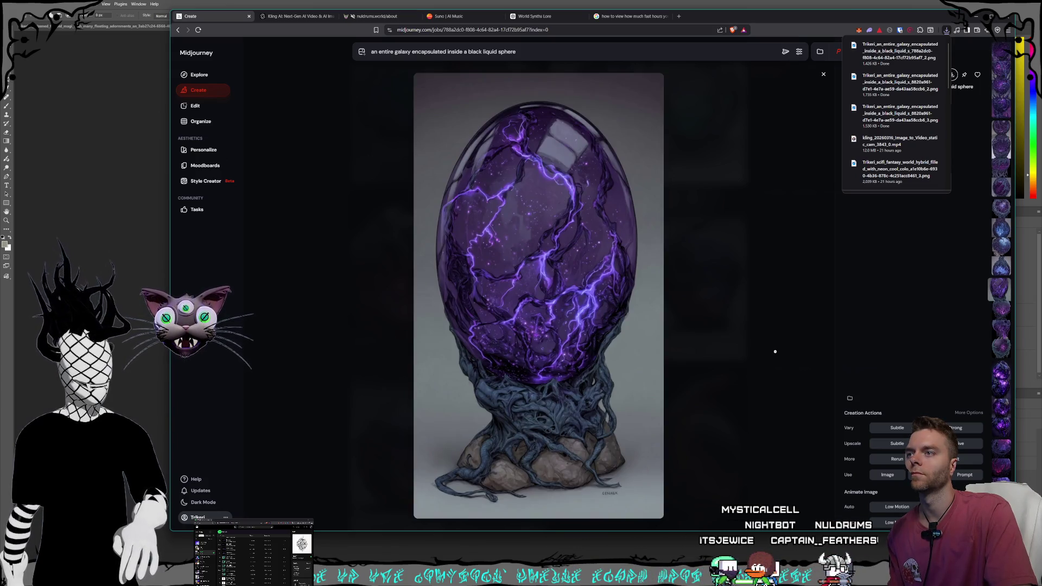
key("Left")
key("Left")
key("Left")
key("Left")
key("Left")
key("Left")
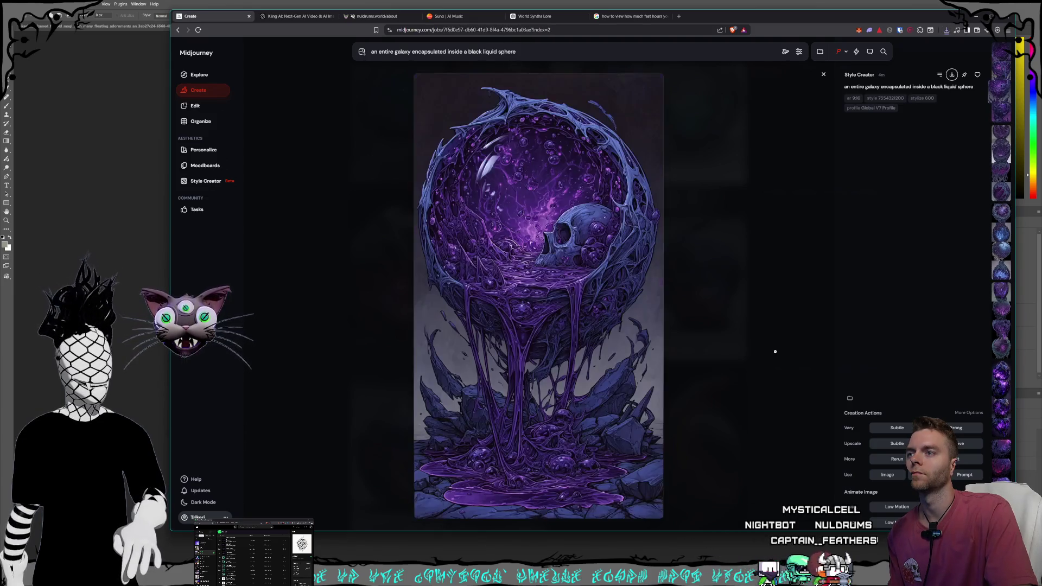
key("Left")
key("Right")
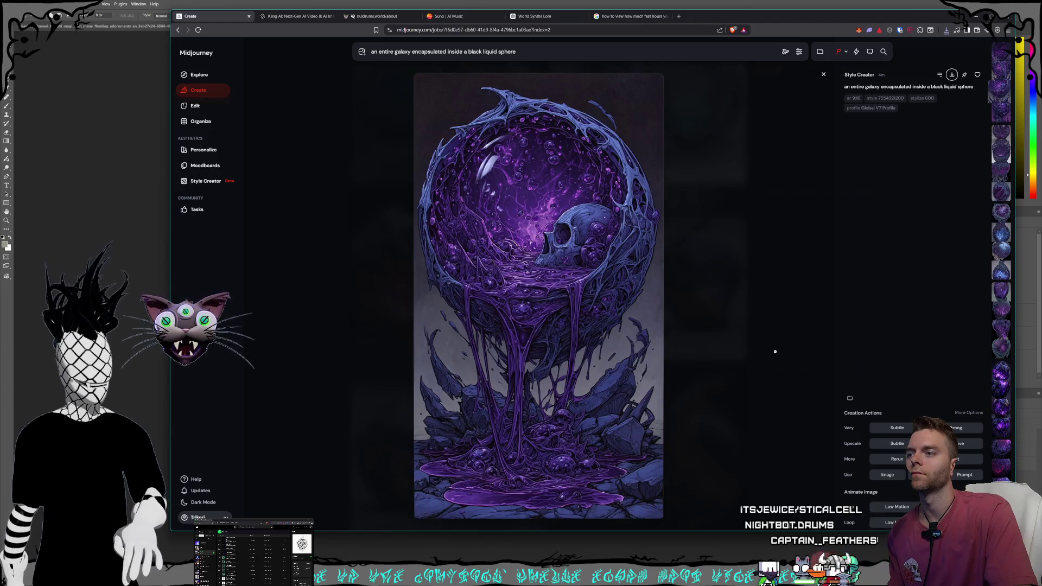
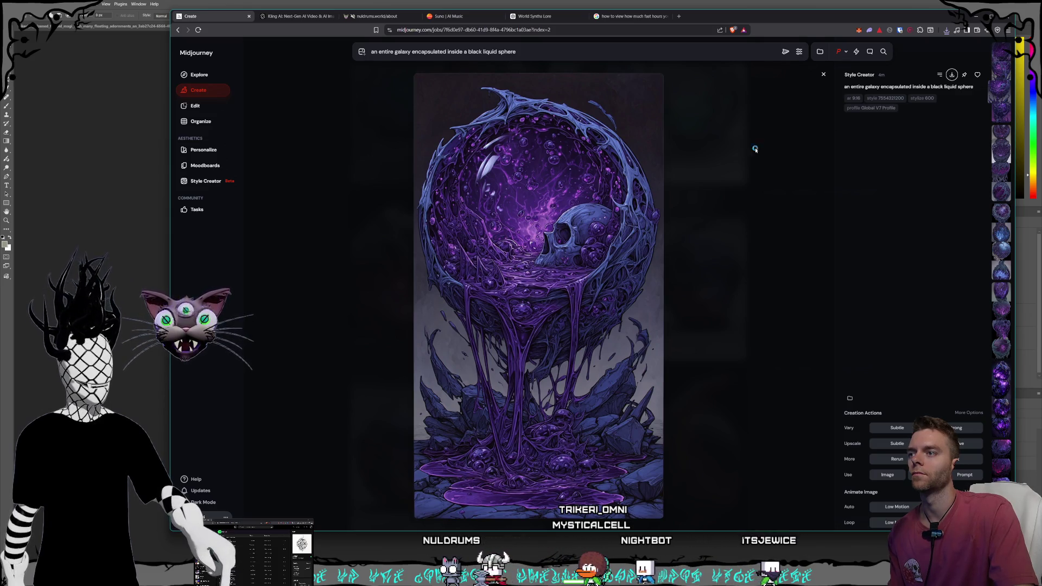
Step: Save the sphere image as a PNG into a new Shade Shifters folder under Characters
left_click(559, 120)
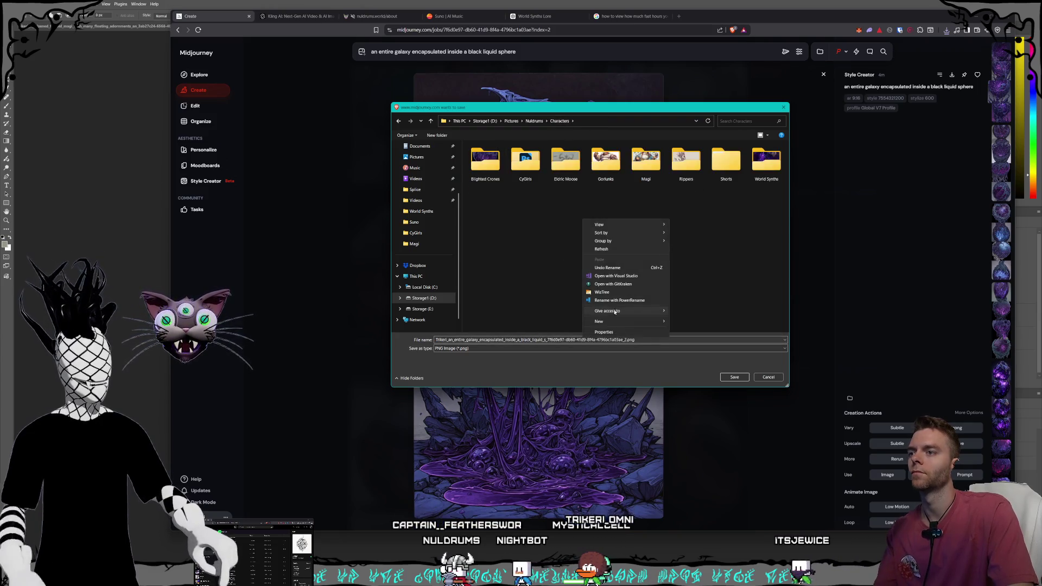
mouse_move(653, 324)
left_click(695, 324)
type("S")
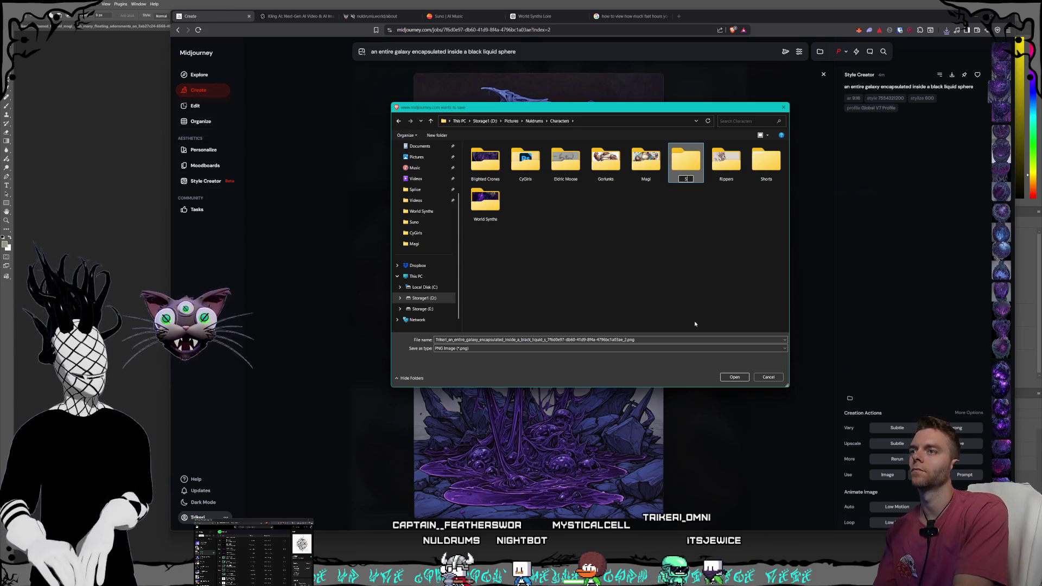
type("hade Shifters")
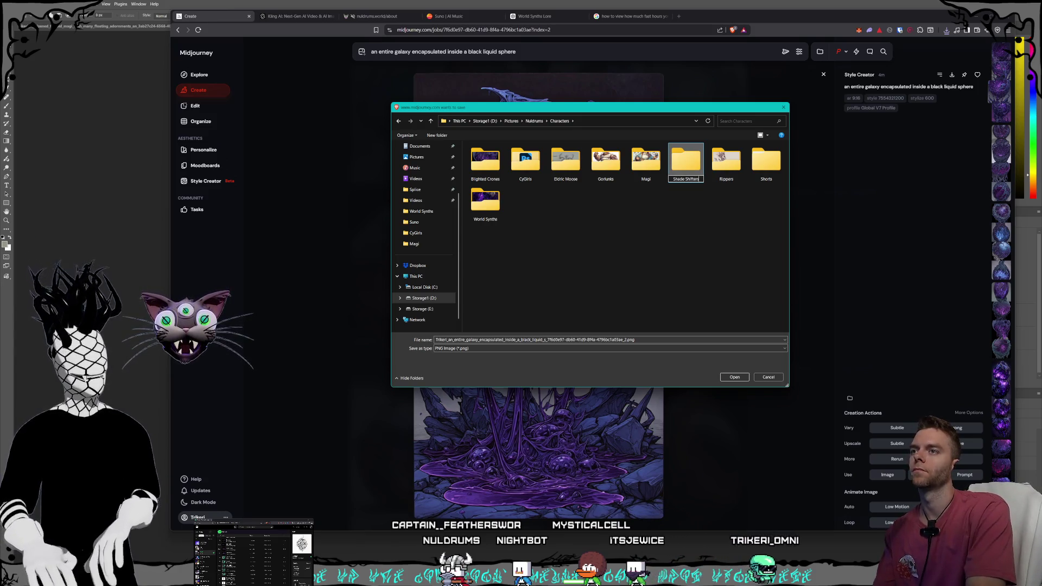
left_click(694, 324)
double_click(723, 159)
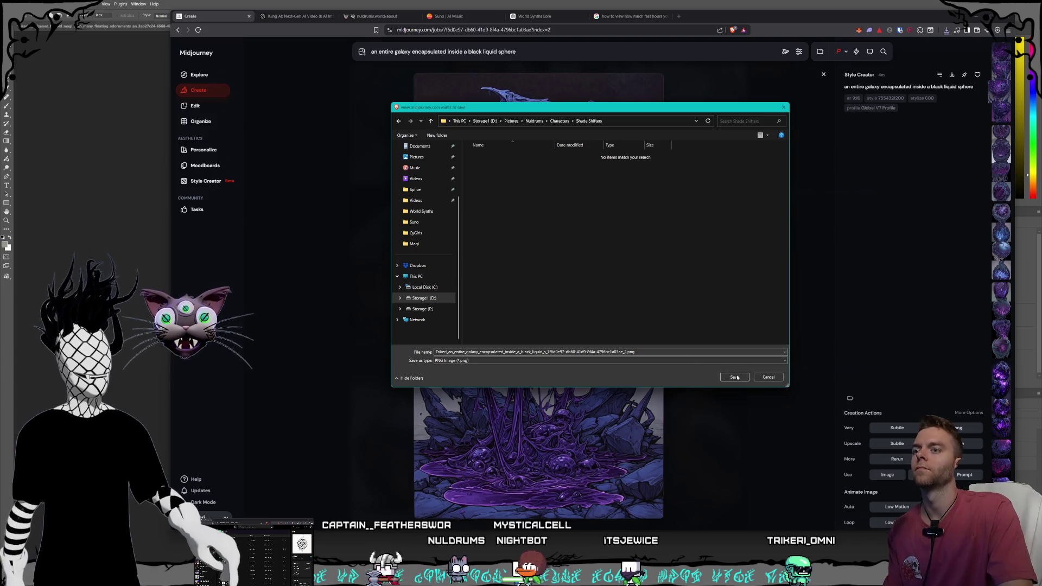
left_click(731, 376)
Step: Browse through the other sphere generations and variations, then return to the grid
key("Down")
key("Down")
key("Down")
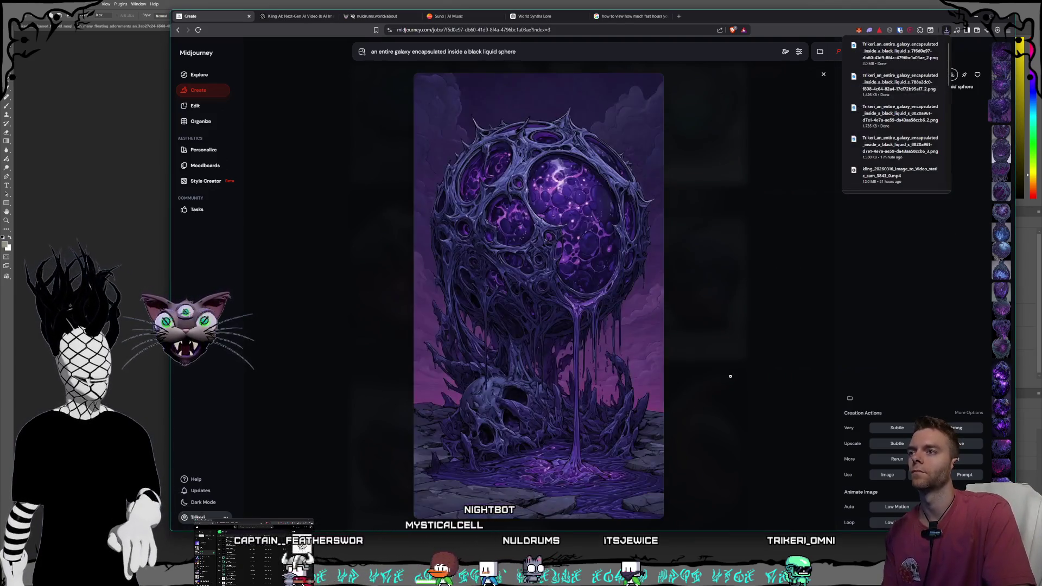
key("Down")
key("Down")
key("Down")
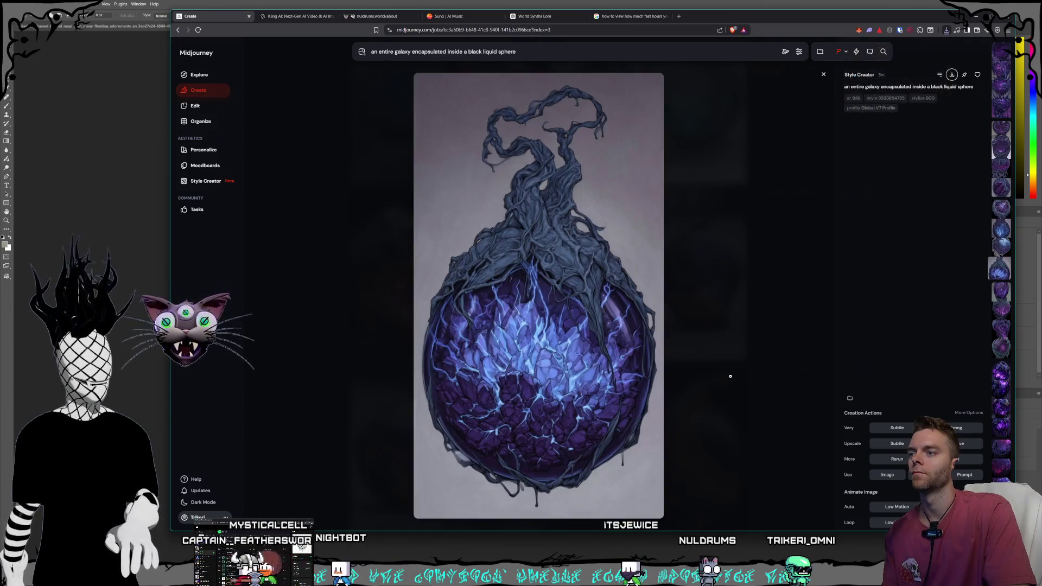
key("Down")
key("Down")
key("Right")
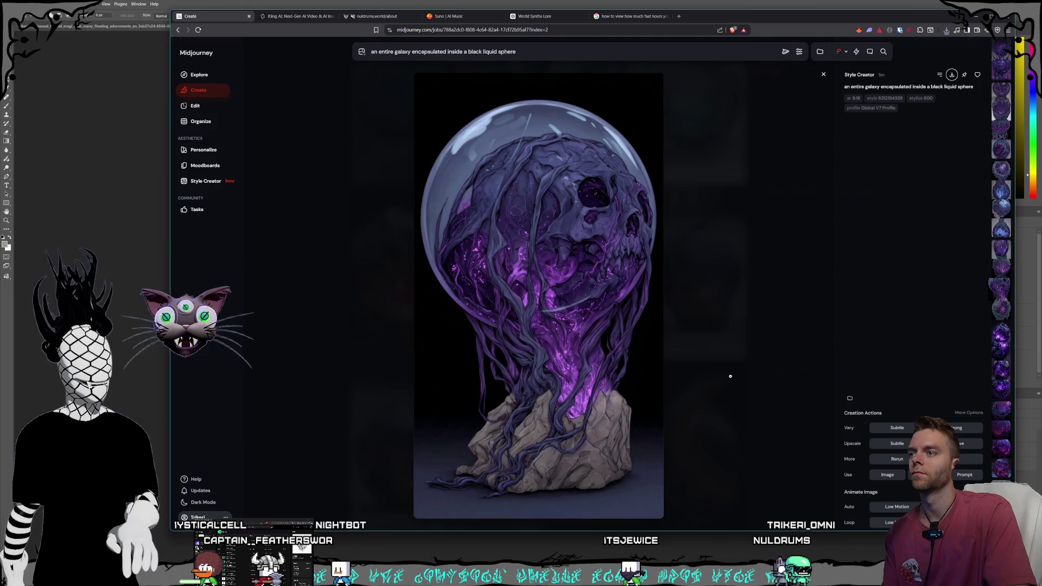
key("Right")
key("Right")
key("Right")
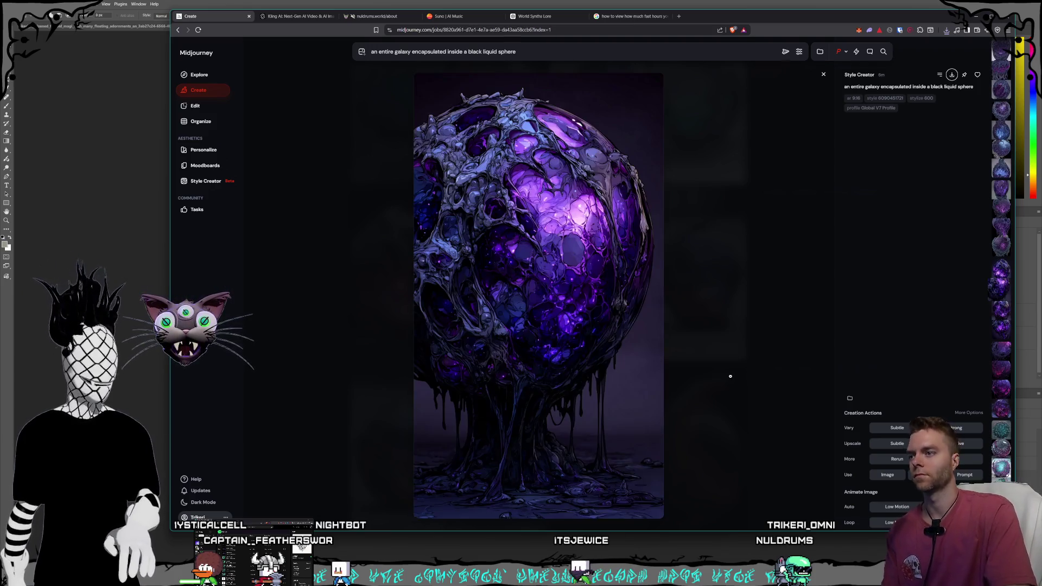
key("Right")
key("Right")
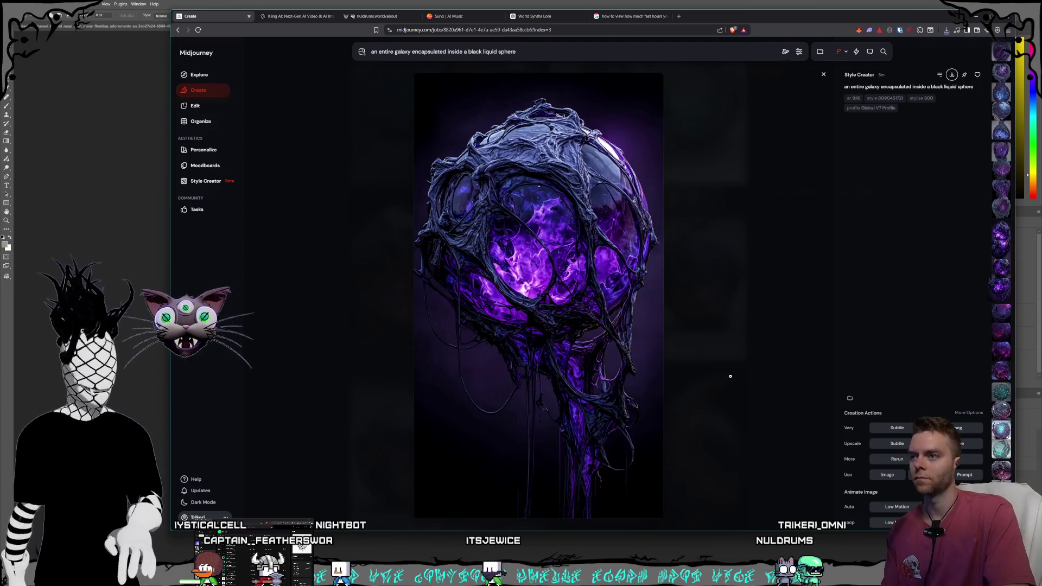
key("Right")
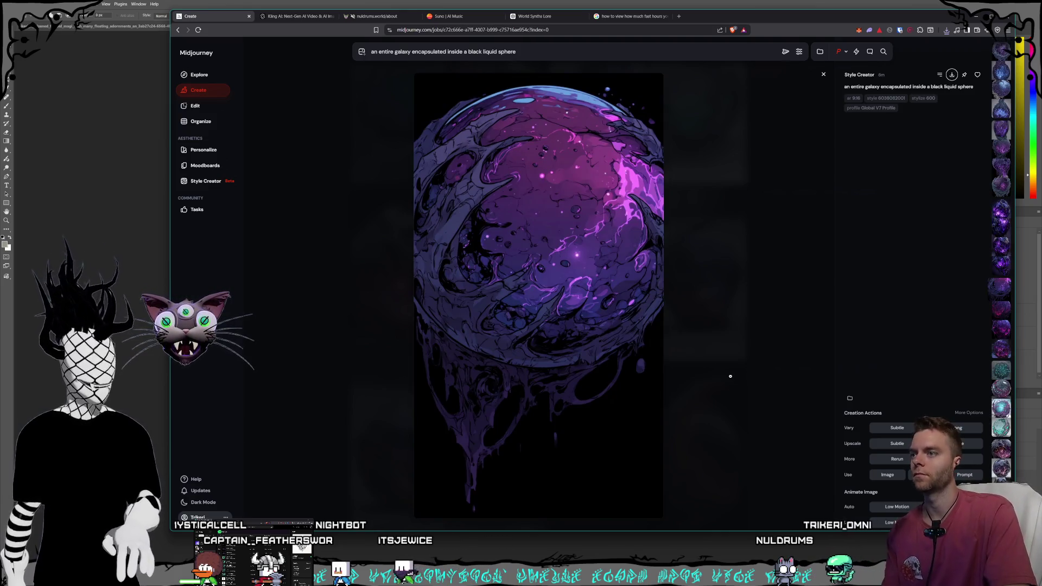
key("Right")
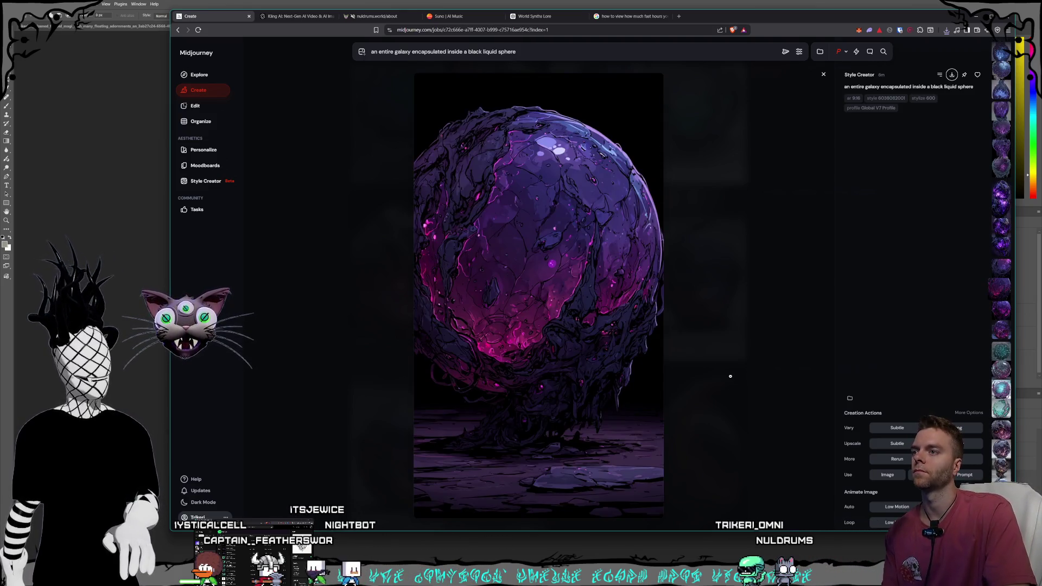
key("Left")
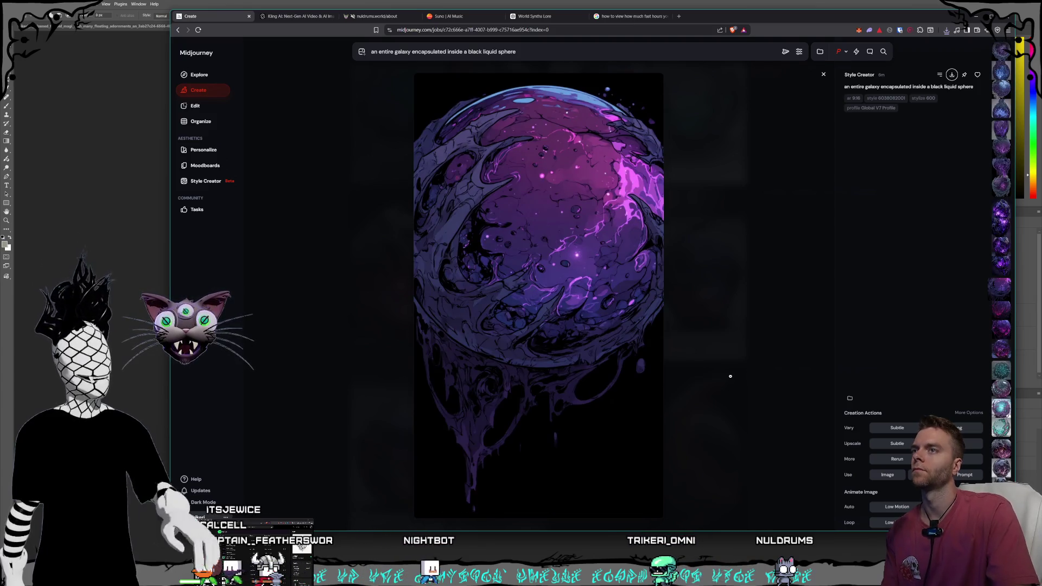
left_click(823, 74)
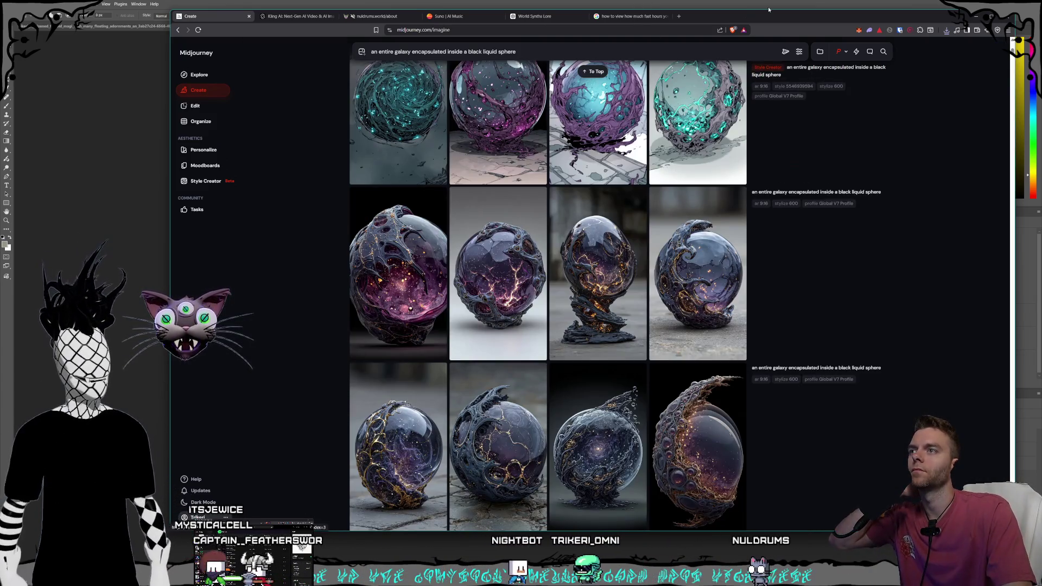
Step: Cycle through the open windows until the Kling AI video page is in front
key("alt+Tab")
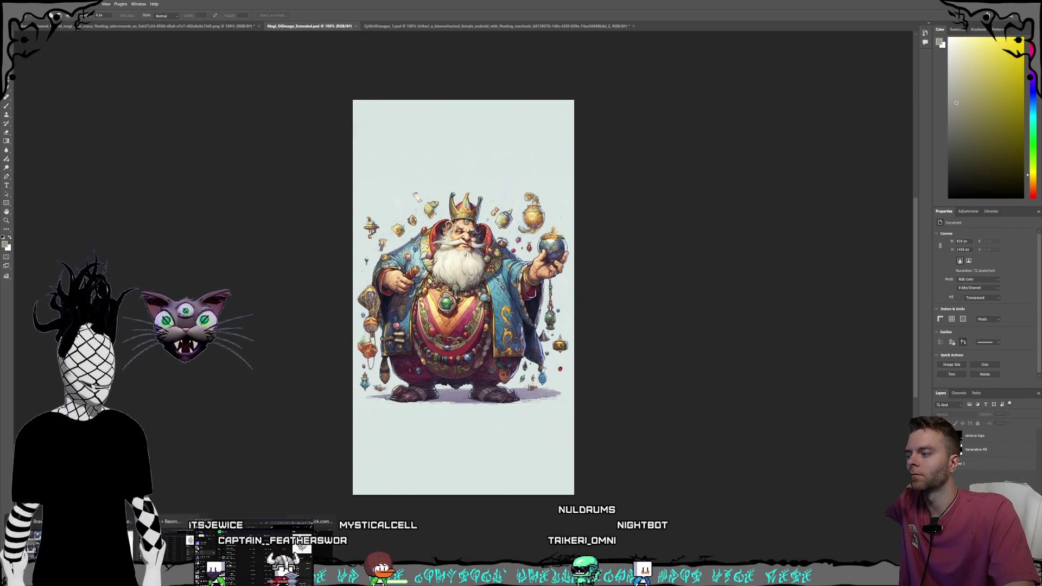
key("super+d")
key("super+d")
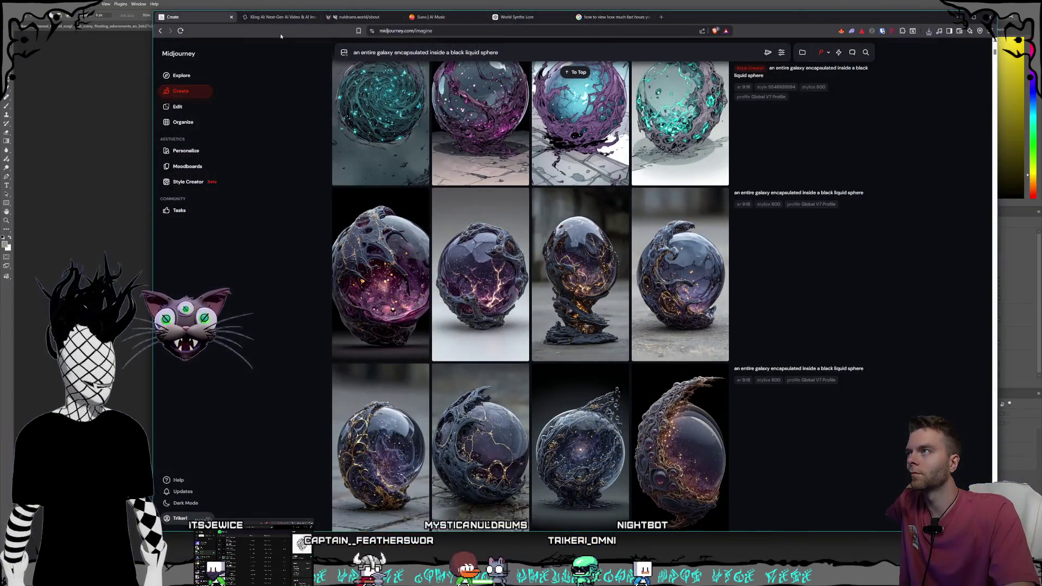
key("alt+Tab")
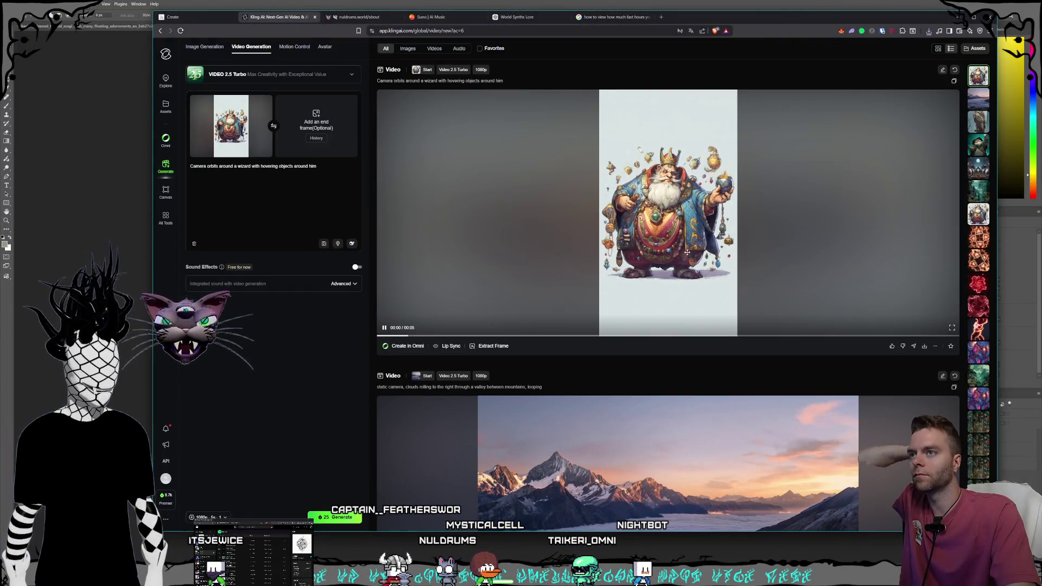
Step: Watch the wizard clip full screen, then select the old camera-orbit prompt to replace it
left_click(950, 328)
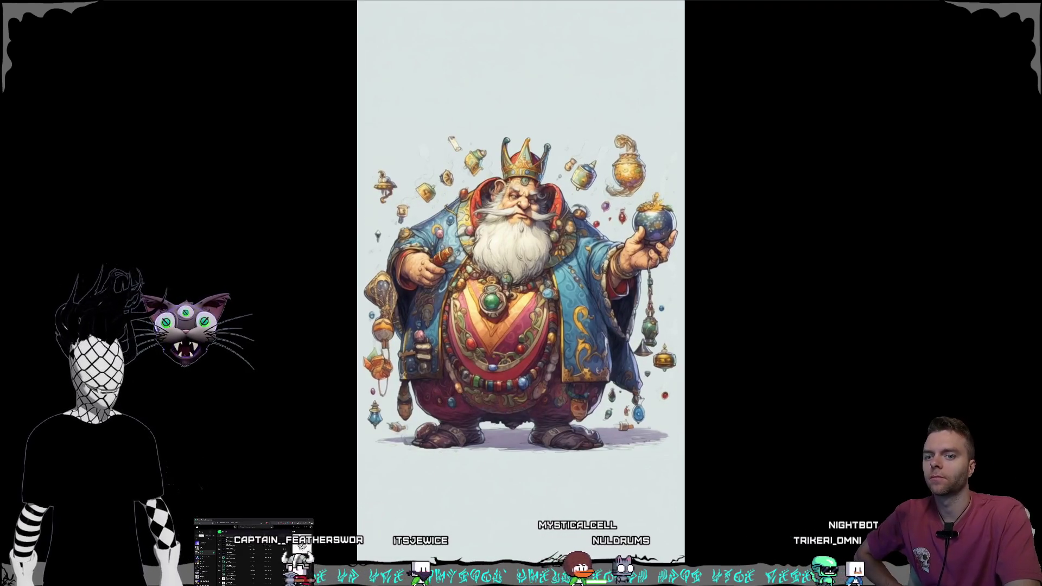
key("Escape")
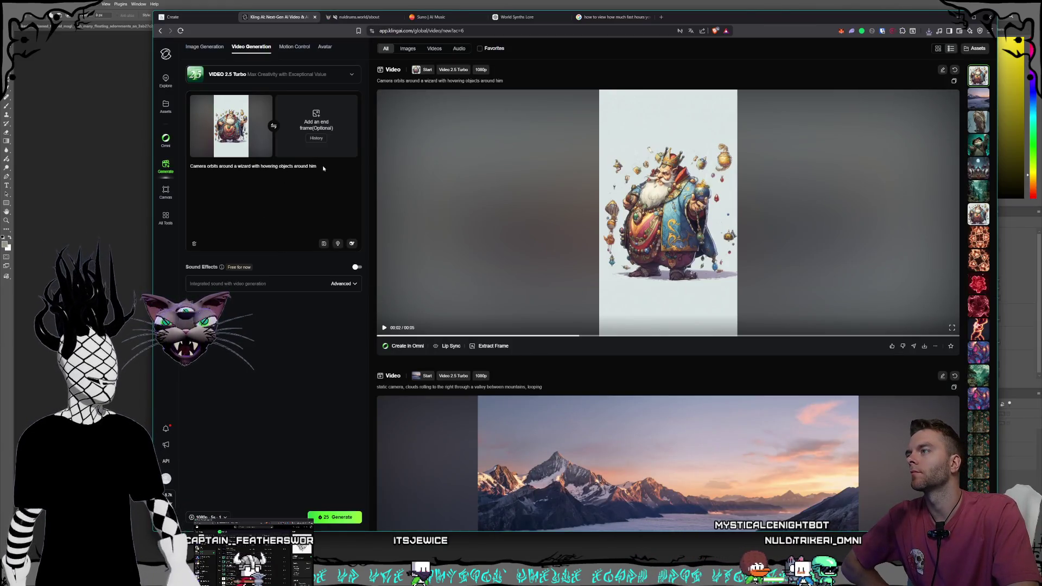
left_click_drag(316, 167, 143, 161)
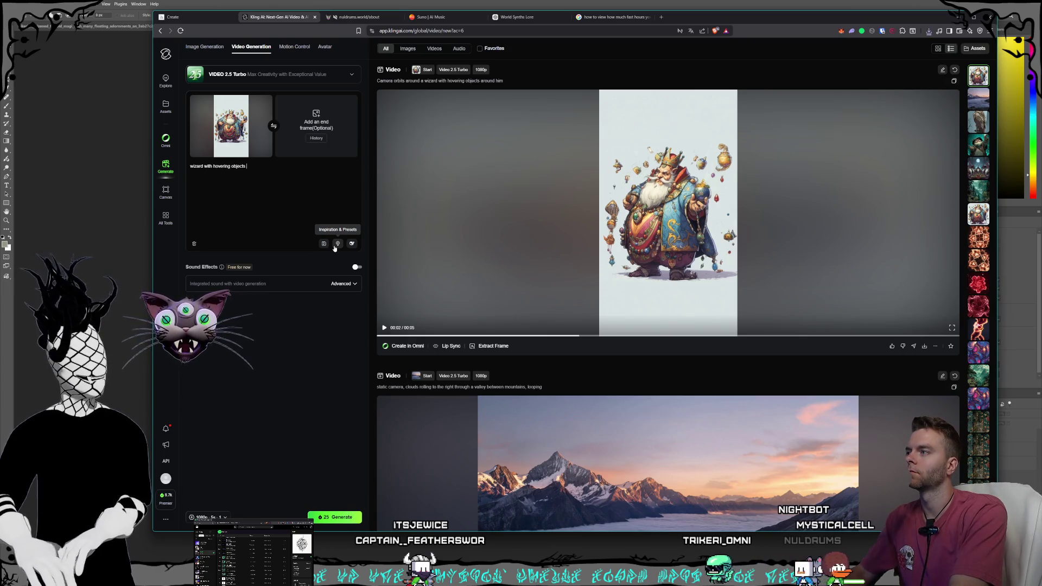
Step: Finish the prompt 'wizard with hovering objects near him rotated in place, camera static' and replay the wizard clip
type("near him rotated in place")
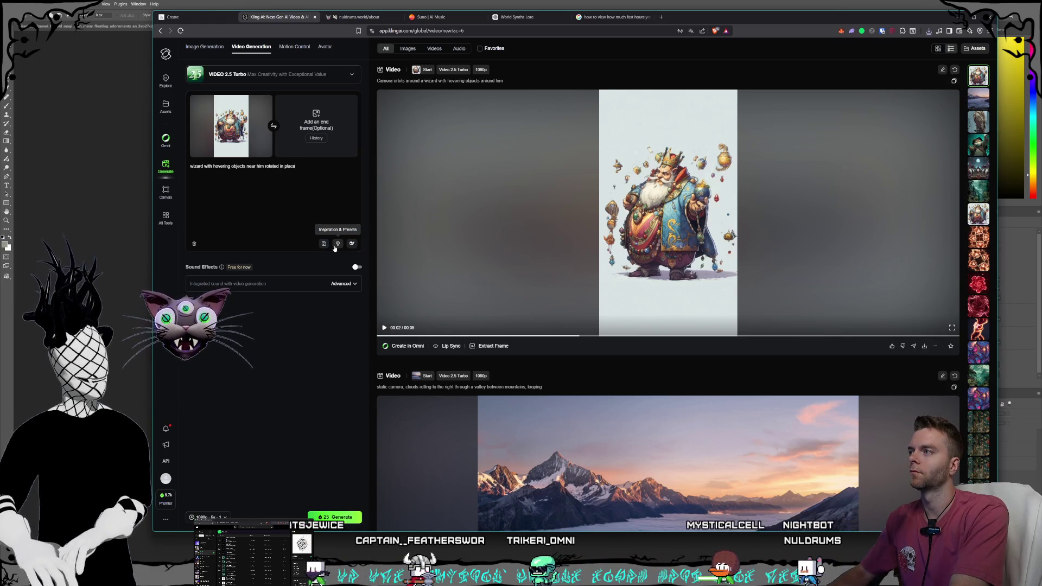
type(", camera static")
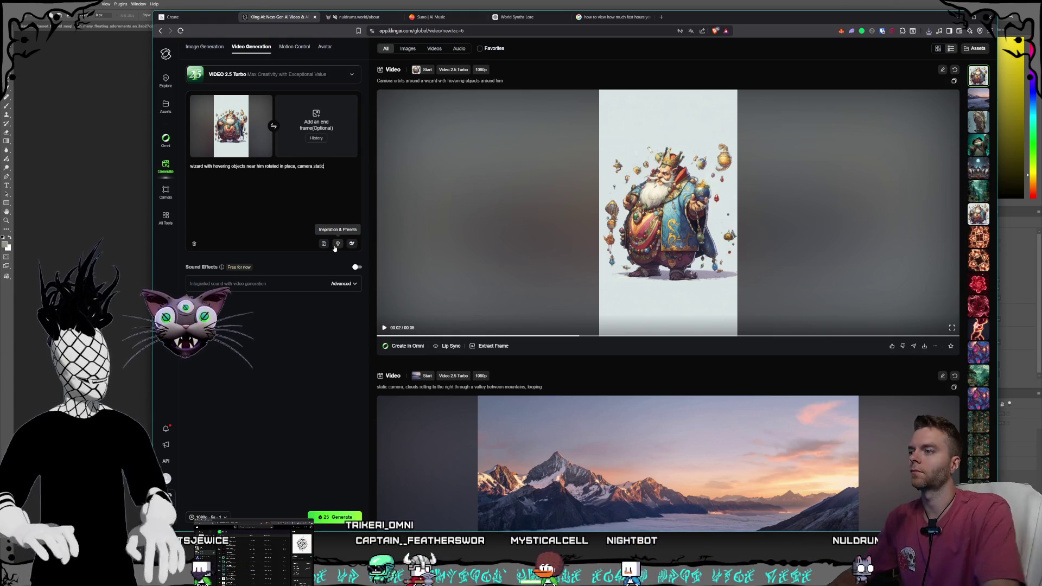
left_click(384, 327)
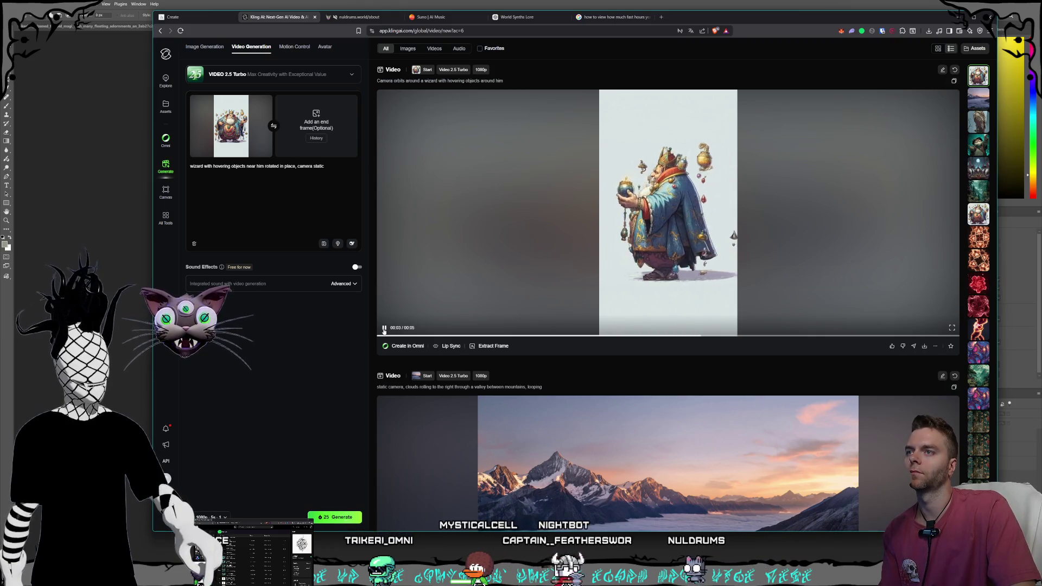
left_click(384, 327)
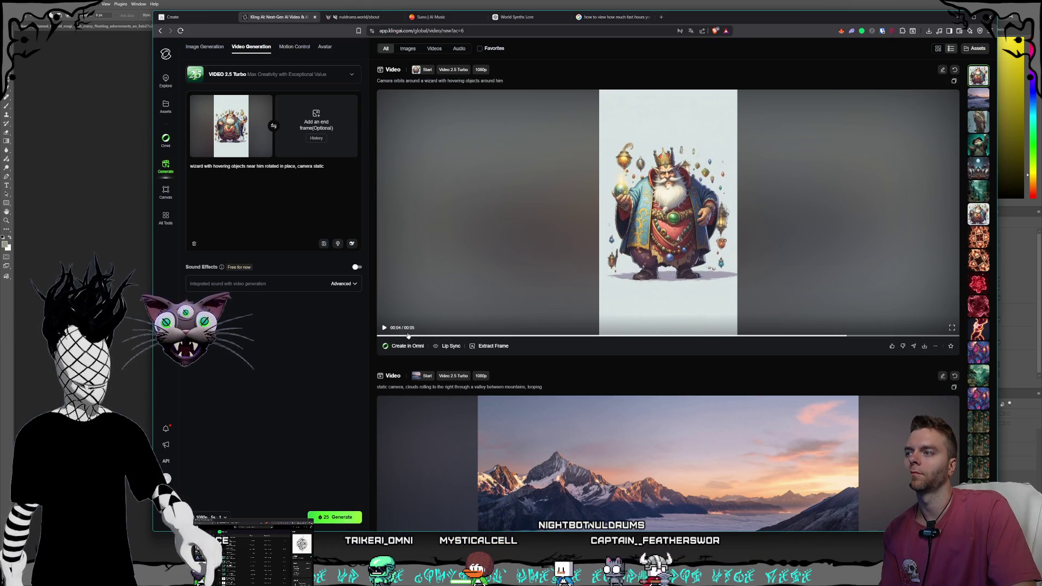
left_click(408, 336)
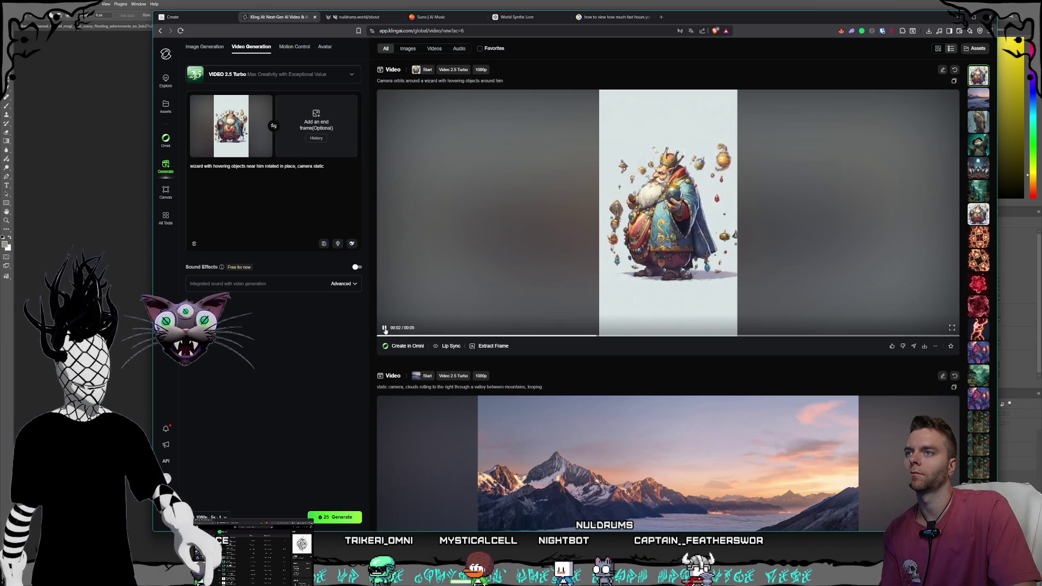
left_click(384, 328)
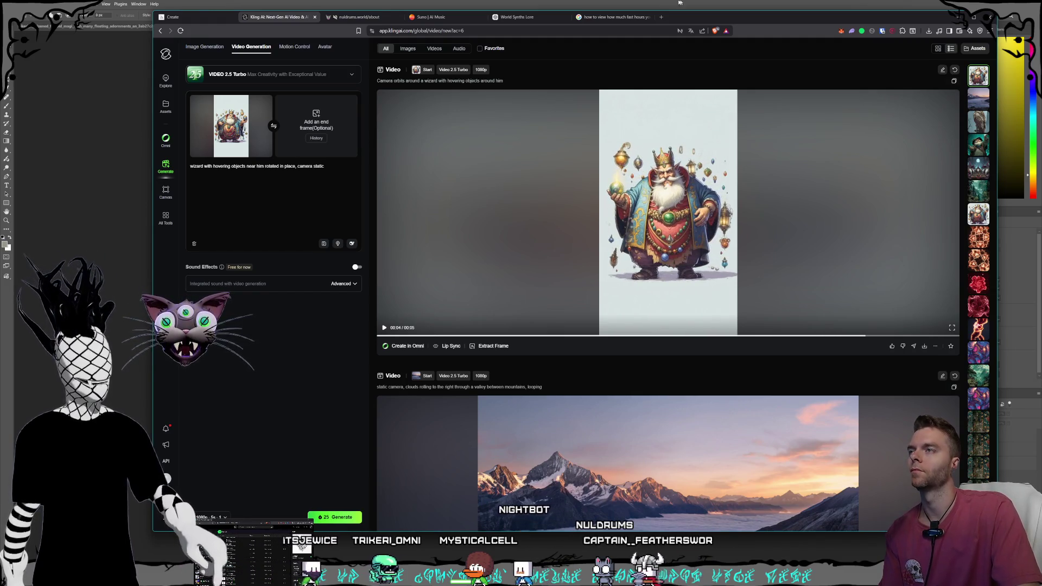
key("alt+Tab")
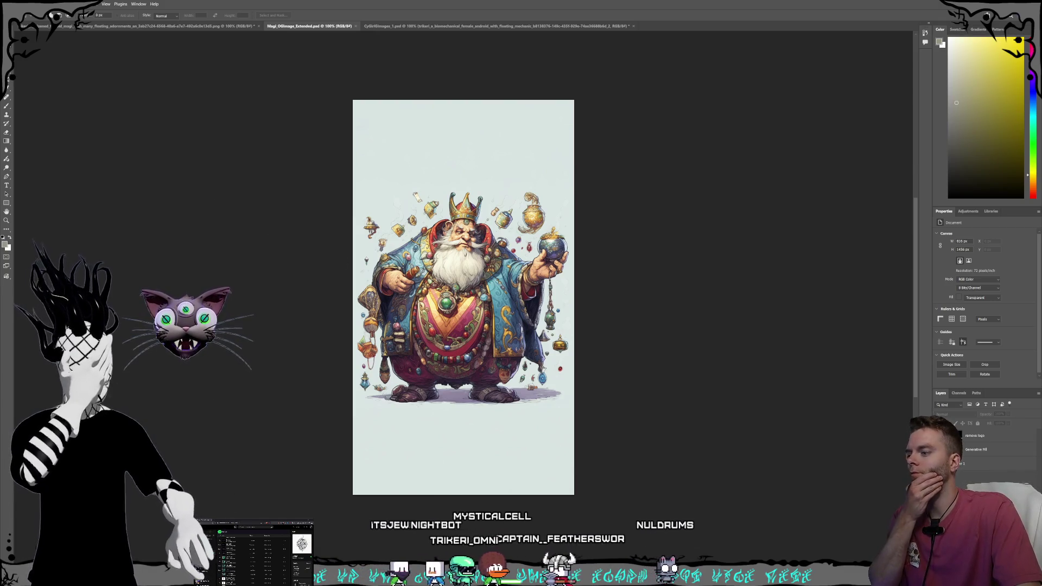
Step: Show the TheMagi sequence from its first frame in Premiere, then bring up the Kling AI browser
key("alt+Tab")
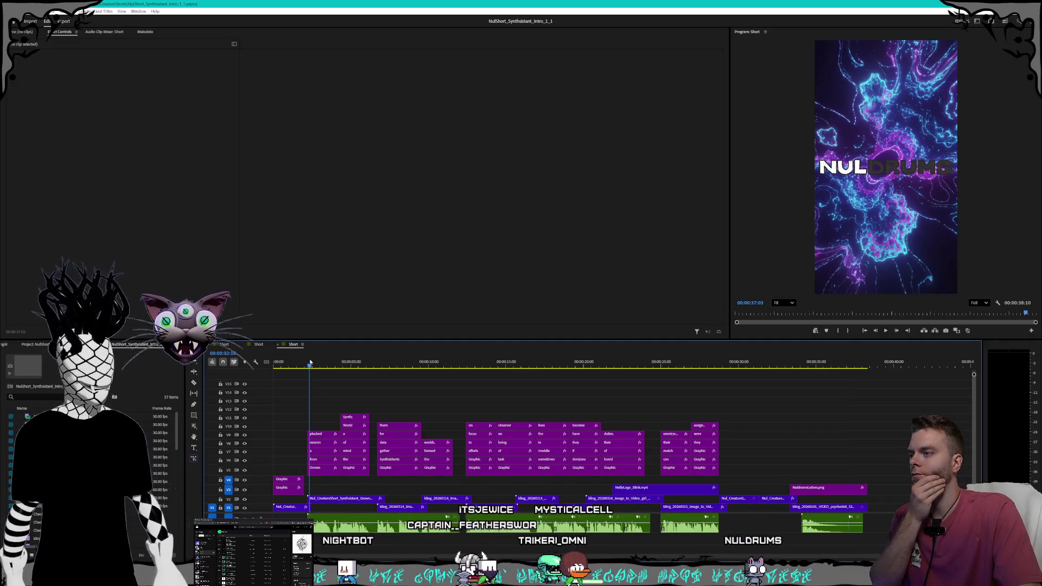
key("Home")
scroll(296, 457, "up", 6, "alt")
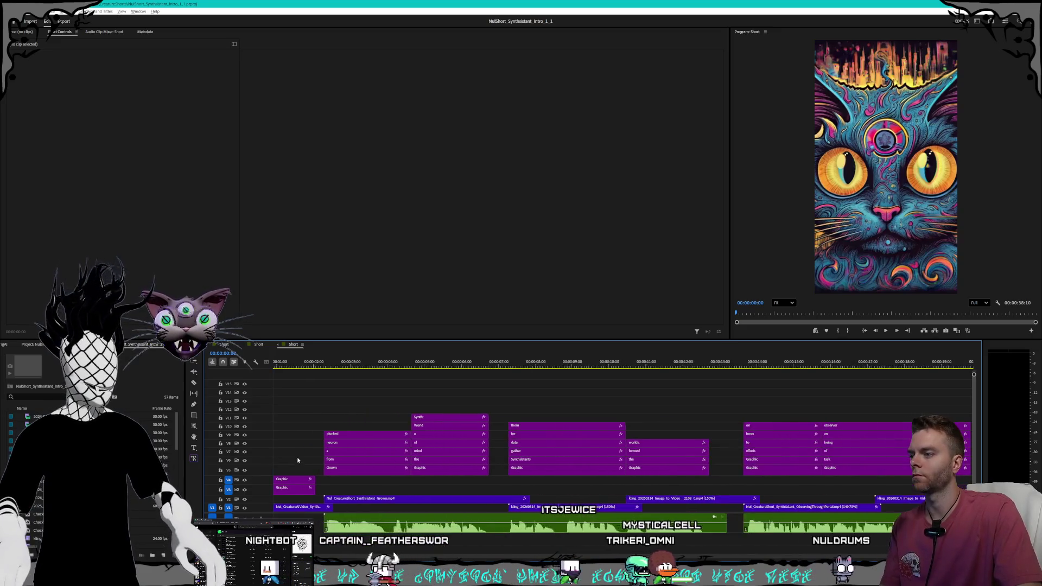
scroll(381, 460, "down", 1, "alt")
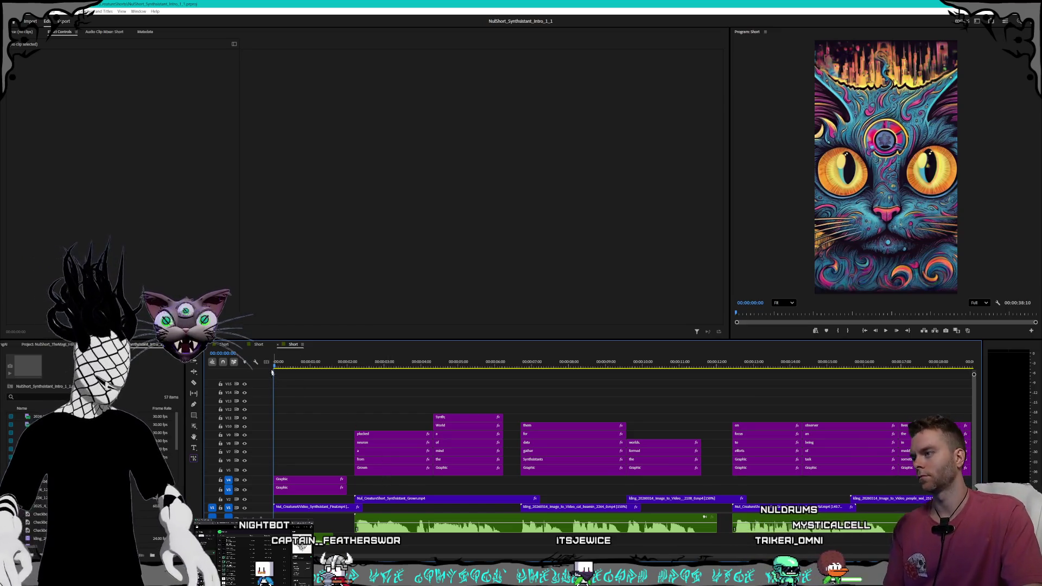
left_click(258, 344)
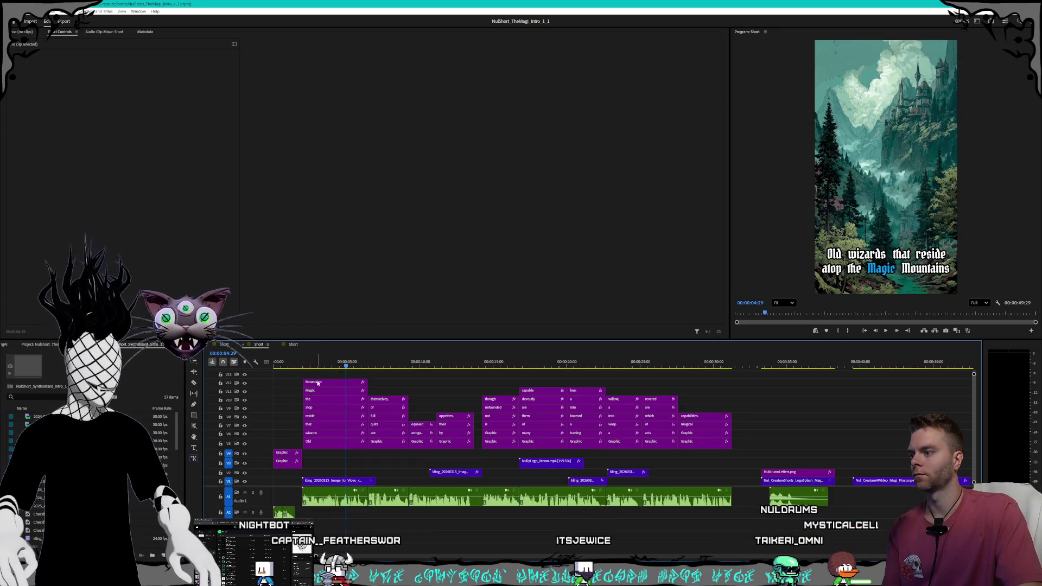
key("Home")
scroll(304, 368, "up", 8, "alt")
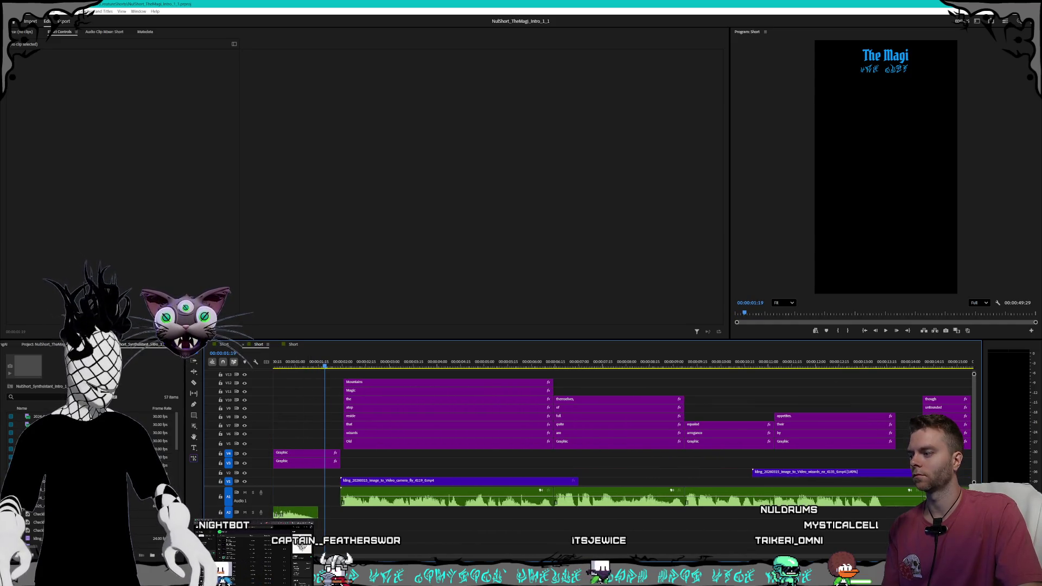
left_click(301, 546)
left_click(301, 547)
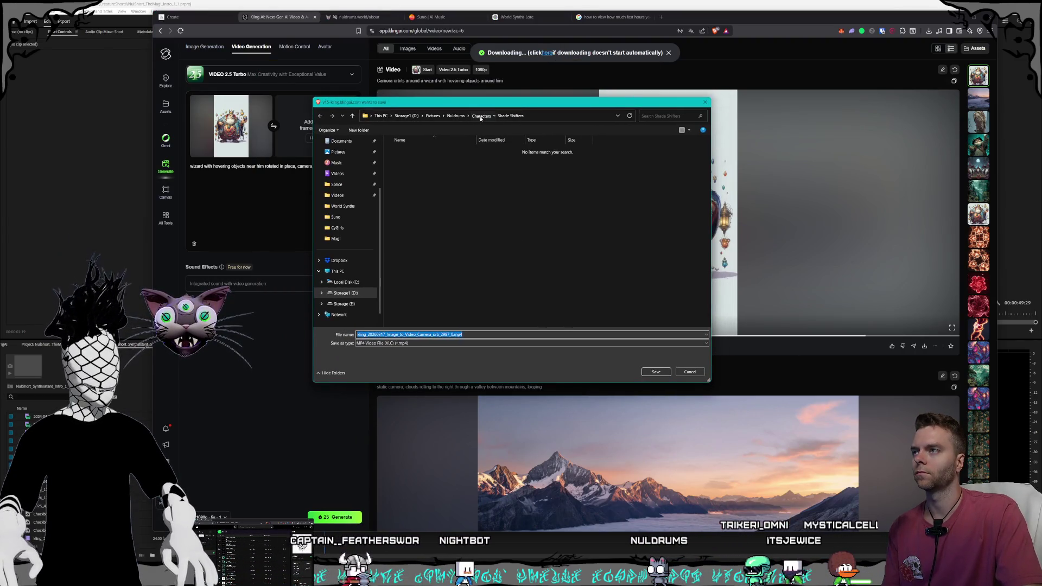
Step: Save the wizard video as an mp4 in D:\Videos\Nuldrums\Shorts\Creatures\Magi
left_click(481, 116)
left_click(422, 115)
left_click(430, 229)
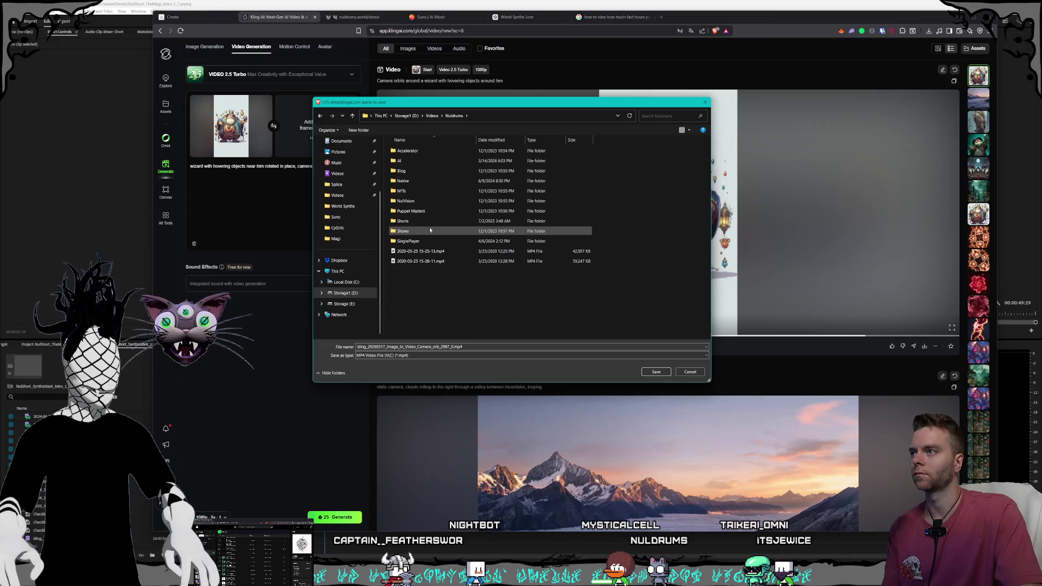
left_click(428, 222)
double_click(427, 222)
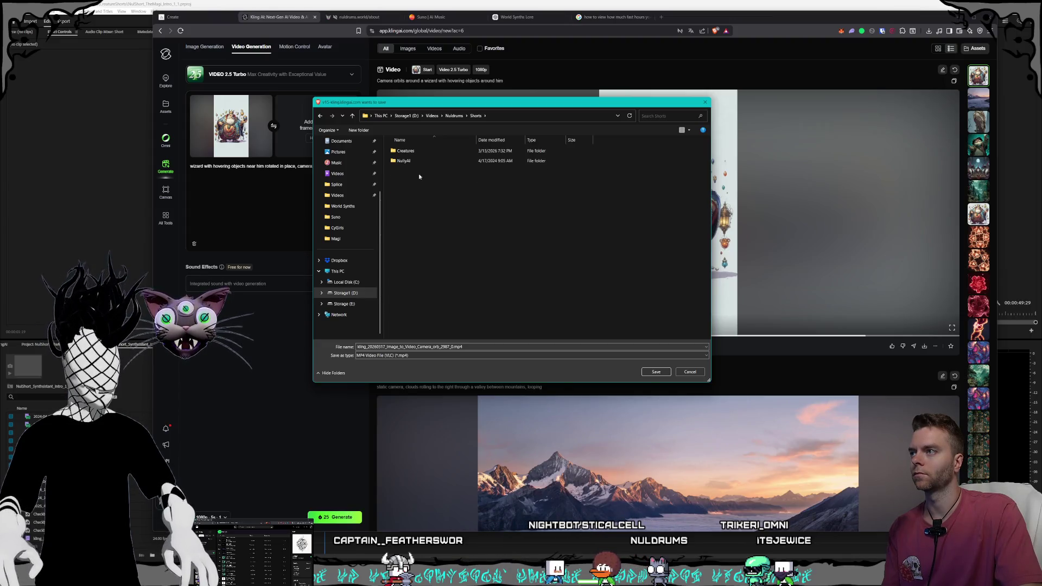
double_click(423, 153)
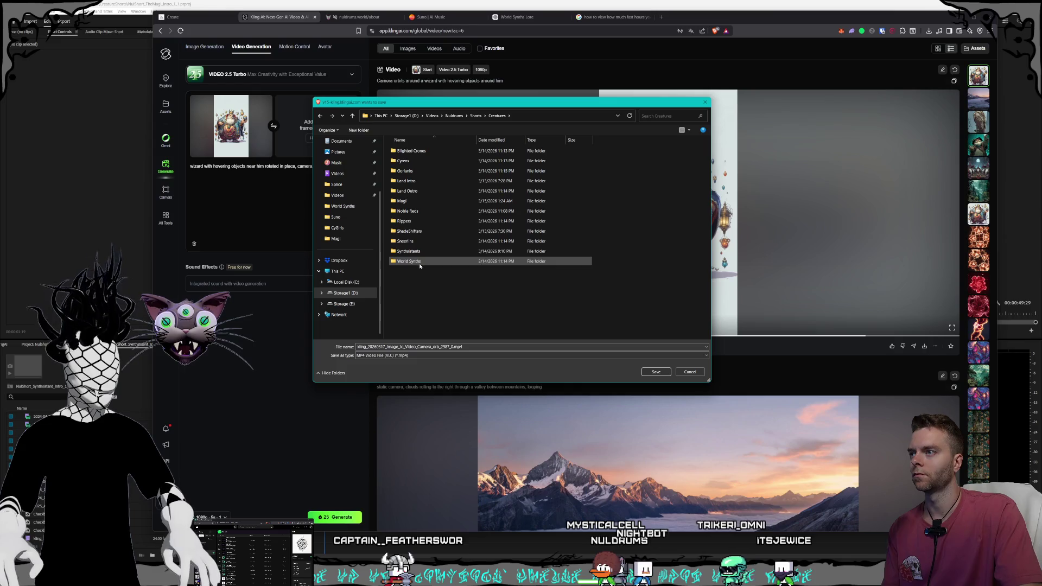
double_click(412, 201)
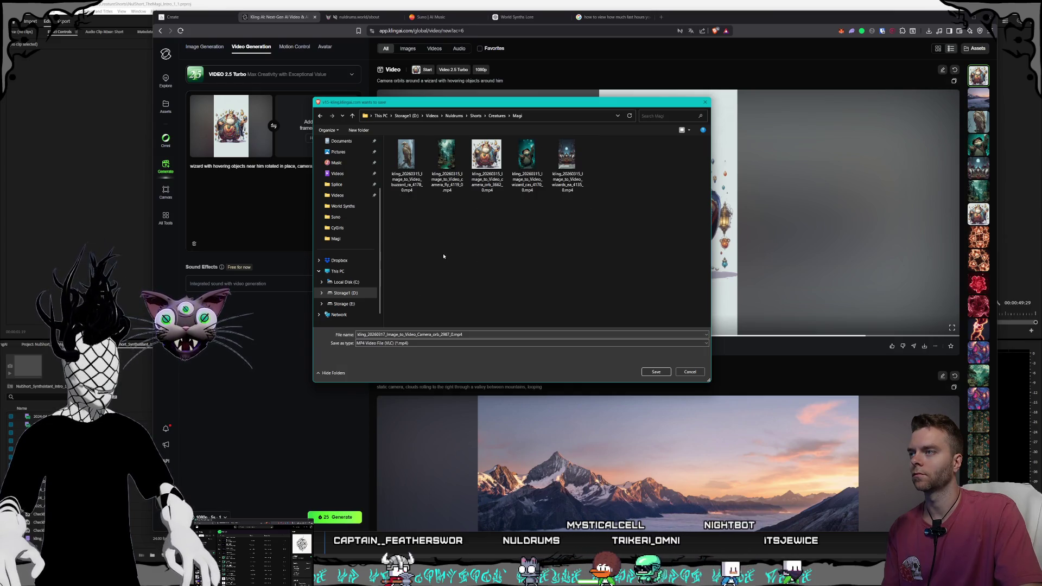
left_click(656, 372)
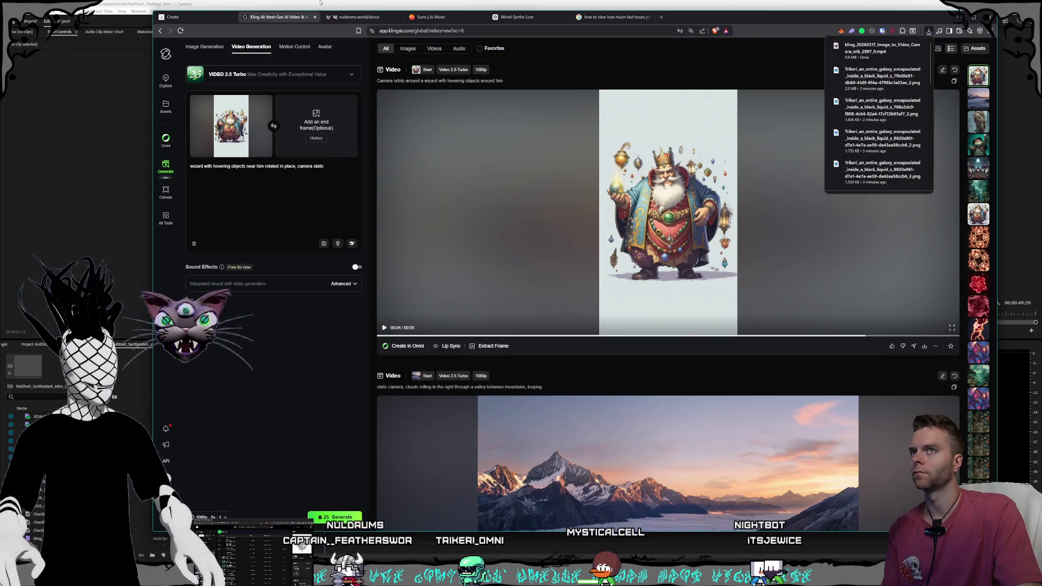
Step: Reveal the downloaded video in its folder and return to Premiere
left_click(892, 47)
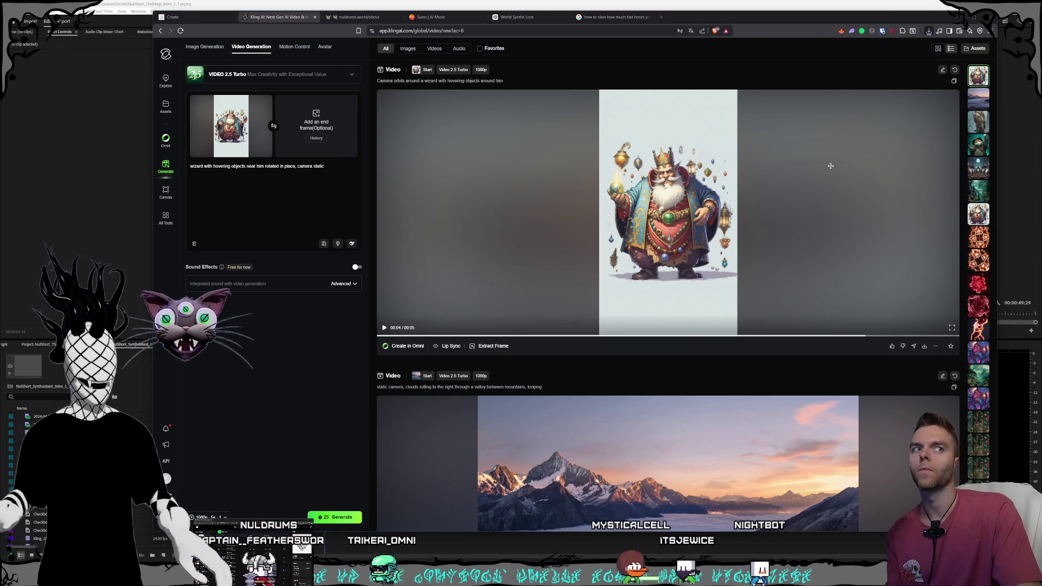
left_click_drag(739, 209, 552, 115)
left_click(590, 2)
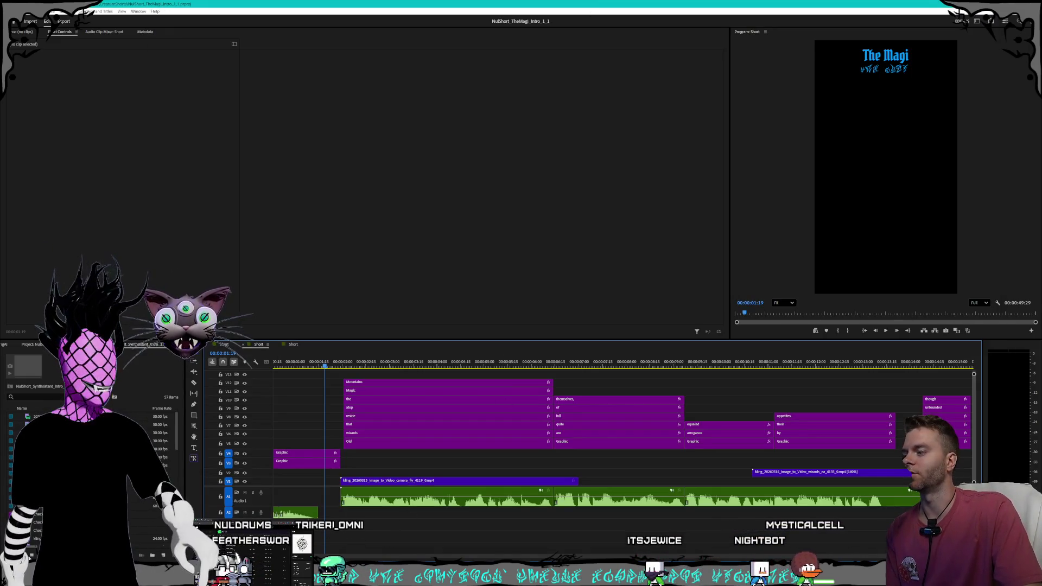
Step: Drag the new Kling wizard mp4 from the Magi folder onto track V3 of the Premiere timeline
key("alt+Tab")
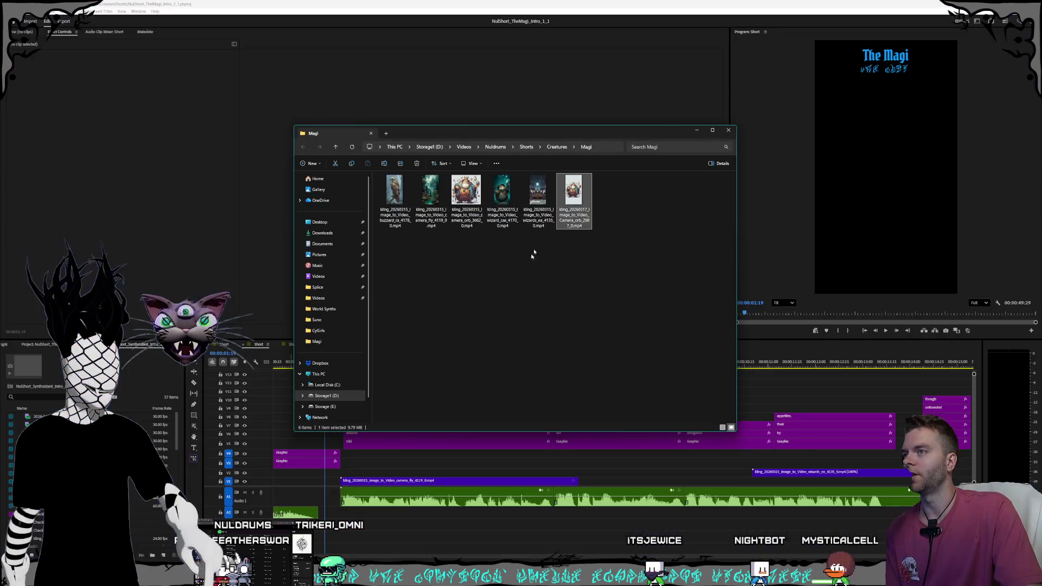
left_click_drag(552, 136, 530, 79)
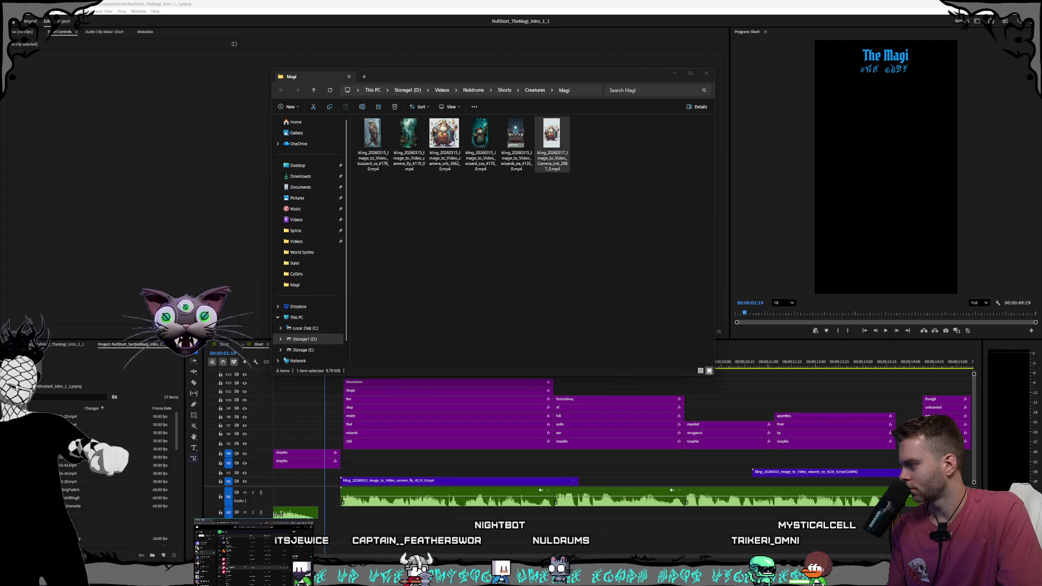
left_click(557, 159)
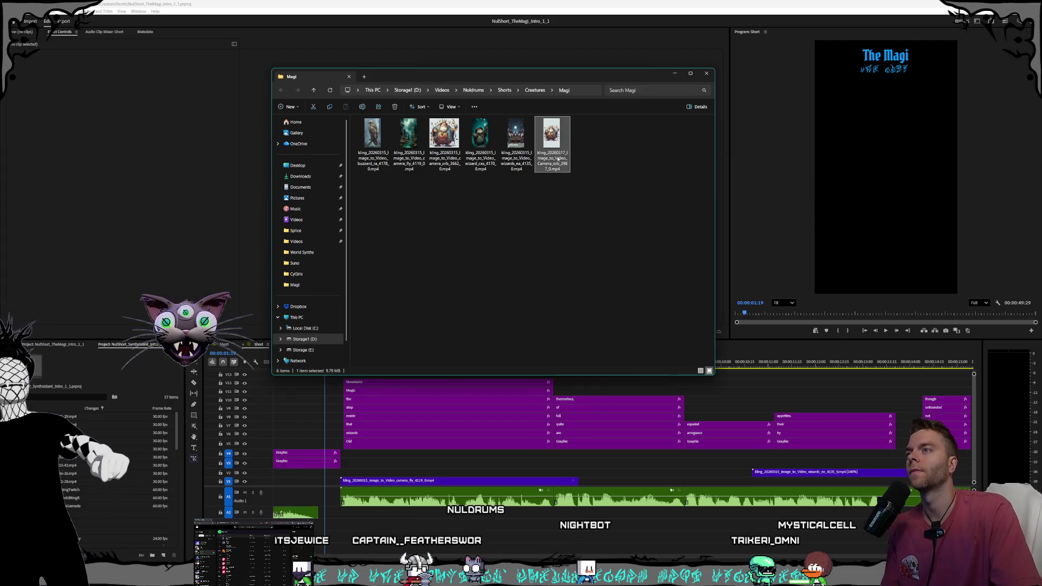
mouse_move(553, 154)
left_mouse_down()
mouse_move(558, 442)
mouse_move(512, 449)
mouse_move(515, 461)
left_mouse_up()
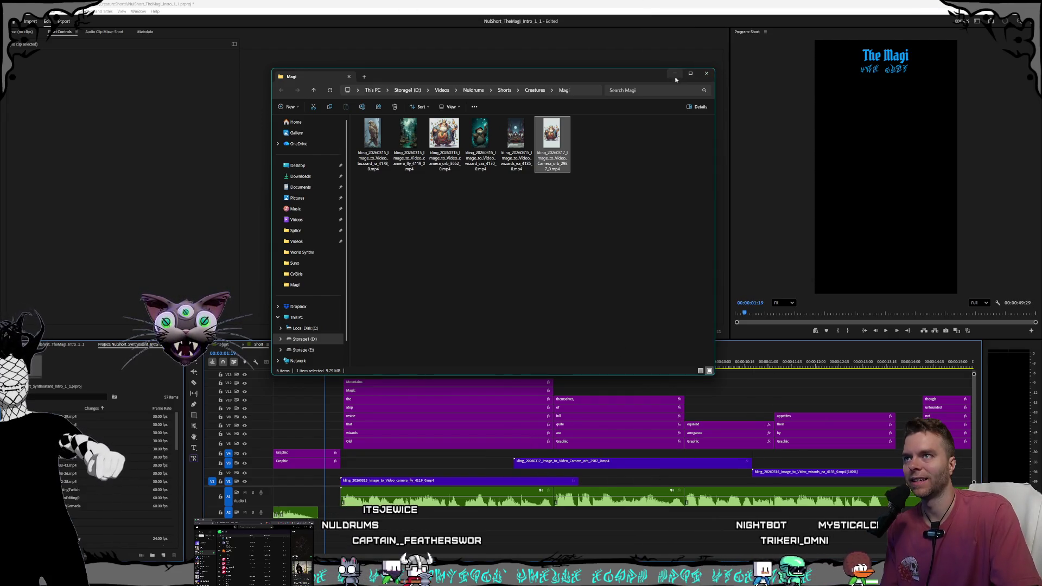
left_click(624, 465)
left_click(749, 462)
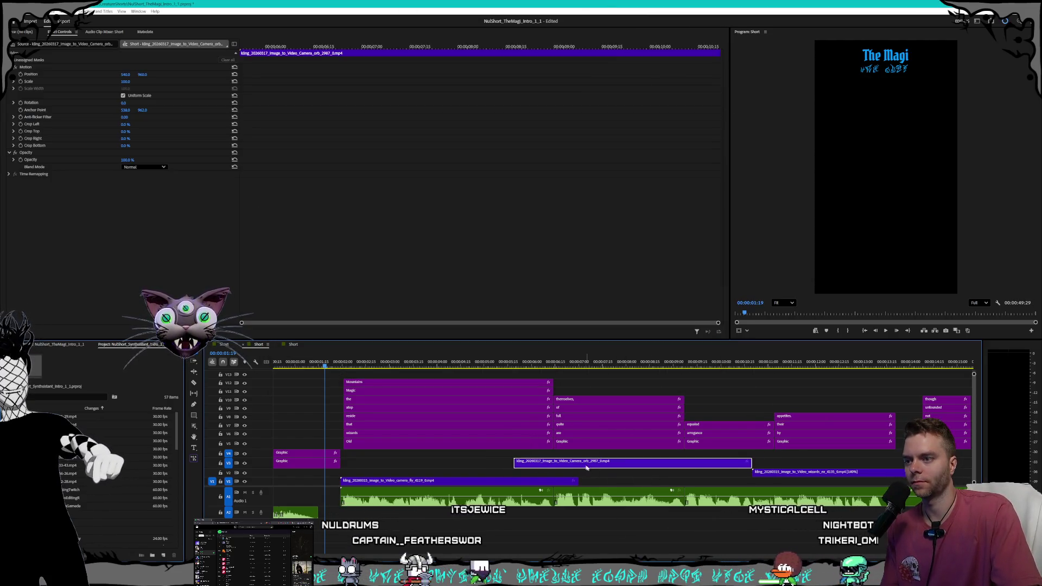
Step: Trim the wizard clip and place it on V2 at 00:00, extending it slightly
mouse_move(751, 463)
left_mouse_down()
mouse_move(327, 477)
mouse_move(343, 474)
left_mouse_up()
key("Home")
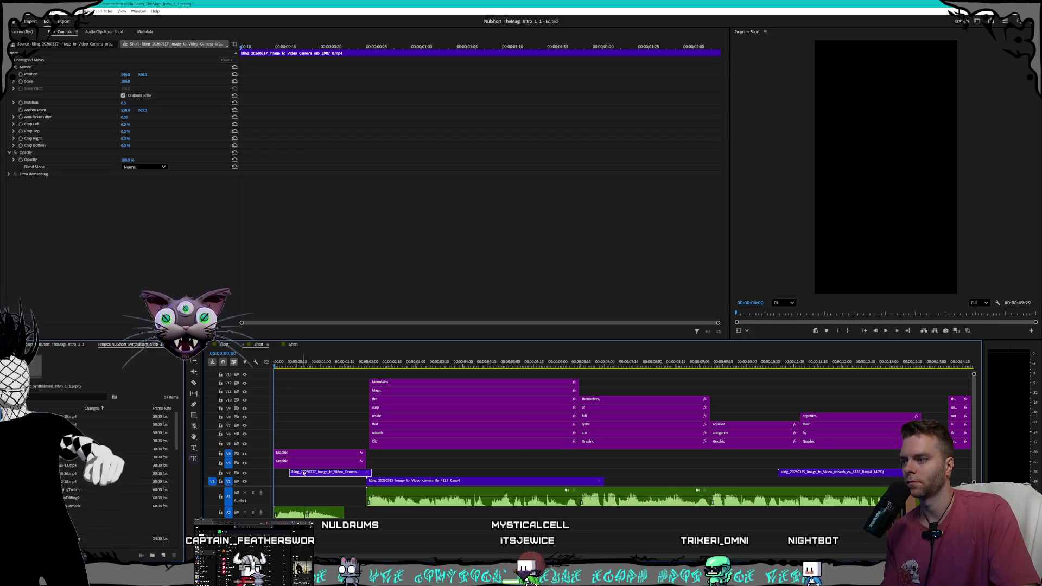
left_click_drag(283, 473, 283, 473)
left_click_drag(354, 472, 371, 473)
key("Right")
key("Right")
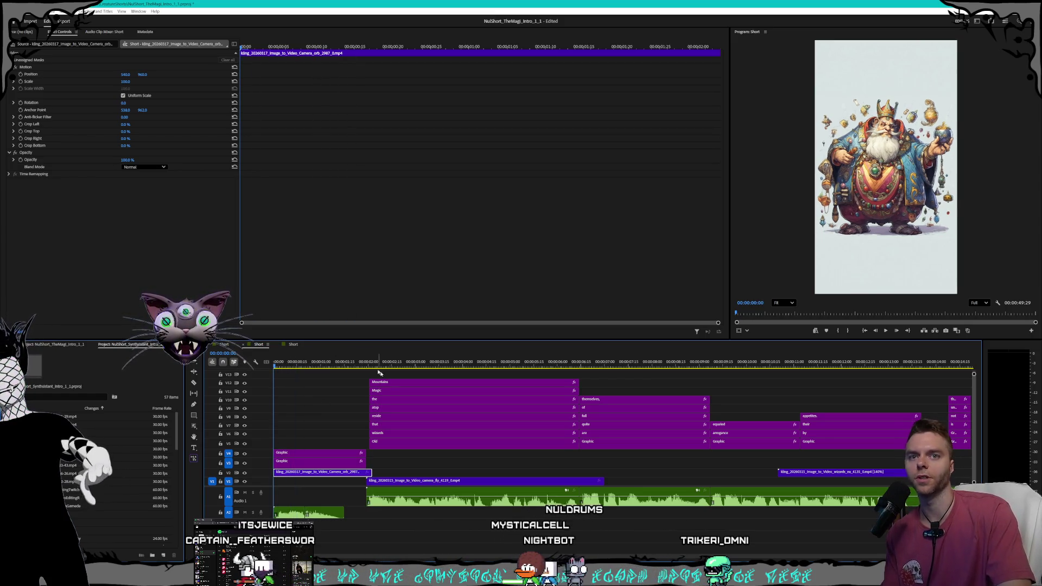
Step: Play back the opening of the Magi short to review the wizard clip
key("ctrl+space")
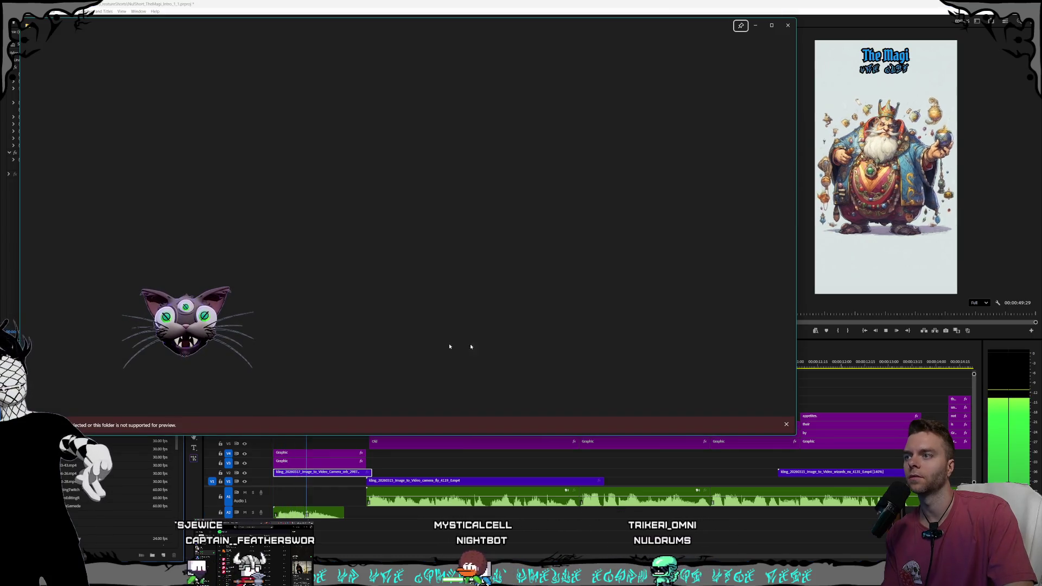
key("Escape")
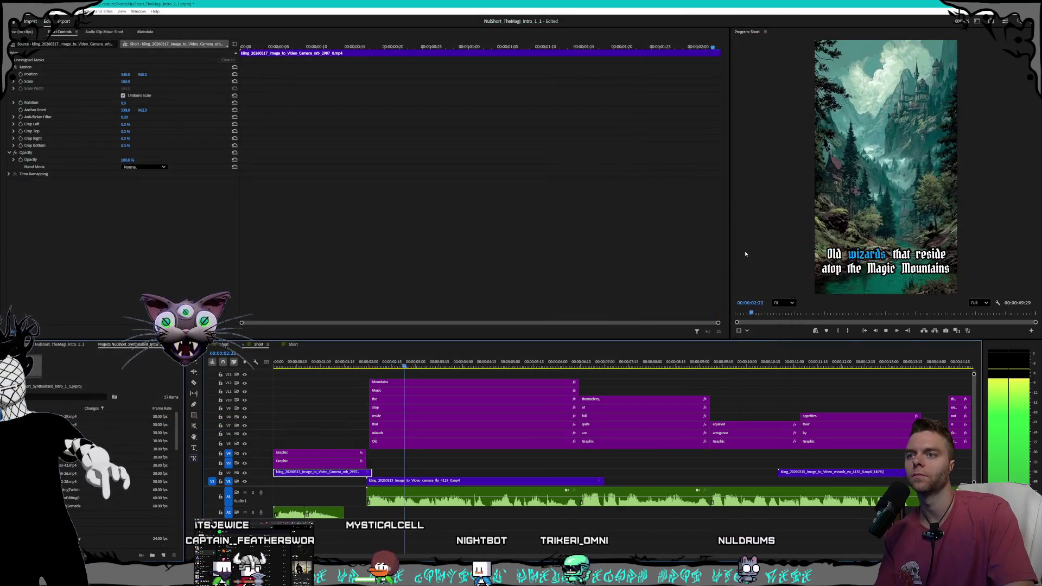
key("ctrl+space")
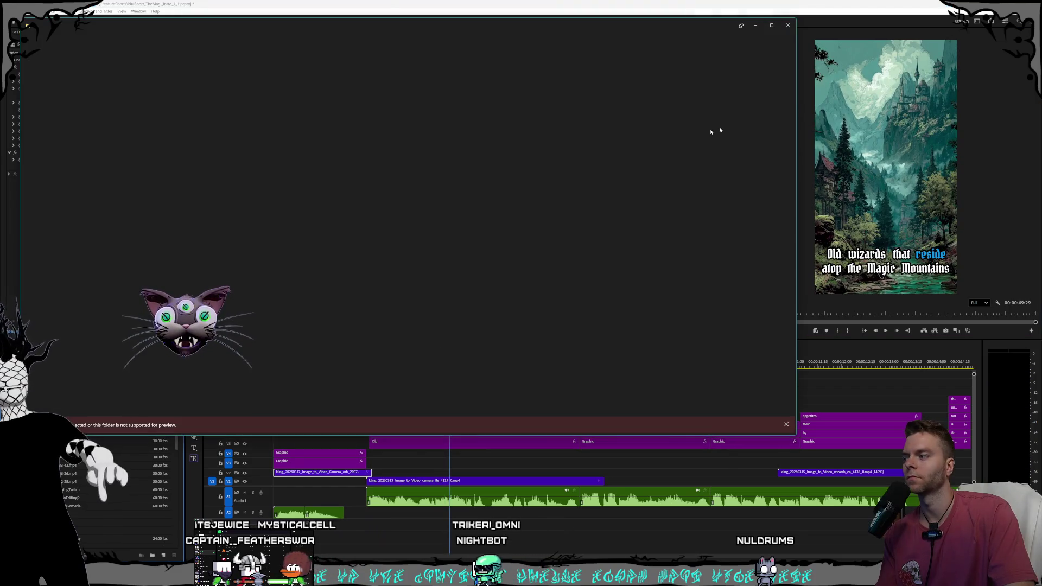
left_click(788, 25)
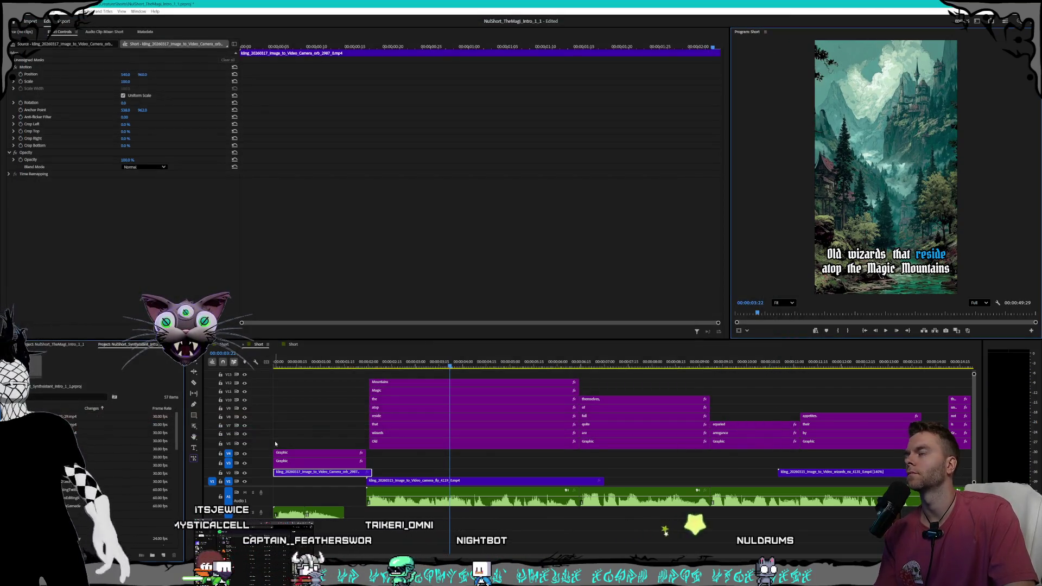
key("Home")
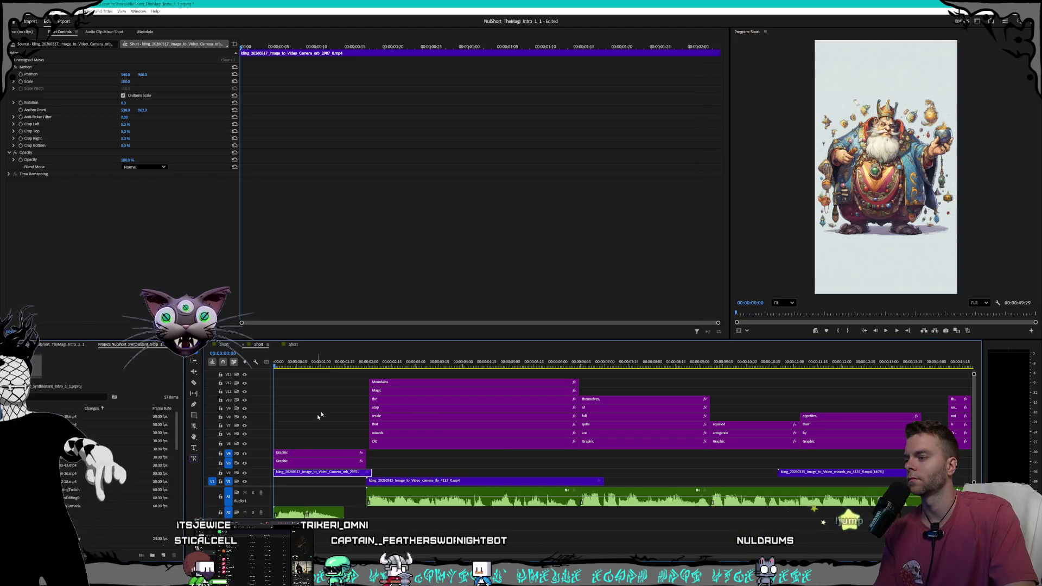
left_click(883, 333)
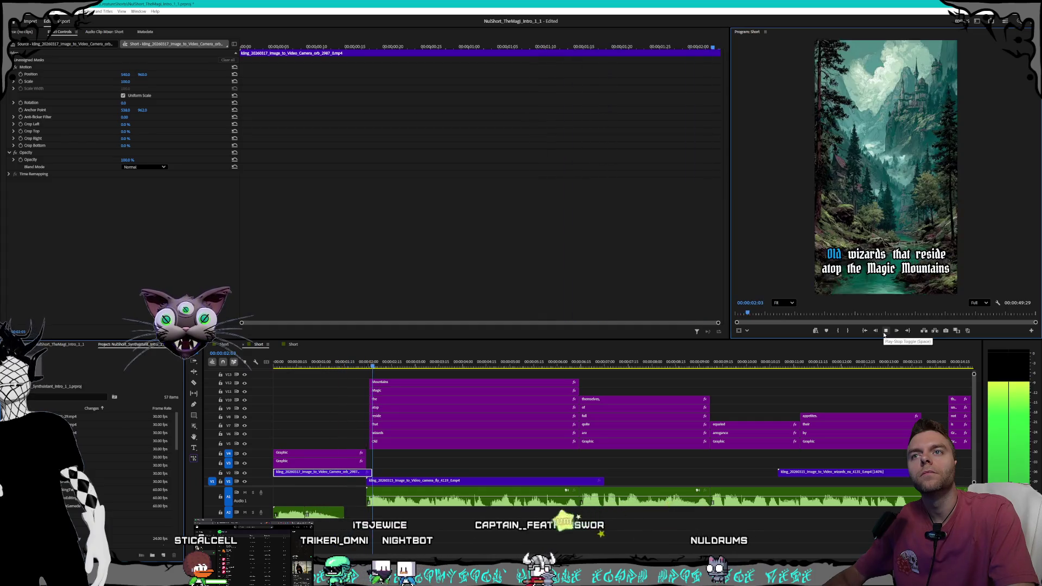
key("space")
key("Home")
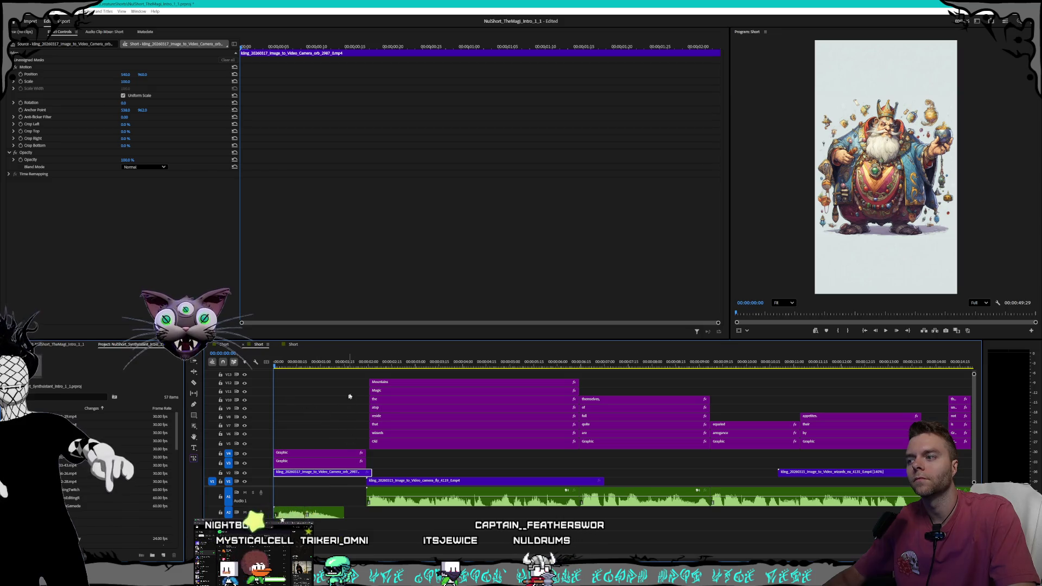
left_click(886, 331)
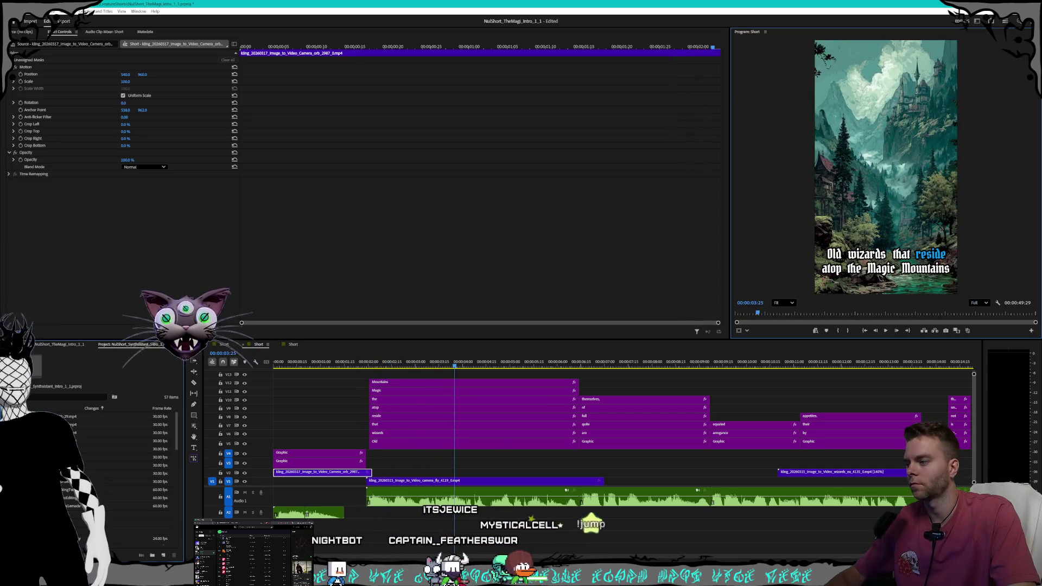
key("alt+Tab")
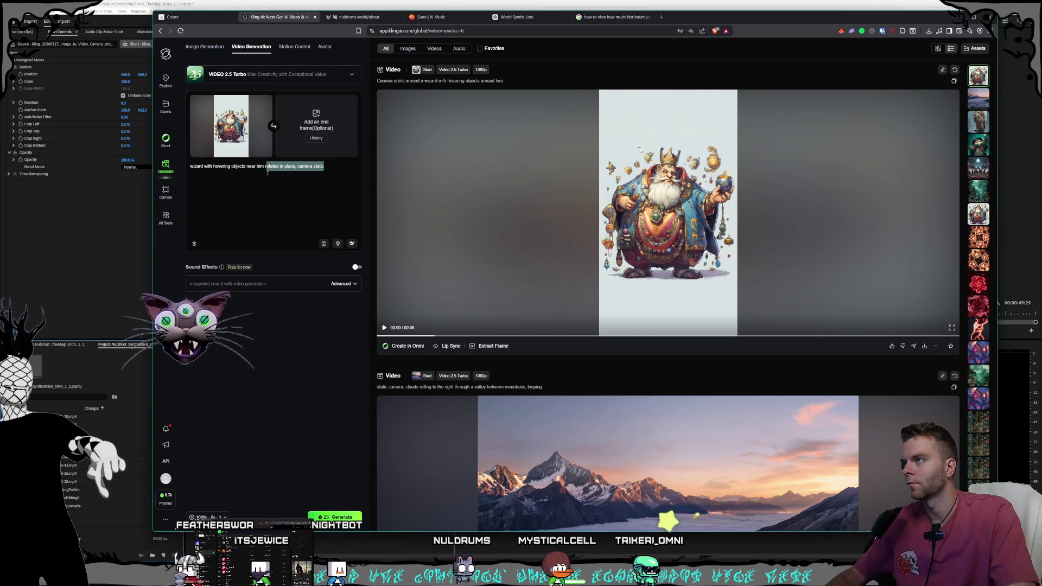
Step: Change the prompt ending to 'breathing heavily, static camera' and start a new generation
key("BackSpace")
key("ctrl+BackSpace")
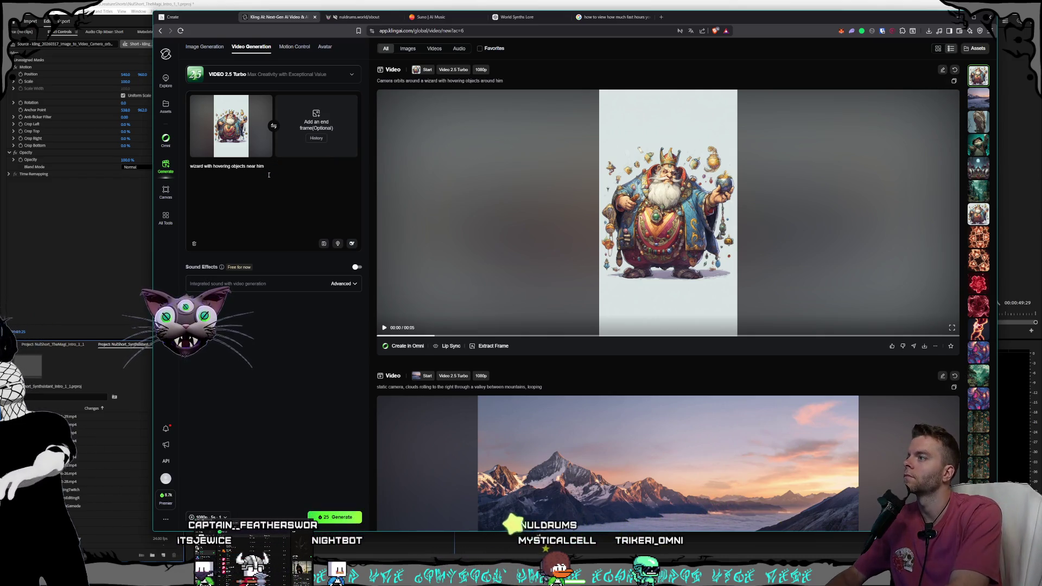
type("breathingheavily, static camera")
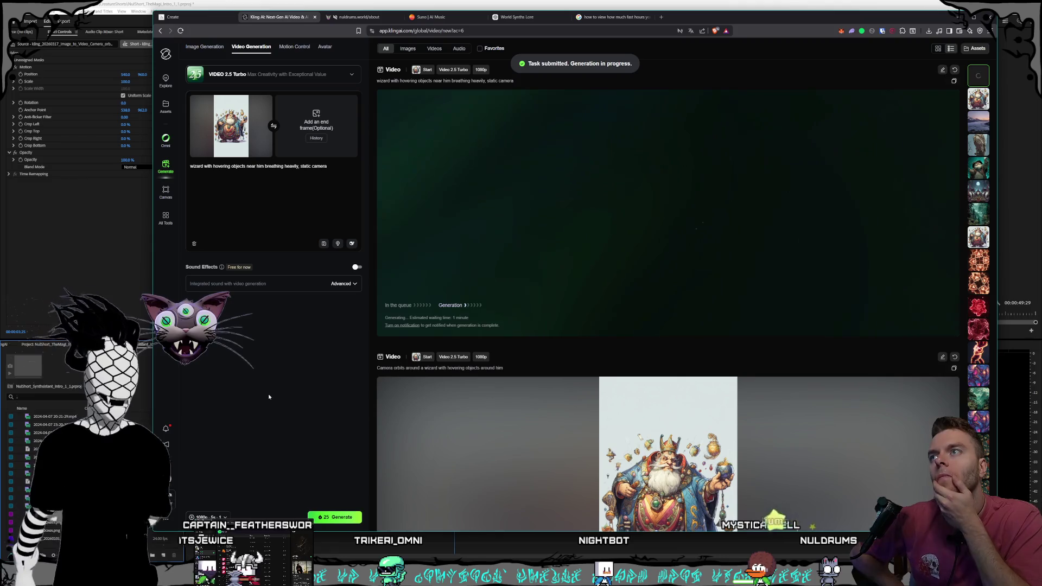
key("ctrl+shift+Tab")
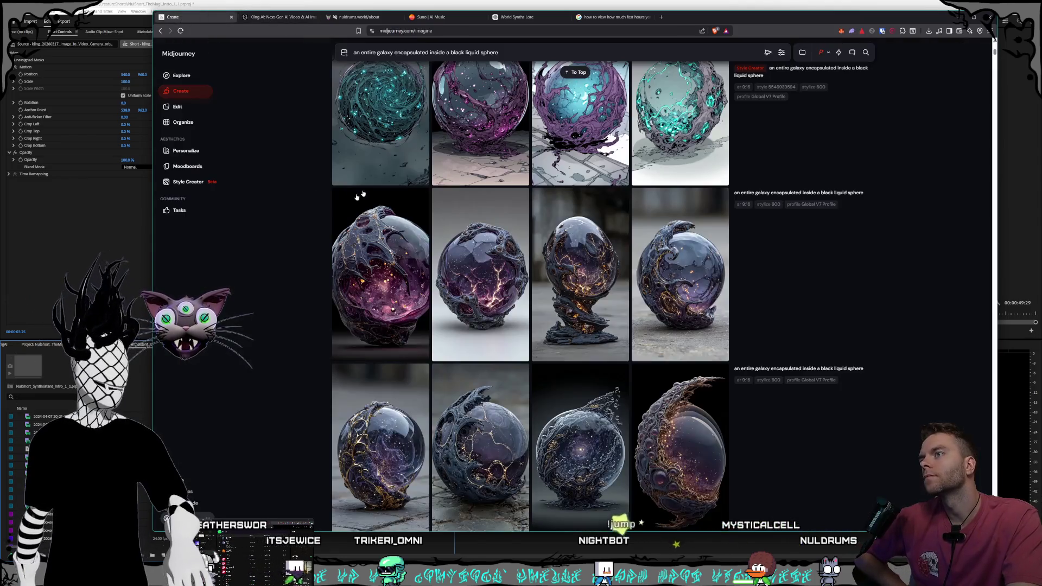
Step: Scroll through the three galaxy-sphere image grids on the Create page
scroll(521, 278, "up", 10)
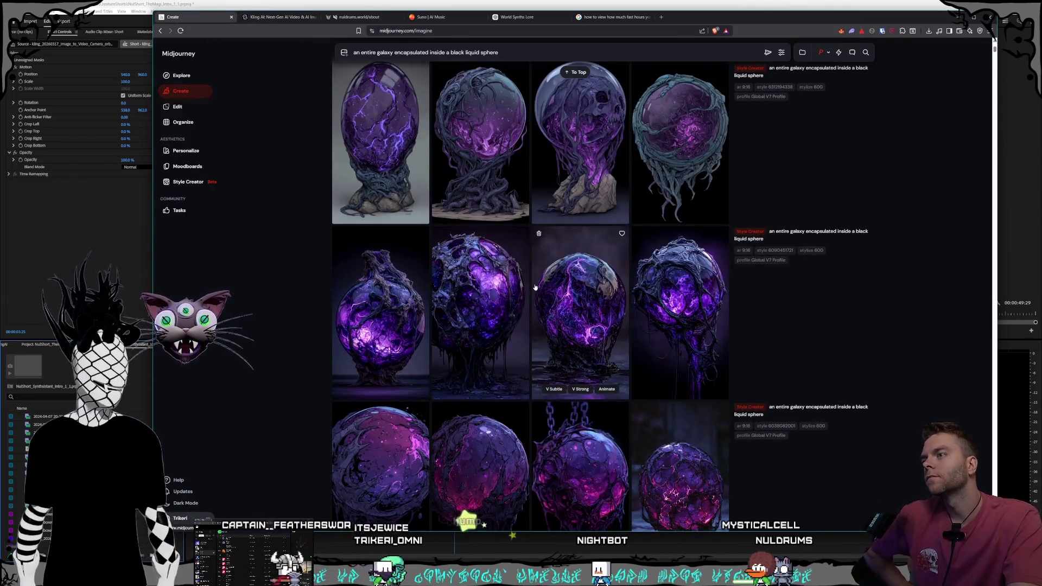
scroll(535, 287, "down", 6)
scroll(531, 287, "up", 5)
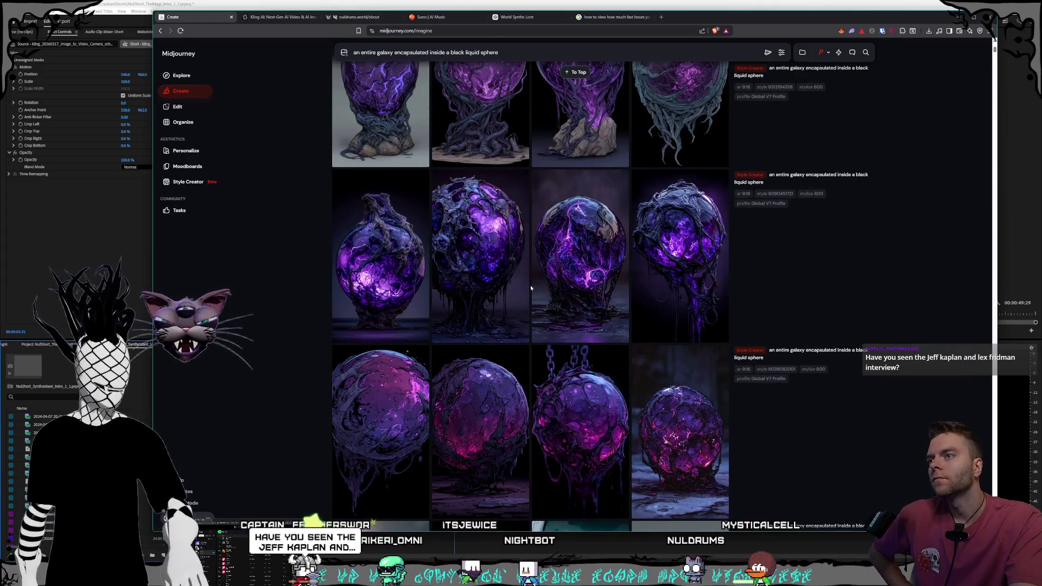
scroll(531, 287, "up", 3)
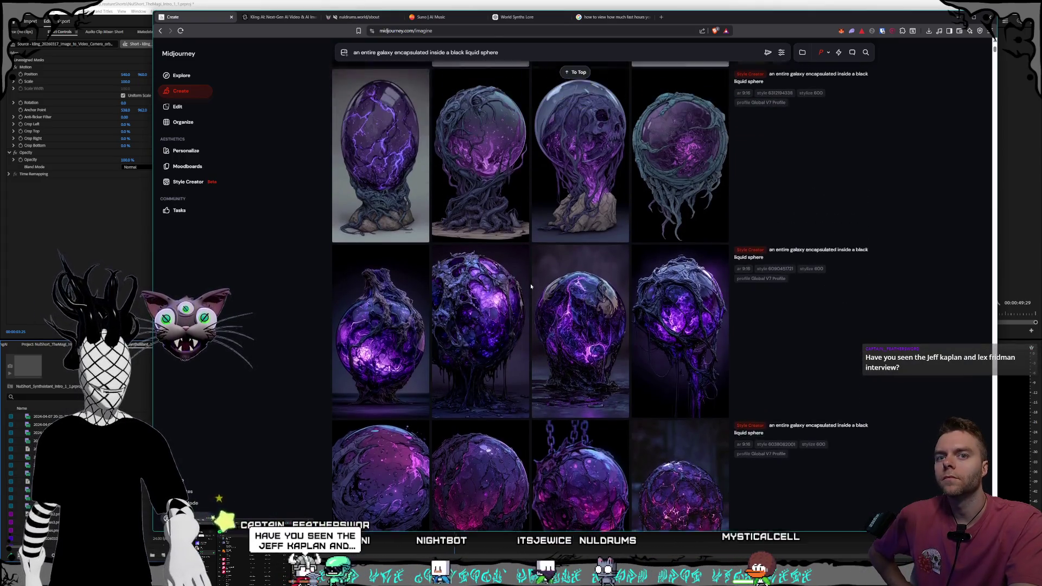
scroll(531, 286, "down", 3)
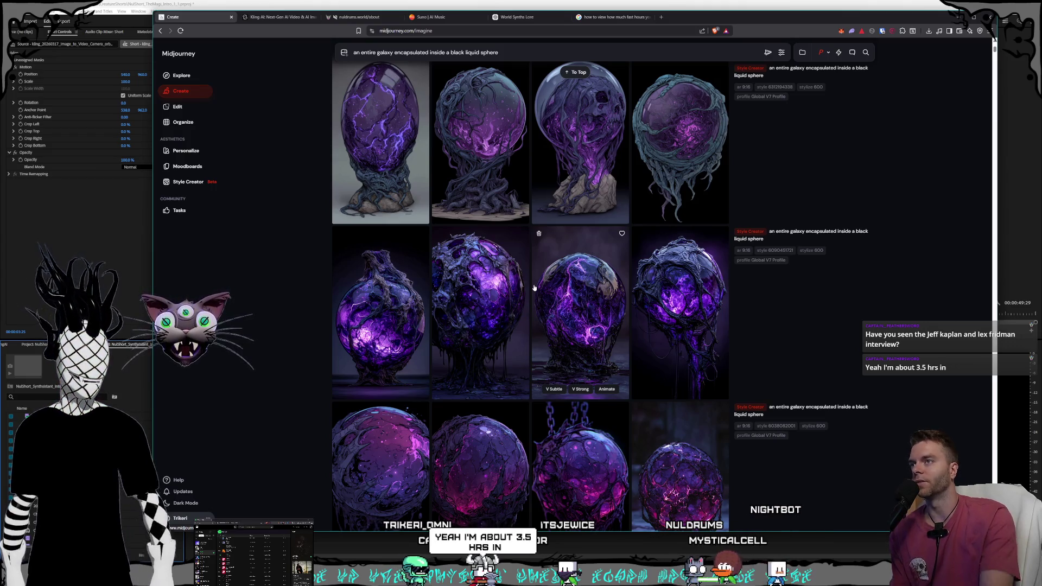
Step: Scroll up and down through the stacked purple galaxy-sphere grids to review them
scroll(599, 384, "up", 1)
scroll(600, 383, "up", 5)
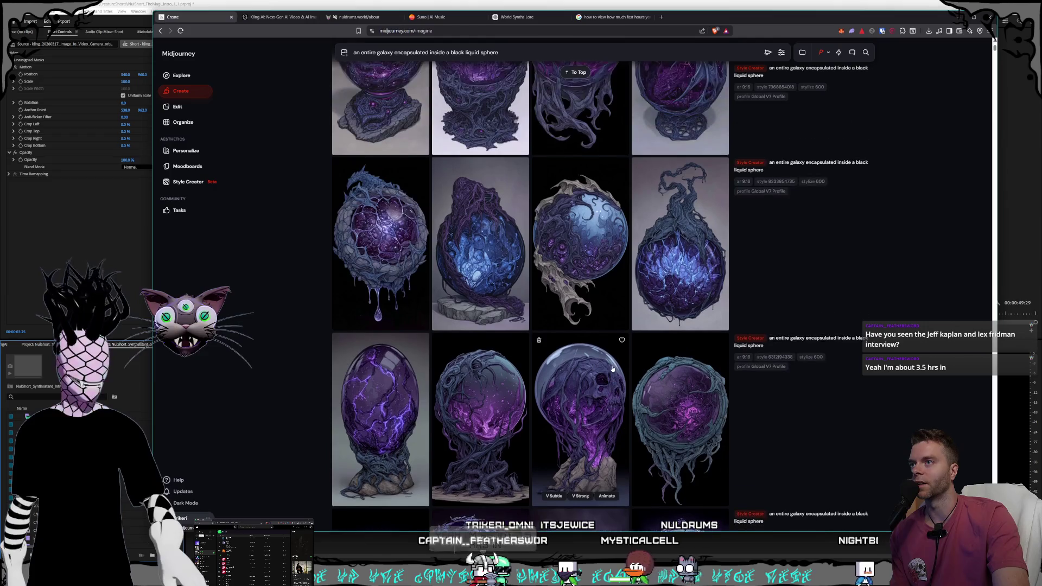
scroll(611, 369, "up", 2)
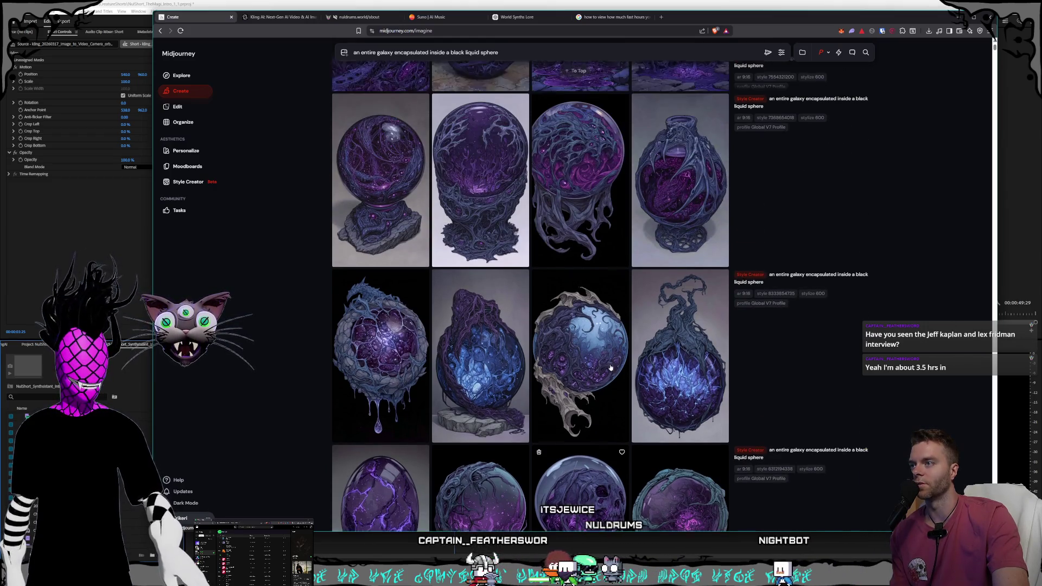
scroll(606, 372, "up", 3)
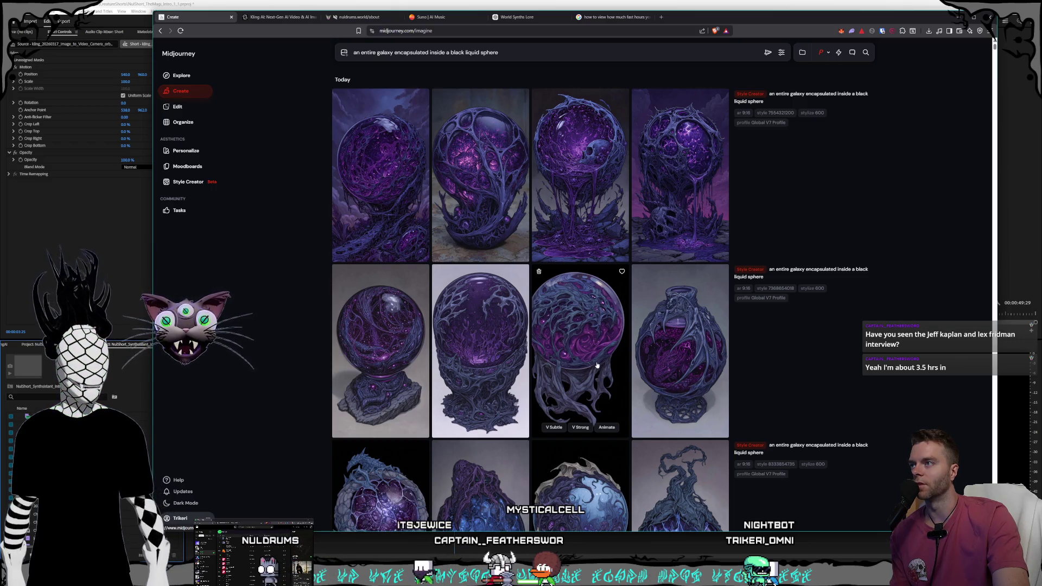
scroll(597, 369, "down", 4)
scroll(596, 365, "down", 5)
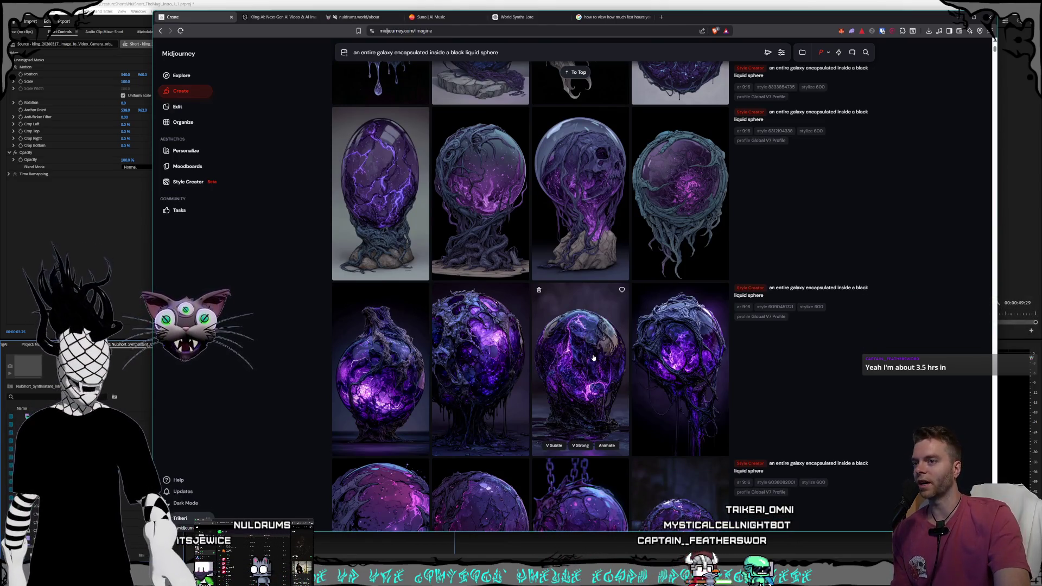
scroll(593, 358, "down", 1)
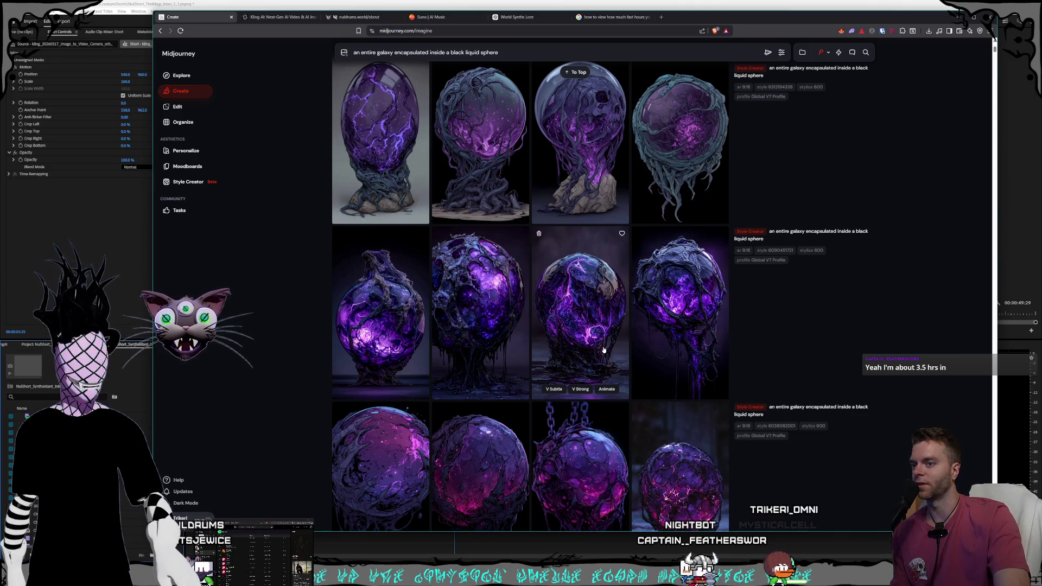
scroll(586, 333, "down", 2)
scroll(589, 329, "down", 2)
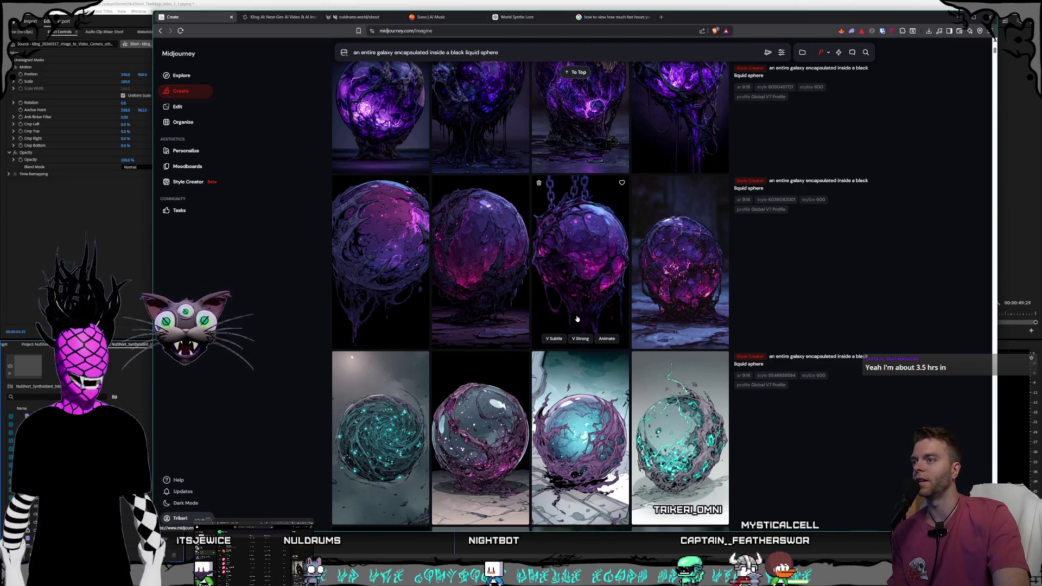
scroll(577, 319, "down", 3)
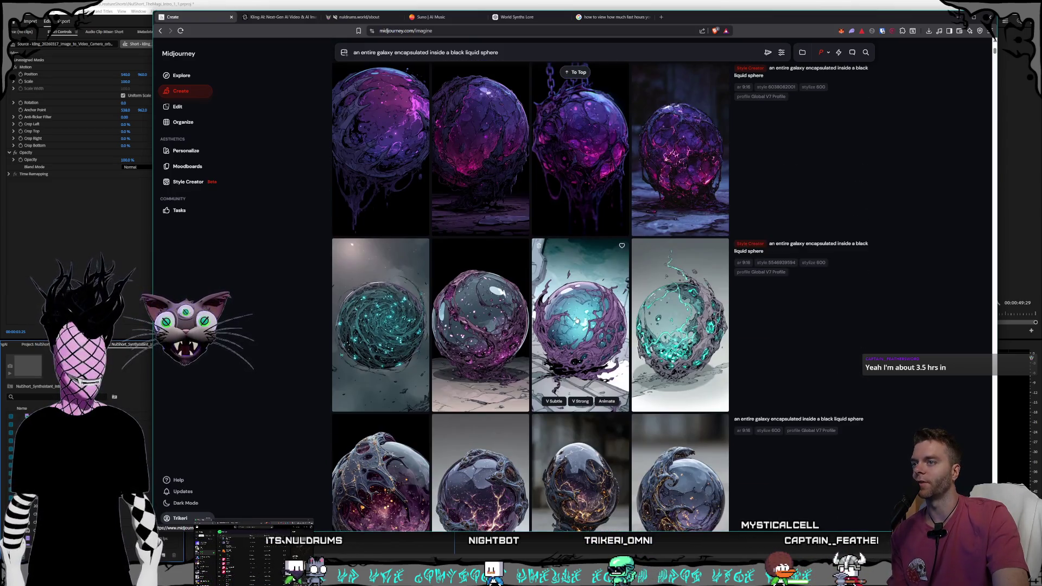
scroll(577, 320, "down", 3)
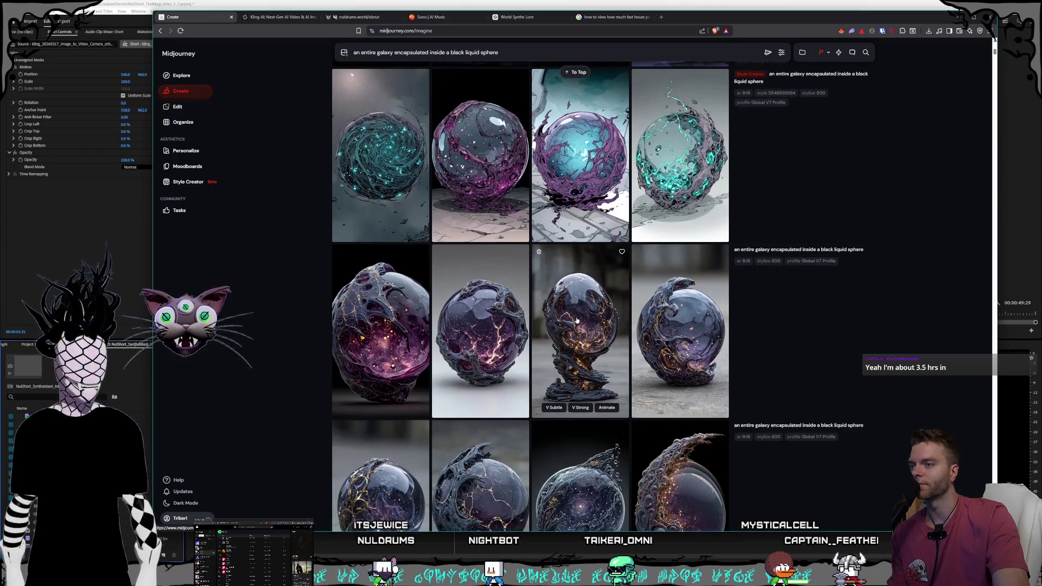
scroll(577, 320, "up", 5)
scroll(577, 321, "up", 1)
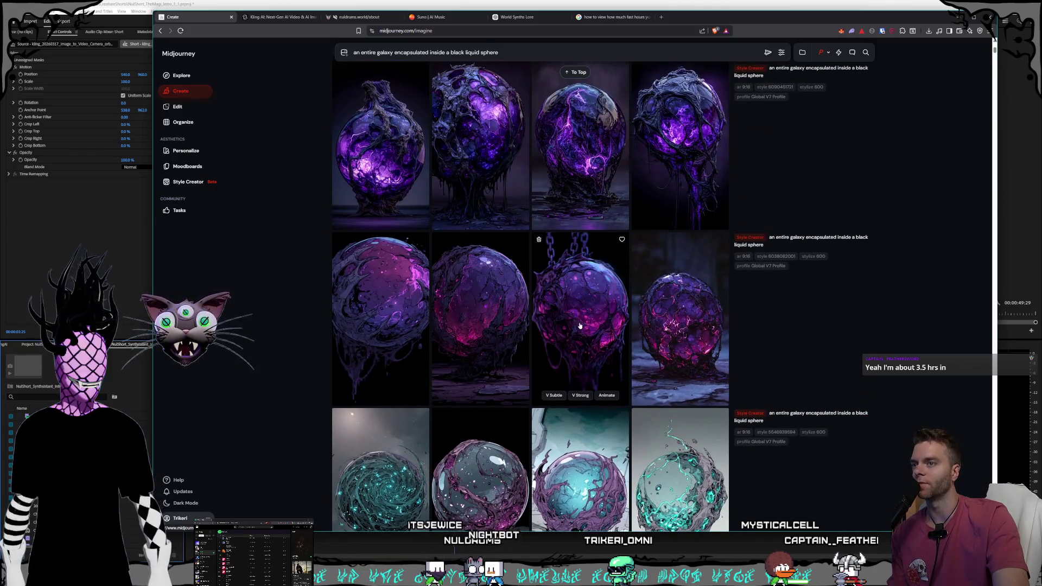
scroll(578, 324, "up", 1)
Step: Enlarge two purple sphere images for a closer look, then switch to the Kling AI tab
left_click(497, 385)
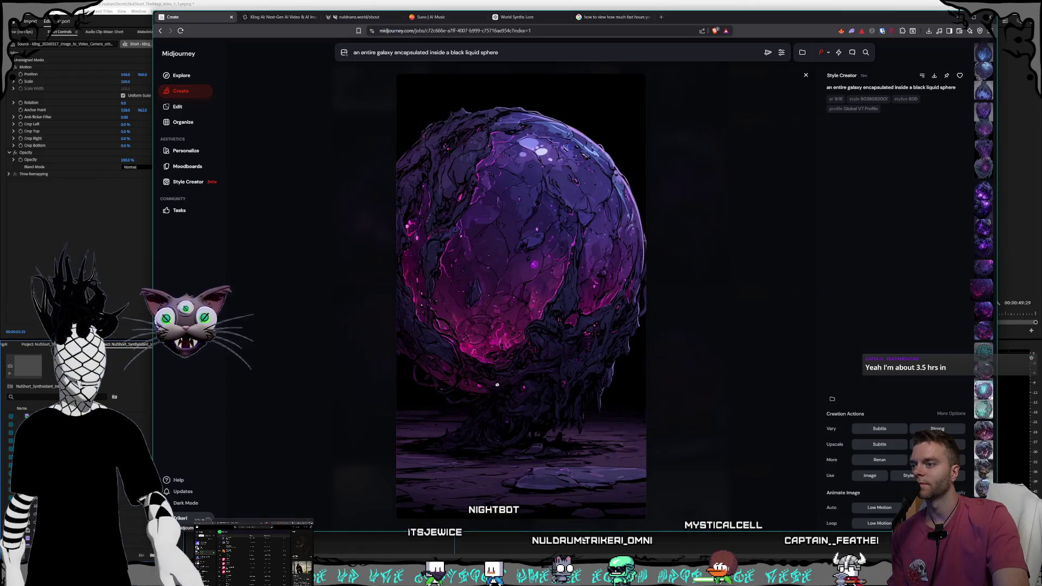
left_click(751, 366)
scroll(656, 404, "up", 1)
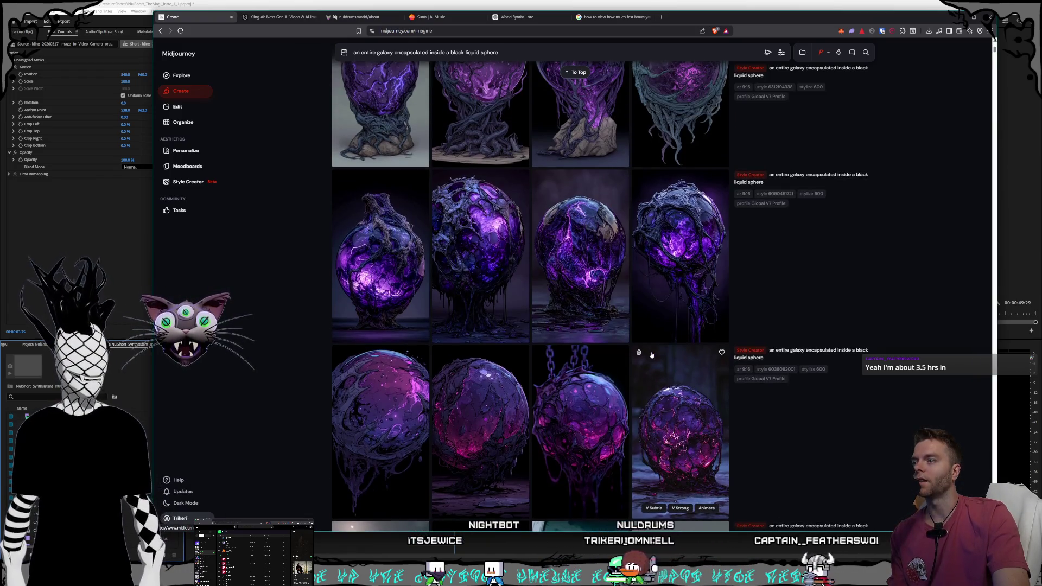
left_click(652, 400)
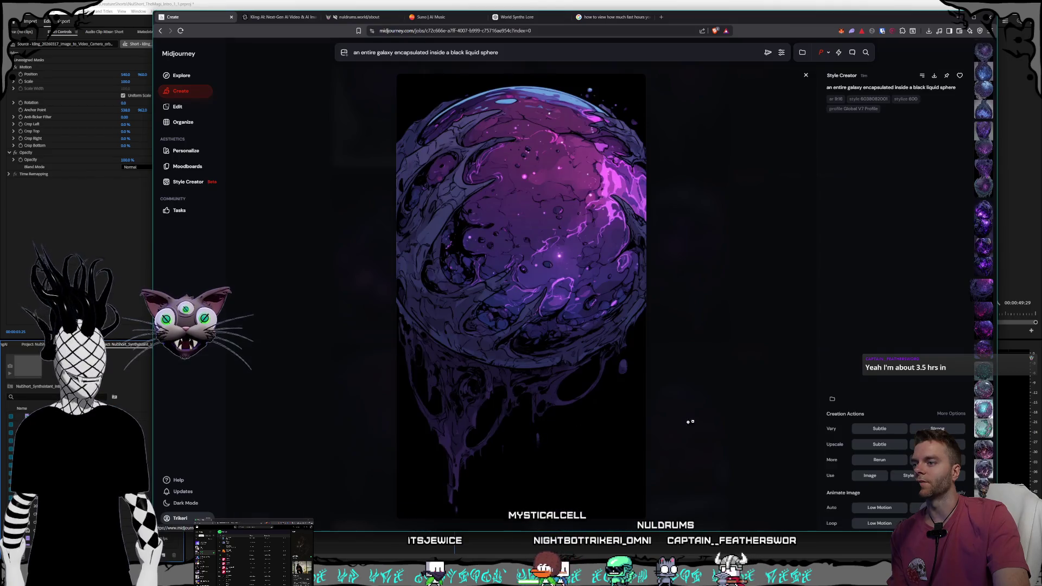
left_click(721, 417)
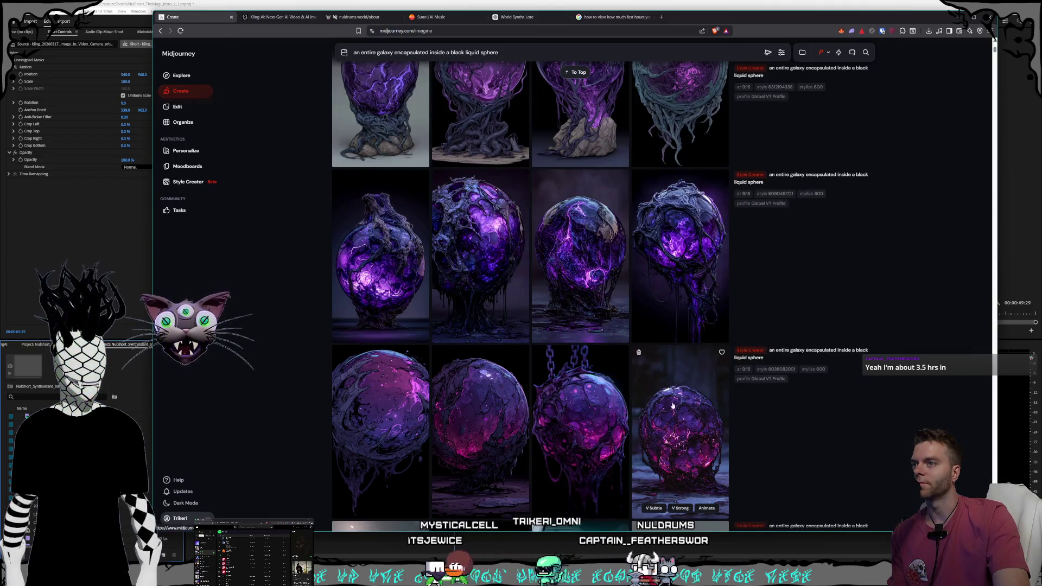
scroll(672, 406, "up", 1)
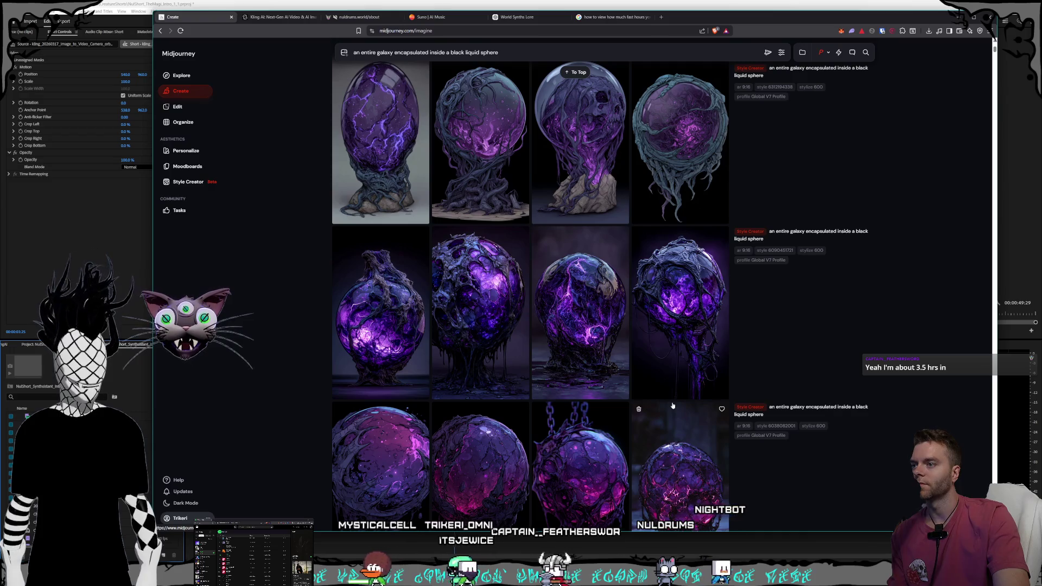
scroll(672, 406, "up", 1)
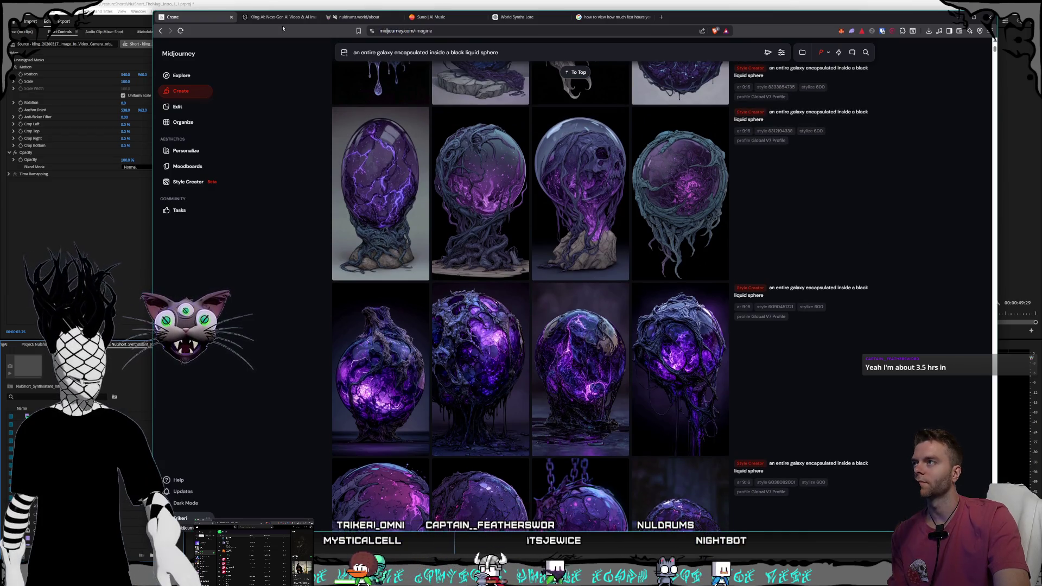
left_click(280, 17)
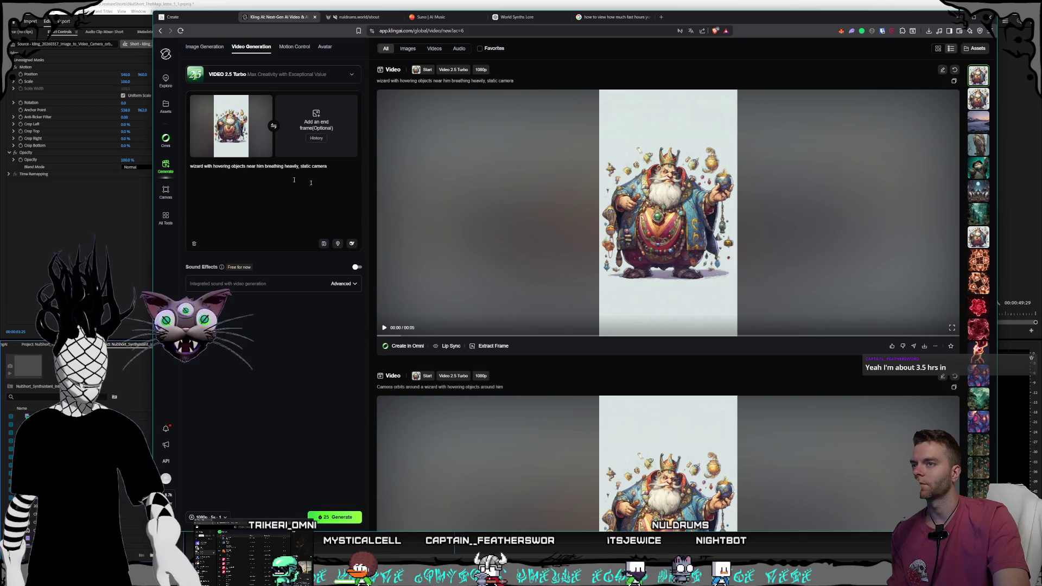
left_click(647, 244)
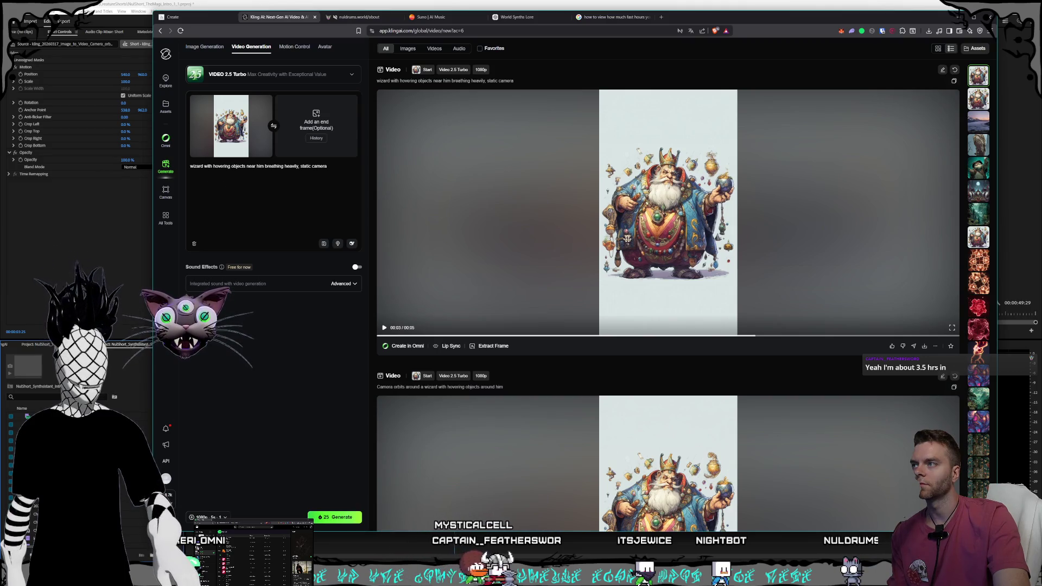
left_click(384, 327)
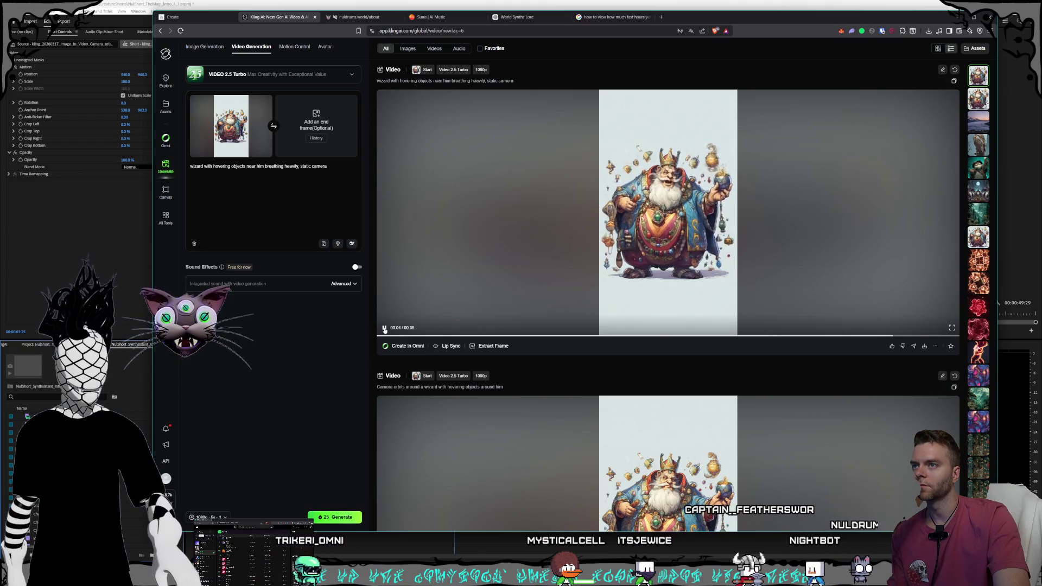
left_click(384, 328)
left_click(218, 166)
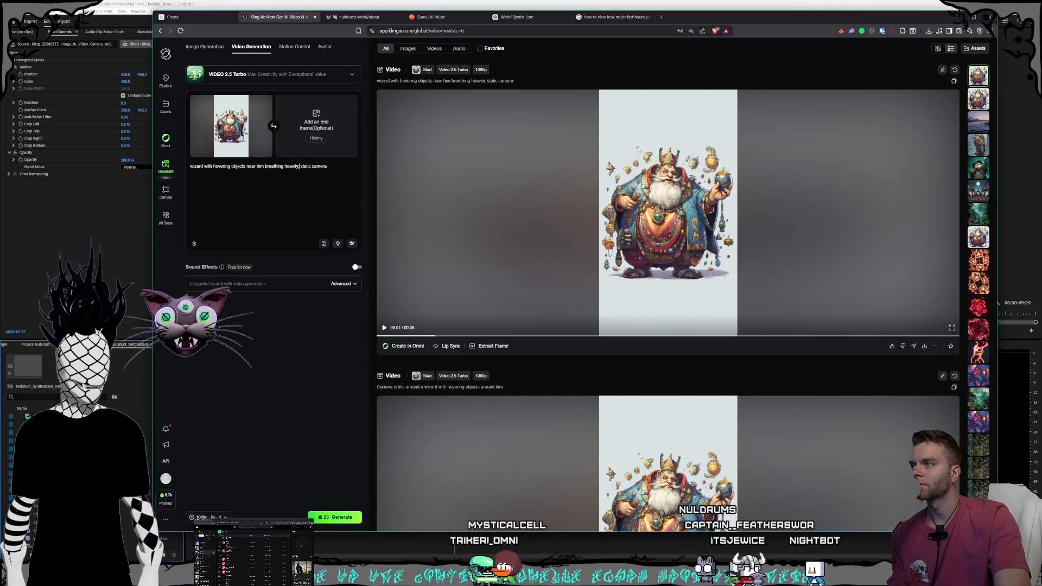
left_click_drag(299, 166, 266, 166)
key("BackSpace")
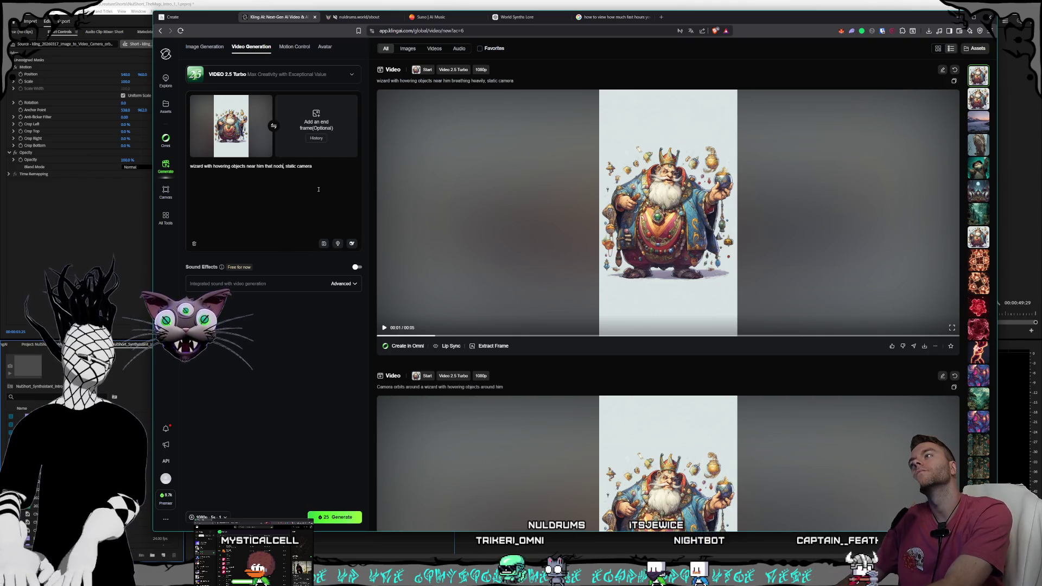
type("without opening his mouth")
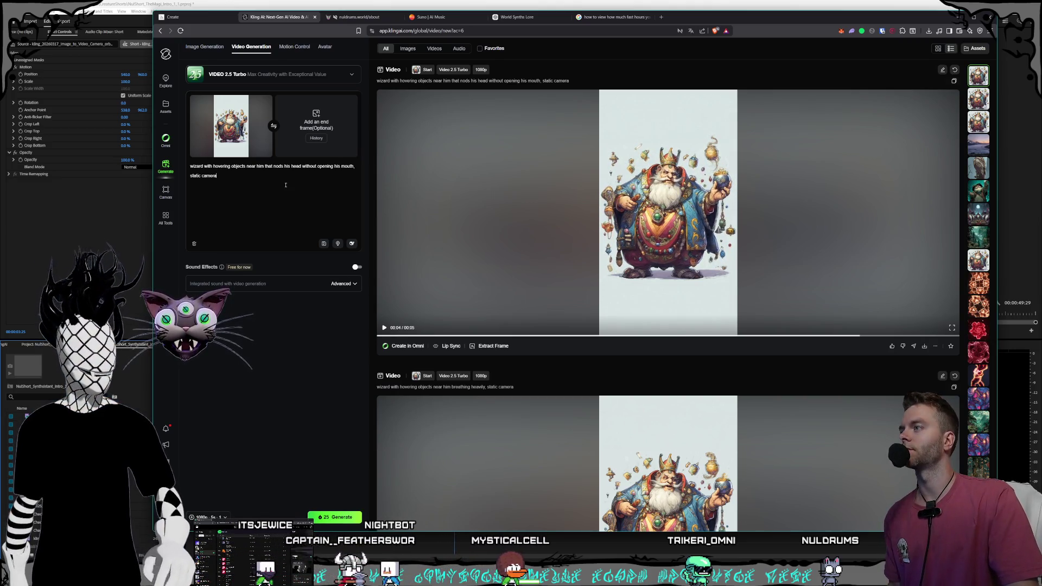
left_click_drag(353, 168, 297, 166)
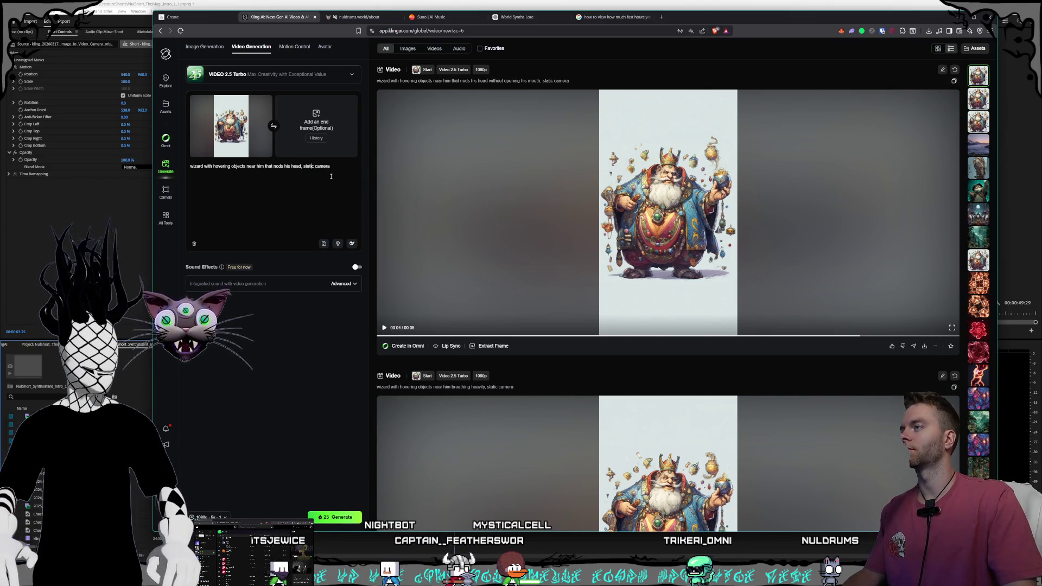
scroll(390, 260, "down", 1)
scroll(422, 296, "up", 1)
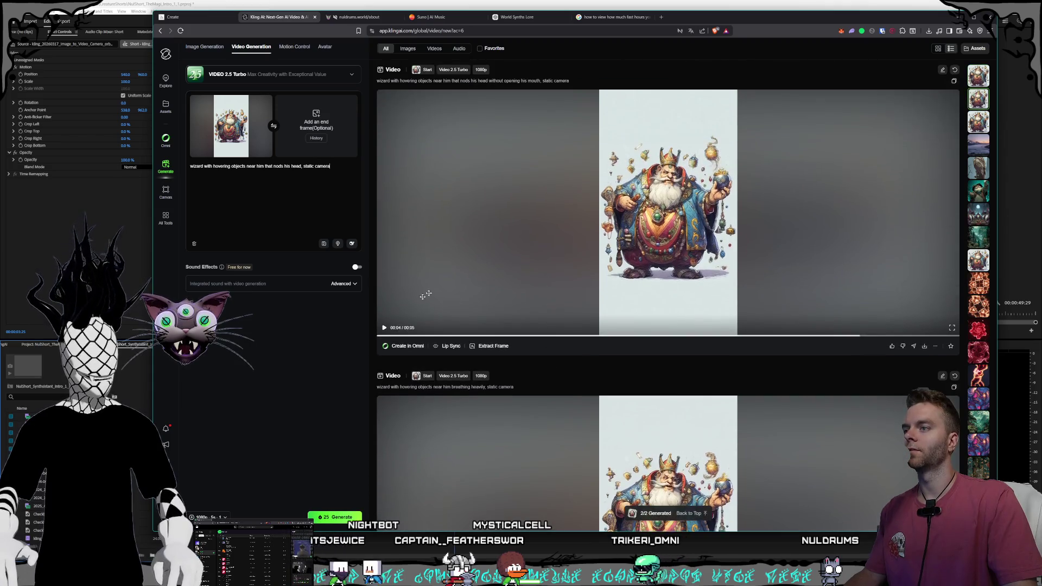
left_click(384, 328)
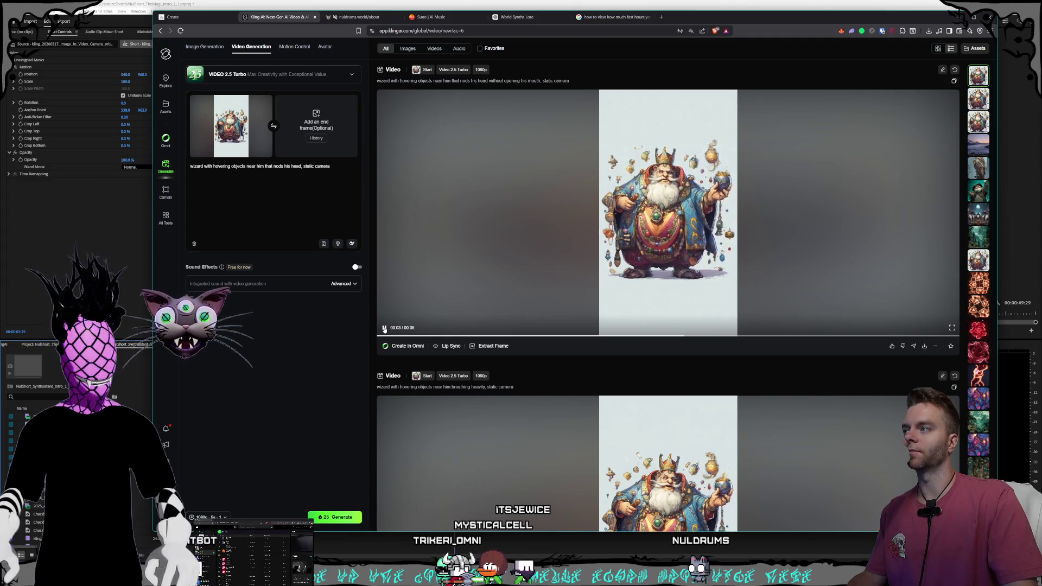
double_click(301, 166)
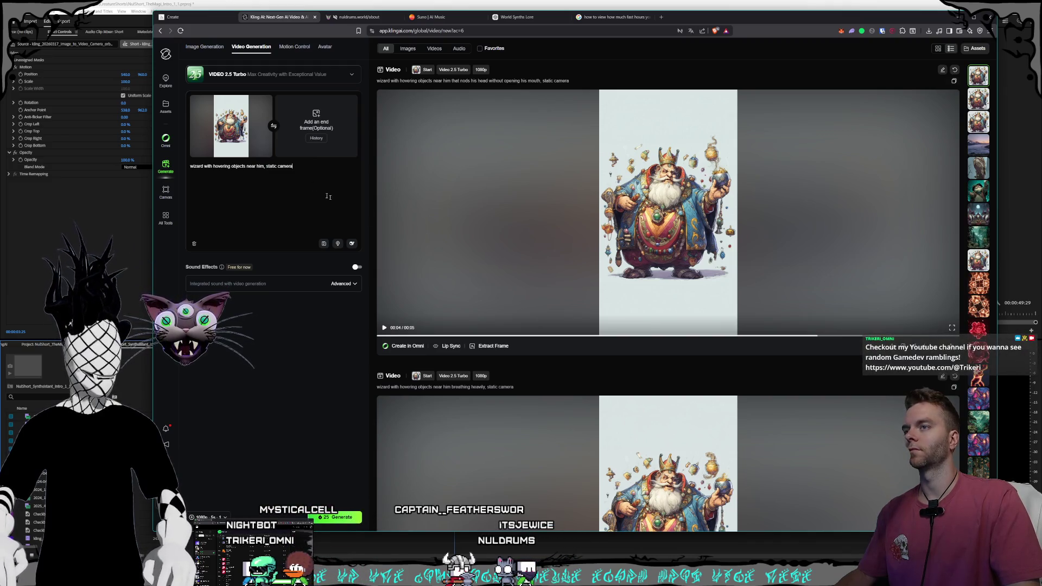
scroll(408, 354, "down", 10)
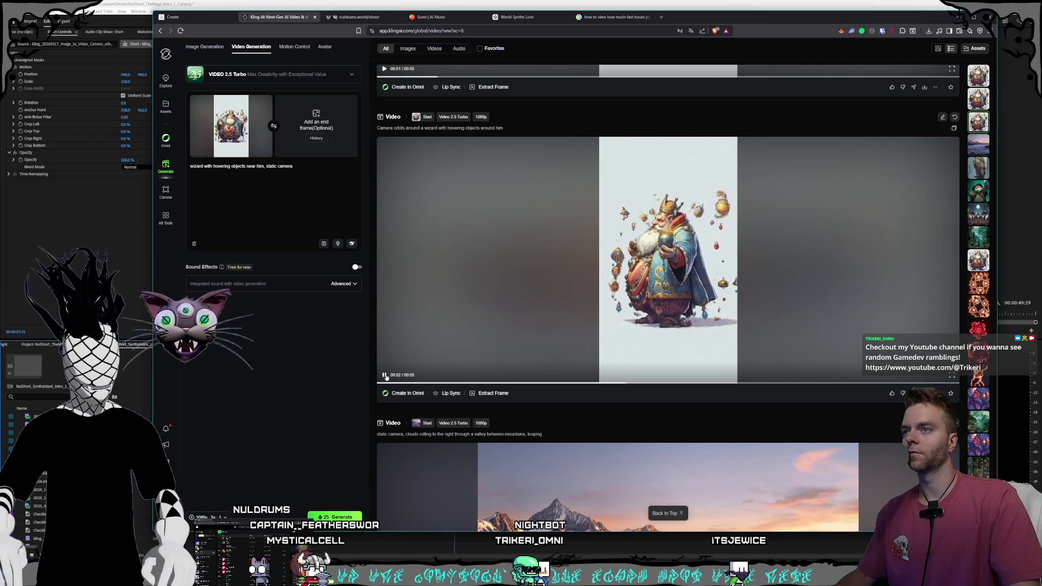
scroll(501, 364, "up", 10)
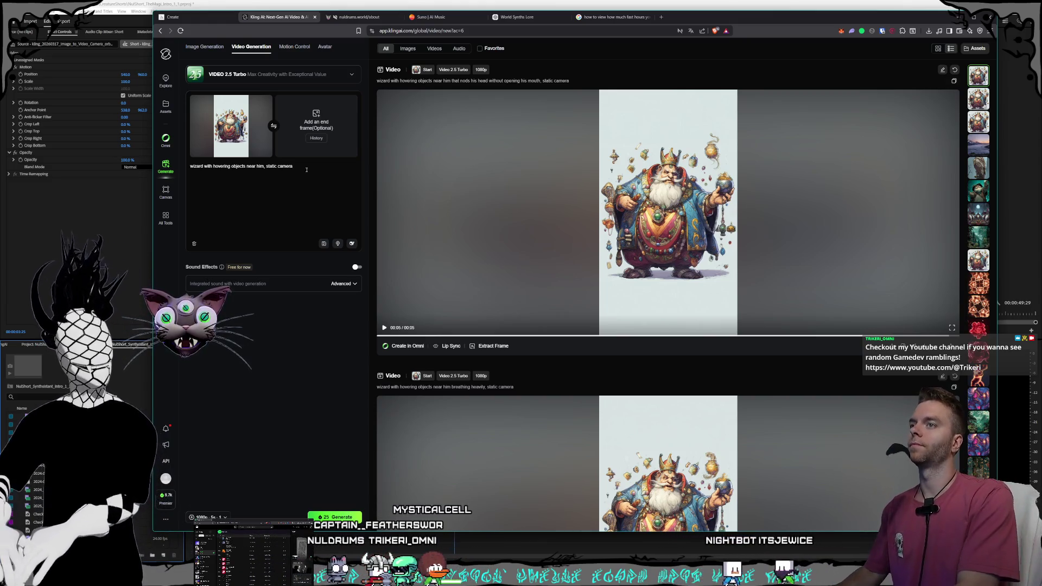
type(", NO TALKING")
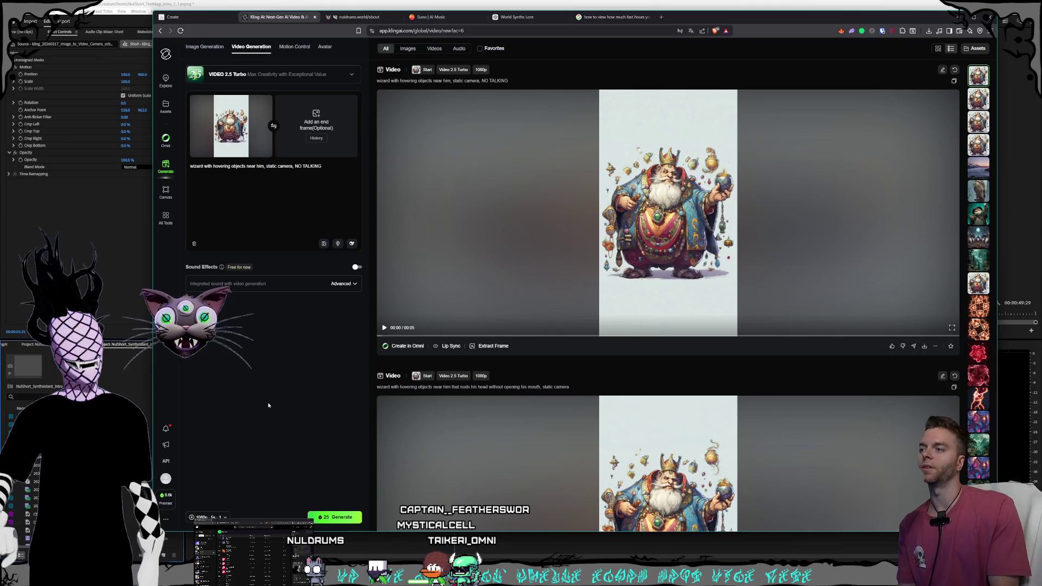
Step: Play the newest 'static camera, NO TALKING' wizard video to check it
left_click(383, 328)
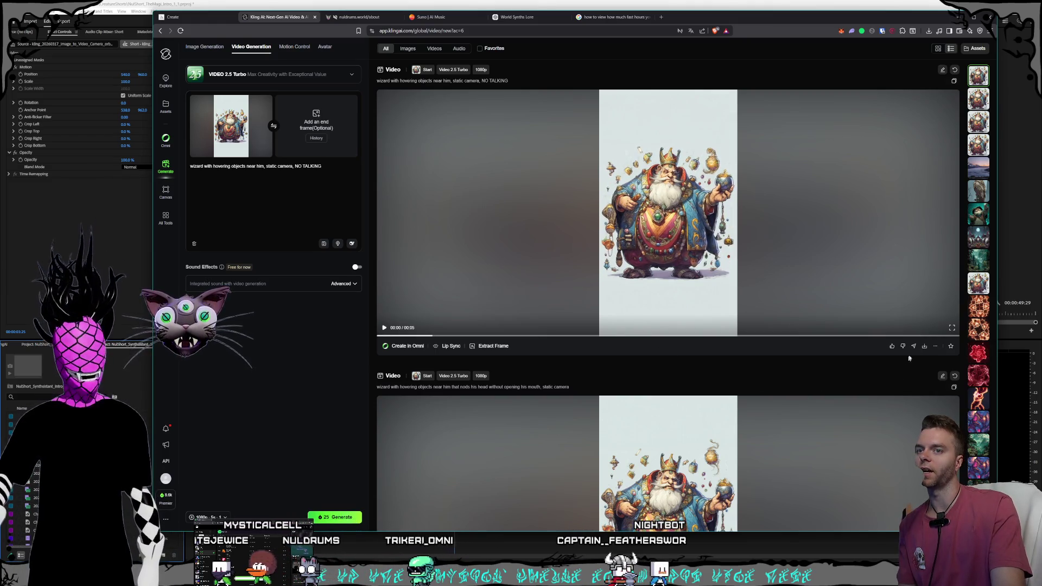
Step: Download the new wizard video into the Magi folder and show it in Explorer
left_click(924, 345)
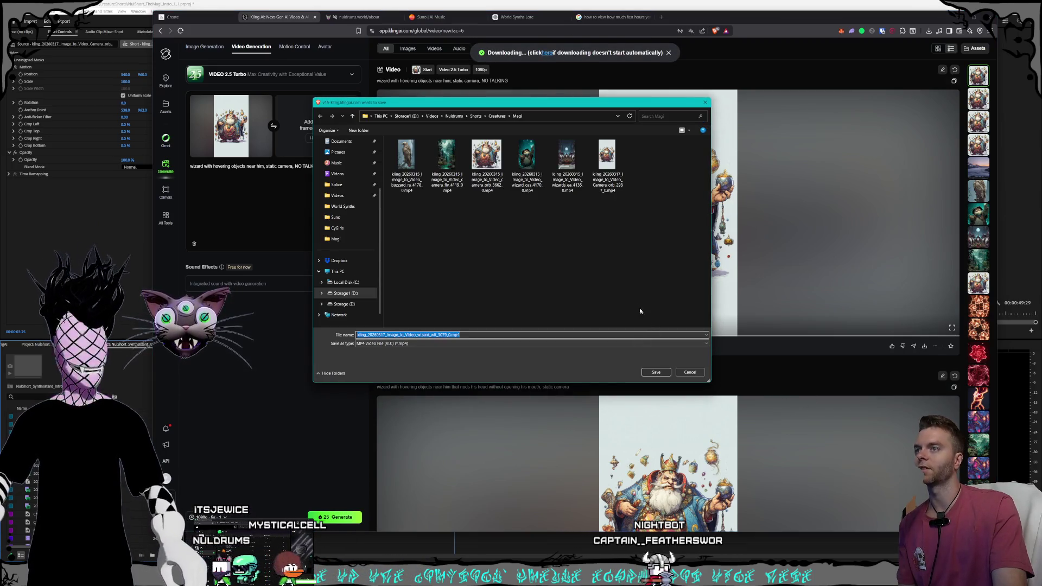
left_click(659, 372)
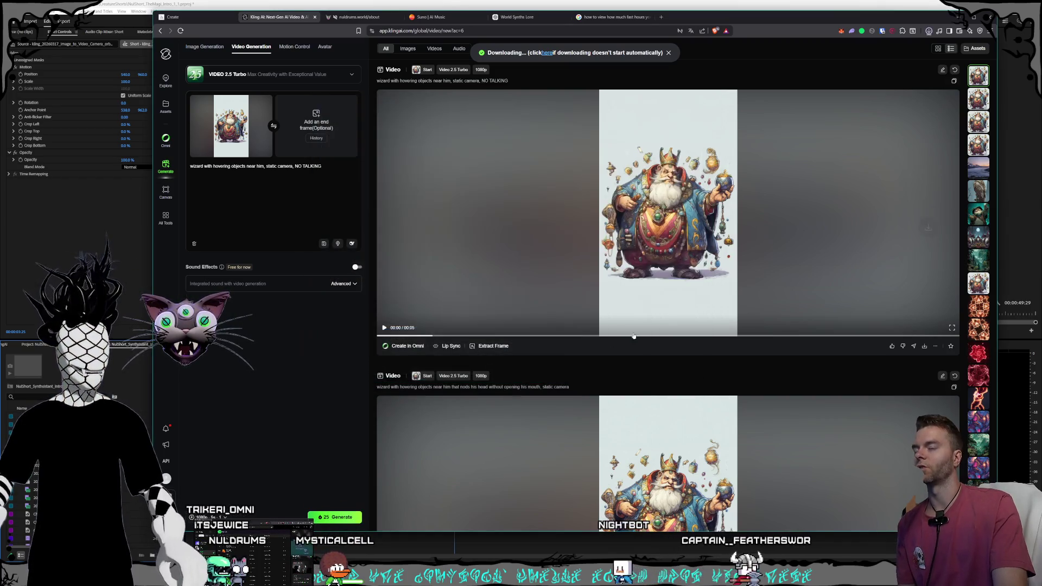
left_click(926, 47)
Step: Delete the older camera-orbit mp4 from the Magi folder
left_click_drag(598, 79, 432, 125)
left_click(390, 209)
key("Delete")
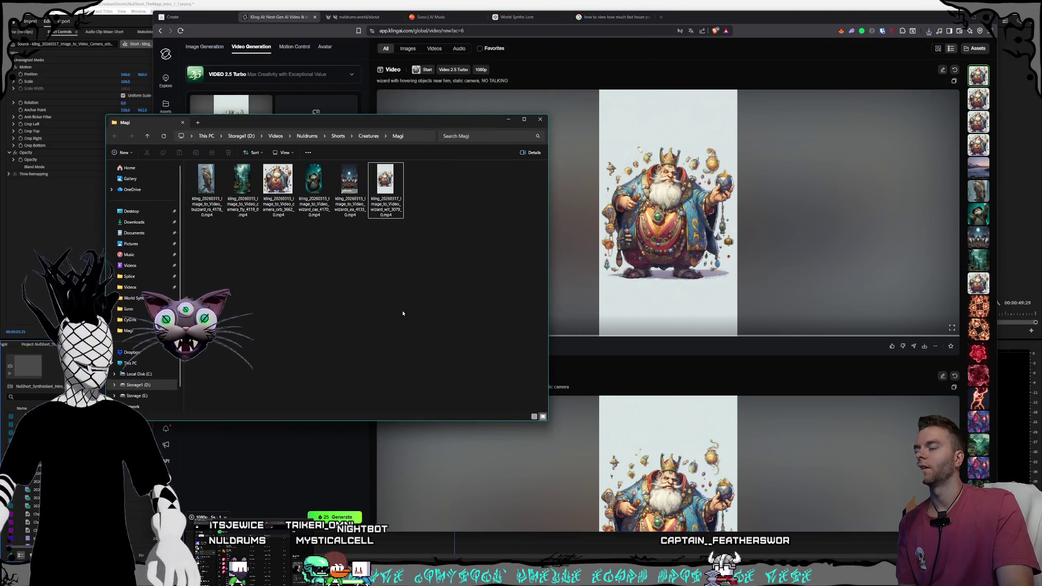
key("alt+Tab")
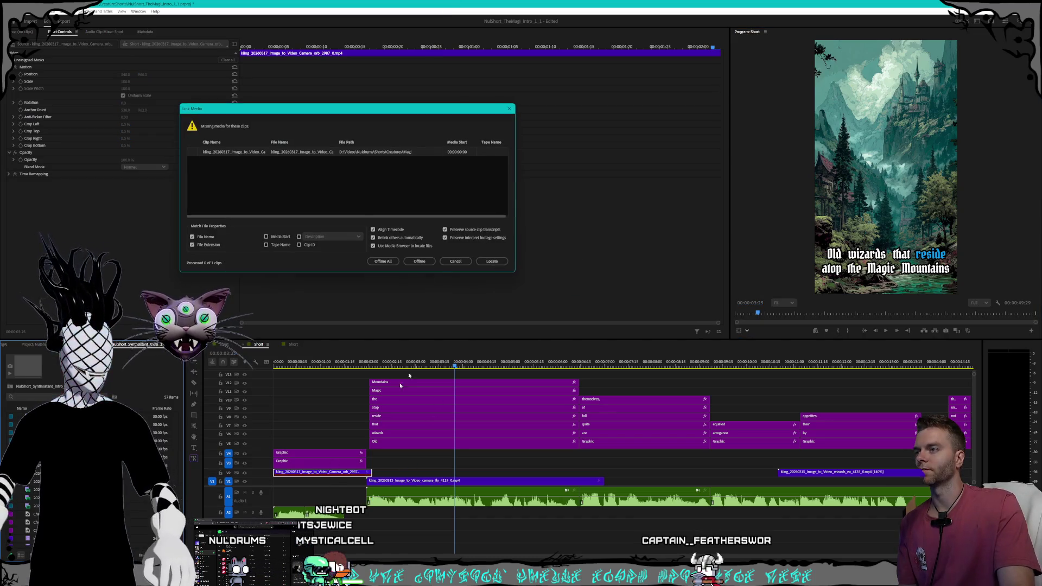
Step: Replace the missing camera-orbit clip on the timeline with the new wizard mp4
left_click(491, 260)
key("Delete")
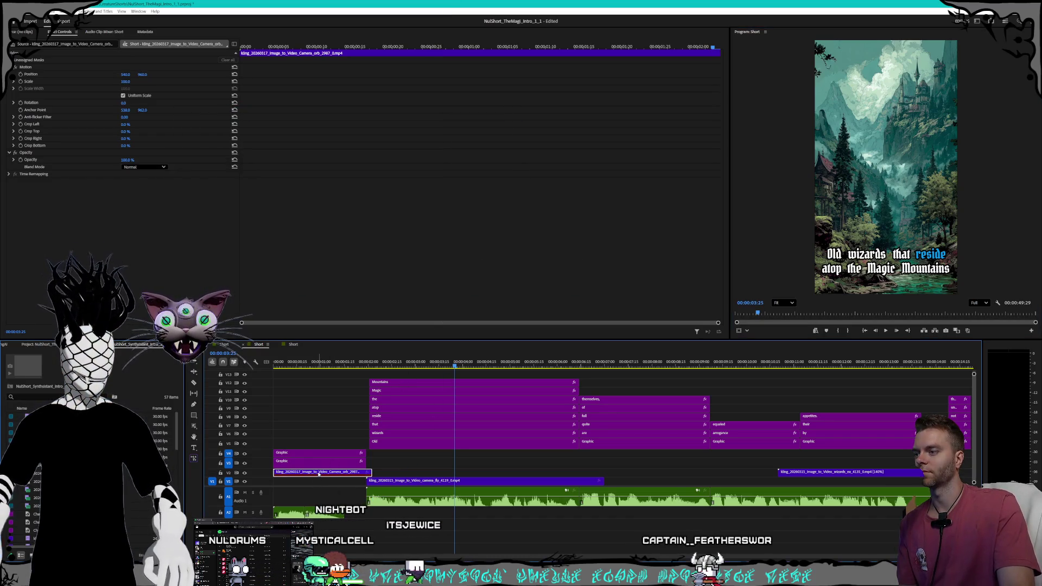
key("alt+Tab")
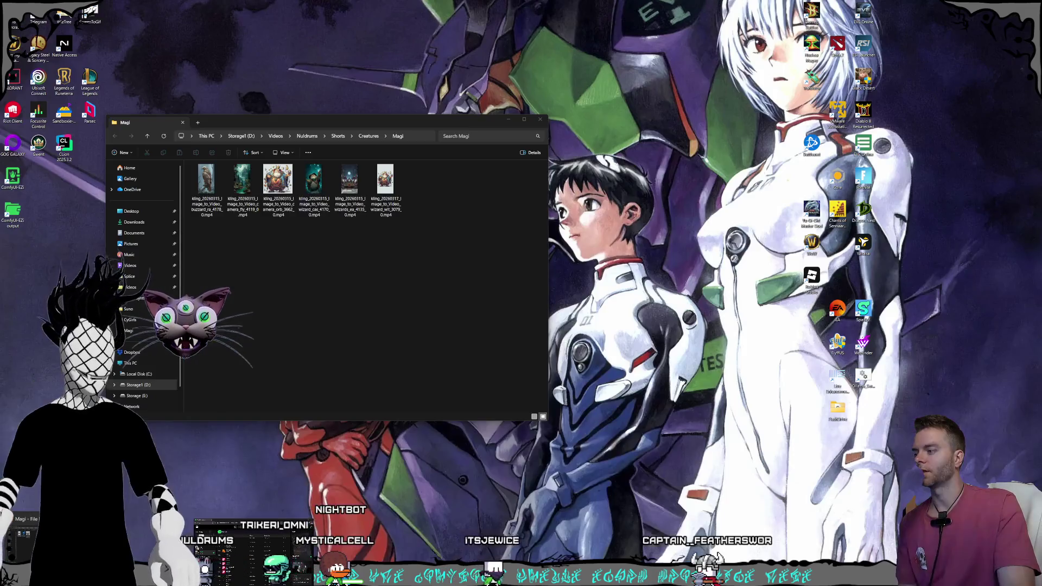
mouse_move(386, 192)
left_mouse_down()
mouse_move(512, 418)
mouse_move(473, 461)
left_mouse_up()
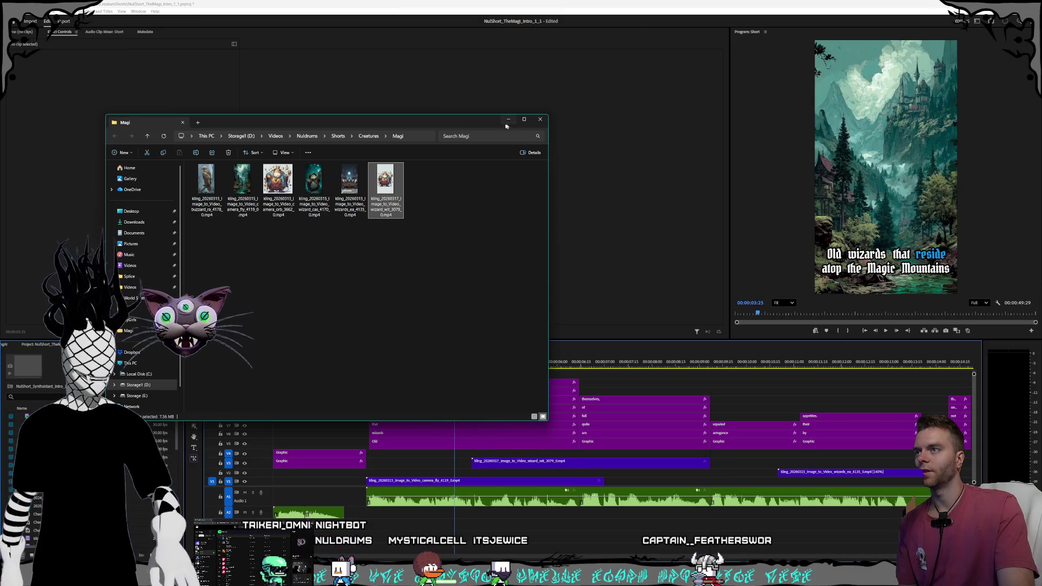
left_click(590, 467)
left_click_drag(590, 467, 522, 466)
Step: Speed the wizard clip to 200%, move it to the sequence start, and extend it to the mountain shot
right_click(522, 464)
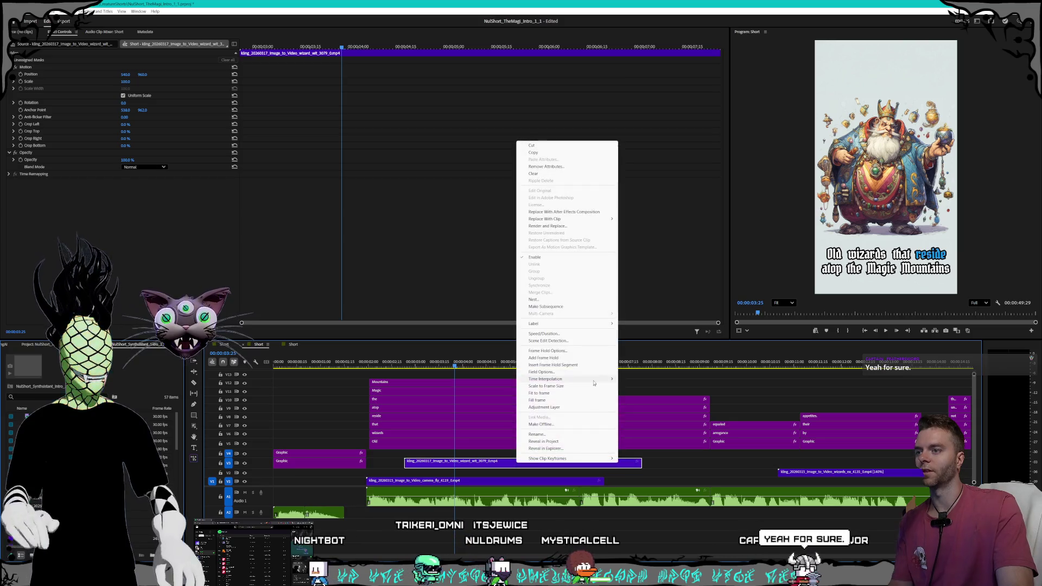
left_click(569, 333)
type("200")
key("Return")
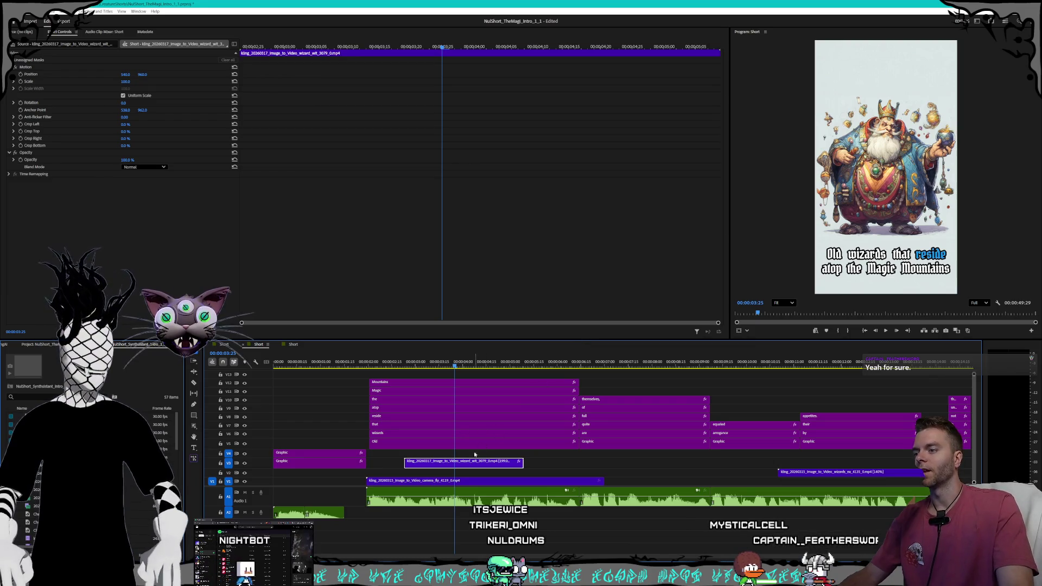
mouse_move(475, 461)
left_mouse_down()
mouse_move(302, 482)
mouse_move(305, 473)
left_mouse_up()
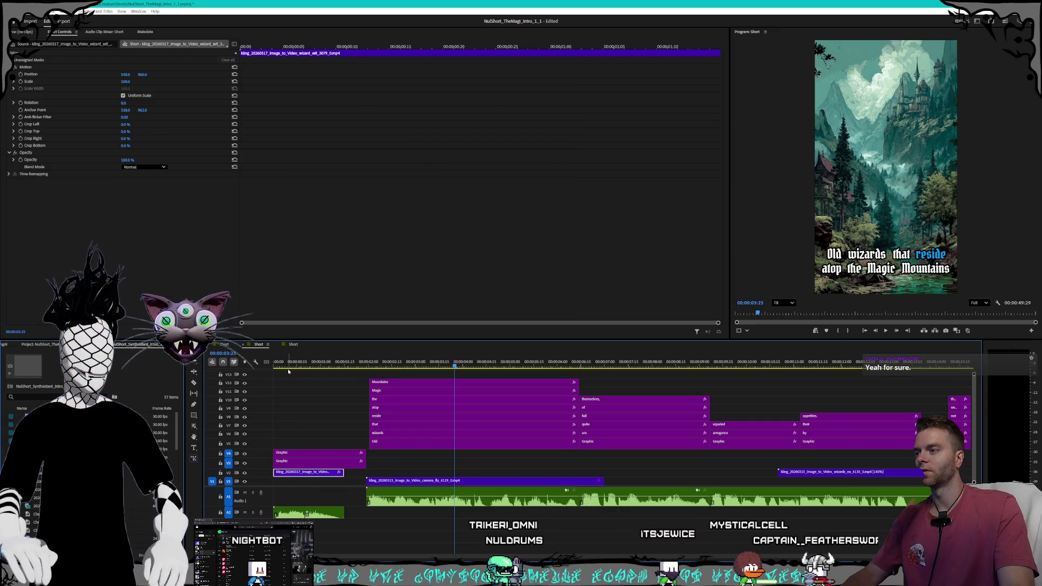
key("Home")
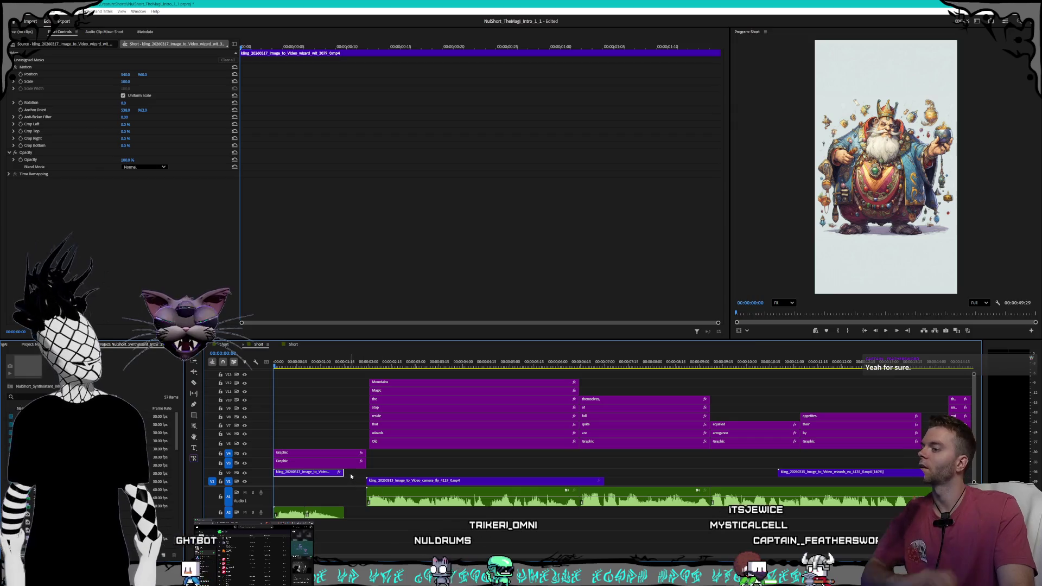
left_click_drag(340, 472, 368, 473)
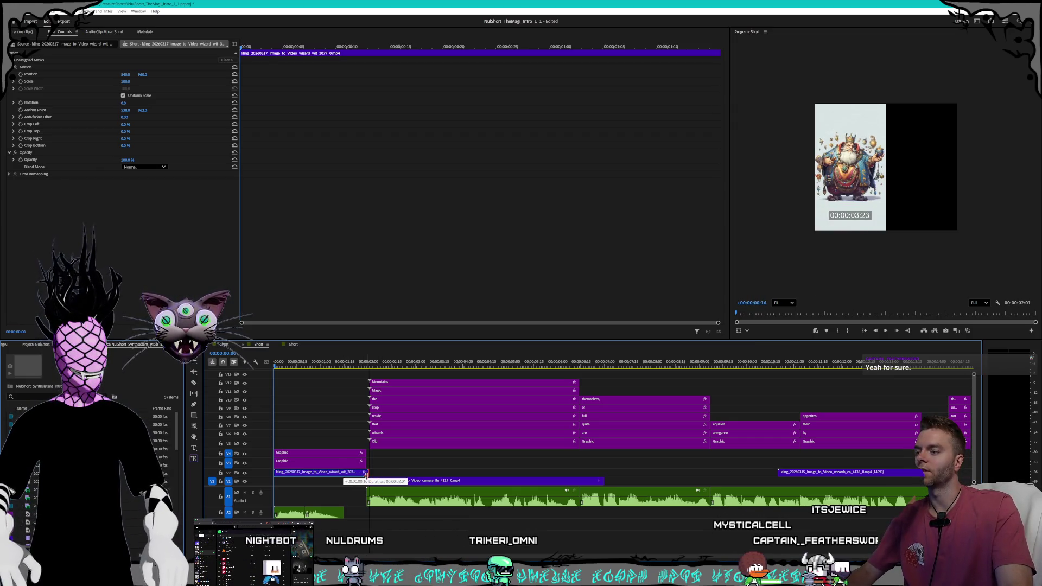
left_click(367, 367)
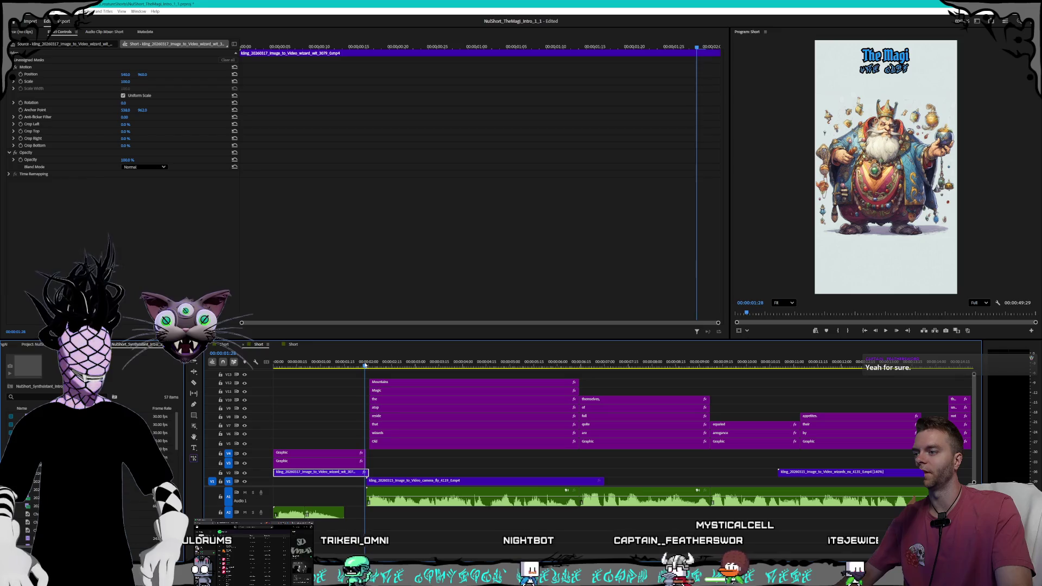
left_click(368, 367)
Step: Select the camera_fly clip and play the sequence back from the start
left_click(370, 366)
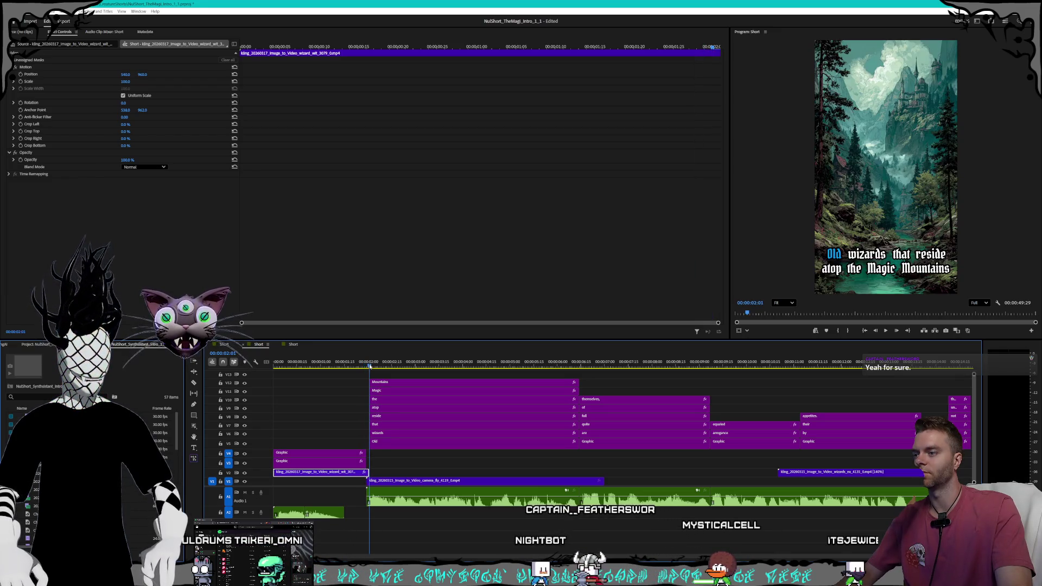
scroll(394, 477, "up", 2)
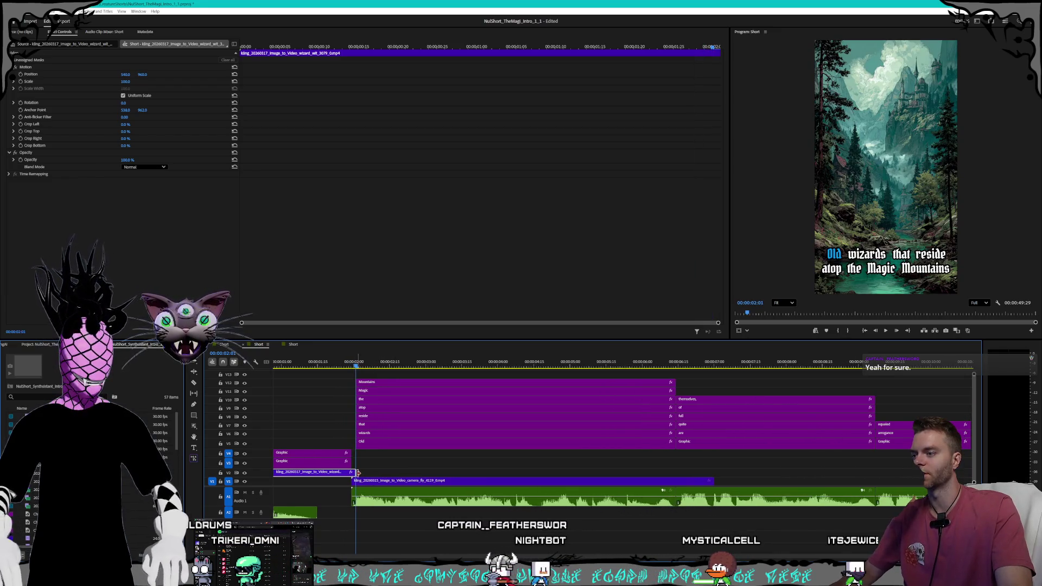
left_click(373, 481)
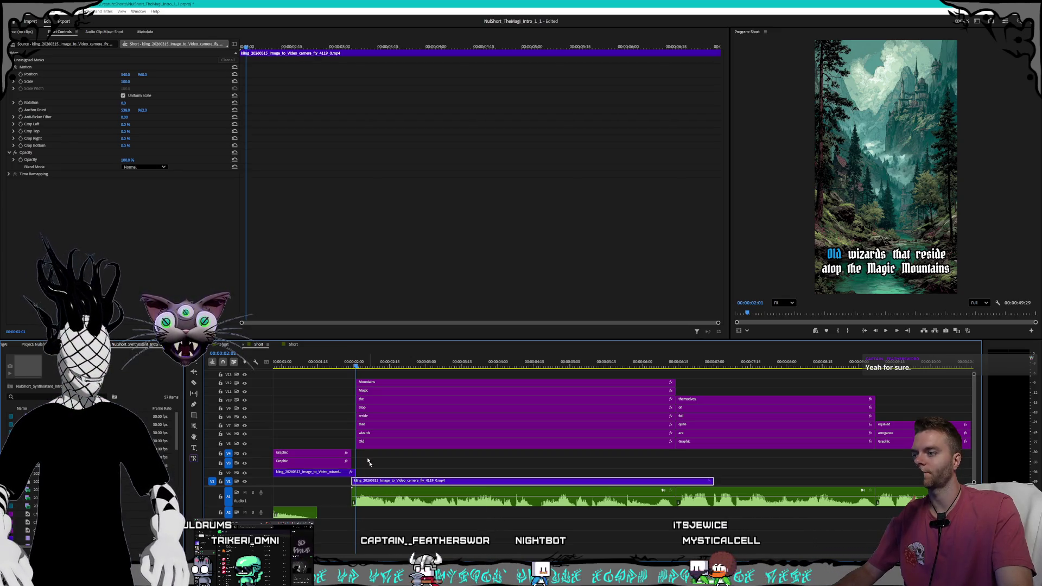
scroll(367, 465, "down", 2)
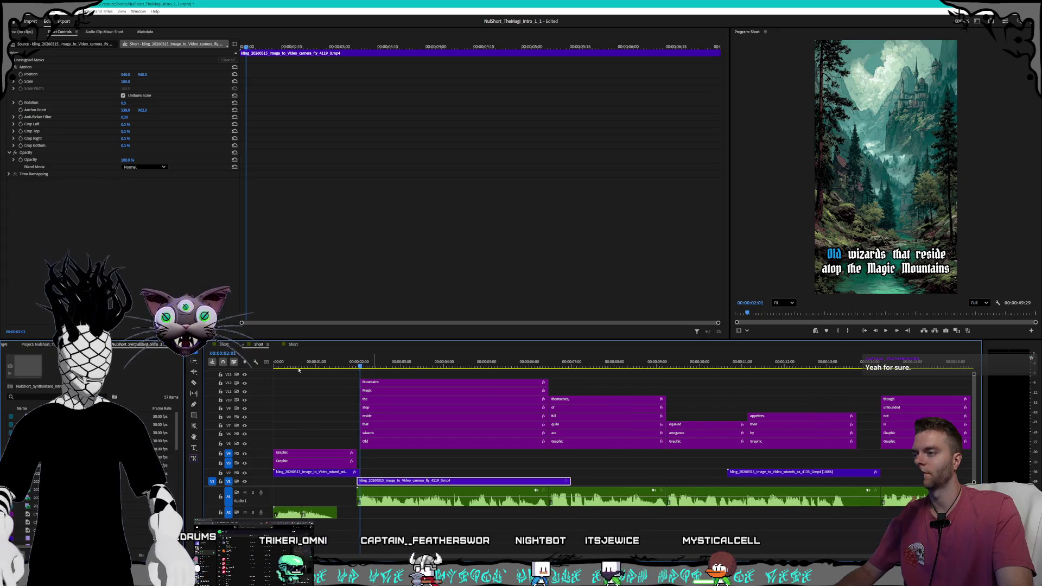
left_click_drag(298, 372, 270, 369)
key("space")
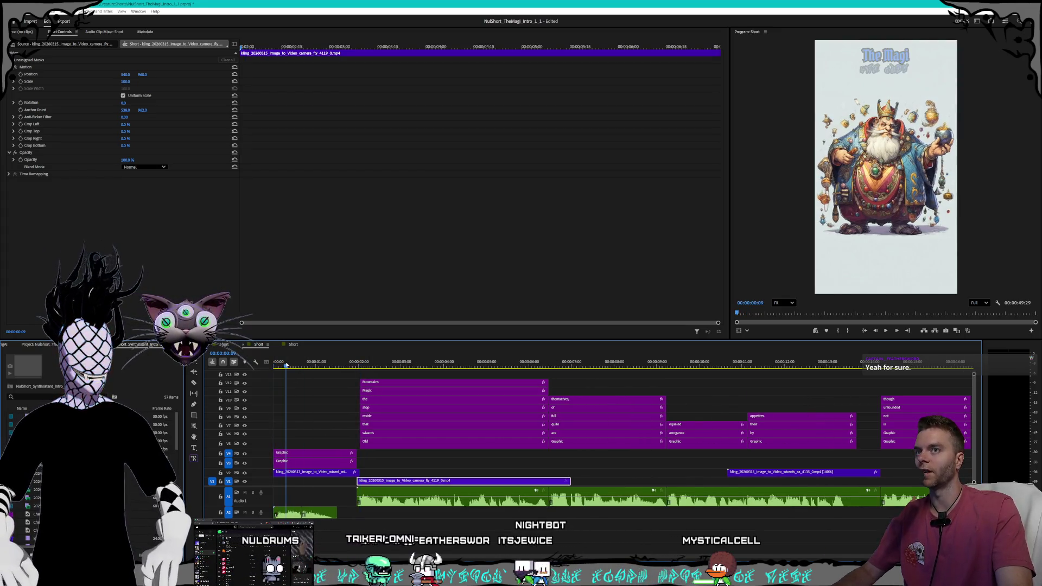
mouse_move(321, 367)
left_mouse_down()
mouse_move(361, 367)
mouse_move(274, 366)
left_mouse_up()
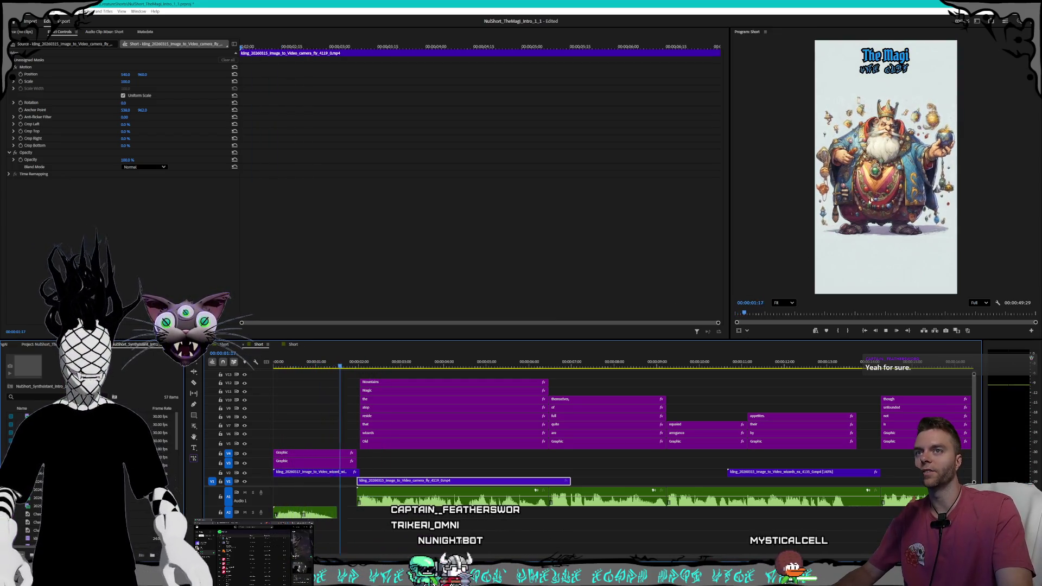
left_click(297, 367)
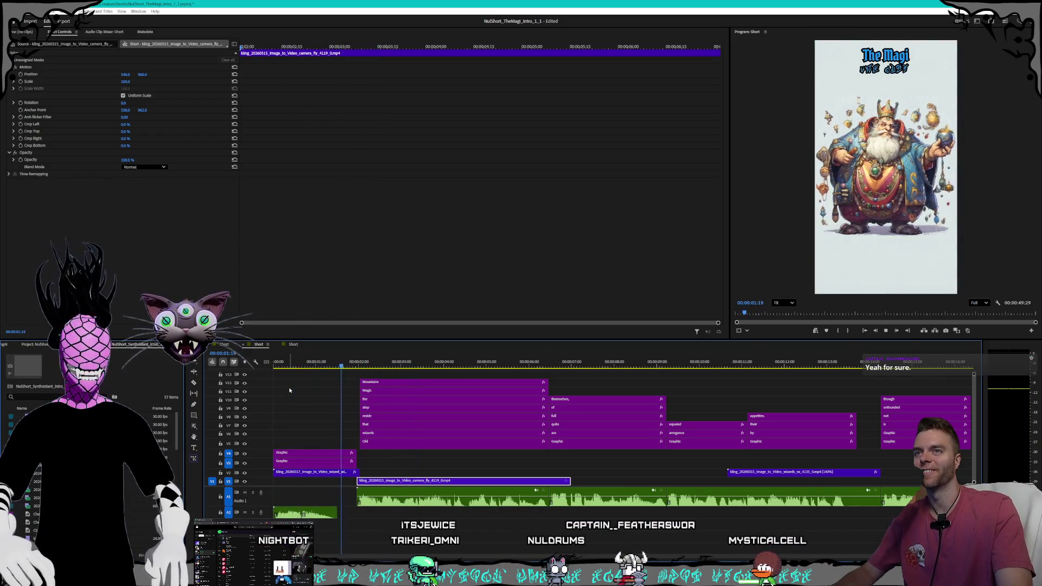
Step: Recheck the wizard clip's speed settings and replay the opening
right_click(326, 472)
left_click(353, 347)
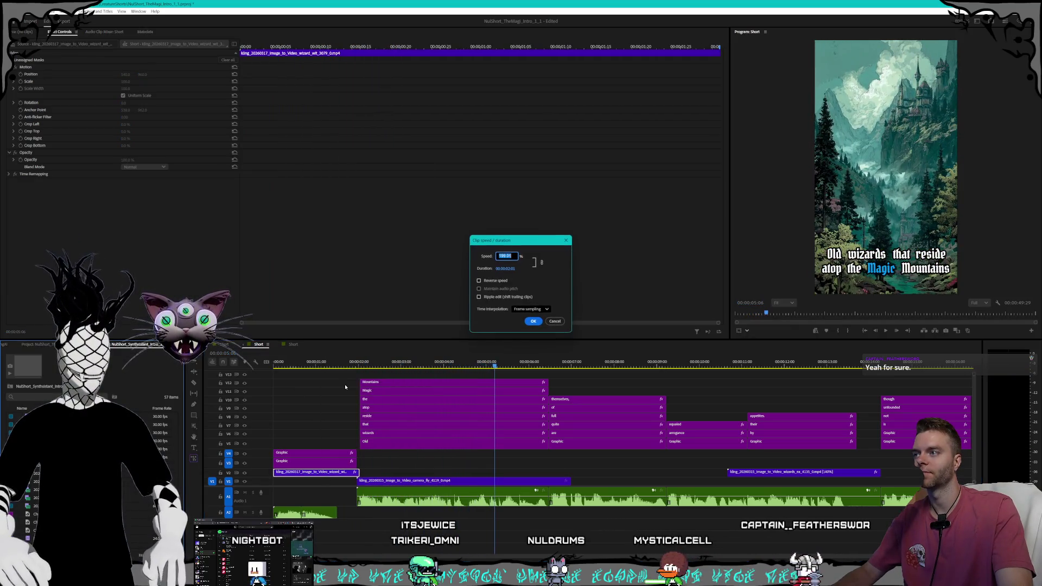
left_click(560, 320)
key("Home")
key("space")
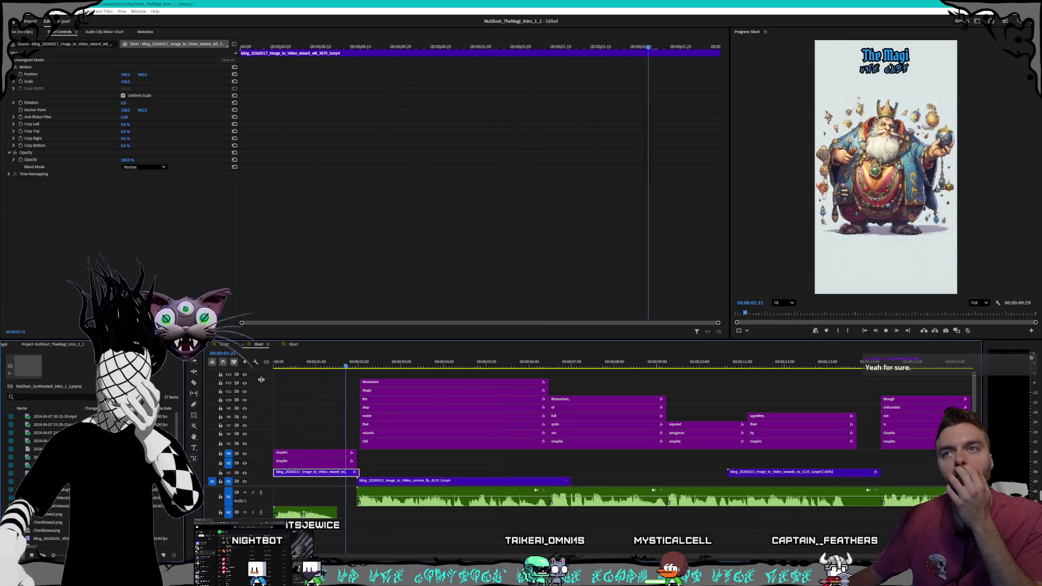
key("space")
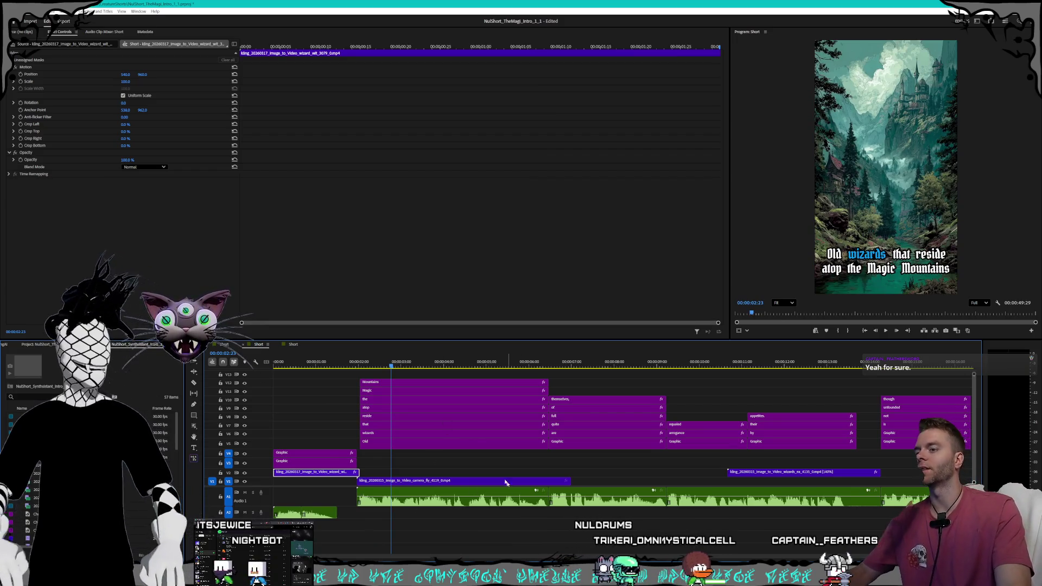
Step: Trim camera_fly to end before 'quite', park the playhead at 00:00:06:29, and minimize all windows
scroll(445, 427, "down", 3)
scroll(432, 423, "up", 3)
key("space")
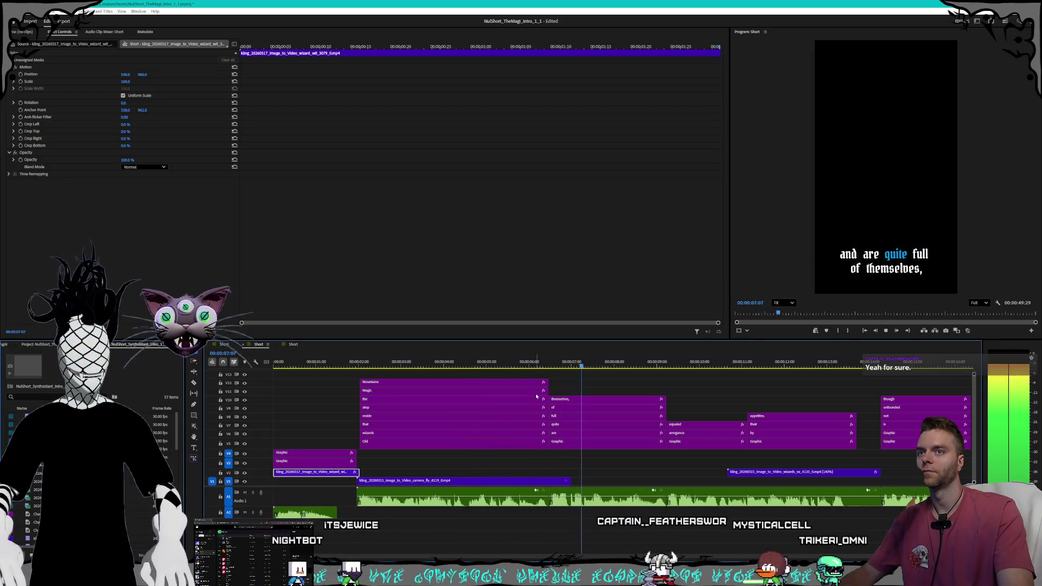
key("space")
left_click_drag(568, 483, 548, 483)
left_click(570, 364)
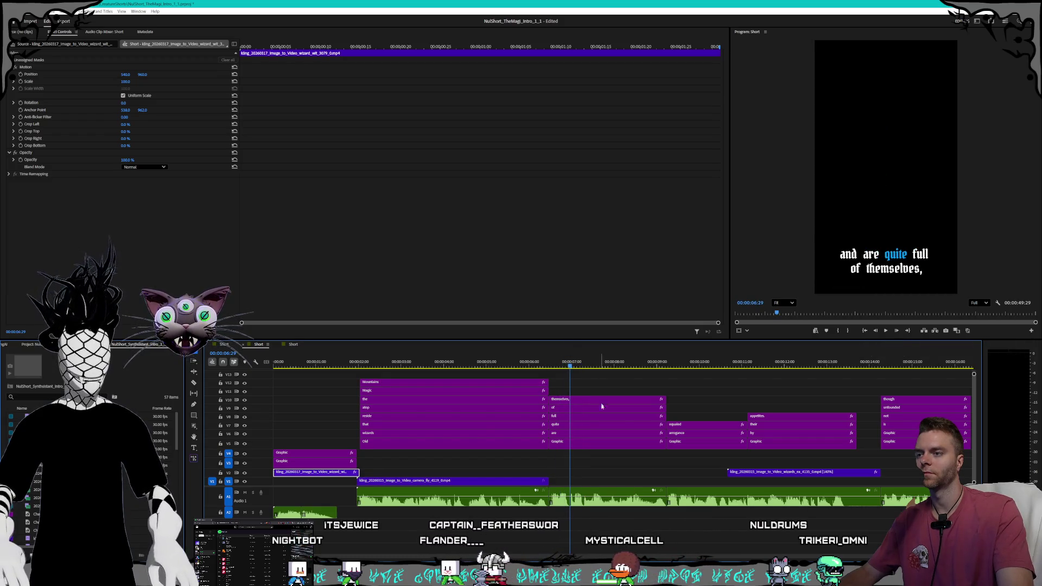
scroll(593, 413, "down", 5)
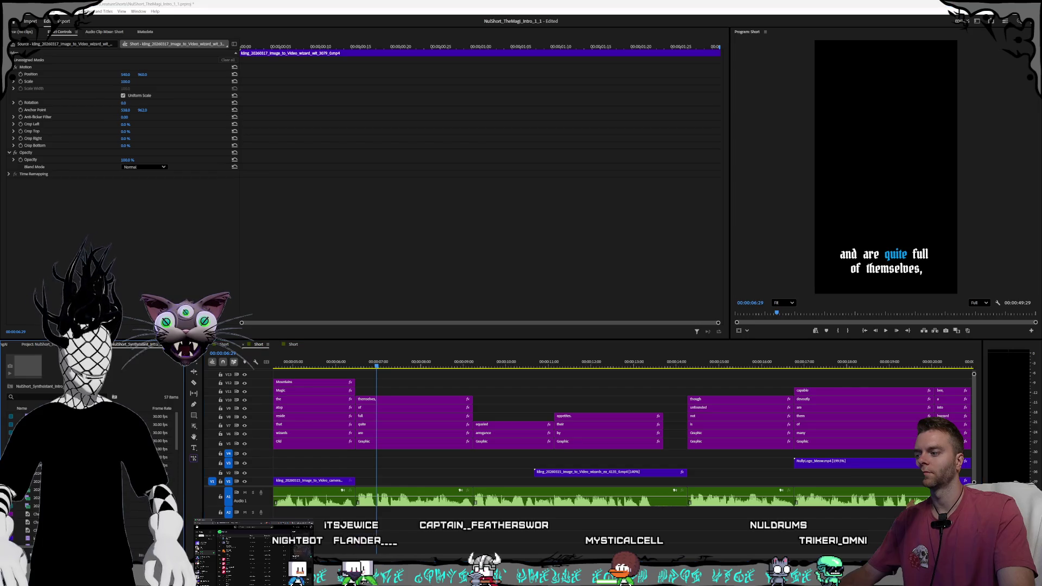
key("super+d")
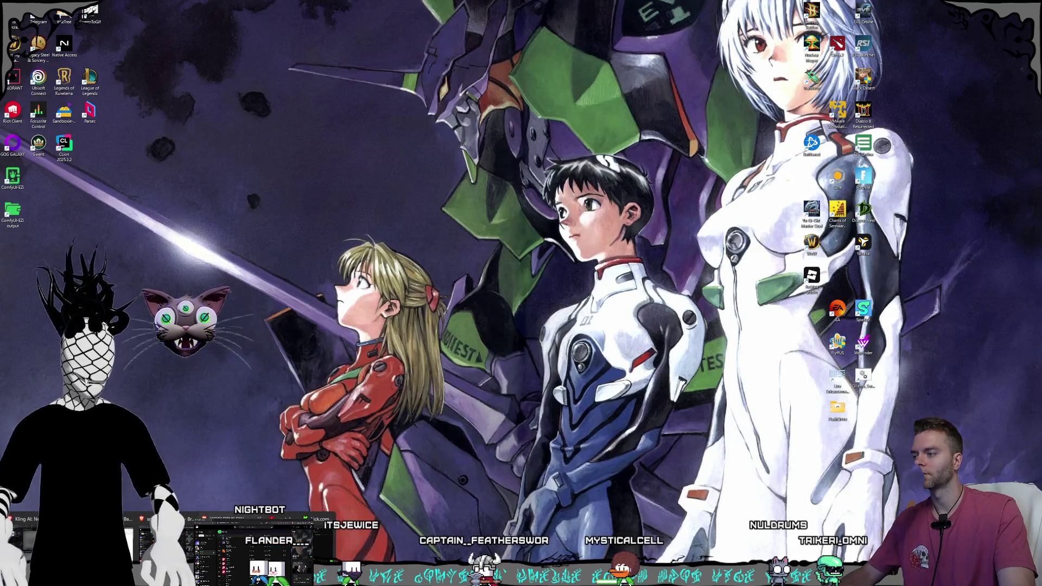
key("super+d")
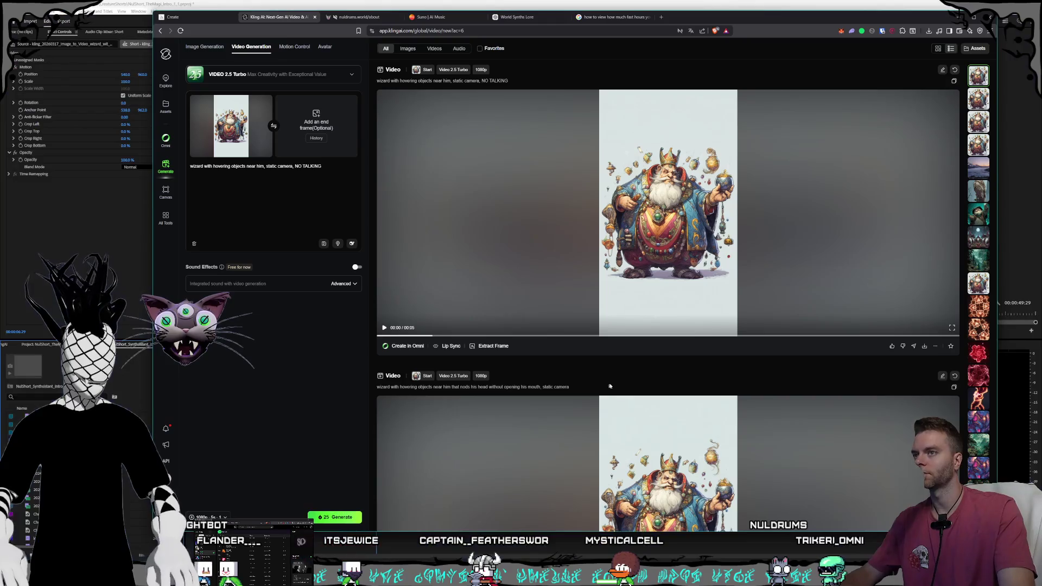
Step: Play the Kling wizard clip, then return to the Midjourney Create page
left_click(623, 291)
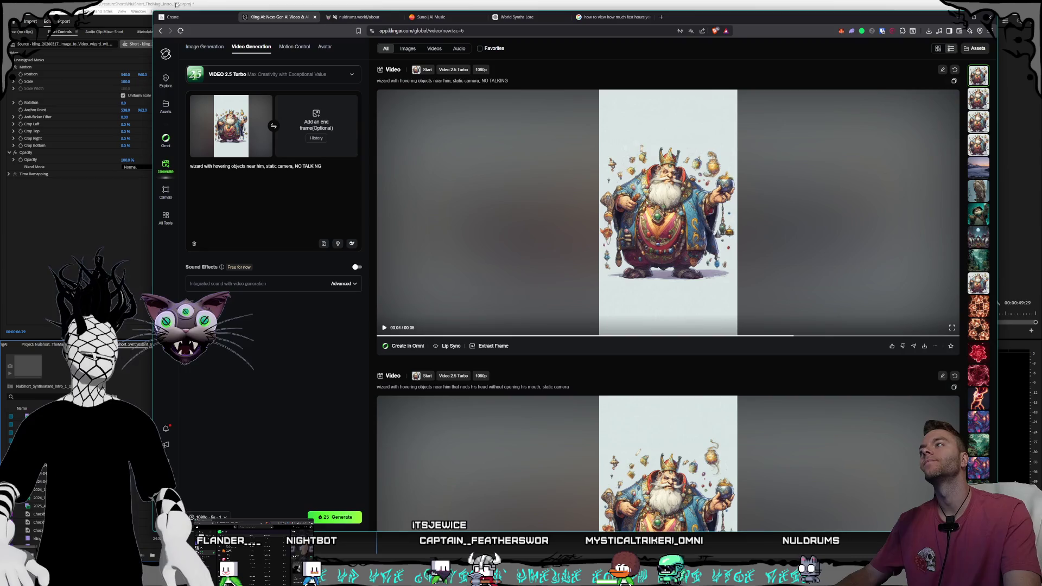
left_click(183, 18)
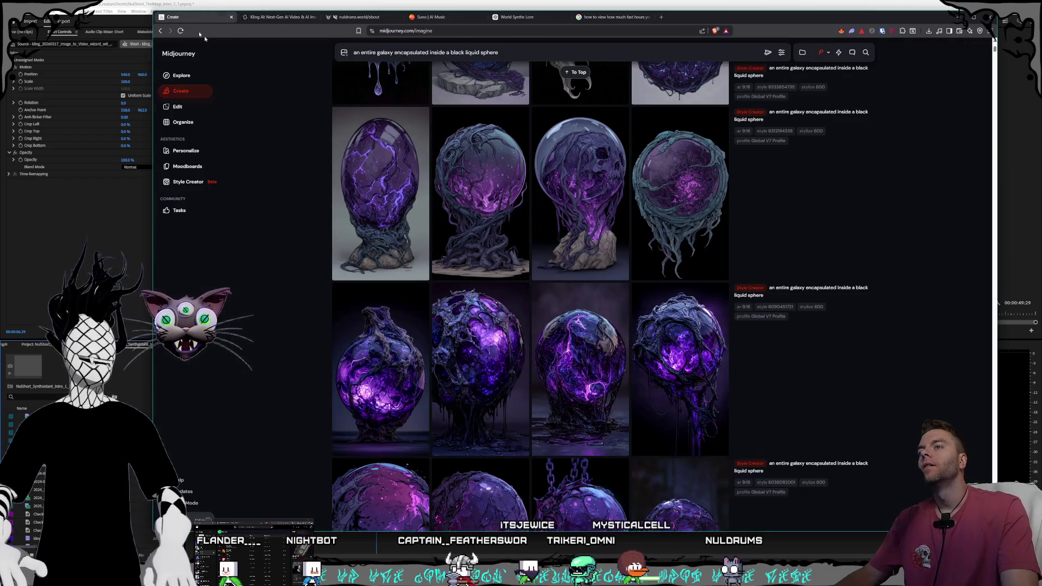
scroll(706, 322, "down", 5)
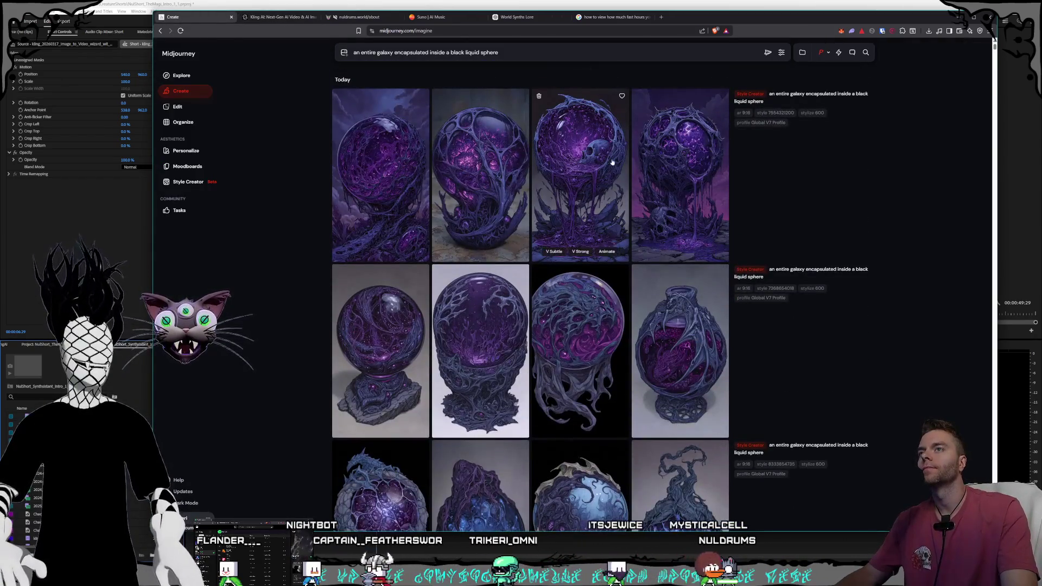
scroll(689, 273, "down", 5)
scroll(689, 273, "down", 10)
scroll(687, 304, "up", 15)
scroll(684, 309, "up", 5)
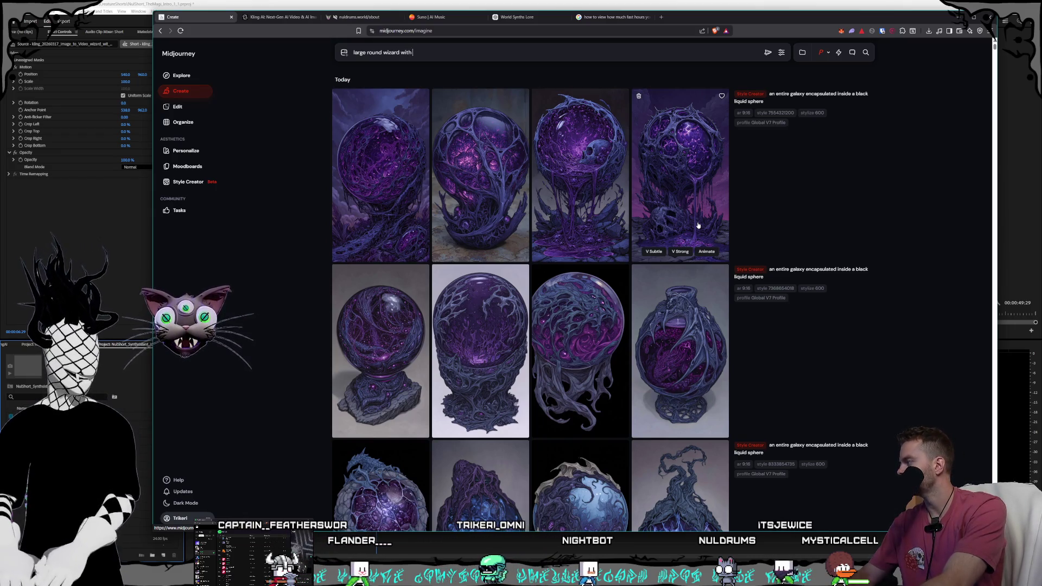
Step: Type the ornate old wizard teaching wizard students prompt, check Personalize and settings, and submit it
type(" ornate g")
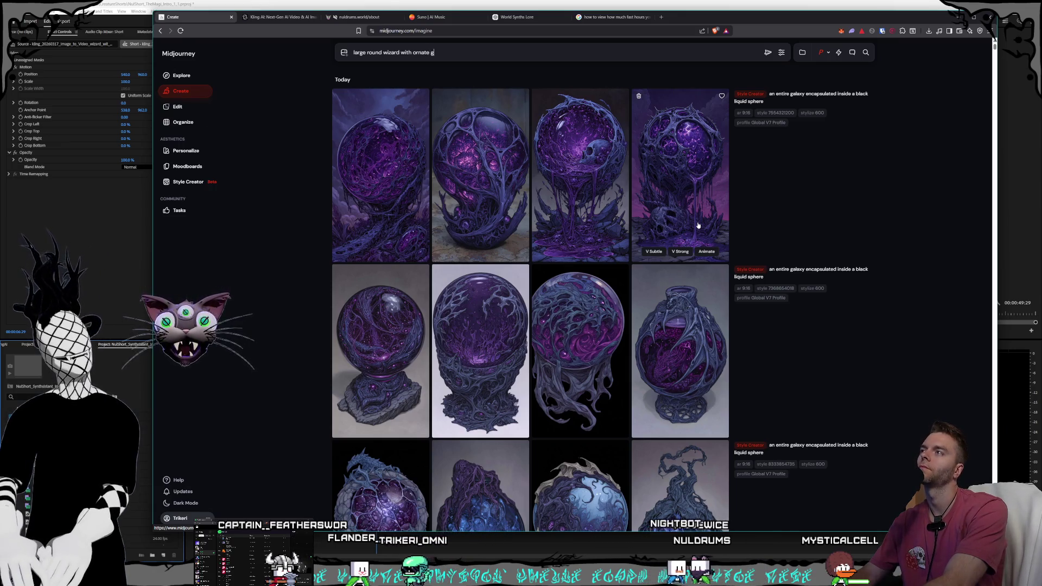
type("arbs and ornaments on him")
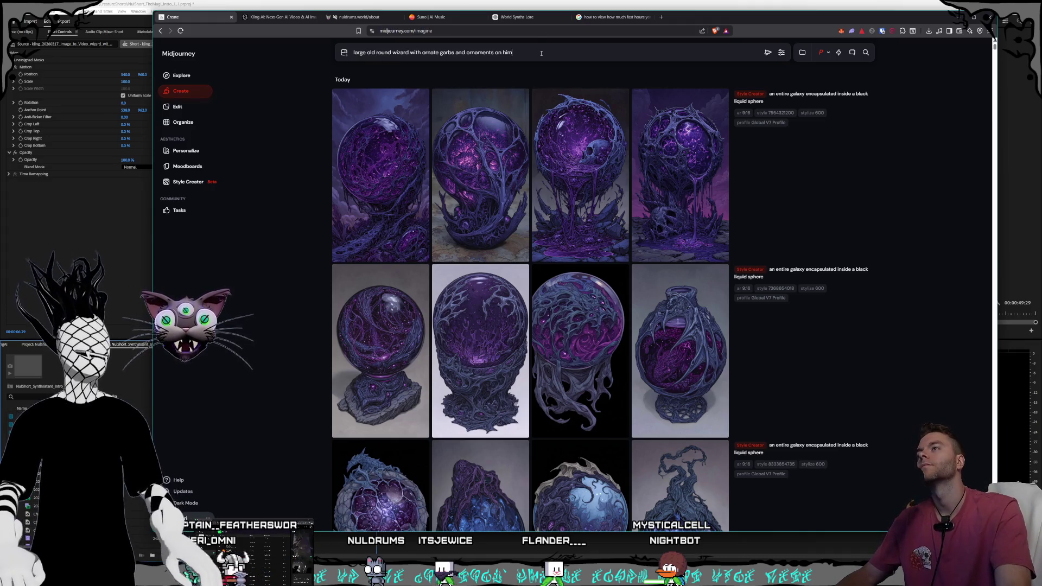
type(", teaching a")
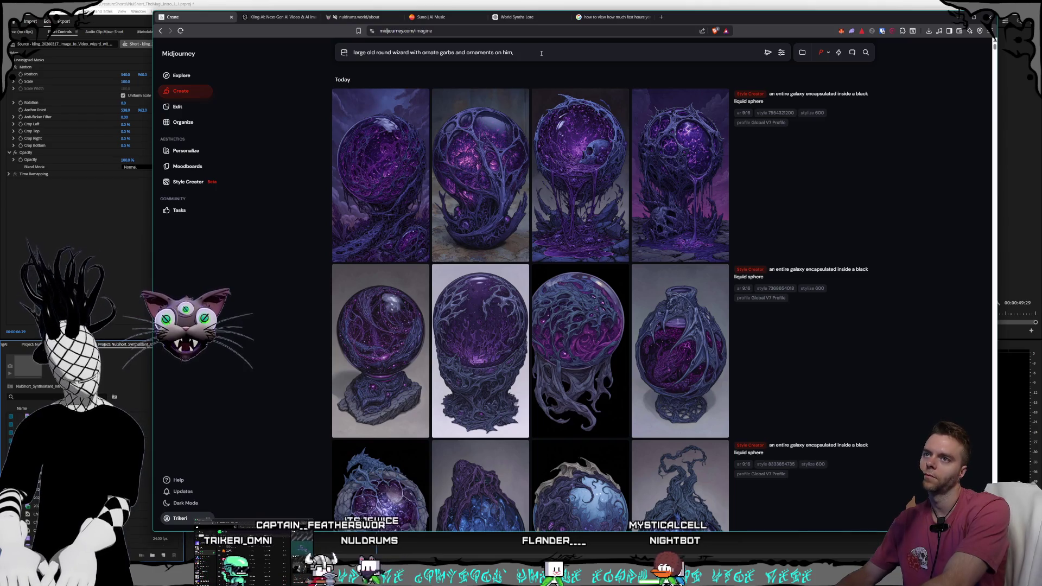
type(" clas")
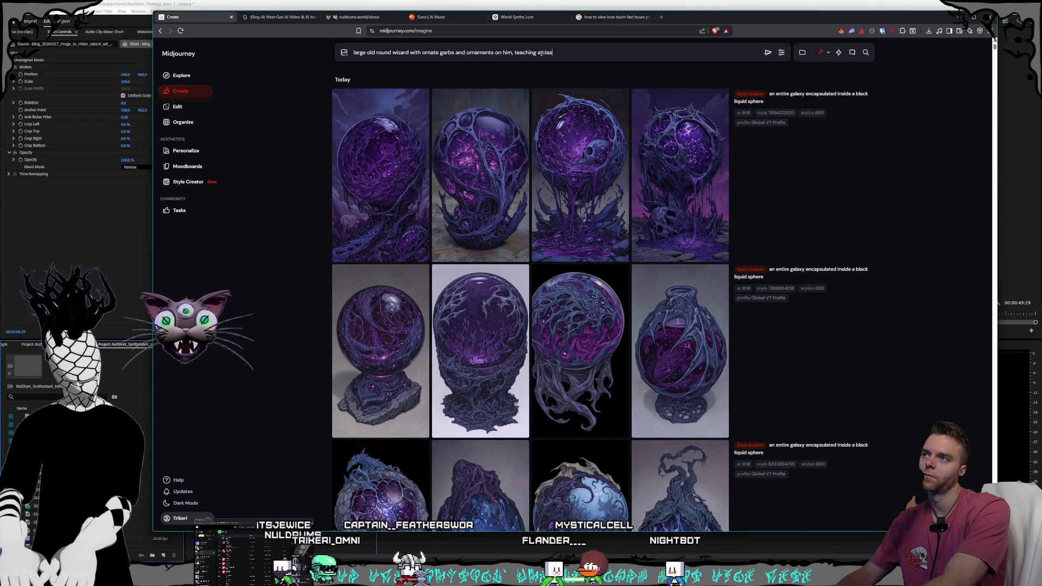
type("s full of wizard students in a castle environment")
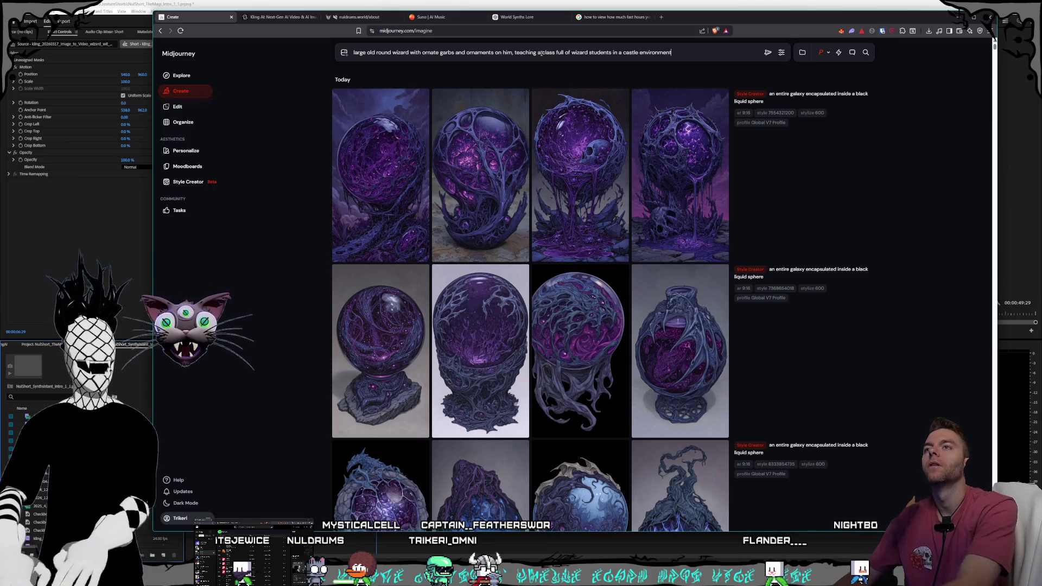
left_click(829, 55)
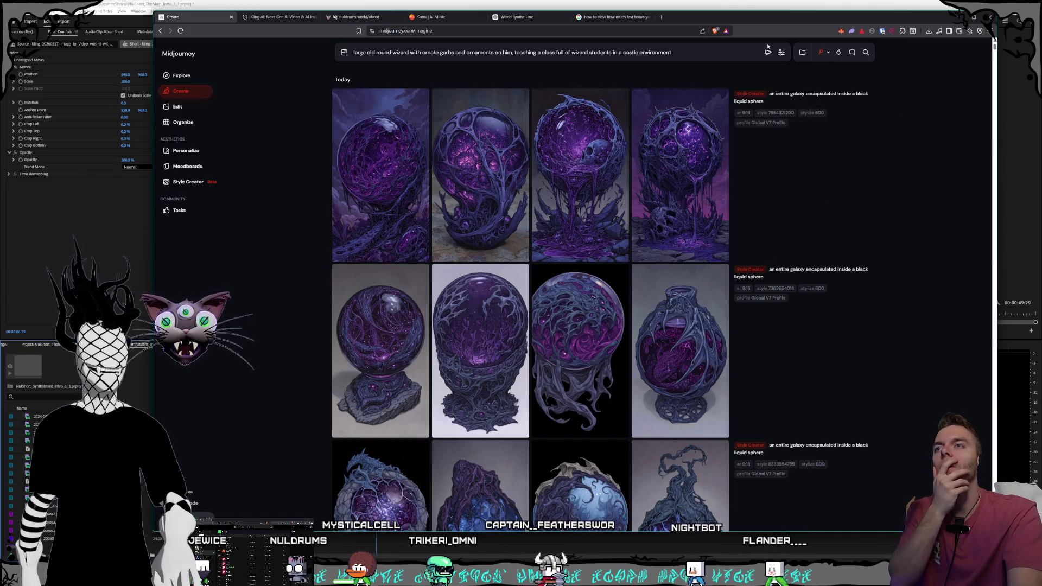
left_click(781, 52)
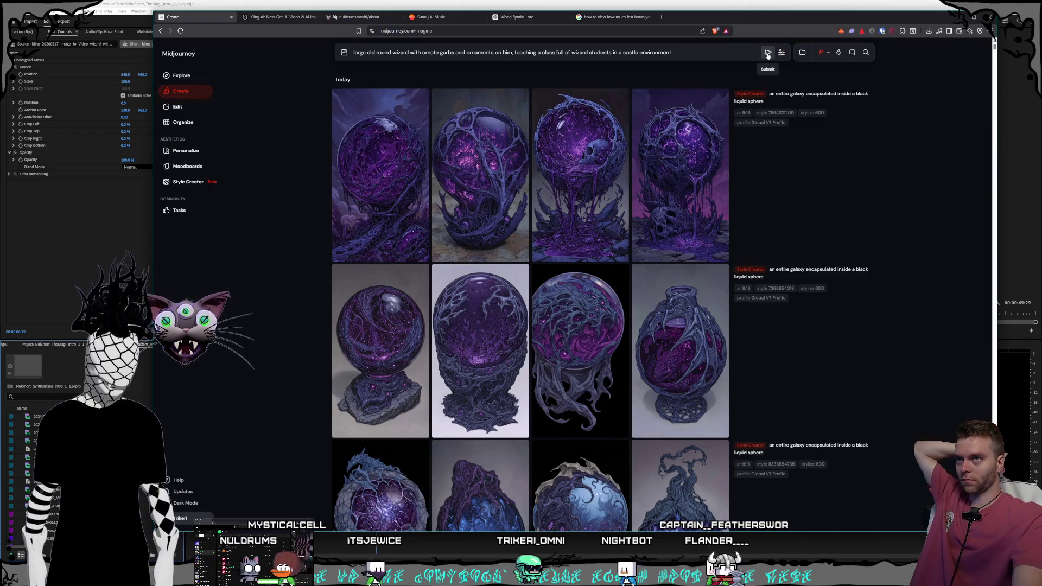
left_click(767, 52)
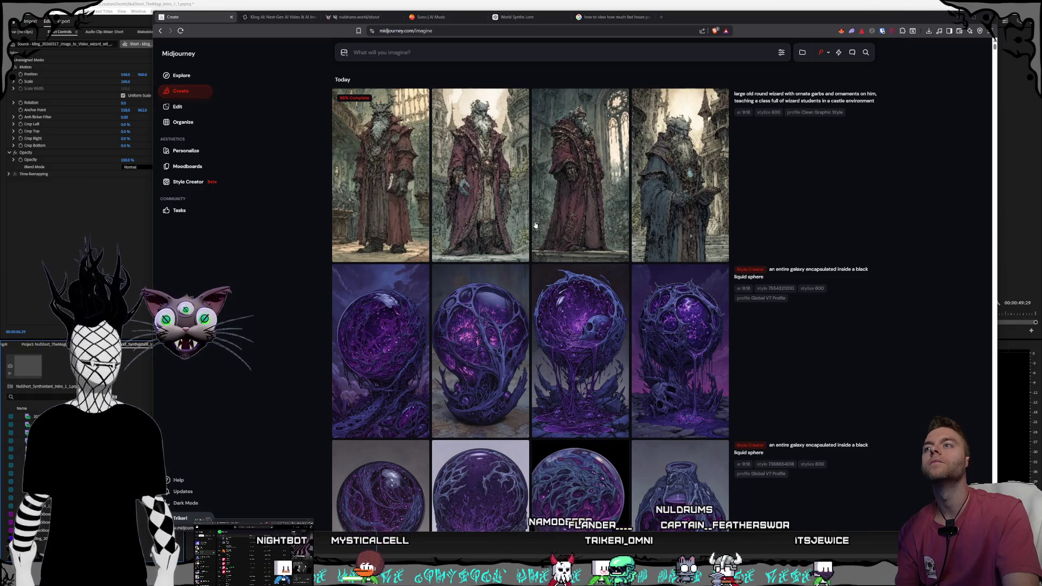
Step: Reload the finished old-wizard castle prompt into the prompt bar with Use
mouse_move(872, 103)
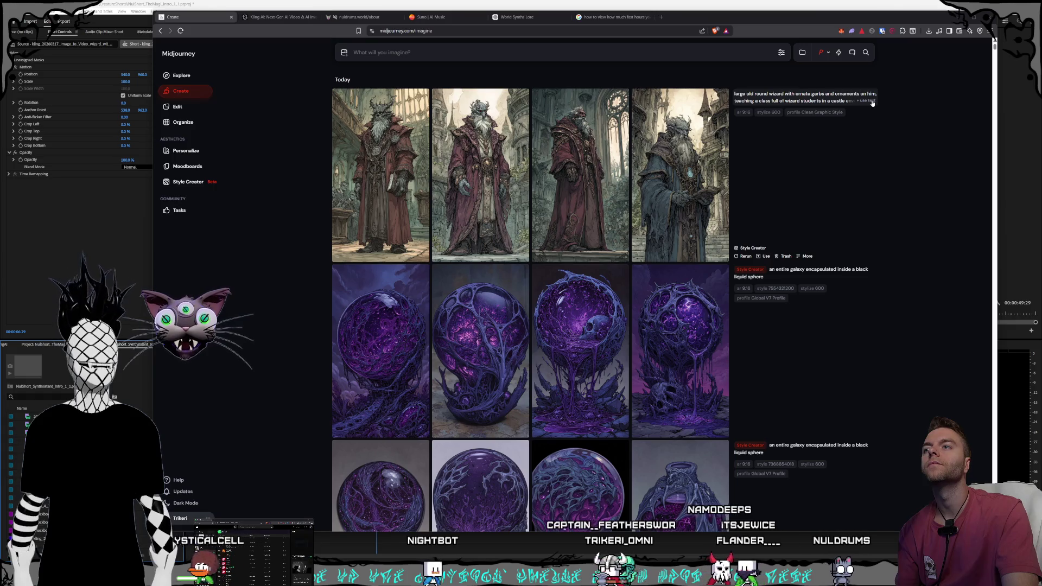
left_click(870, 102)
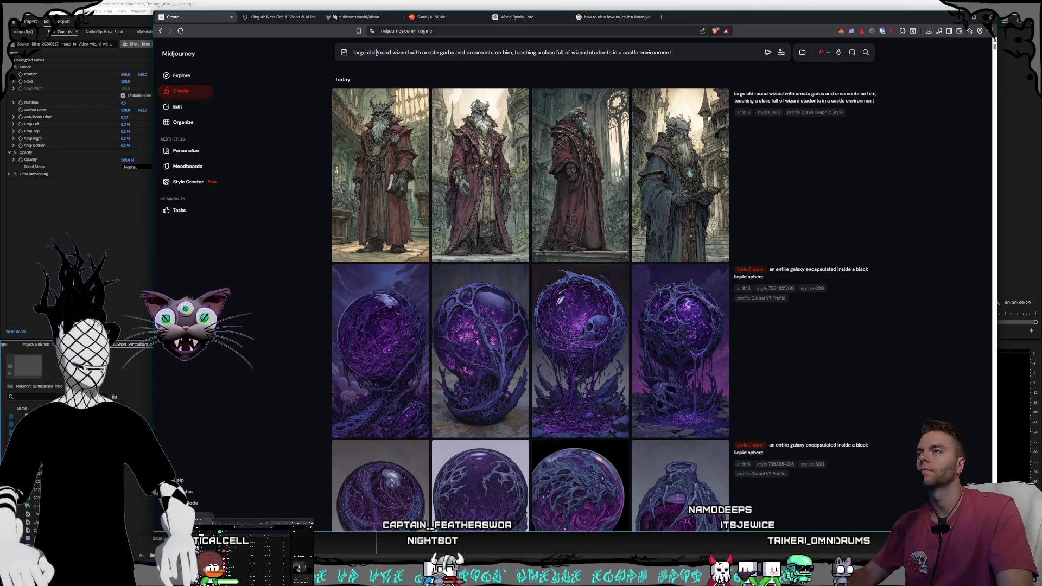
Step: Rewrite the prompt to a fat round portly wizard, camera at the back of the classroom, and submit
type("fat round ")
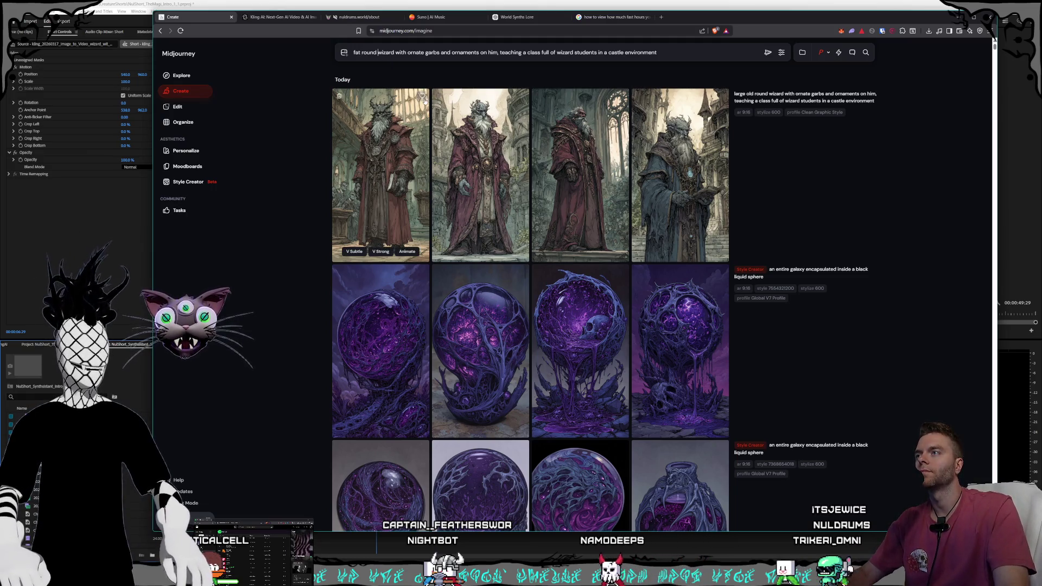
type("portly")
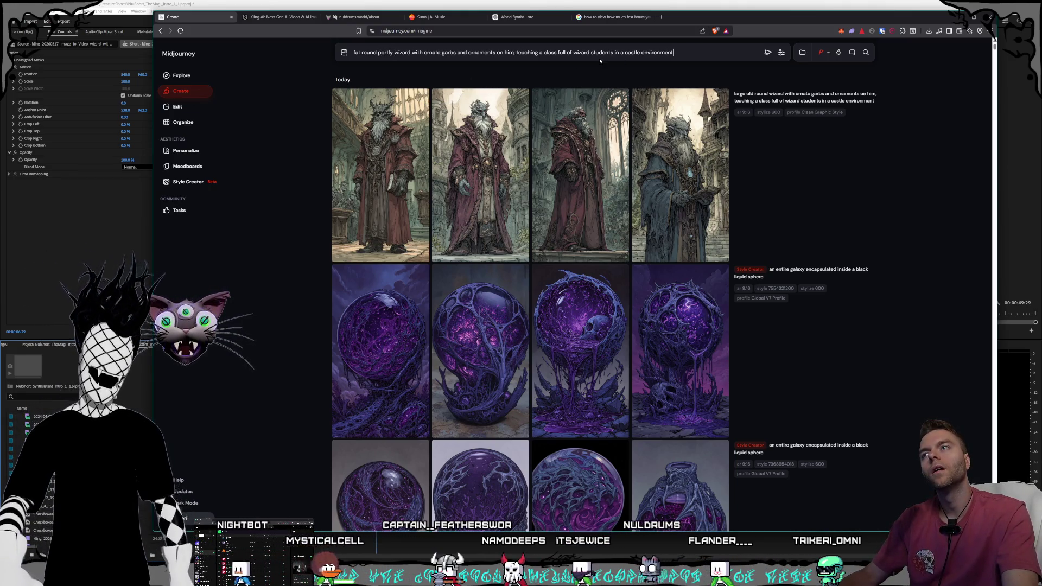
key("End")
type("f wizard")
double_click(581, 52)
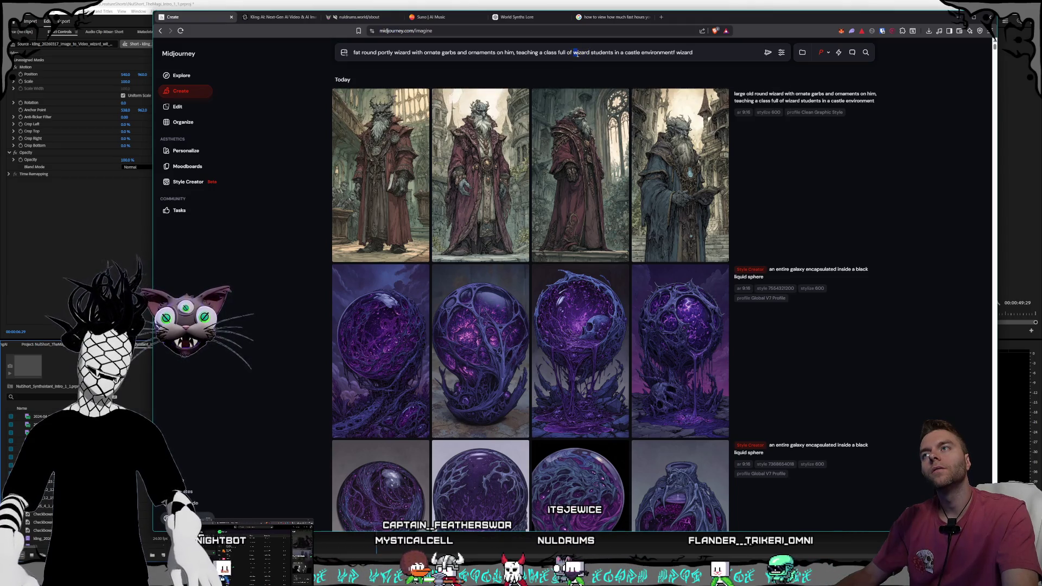
key("BackSpace")
key("BackSpace")
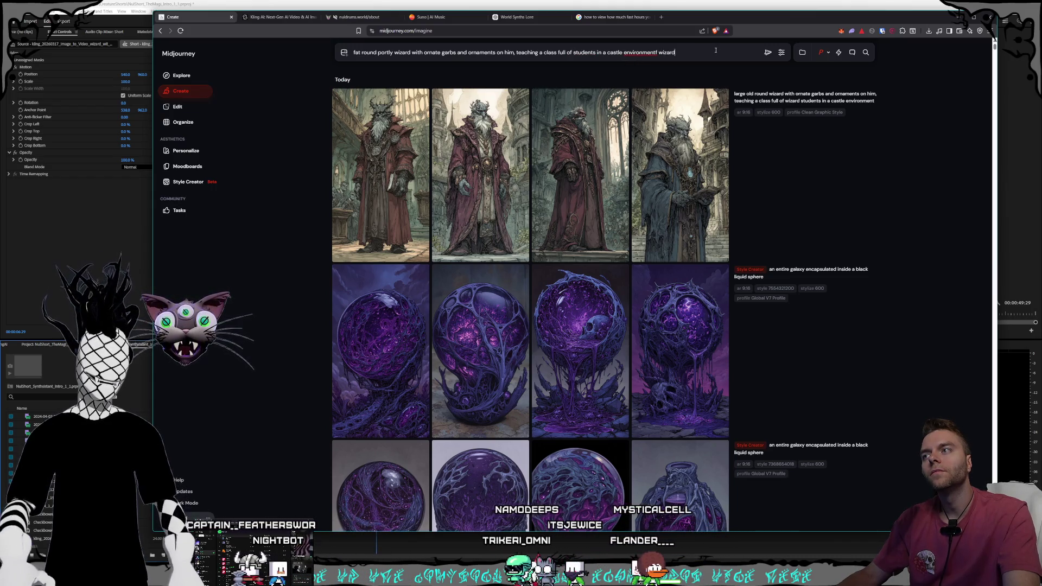
type(", camera is in the back of teh")
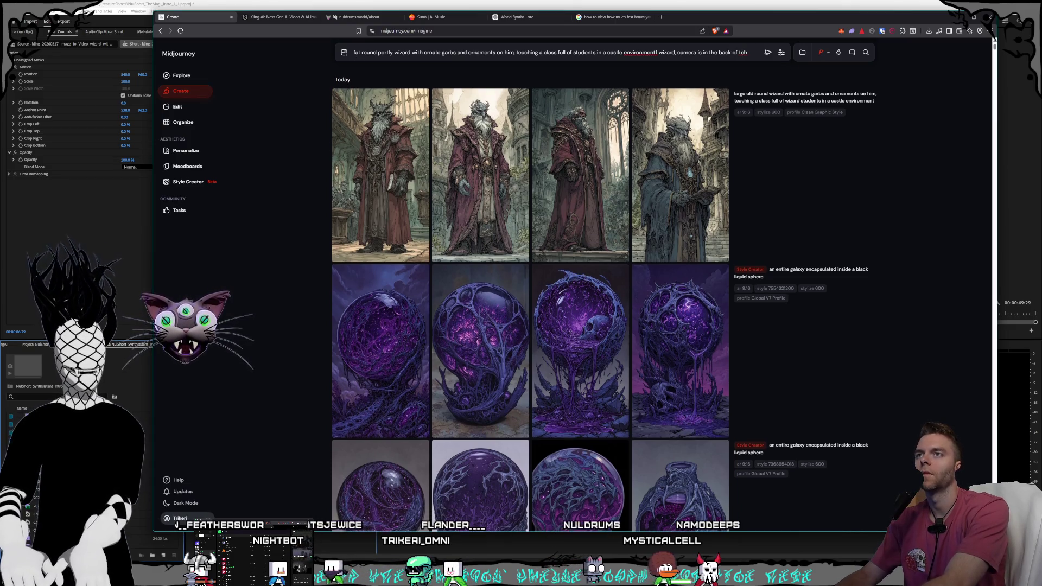
type("lassroom")
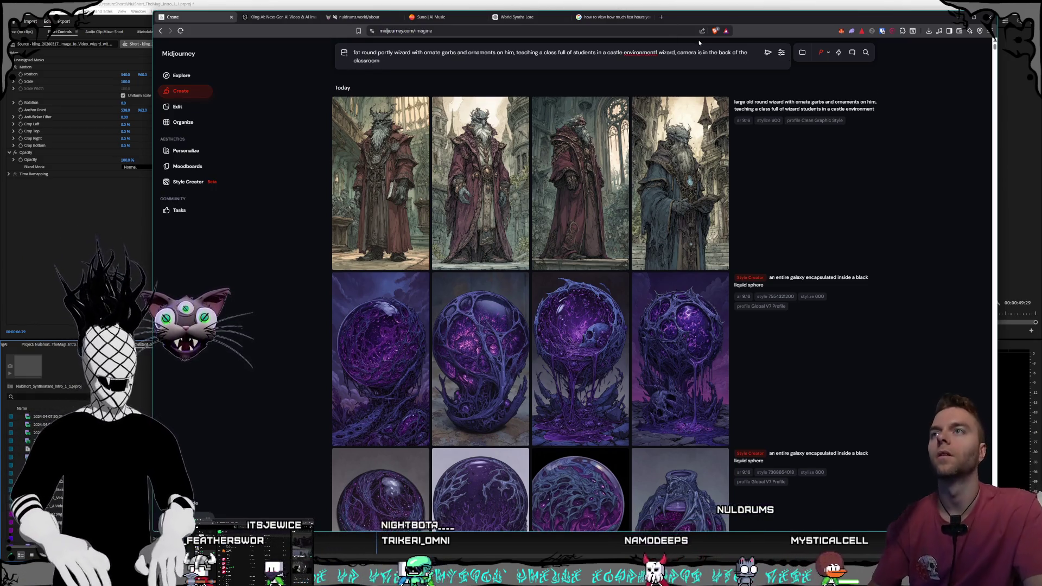
double_click(665, 53)
left_click_drag(662, 53, 656, 53)
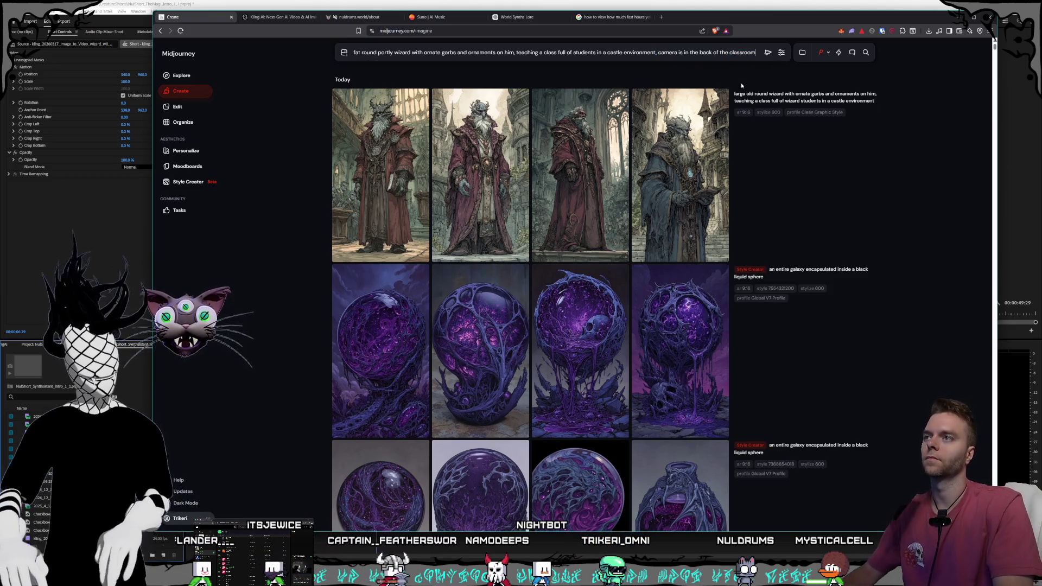
left_click(768, 53)
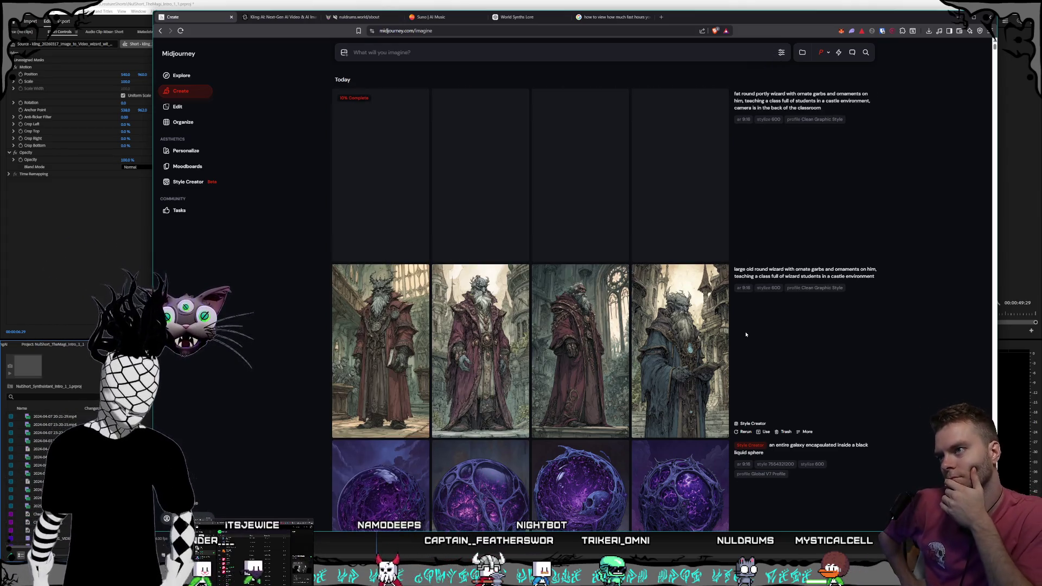
Step: View each fat portly wizard image full size in turn, ending with the second one
left_click(590, 304)
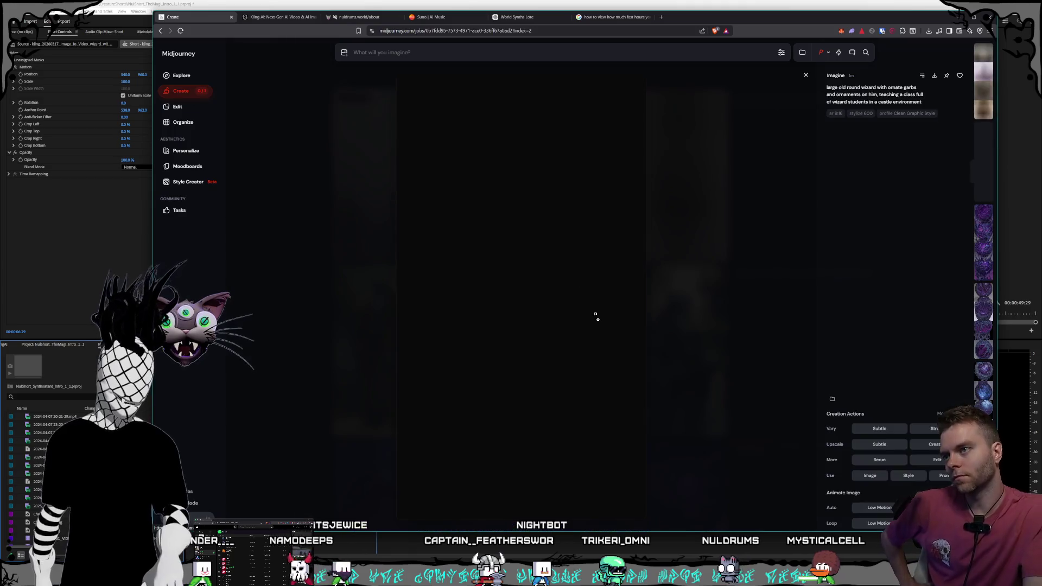
left_click(770, 298)
left_click(480, 352)
key("Escape")
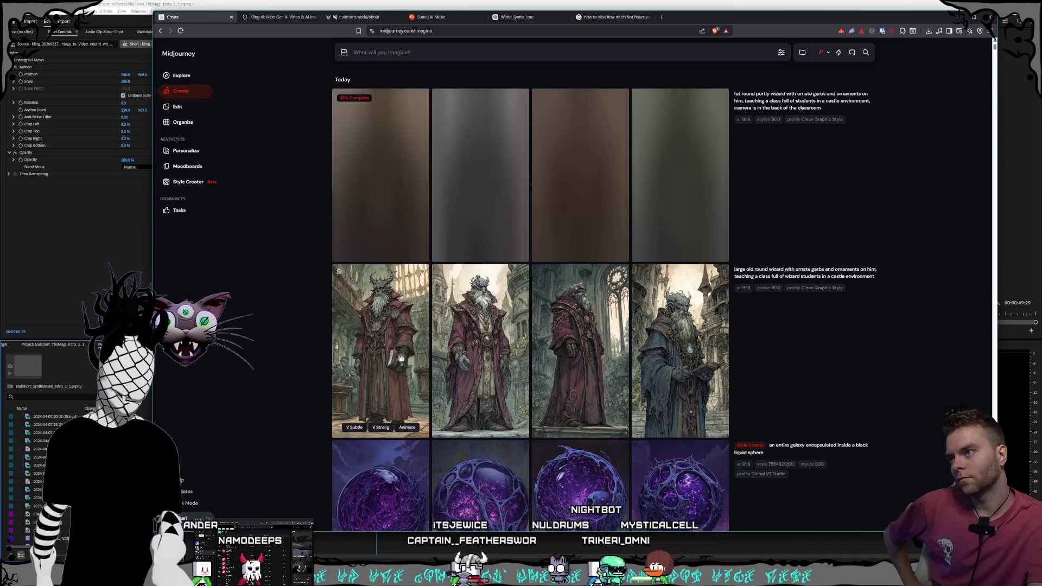
left_click(404, 358)
key("Escape")
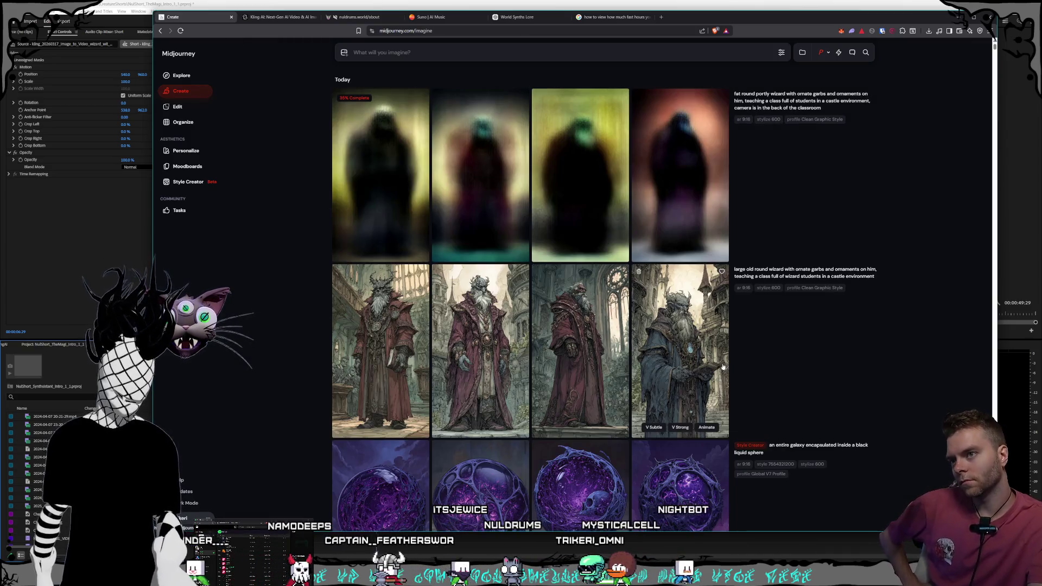
left_click(722, 367)
left_click(710, 369)
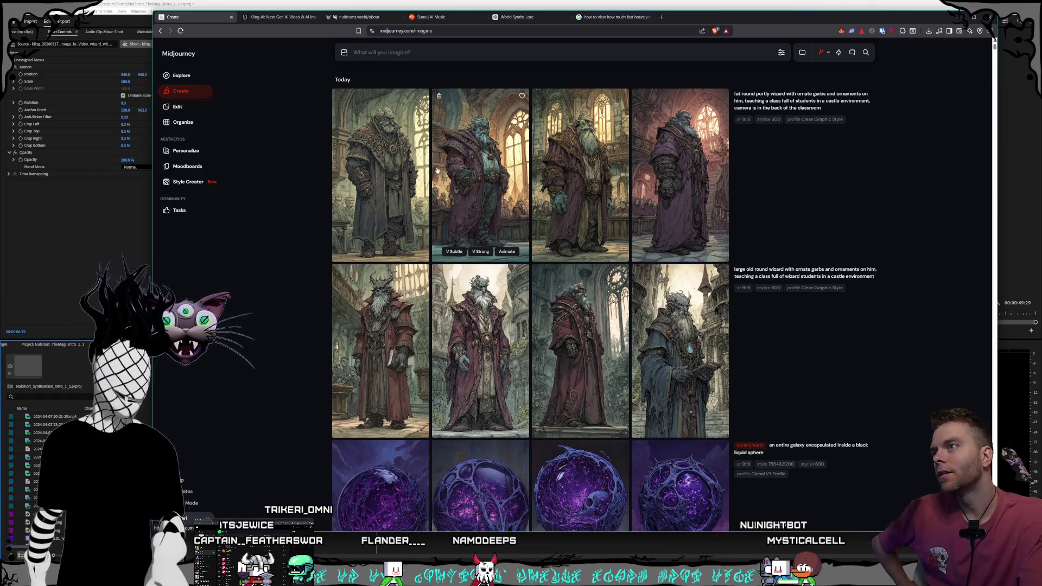
left_click(462, 184)
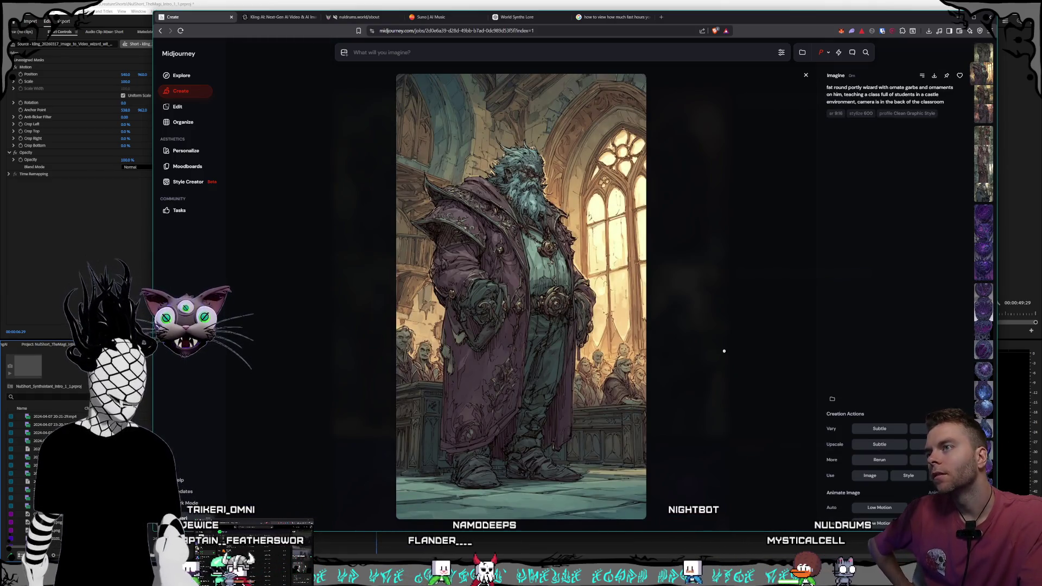
left_click(720, 355)
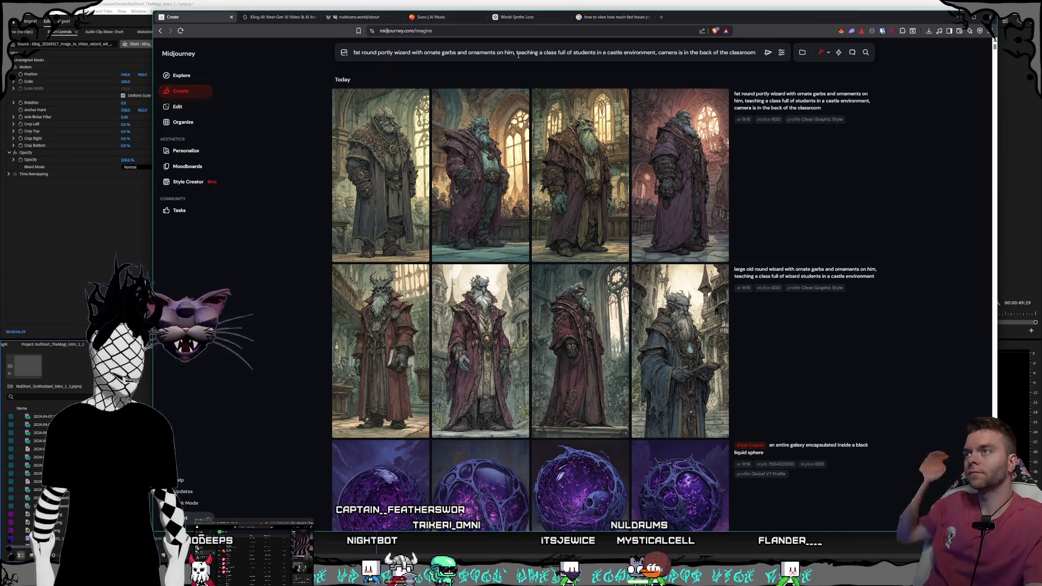
Step: Reword the prompt to 'classroom full of students, the teacher is at the front', add 'behind the students', and submit
left_click_drag(516, 52, 665, 60)
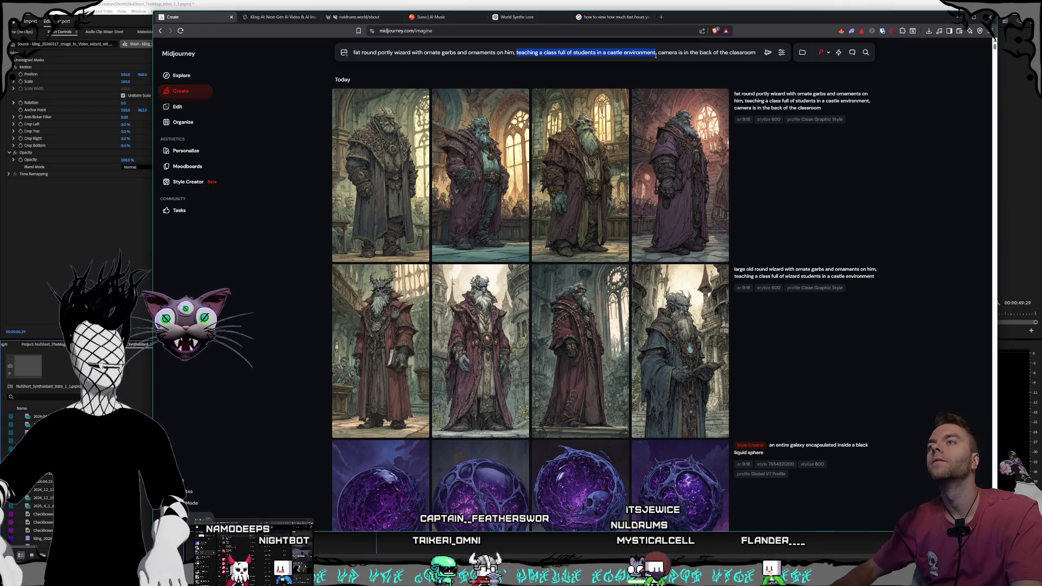
key("BackSpace")
key("ctrl+Left")
key("ctrl+Left")
key("ctrl+Left")
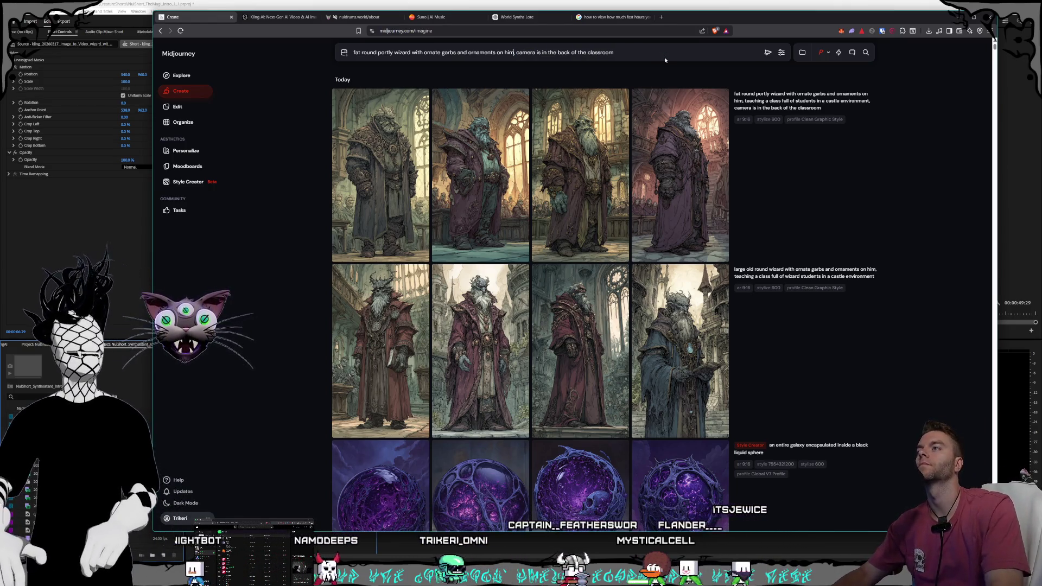
key("Home")
type("classroom full of students")
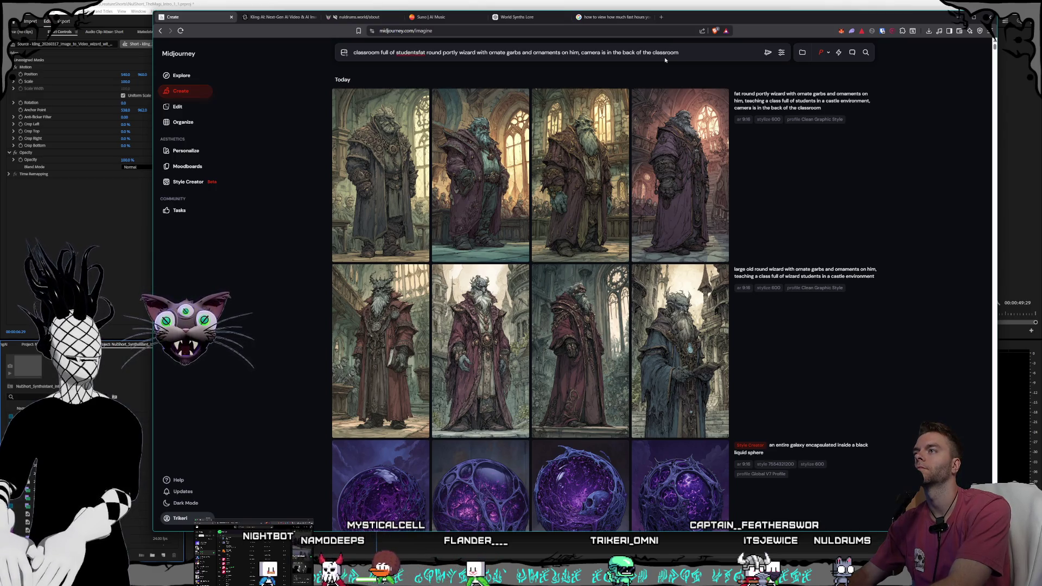
type(", the teacher")
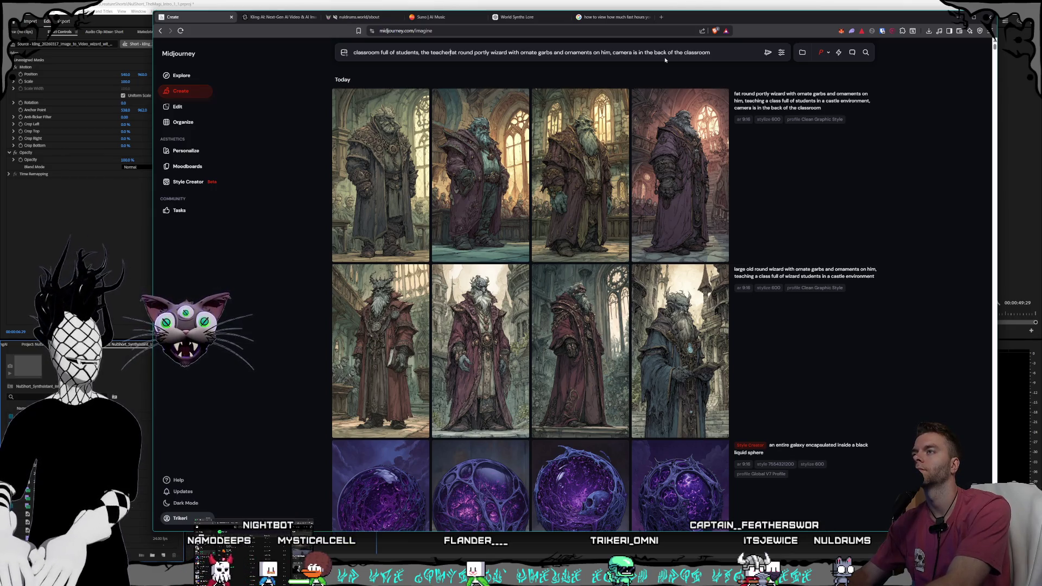
type(" is at the front")
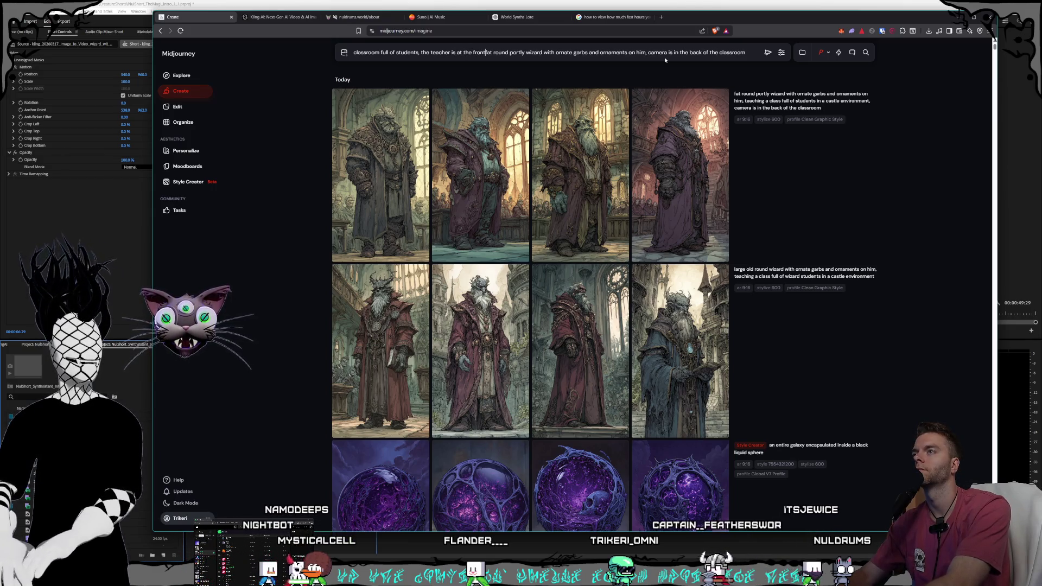
type(", he is")
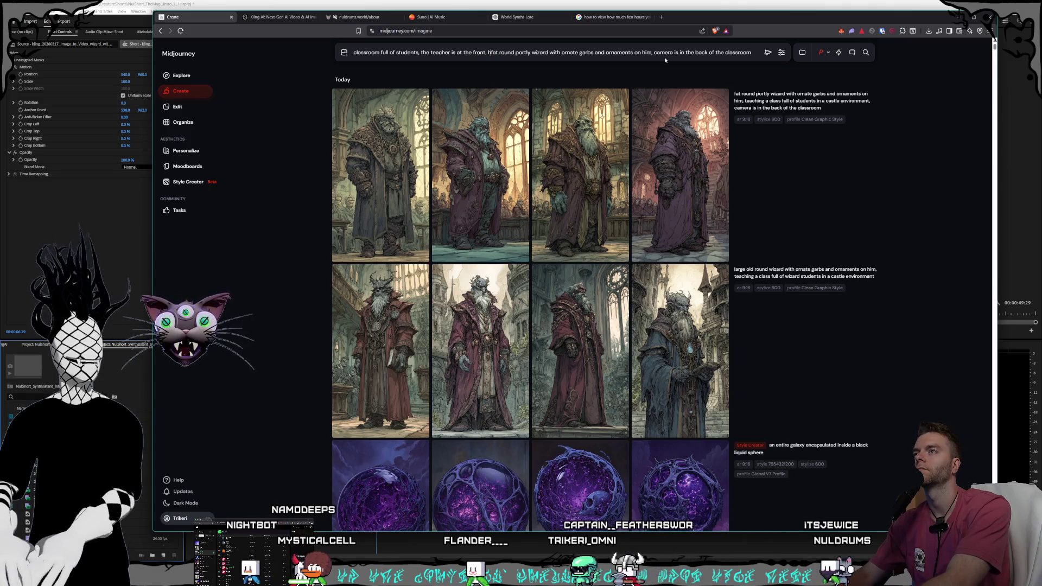
type(" a")
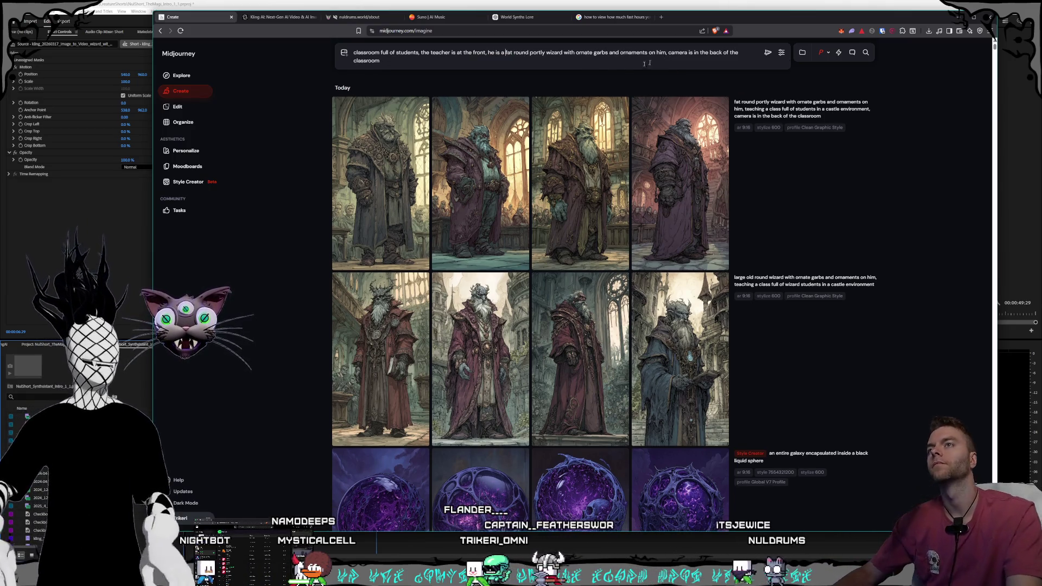
left_click(532, 64)
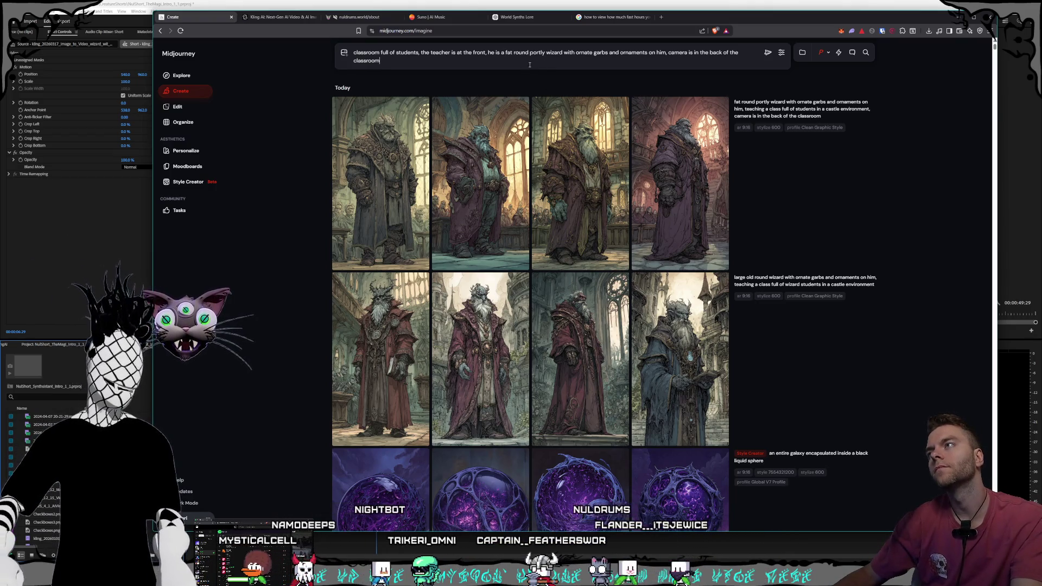
type(" behind the")
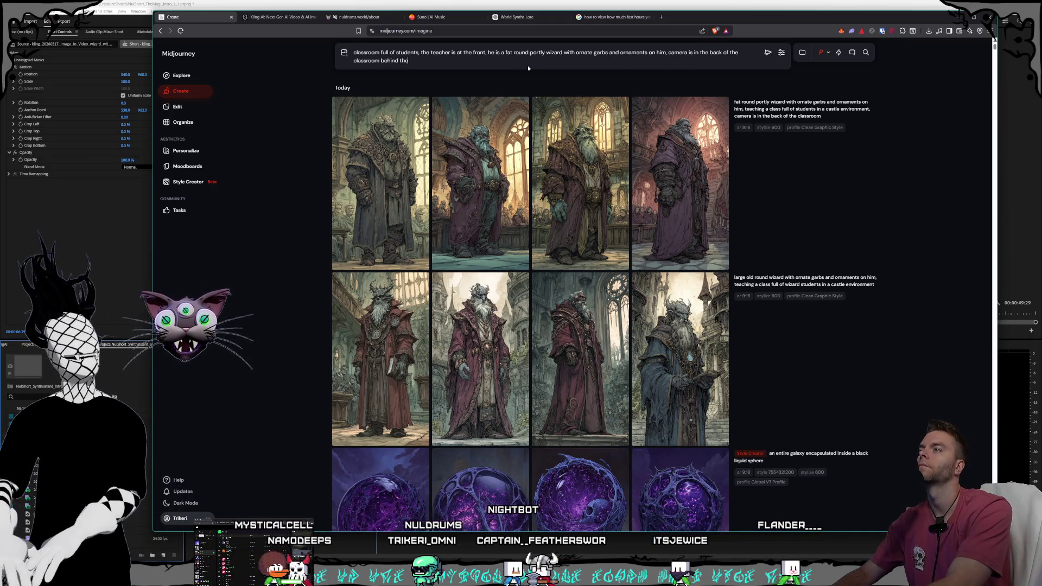
type(" students")
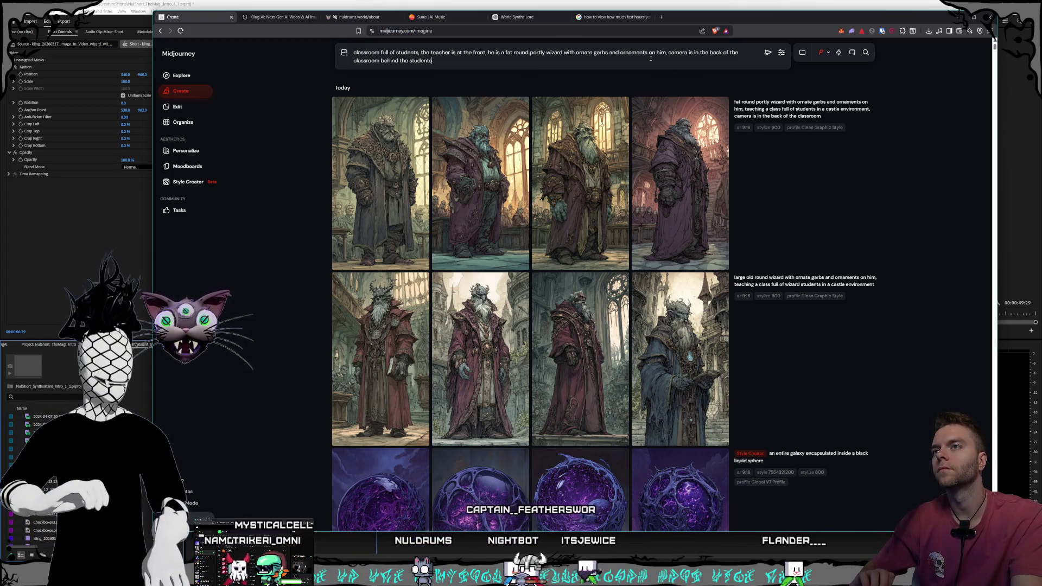
key("Return")
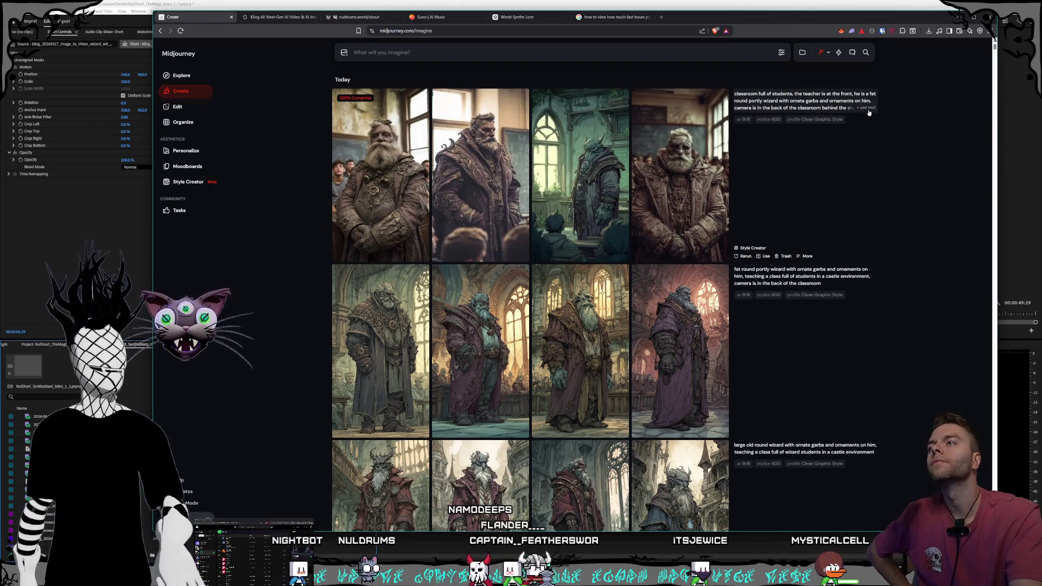
Step: Copy the bearded-teacher classroom prompt back into the prompt bar with '+ use text'
left_click(867, 108)
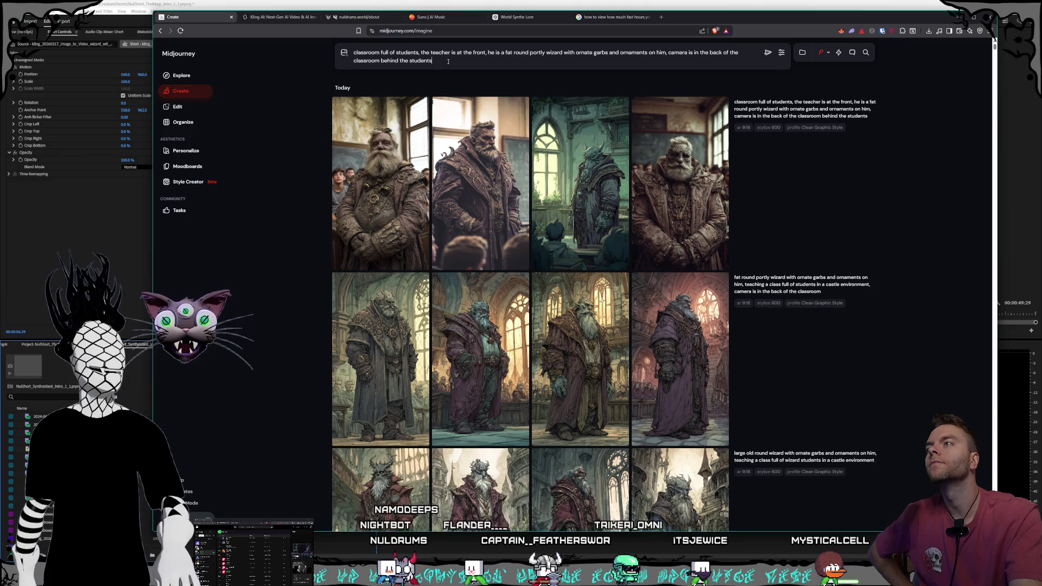
Step: Change the prompt ending to 'classroom full of wizard students' and generate it
left_click_drag(447, 61, 396, 52)
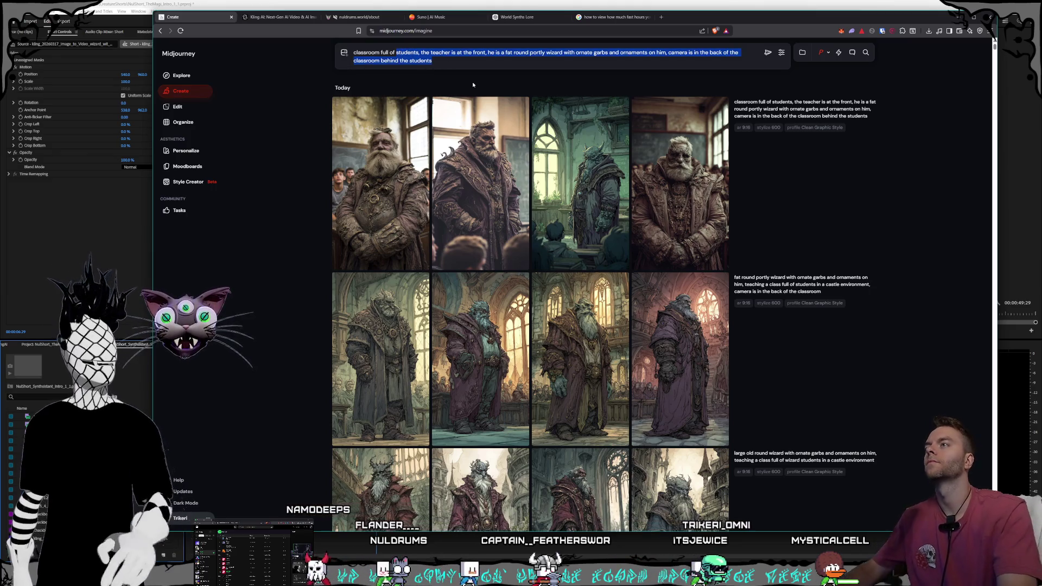
type("wizard")
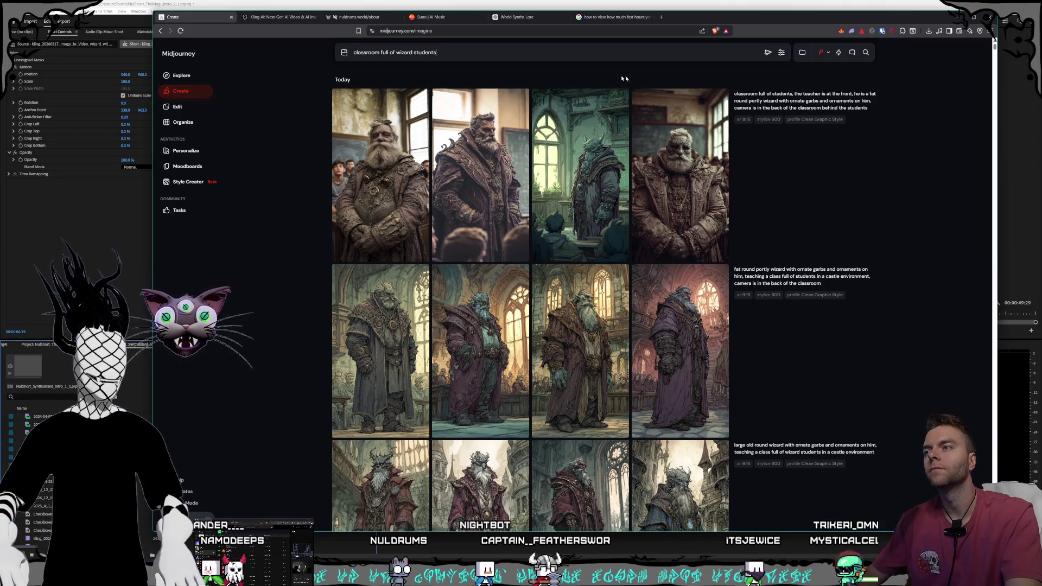
key("Return")
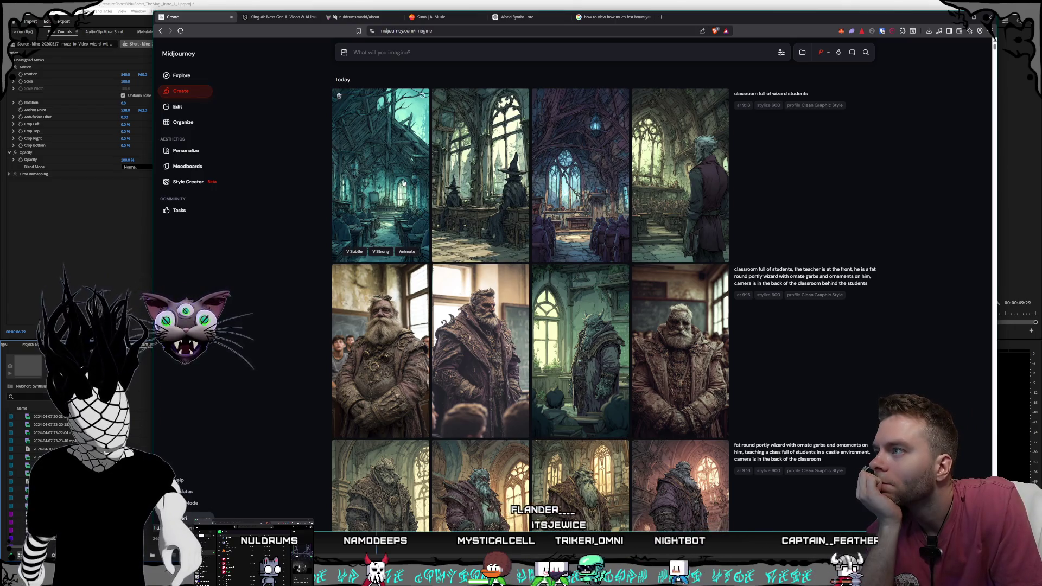
Step: Browse the four wizard-students images full size in the viewer
left_click(422, 95)
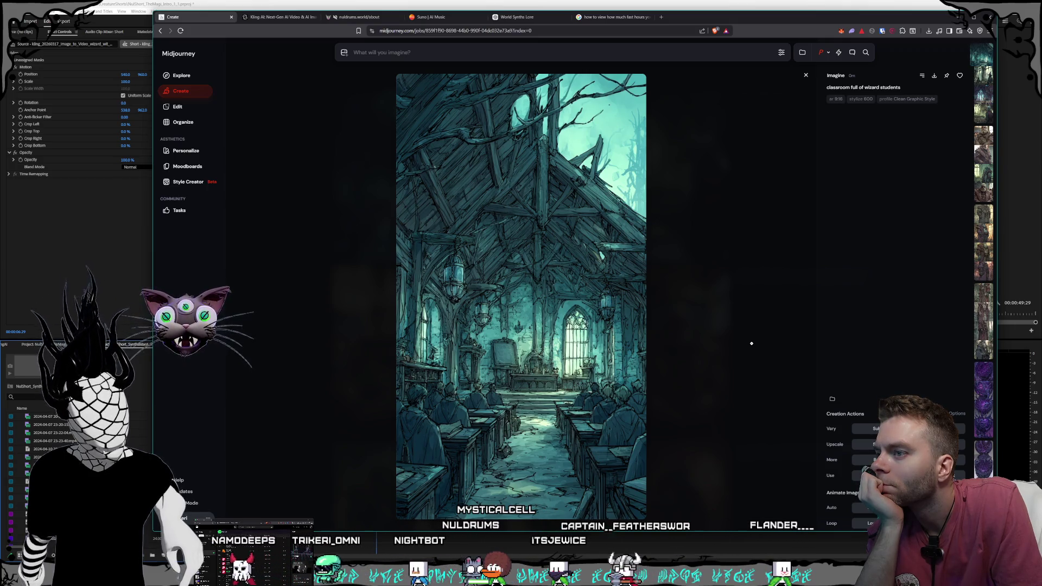
left_click(751, 343)
key("alt+Left")
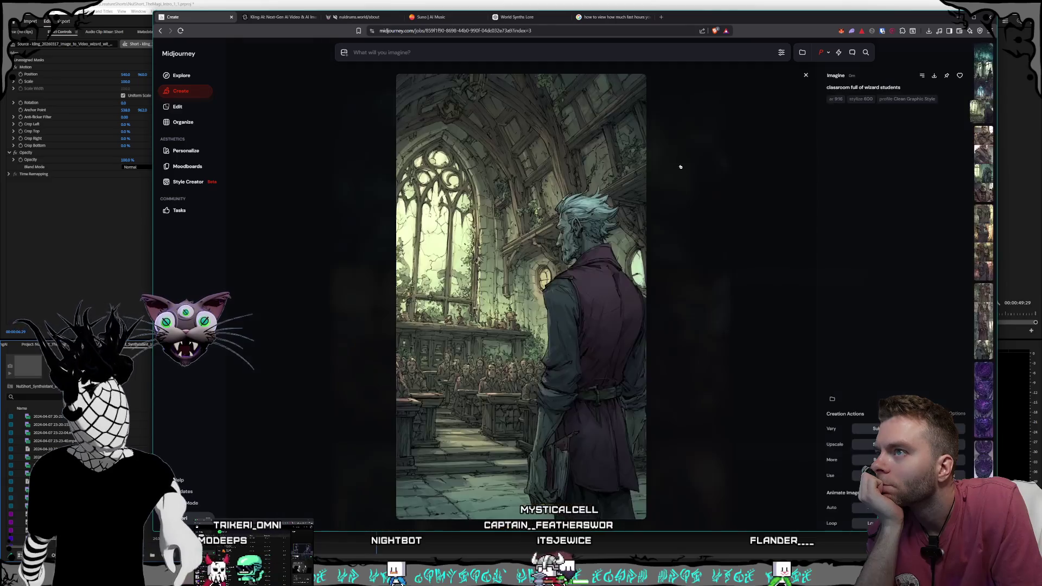
left_click(733, 310)
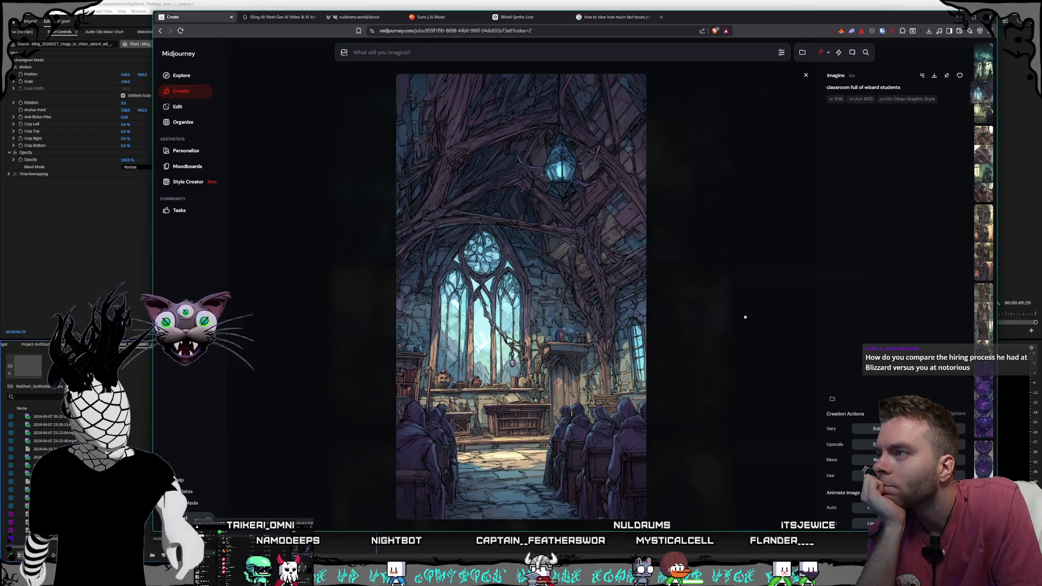
Step: Reload the wizard-students prompt and select the earlier prompt's teacher description
left_click(745, 317)
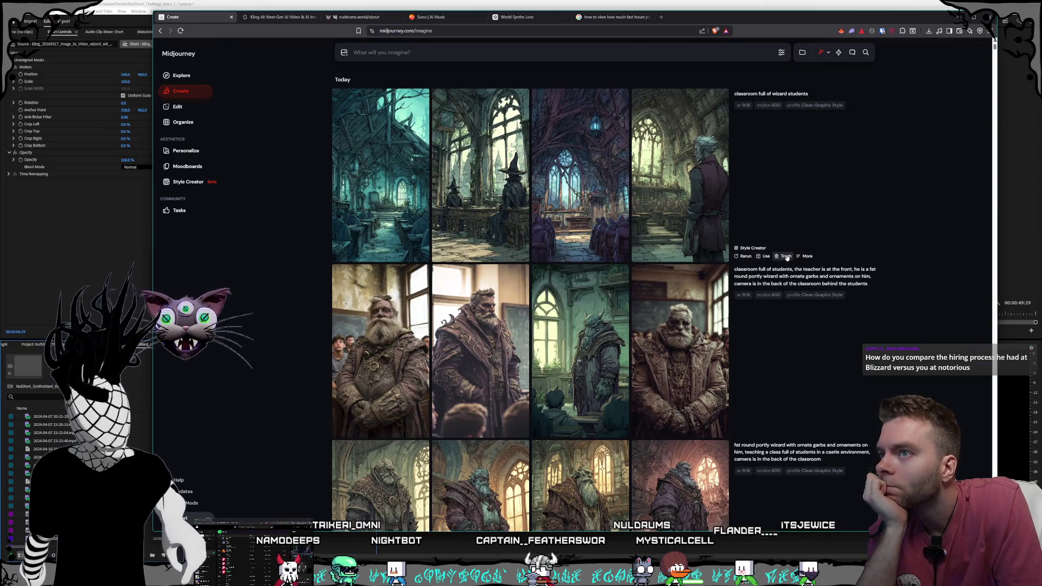
left_click(866, 94)
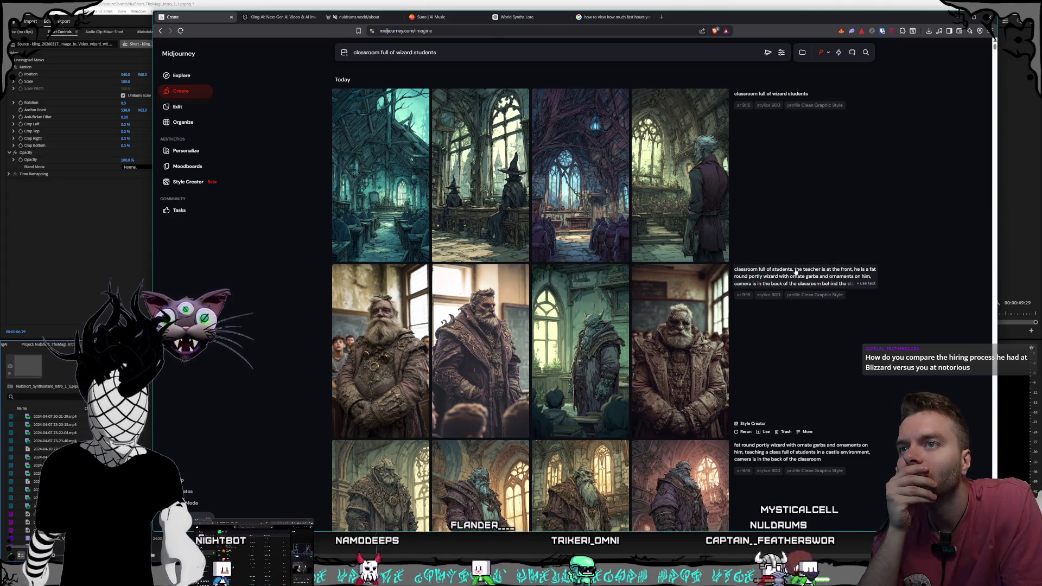
mouse_move(799, 274)
left_mouse_down()
mouse_move(881, 285)
mouse_move(871, 276)
left_mouse_up()
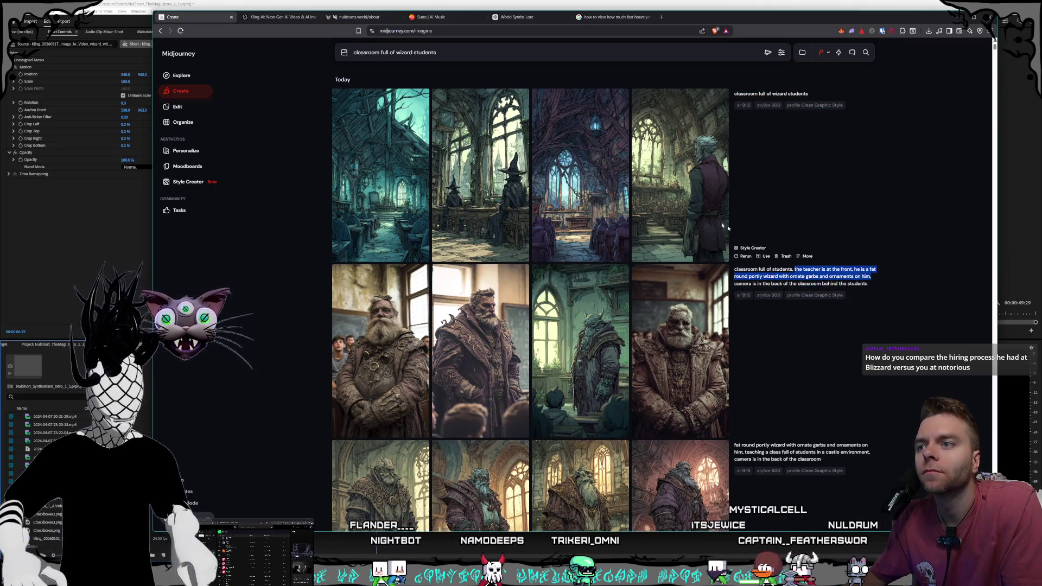
Step: Append 'the teacher is a fat round portly wizard with ornate garbs' to the prompt and submit
left_click(451, 53)
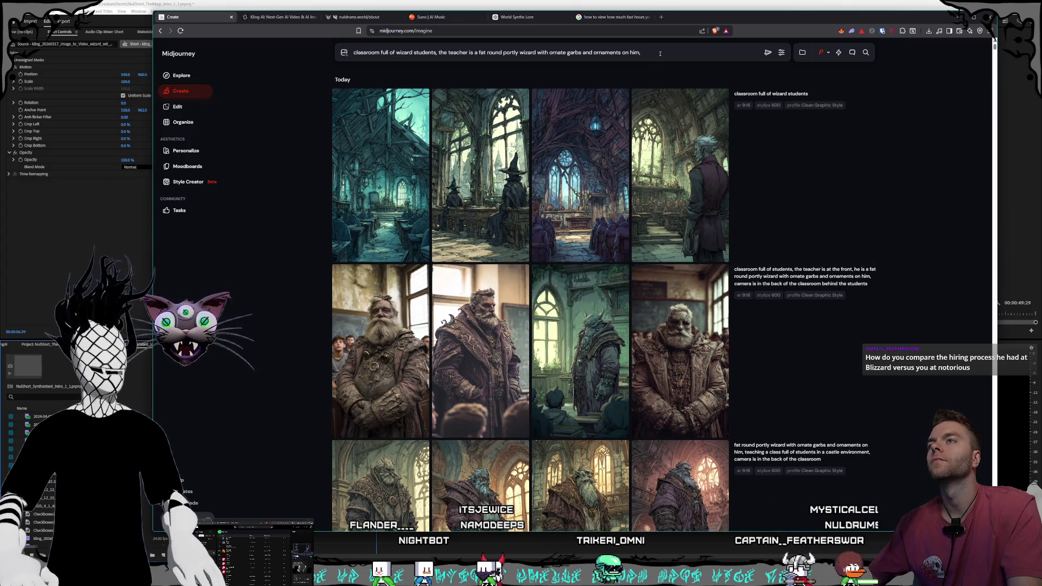
key("Return")
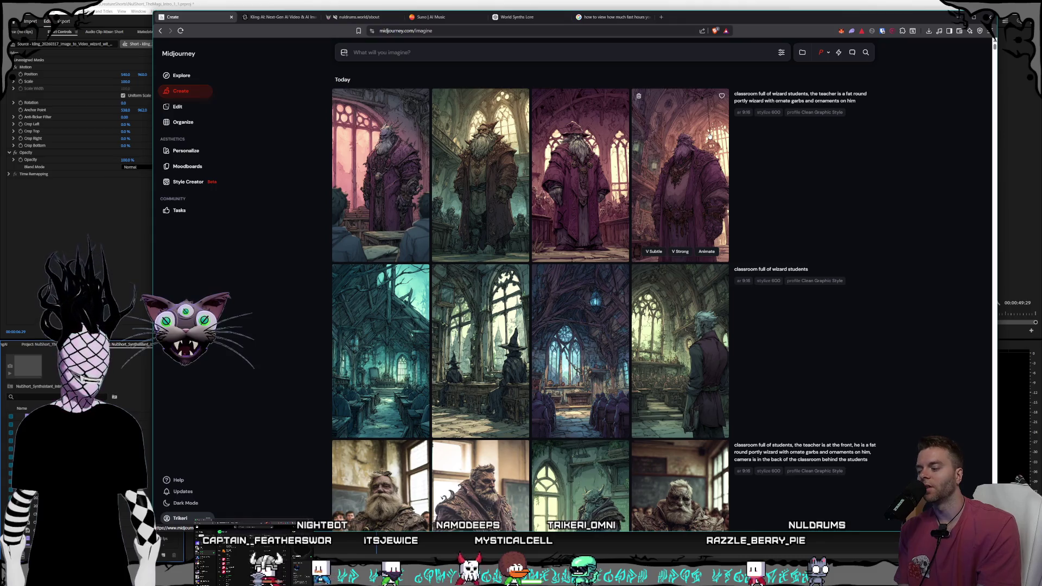
Step: Load the portly-wizard classroom prompt into Style Creator and check the personalization settings
left_click(797, 97)
left_click(187, 181)
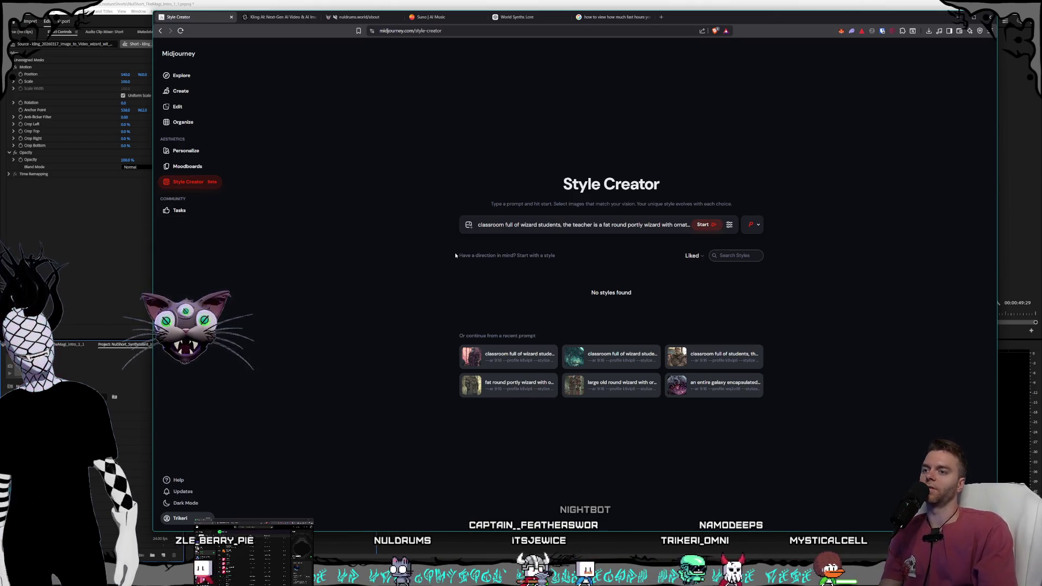
left_click(753, 224)
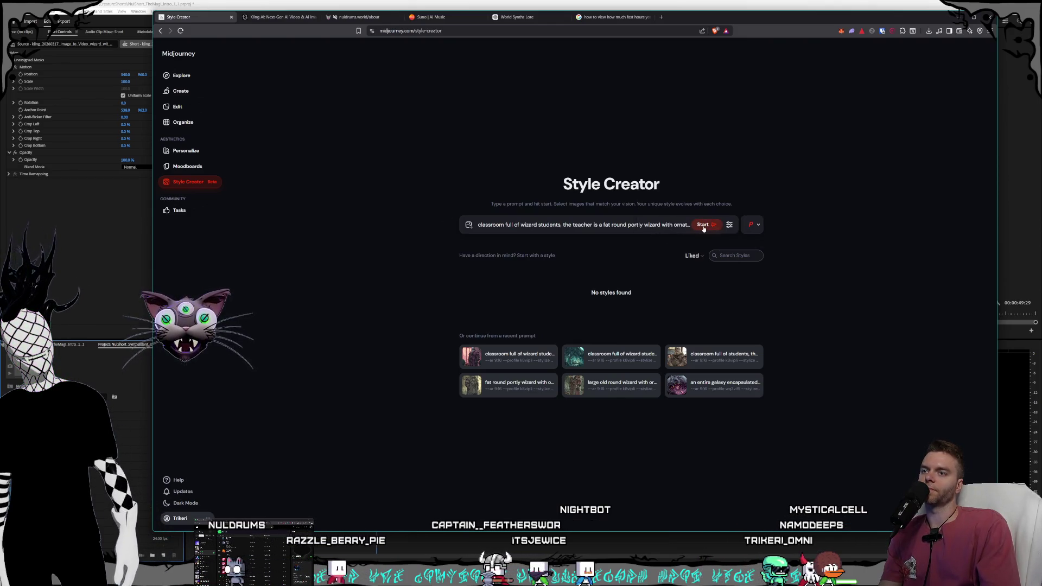
left_click(702, 224)
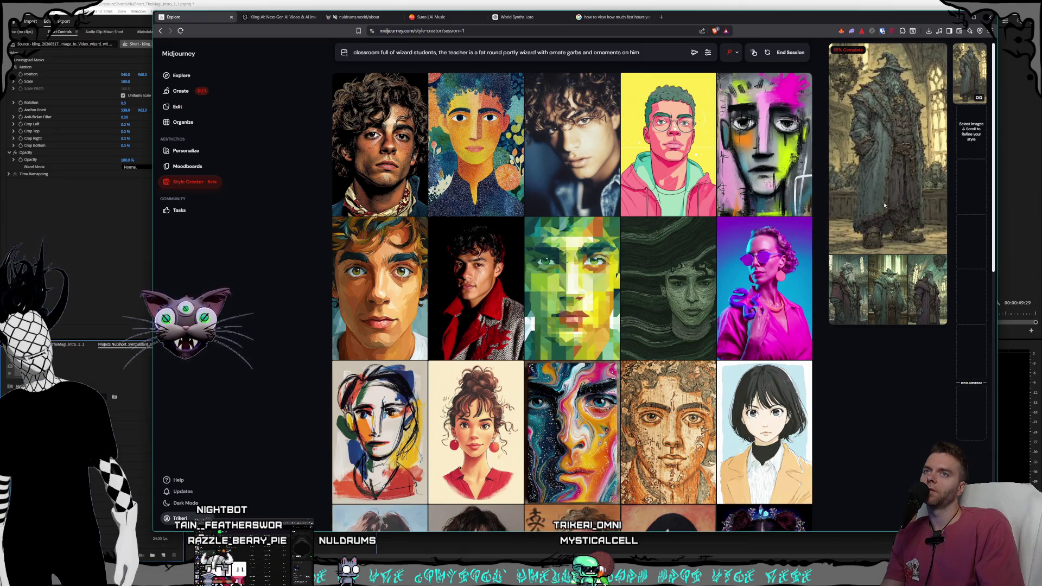
scroll(672, 146, "down", 3)
scroll(673, 146, "down", 7)
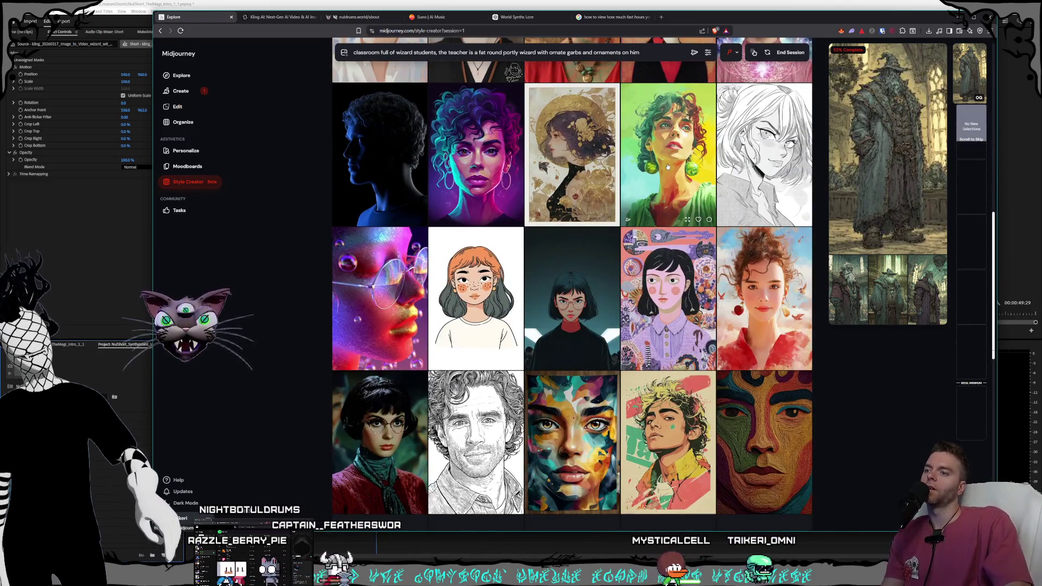
scroll(667, 166, "down", 4)
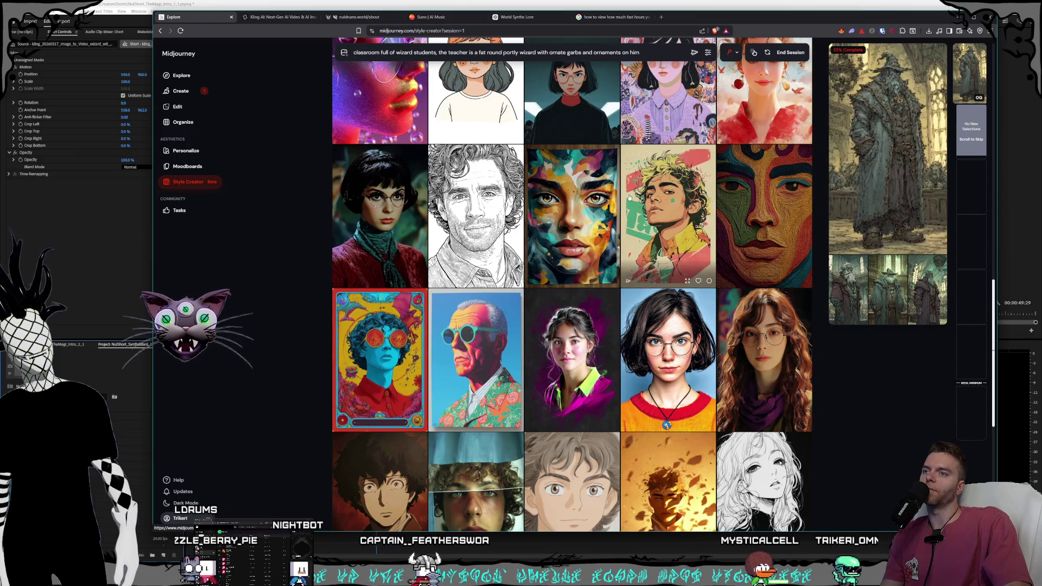
scroll(629, 198, "down", 10)
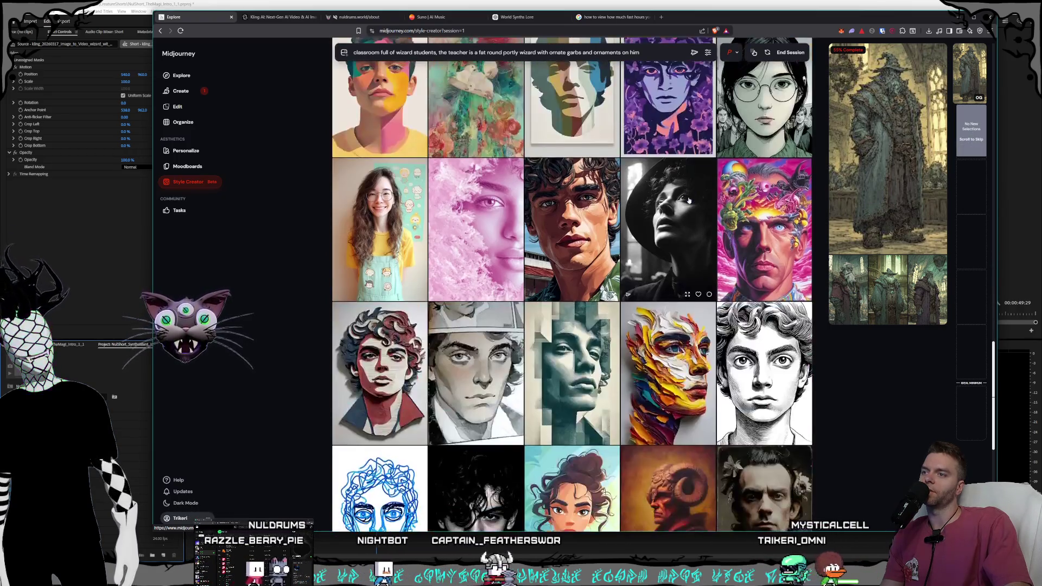
scroll(689, 201, "down", 2)
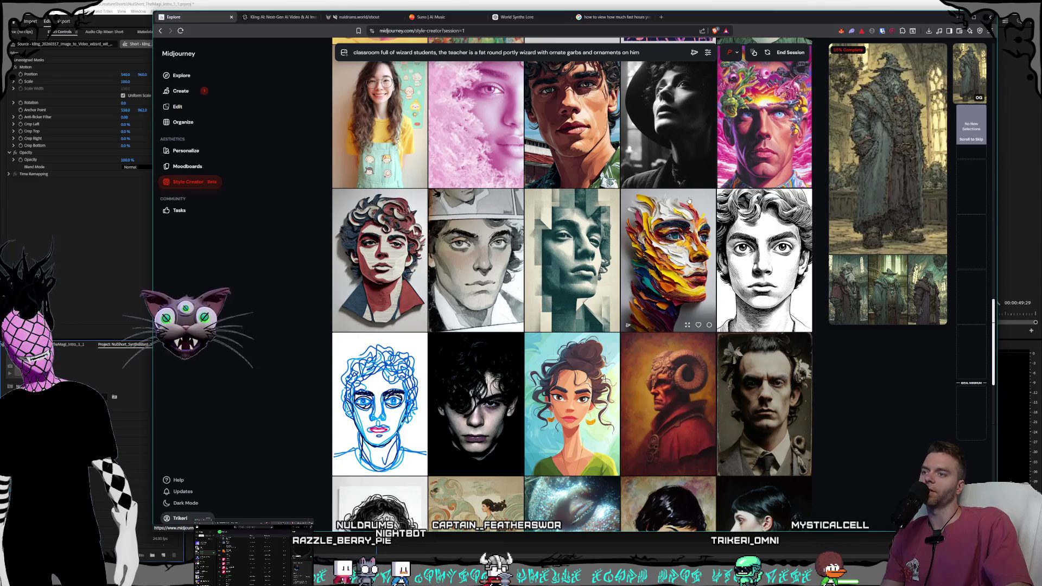
scroll(688, 201, "down", 6)
scroll(689, 201, "down", 2)
scroll(688, 200, "down", 2)
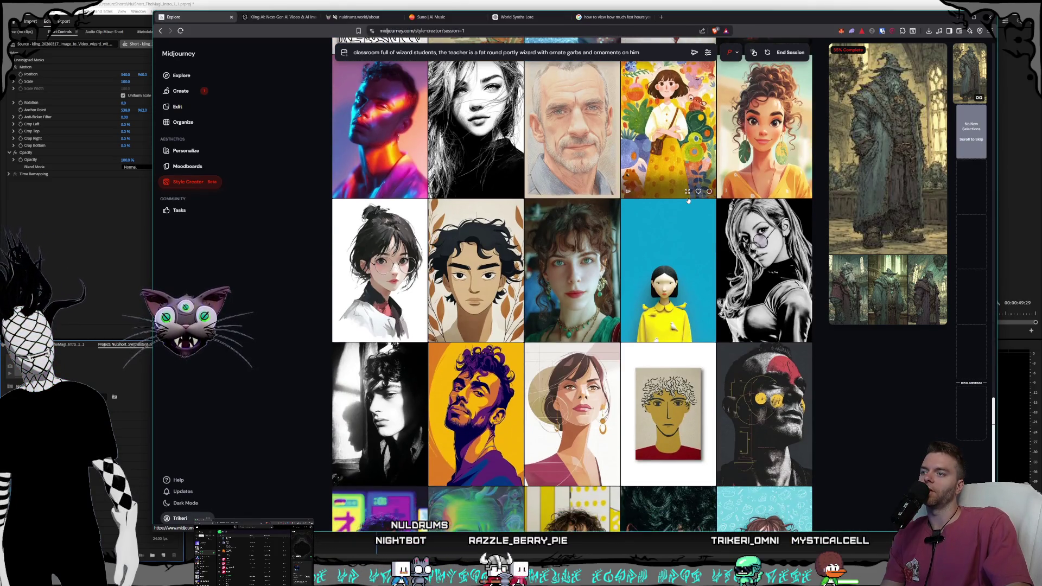
scroll(688, 201, "down", 2)
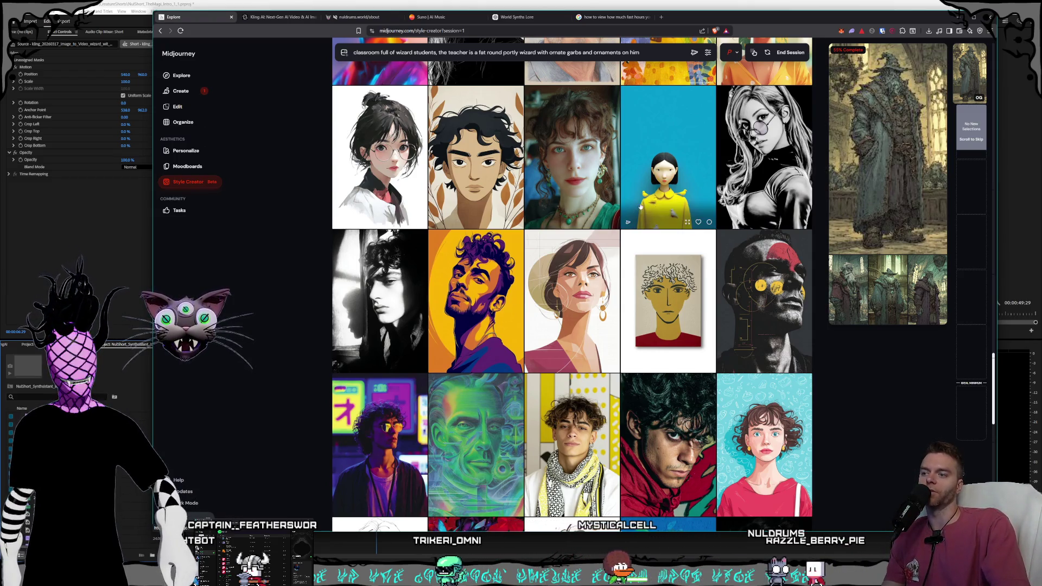
scroll(638, 205, "down", 6)
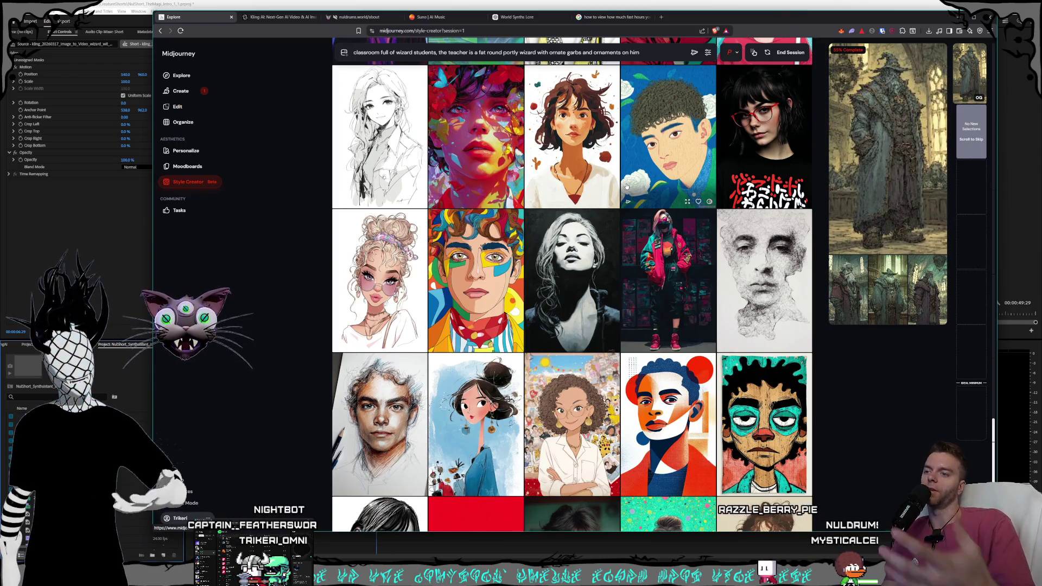
scroll(608, 171, "down", 5)
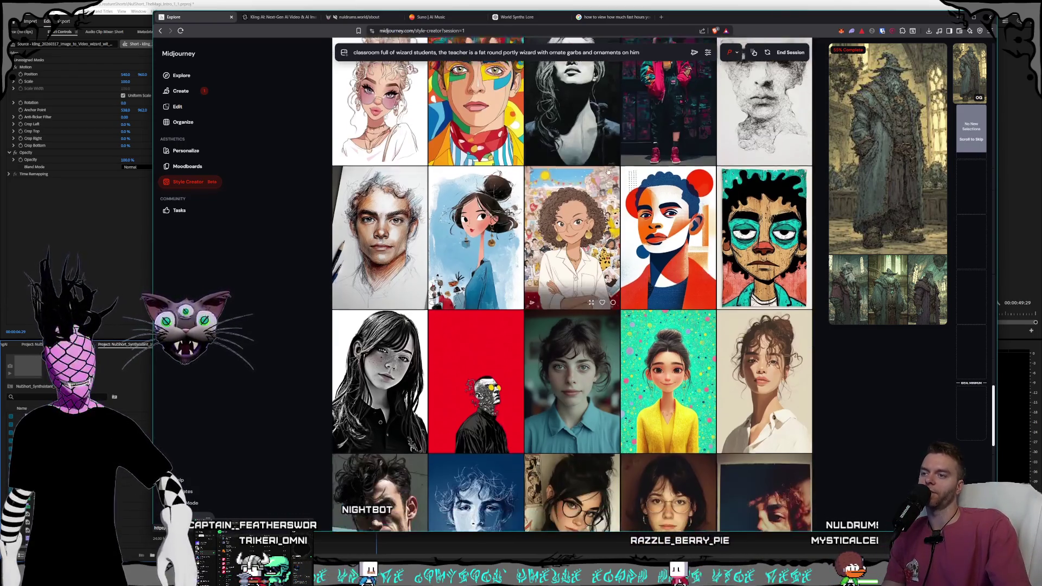
scroll(609, 171, "down", 4)
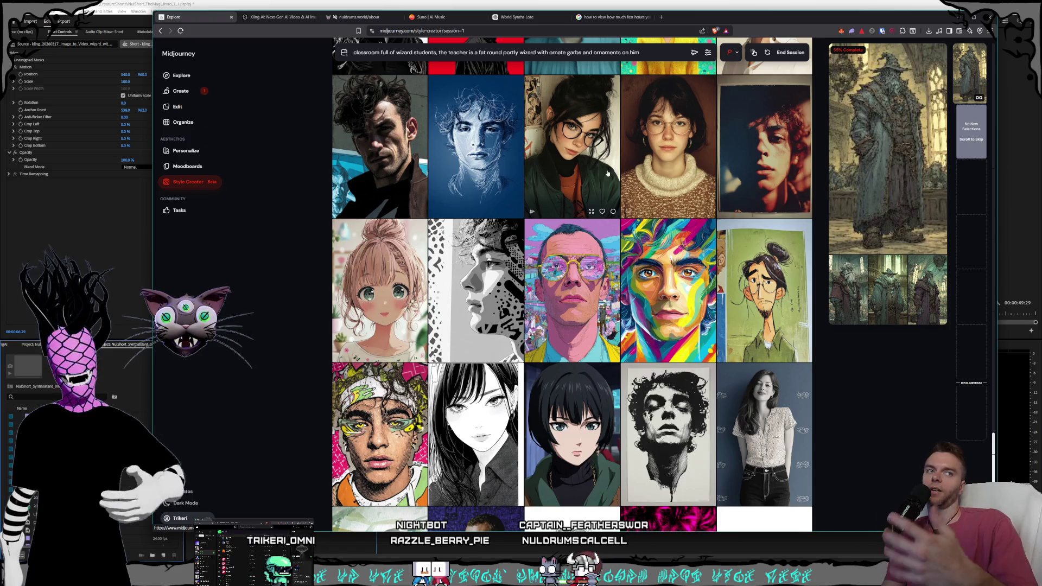
scroll(607, 173, "down", 2)
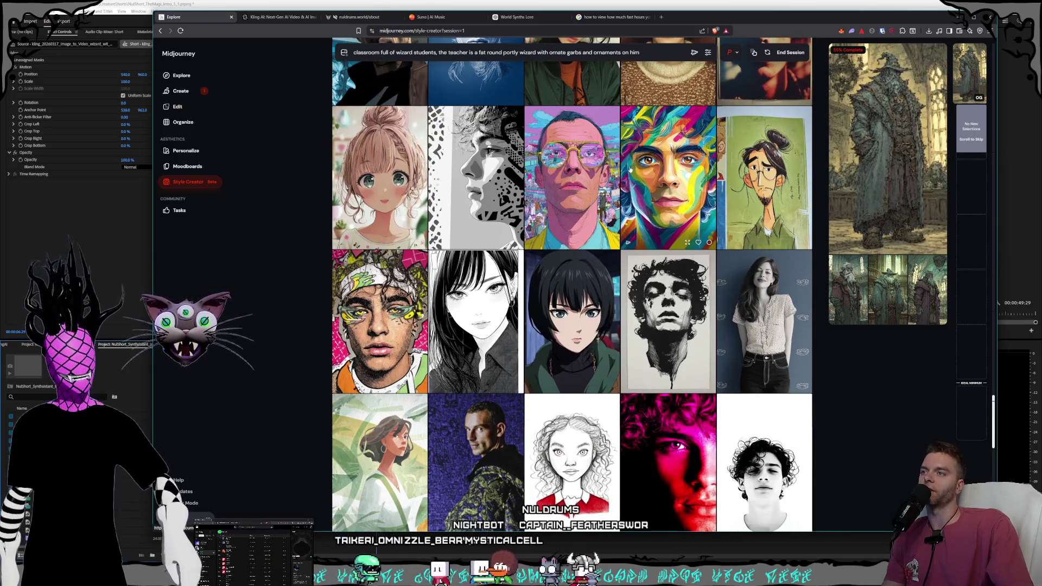
scroll(628, 170, "down", 6)
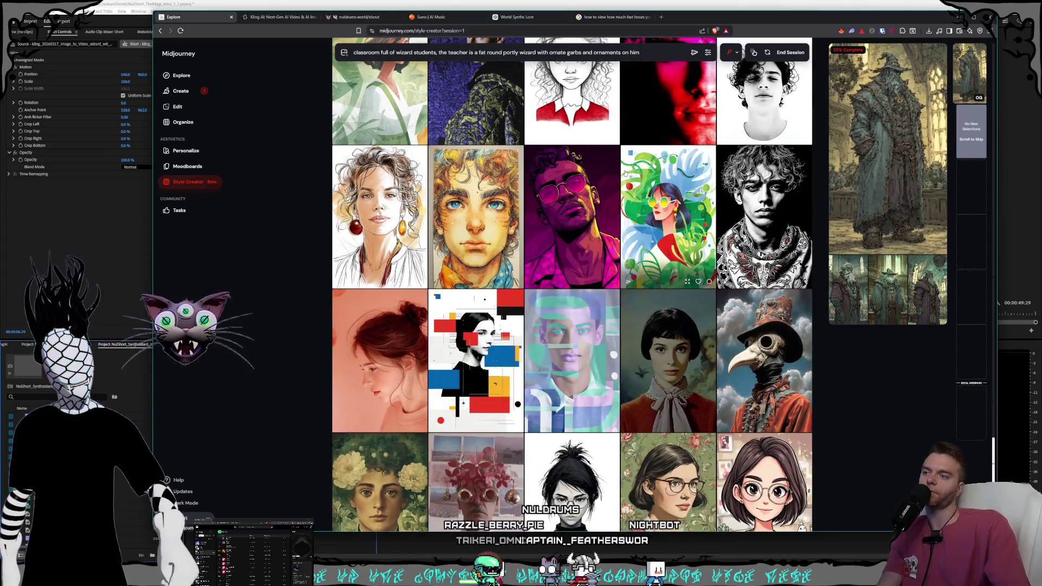
scroll(625, 173, "down", 4)
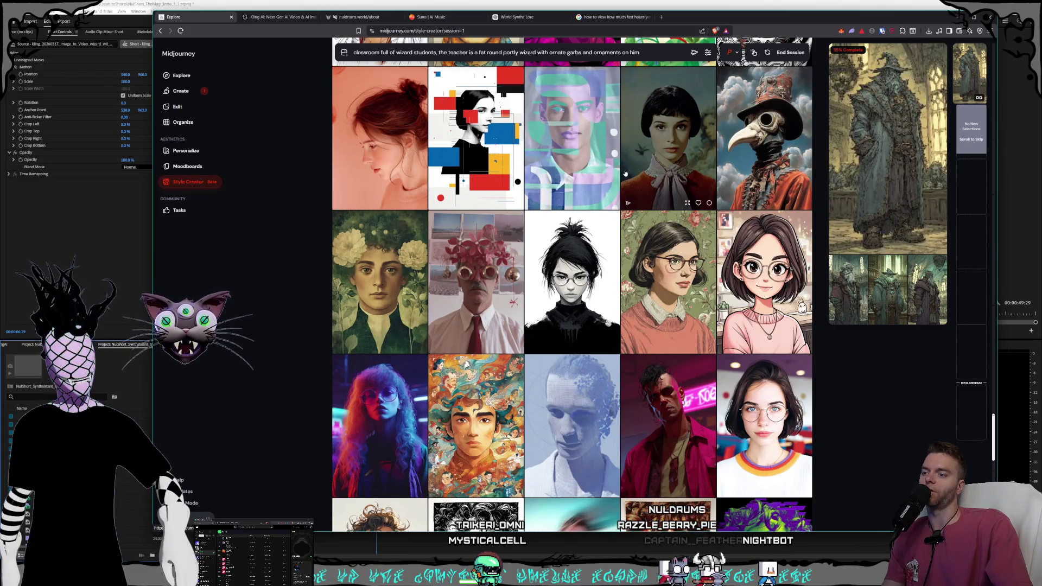
scroll(625, 173, "down", 2)
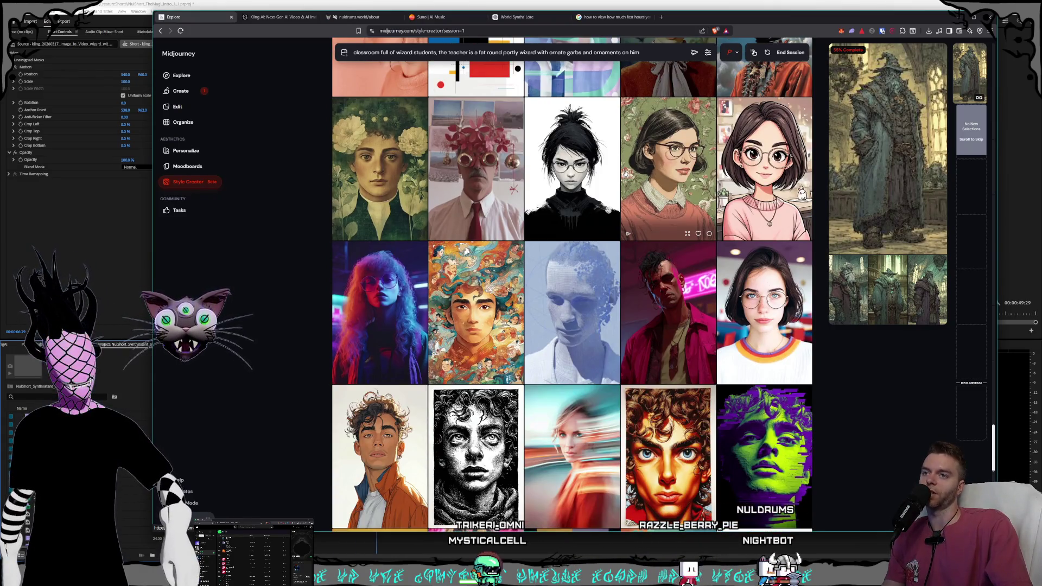
scroll(661, 179, "down", 1)
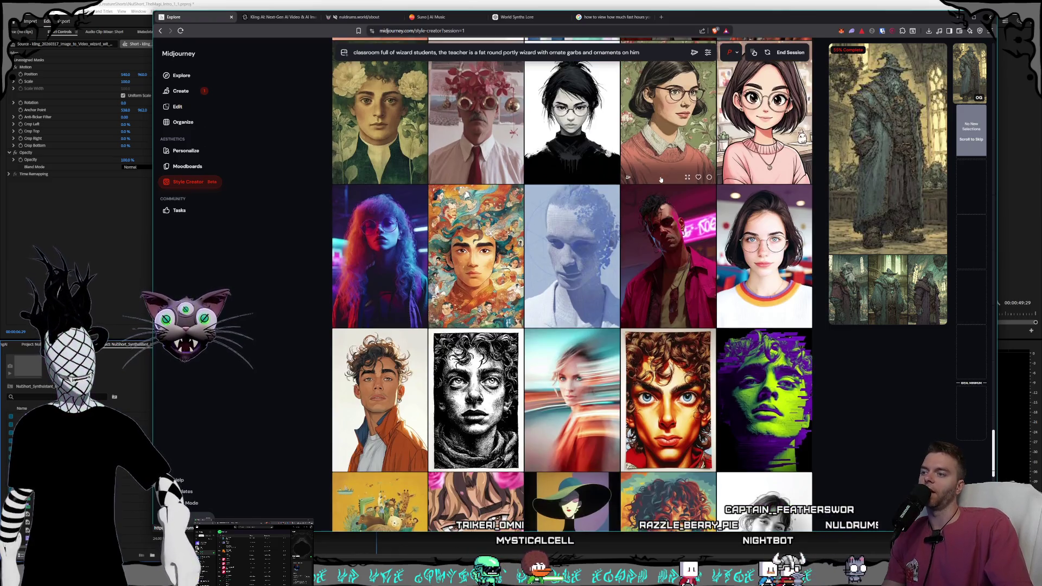
scroll(666, 179, "down", 4)
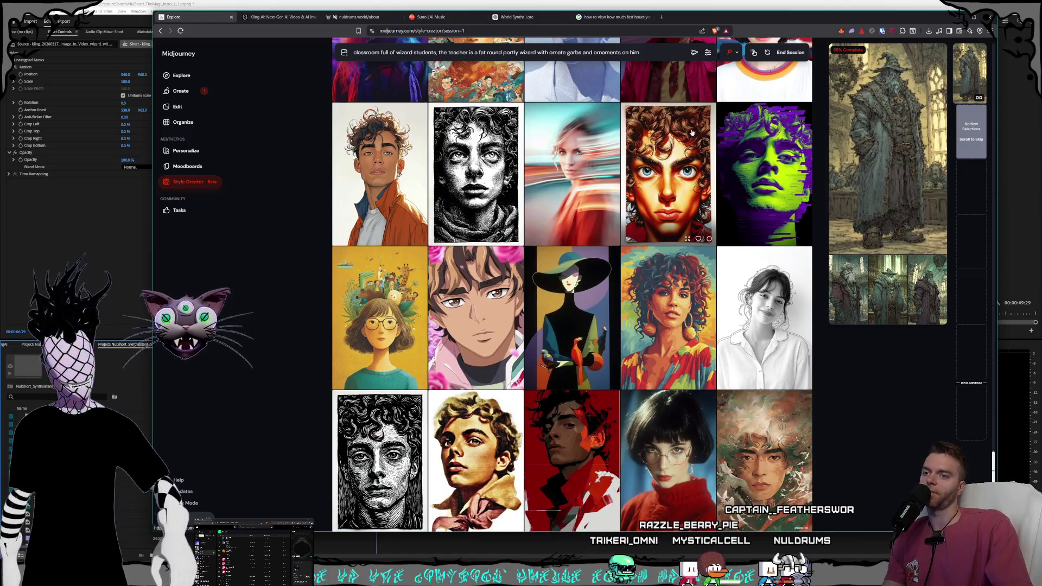
scroll(689, 134, "down", 5)
scroll(683, 140, "down", 2)
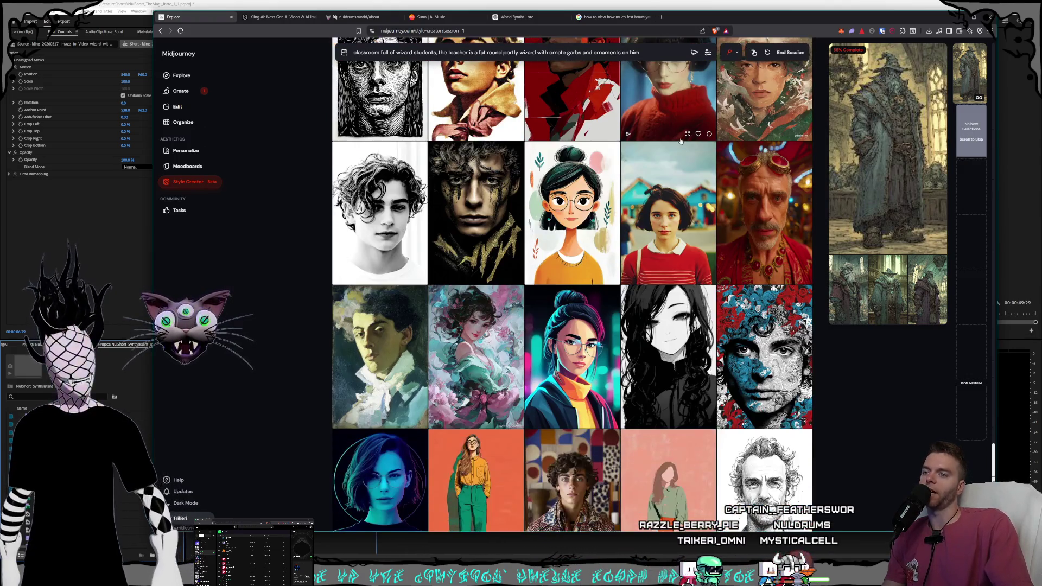
scroll(680, 141, "down", 3)
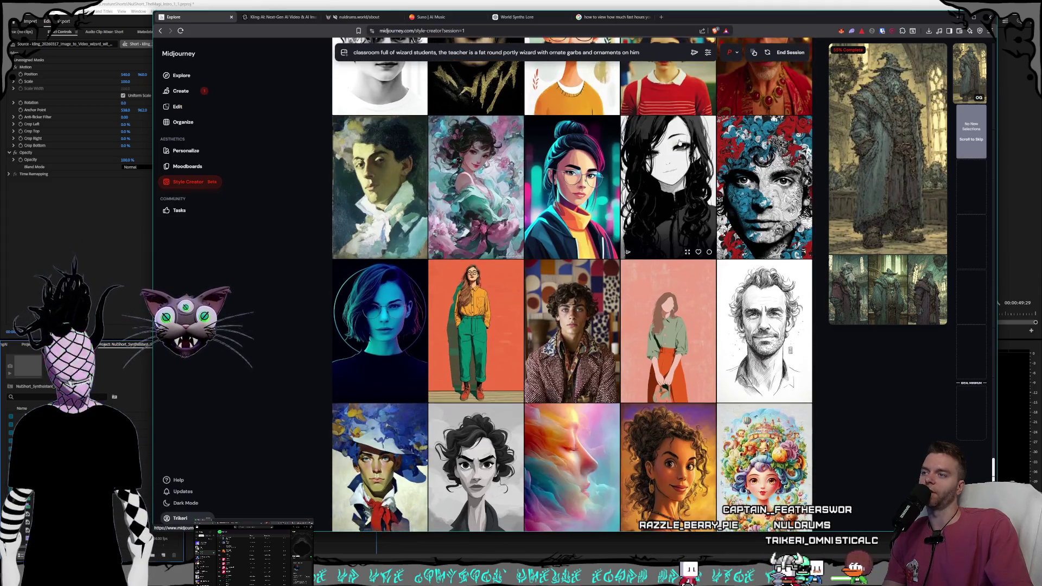
scroll(678, 144, "down", 1)
scroll(670, 151, "down", 2)
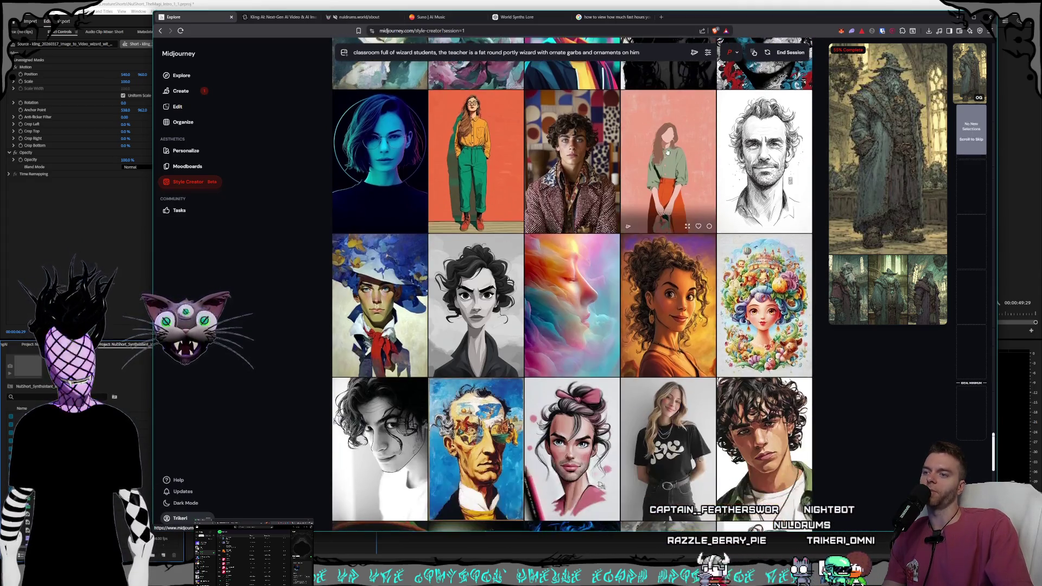
scroll(667, 153, "down", 2)
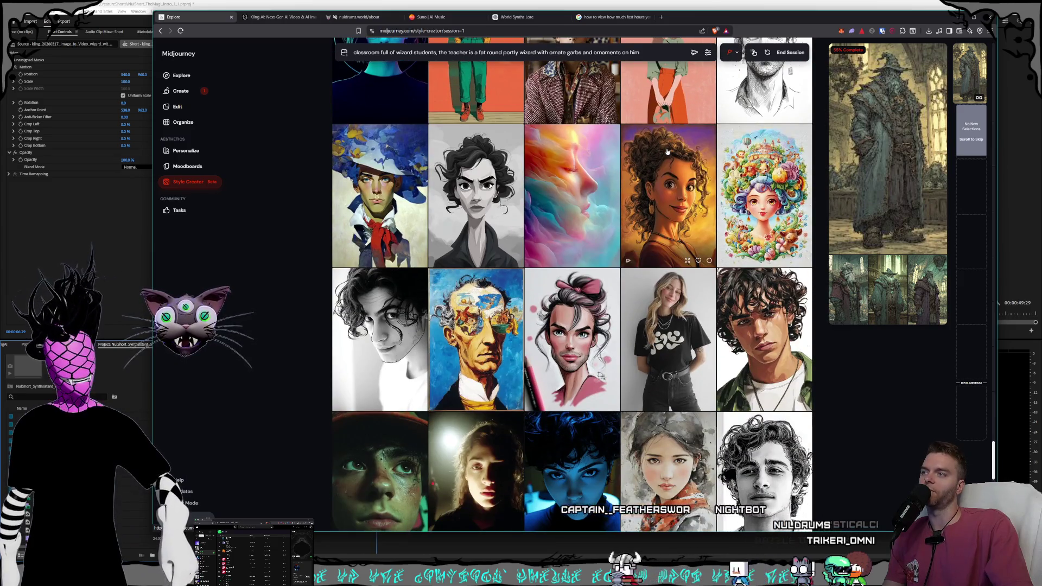
scroll(667, 152, "down", 1)
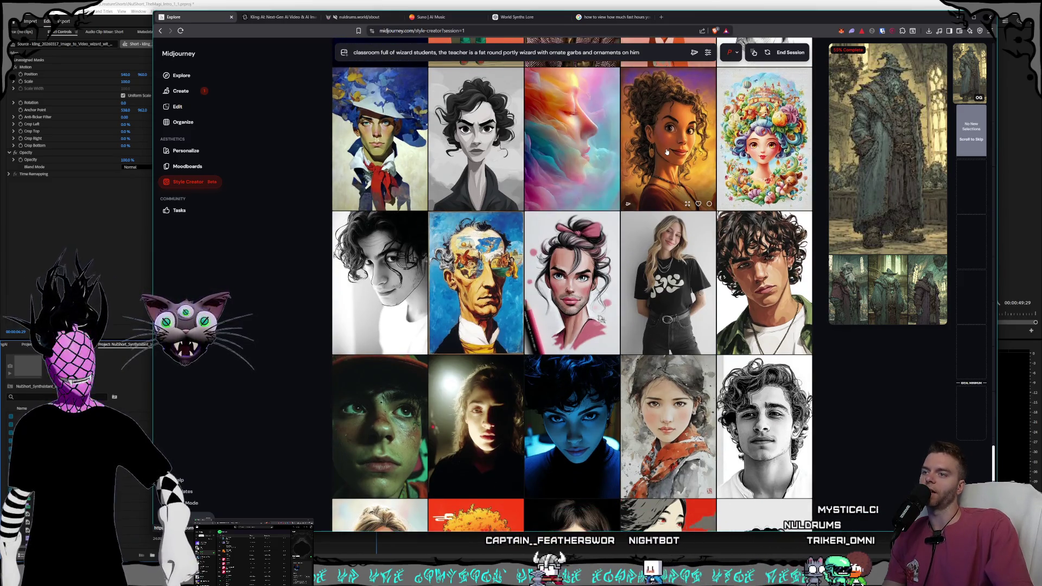
scroll(667, 151, "down", 4)
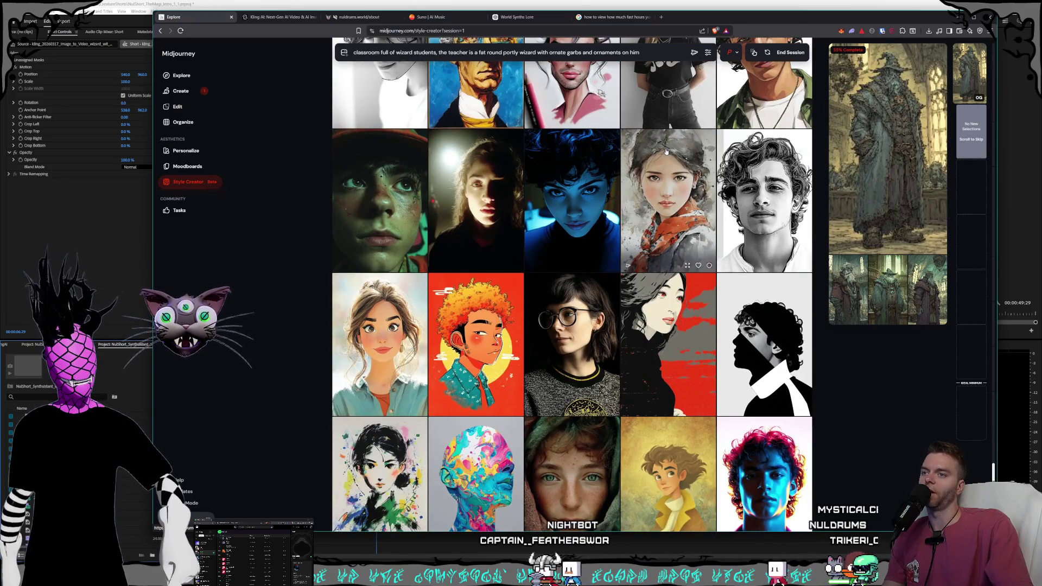
scroll(666, 152, "down", 2)
scroll(666, 152, "down", 3)
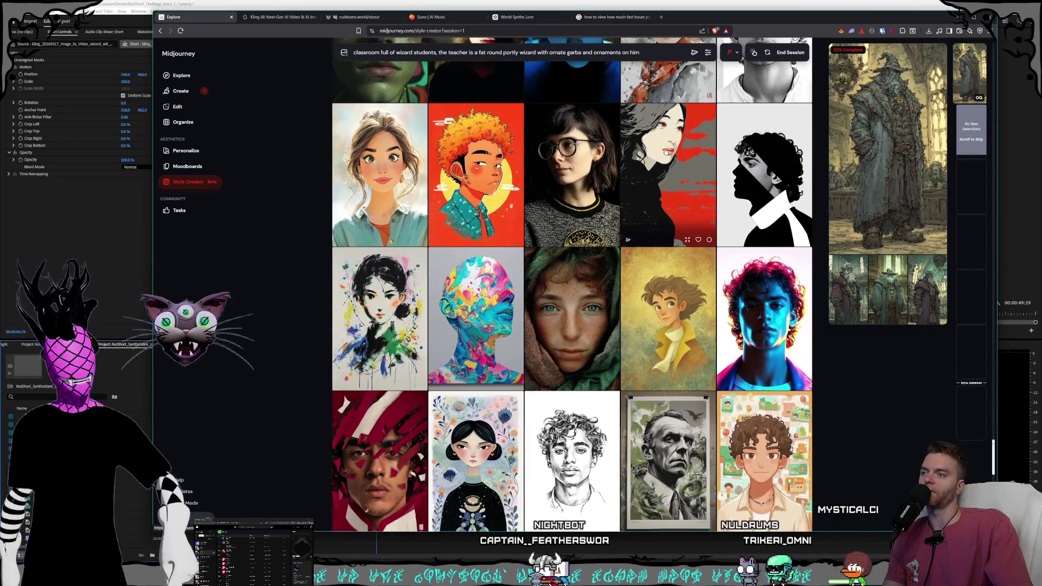
scroll(640, 148, "down", 2)
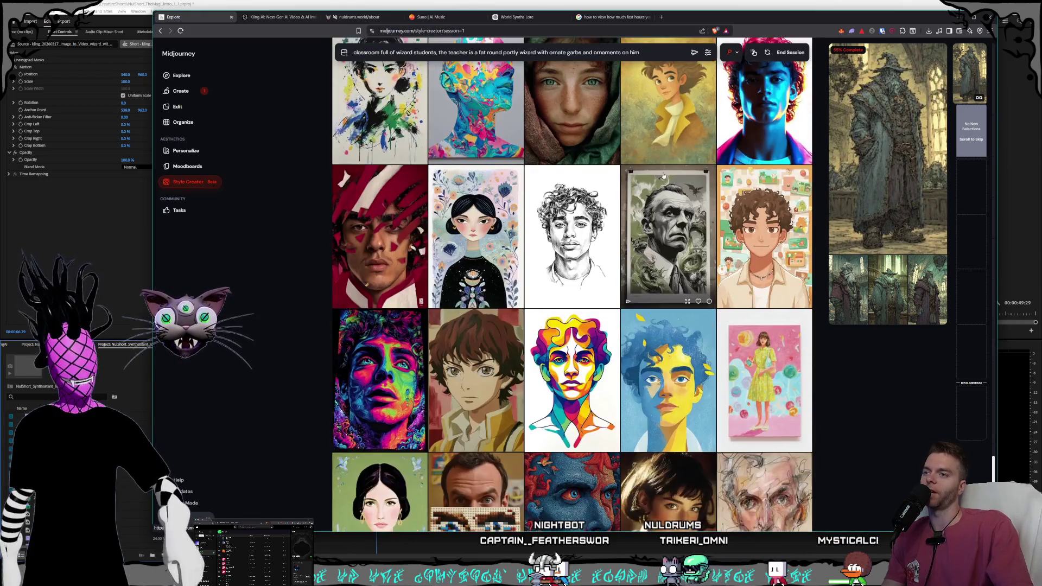
scroll(667, 178, "down", 7)
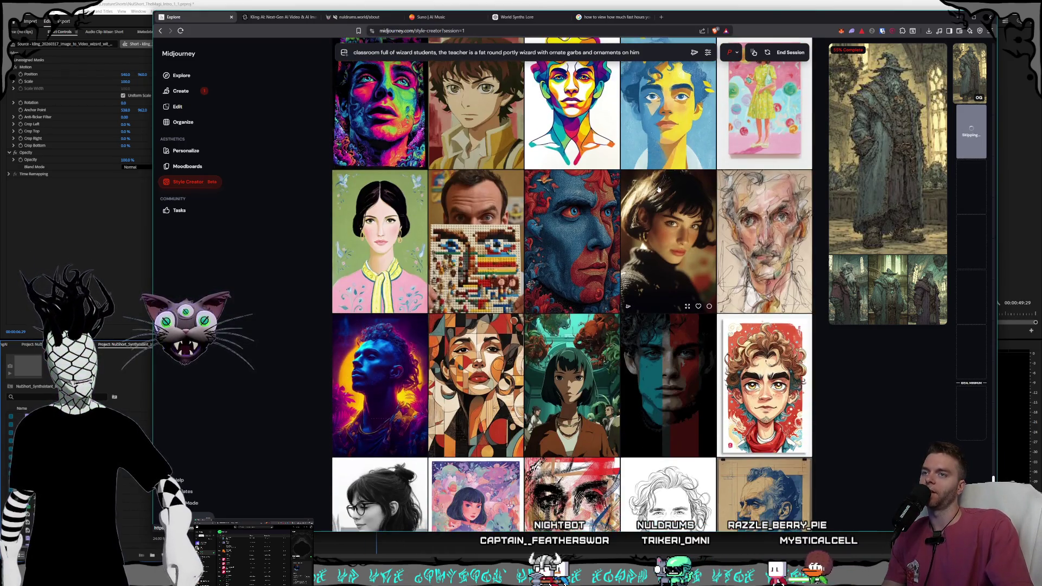
scroll(656, 191, "down", 1)
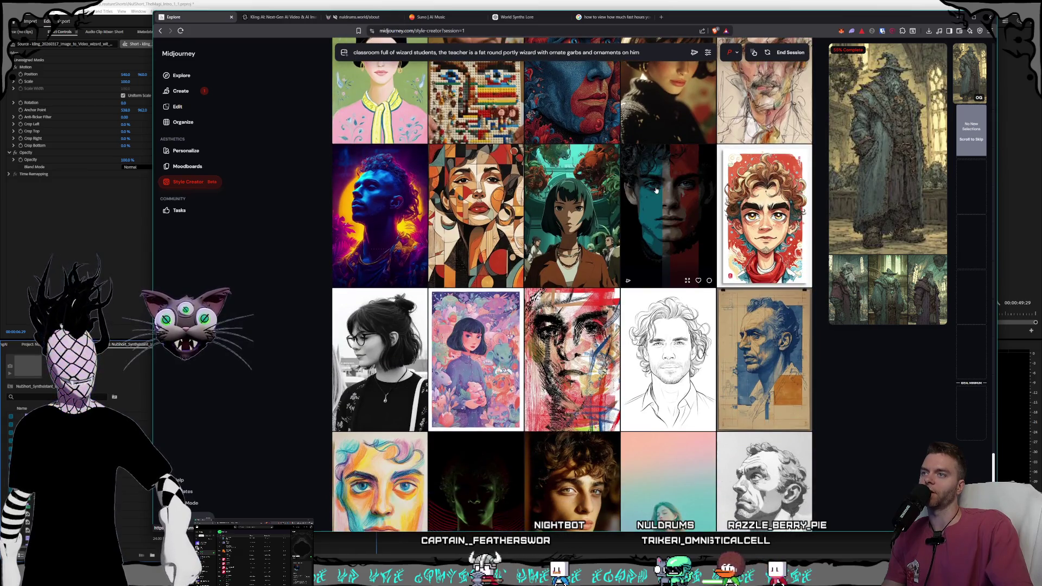
scroll(623, 211, "down", 14)
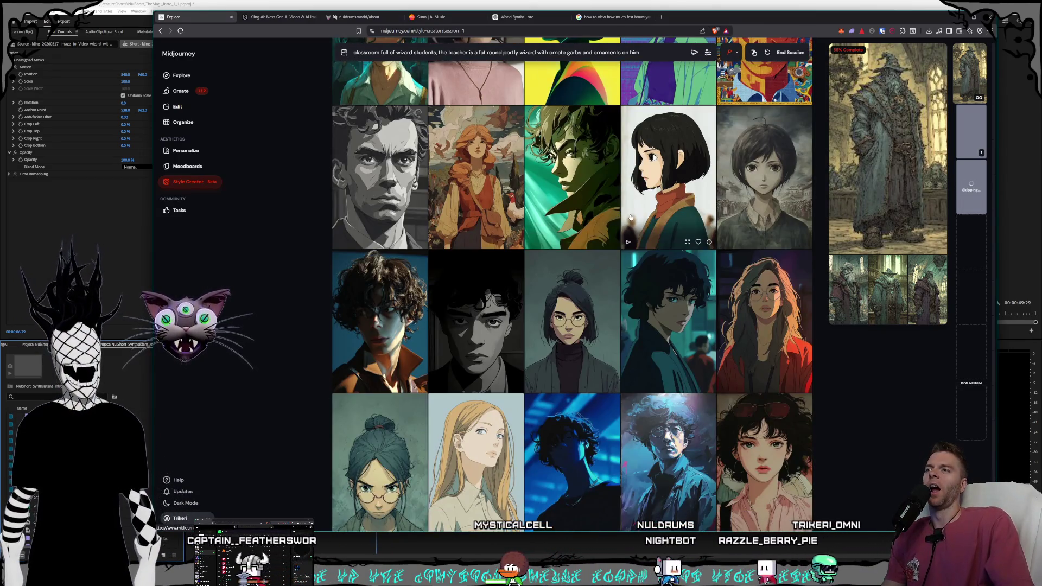
Step: Pick the bald old-man portrait in the Style Creator grid and return to Create
scroll(634, 215, "down", 3)
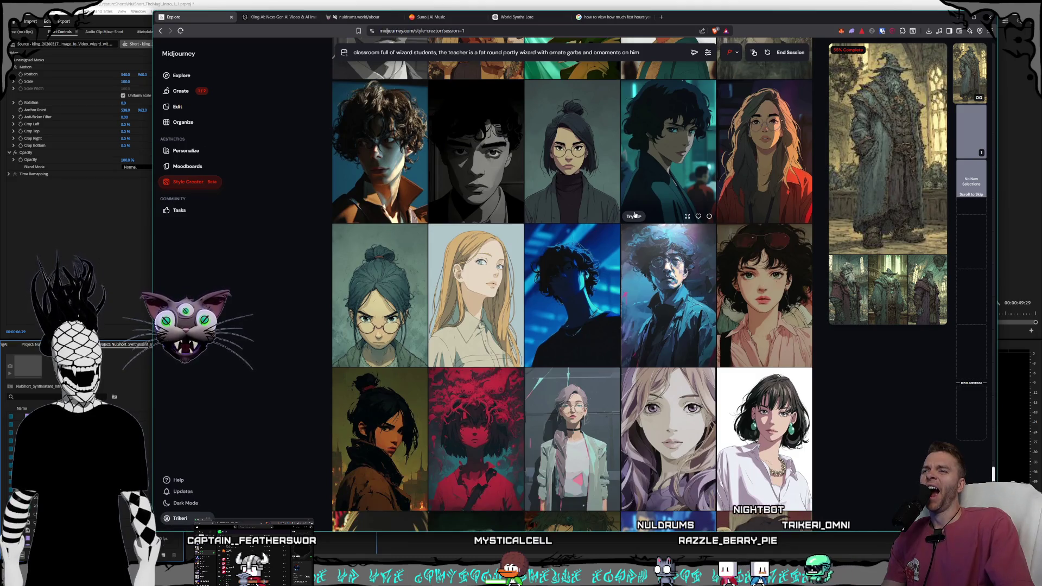
scroll(634, 215, "down", 7)
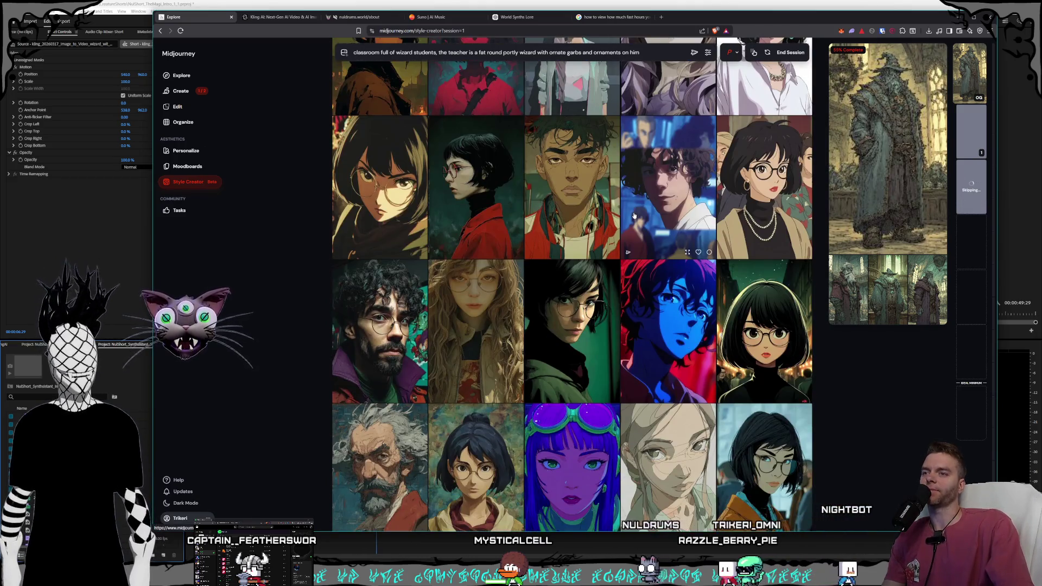
scroll(633, 215, "down", 7)
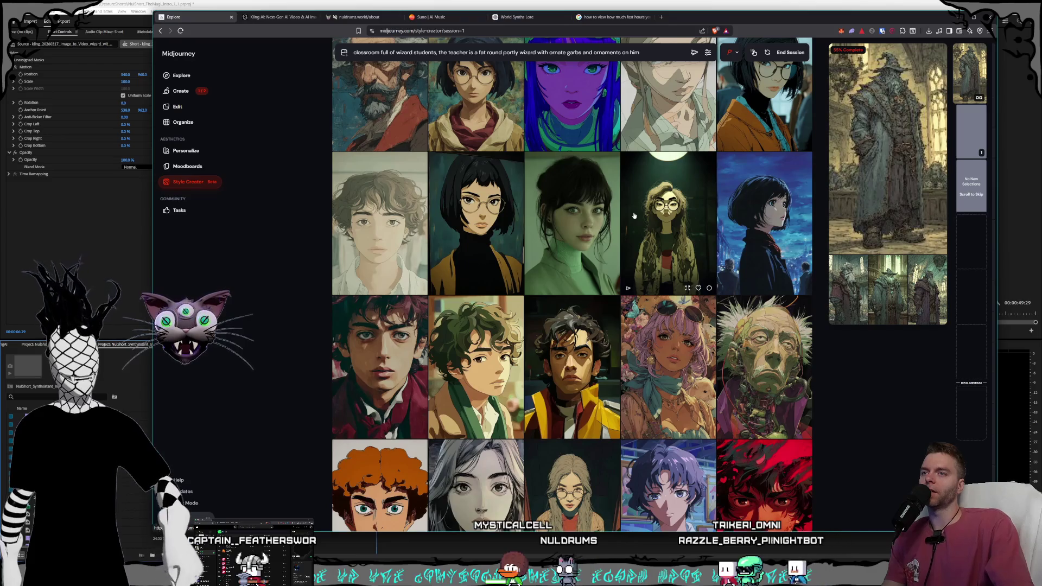
scroll(634, 215, "down", 2)
scroll(634, 216, "down", 10)
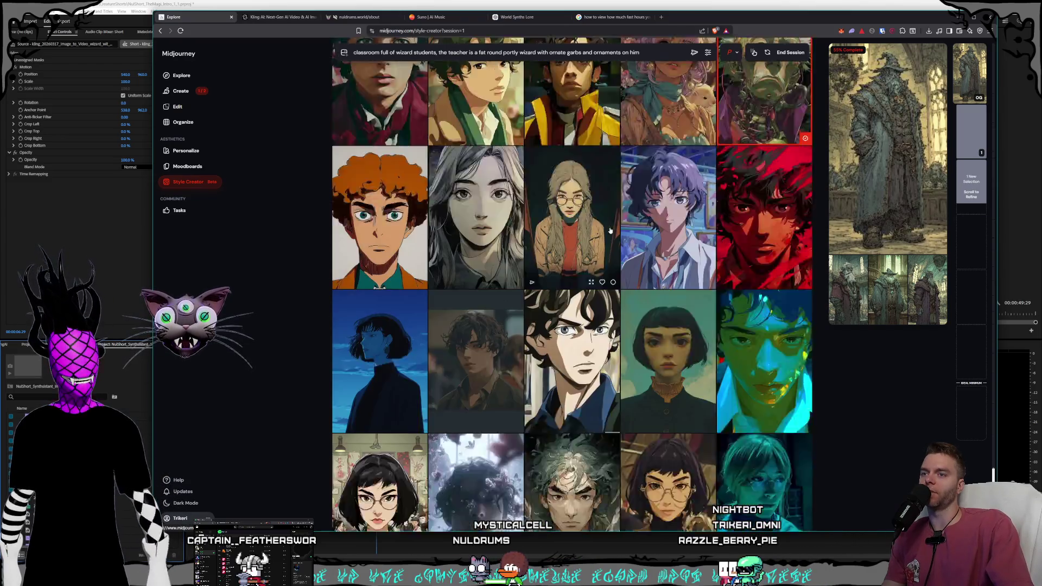
scroll(610, 231, "down", 5)
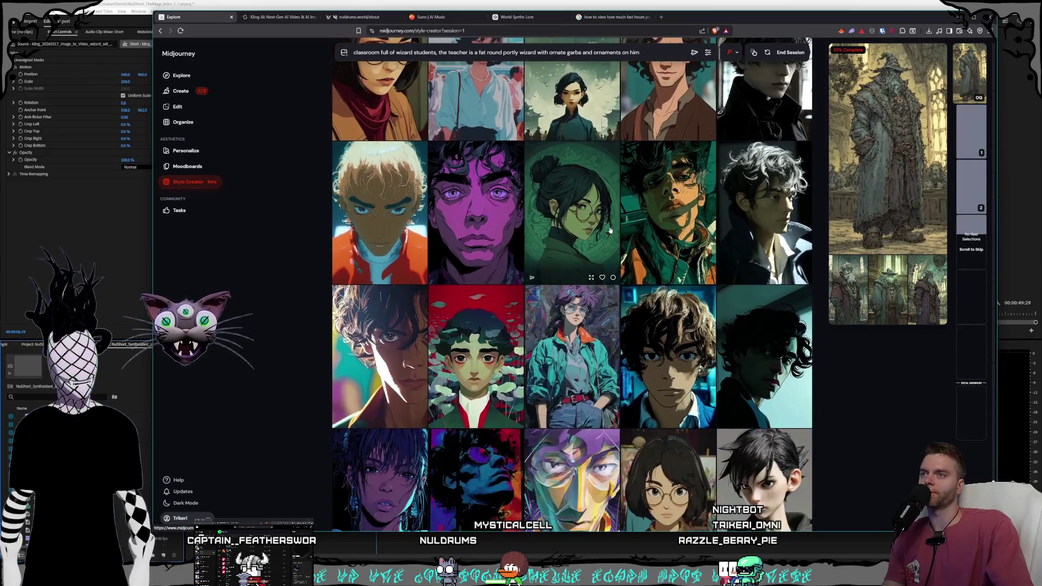
scroll(610, 230, "down", 2)
scroll(610, 230, "down", 10)
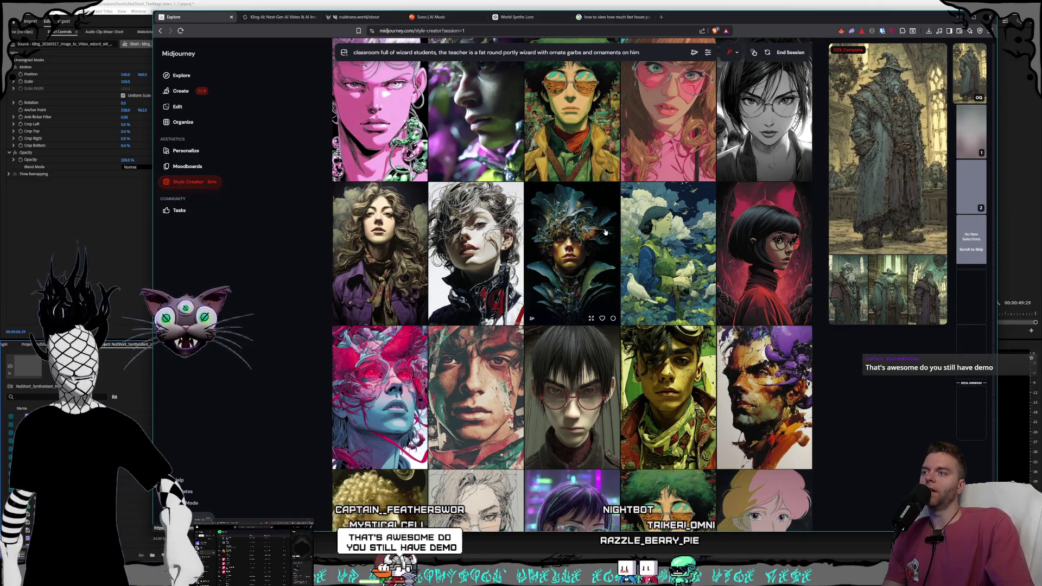
scroll(605, 231, "down", 2)
scroll(605, 232, "down", 1)
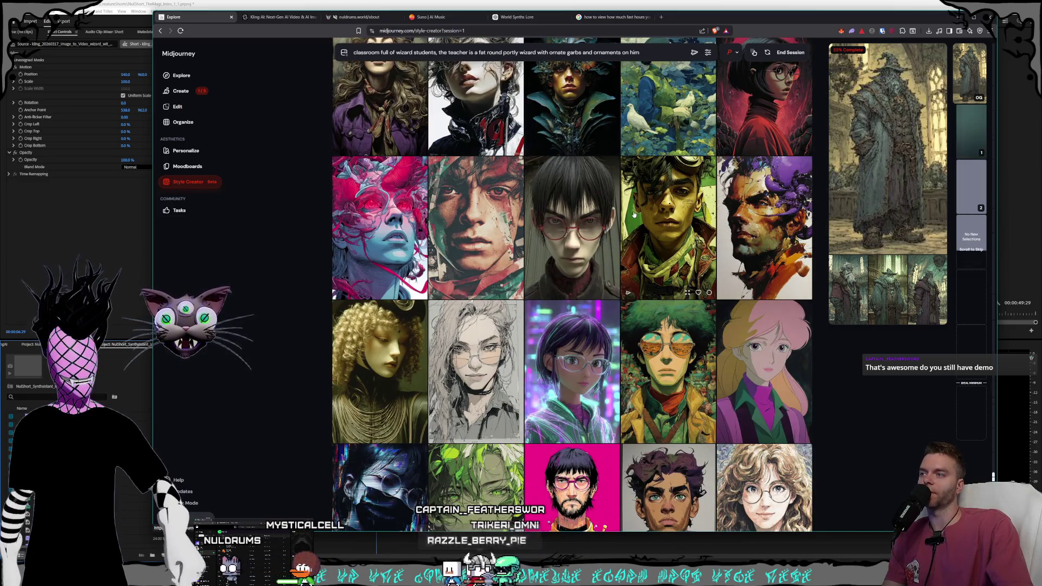
scroll(637, 221, "down", 1)
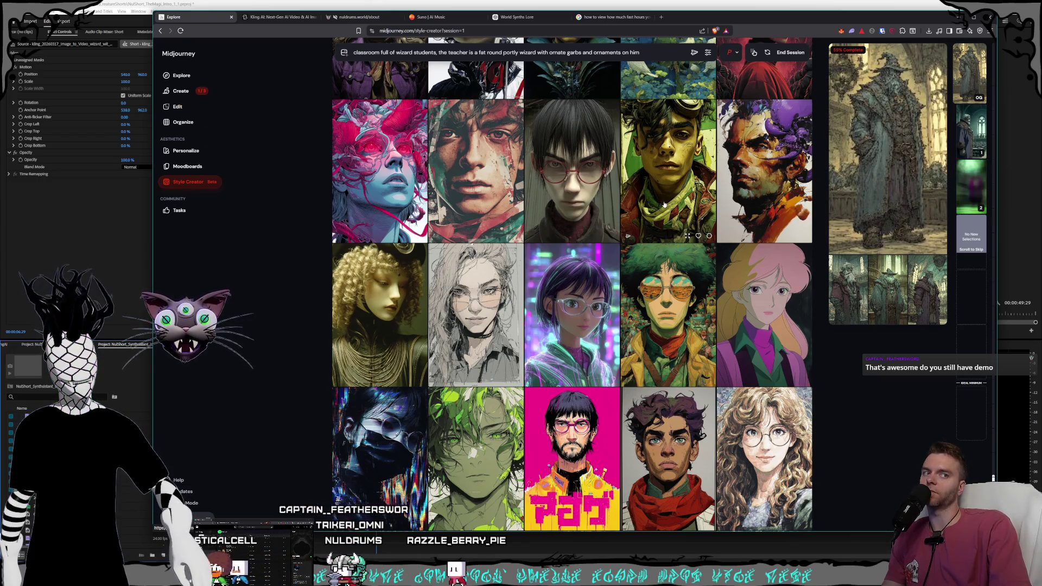
scroll(661, 211, "down", 2)
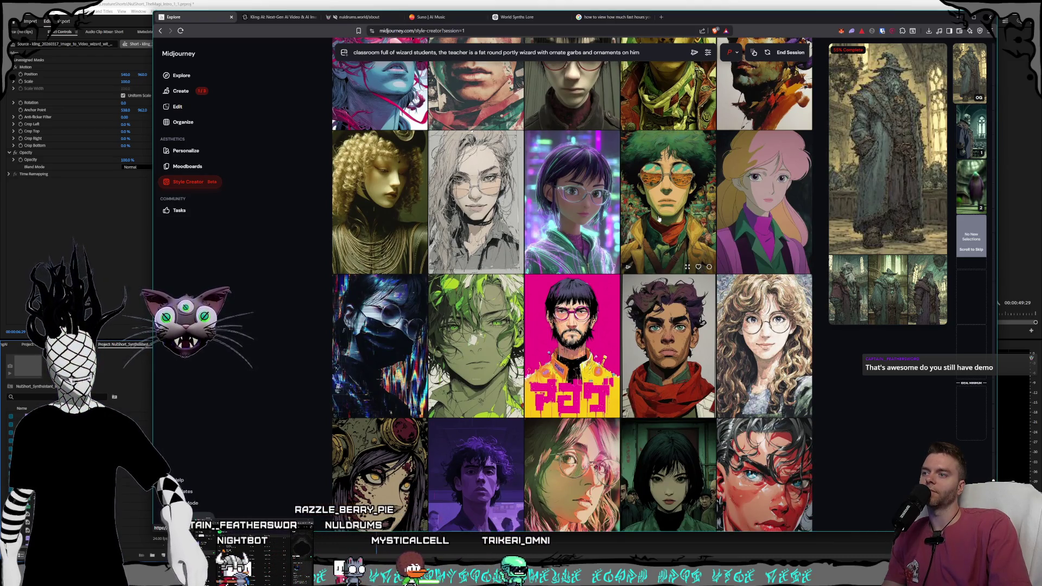
scroll(658, 218, "down", 3)
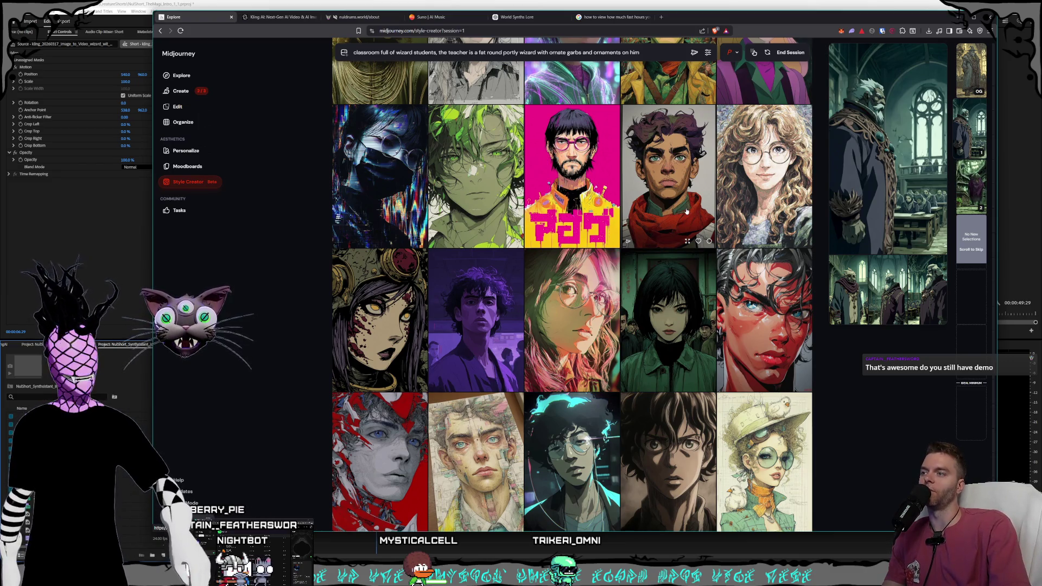
scroll(686, 211, "down", 2)
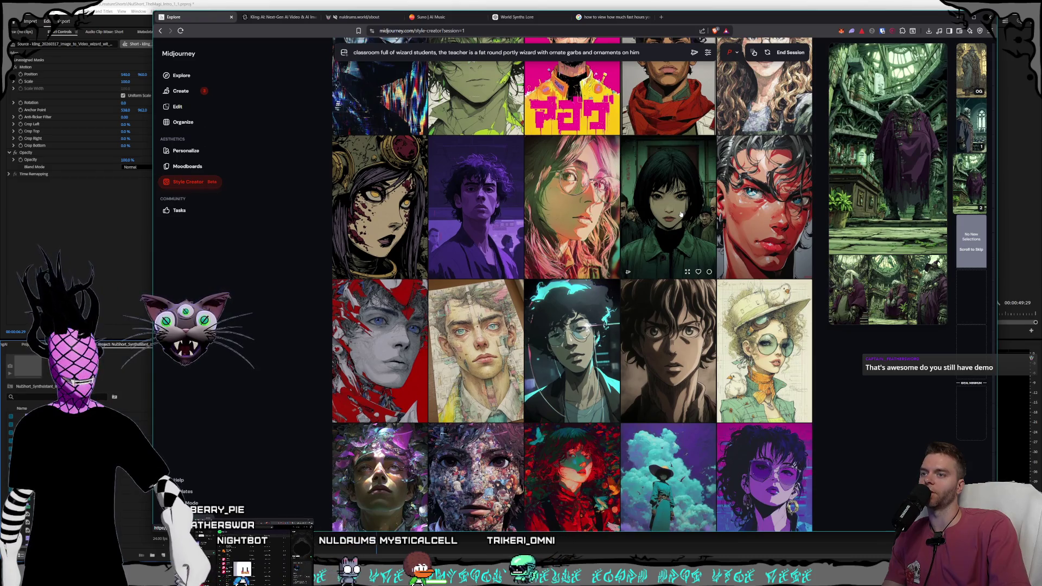
scroll(680, 214, "down", 1)
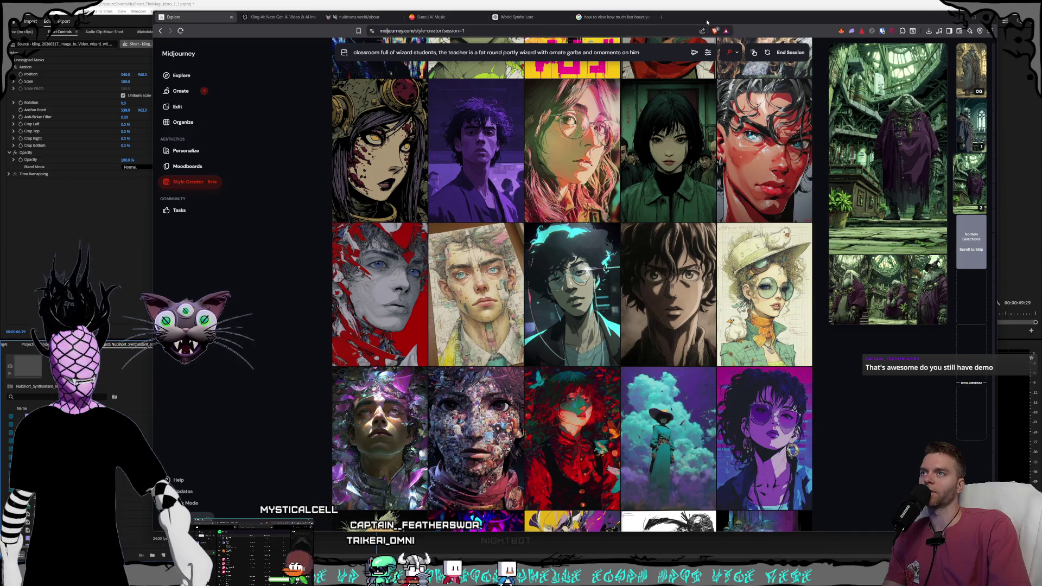
scroll(612, 181, "down", 2)
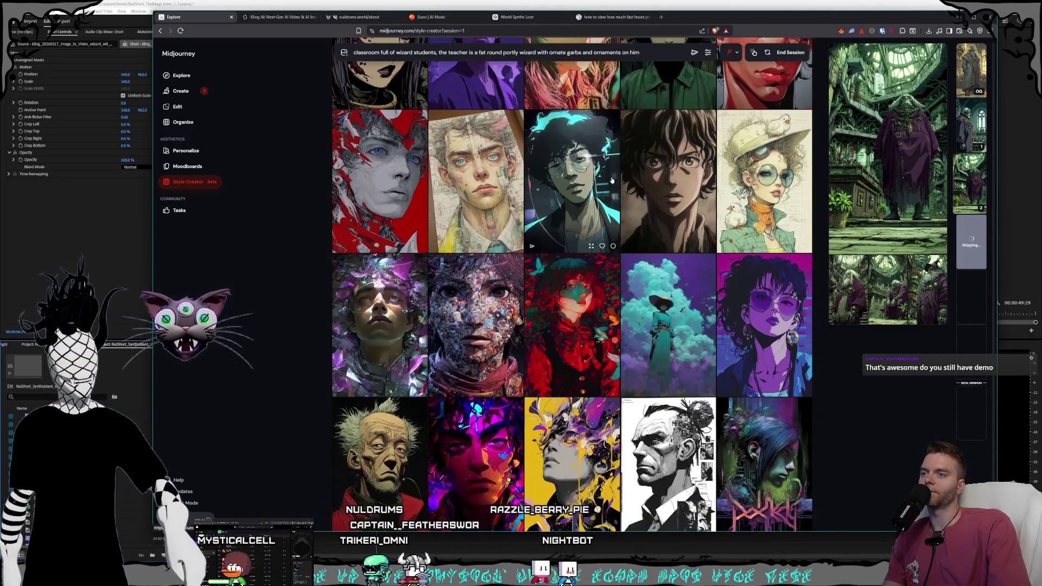
scroll(611, 181, "down", 2)
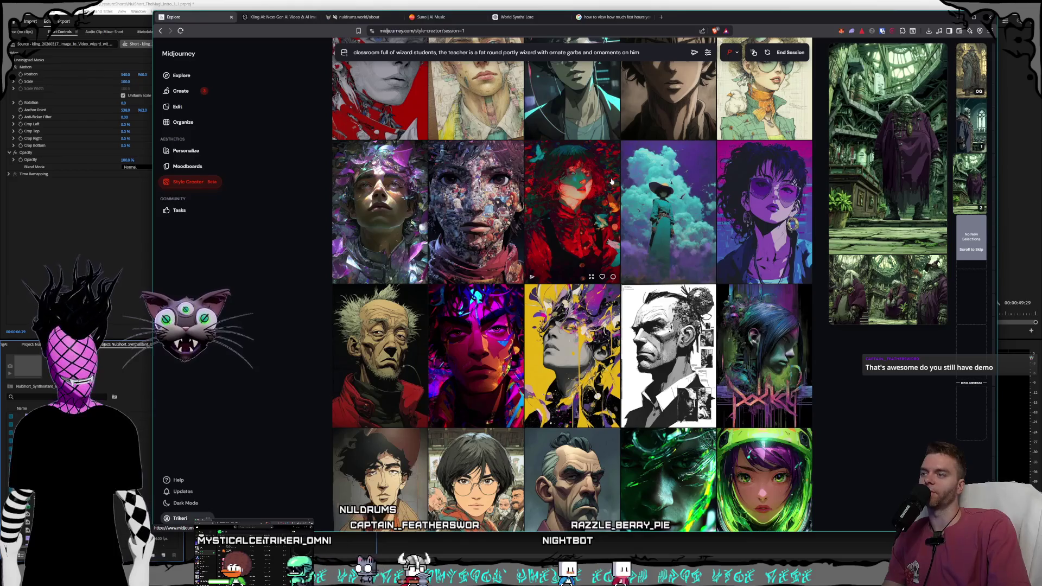
scroll(611, 181, "down", 2)
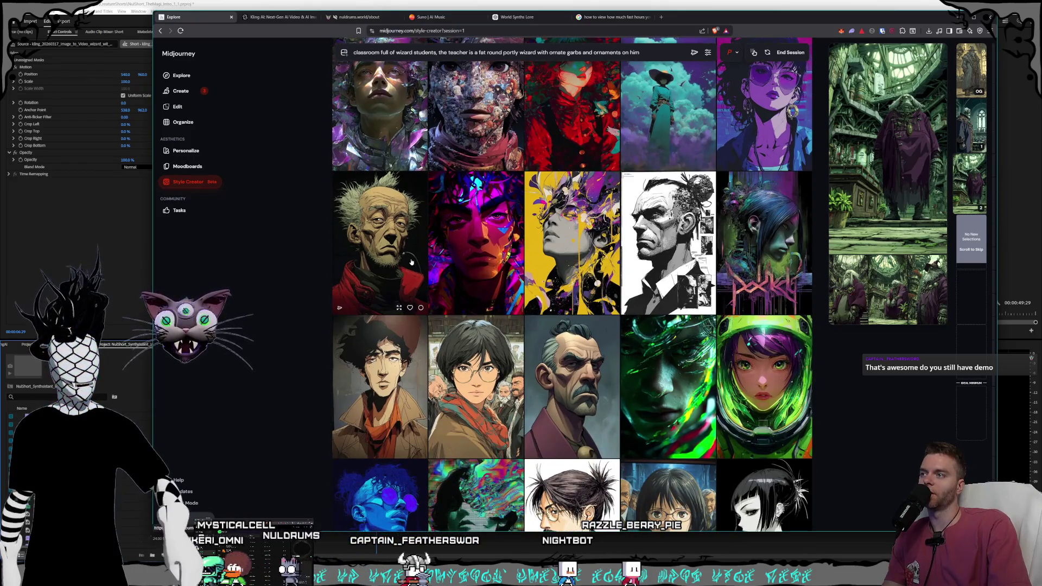
left_click(411, 262)
scroll(659, 277, "down", 4)
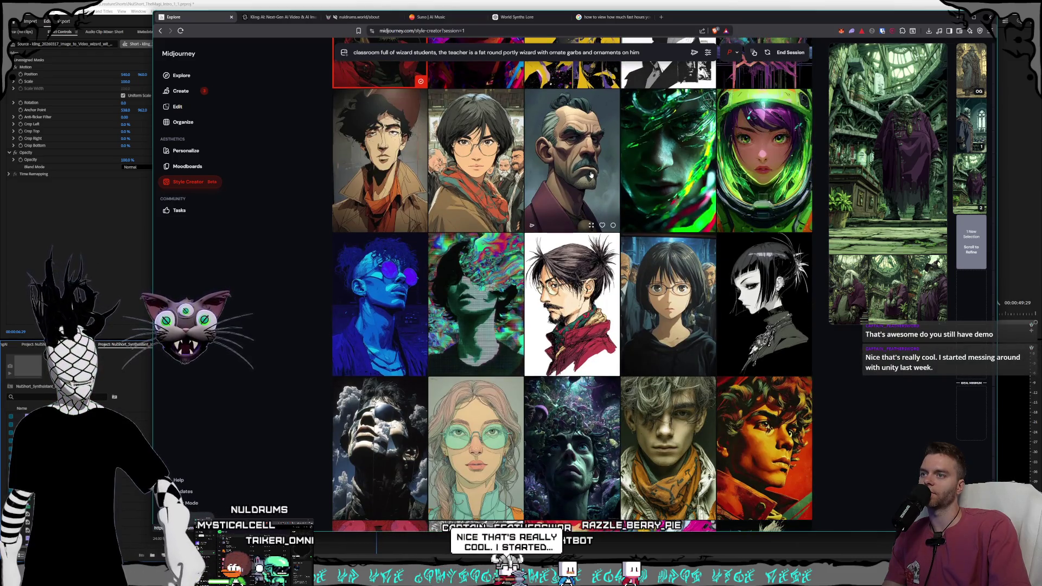
key("alt+Left")
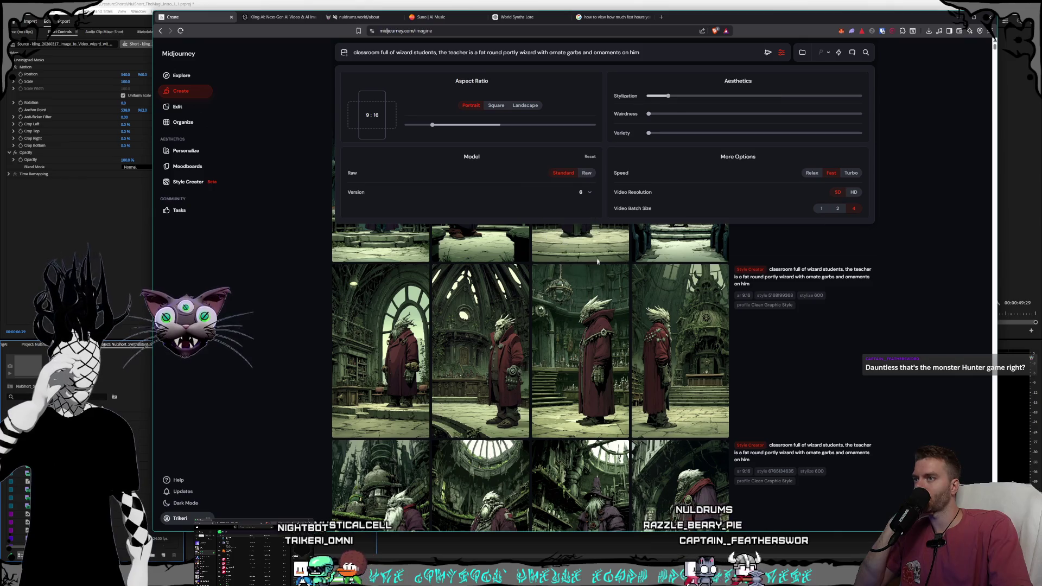
Step: Close the settings panel, browse the results, and rerun the portly-wizard classroom prompt
left_click(860, 308)
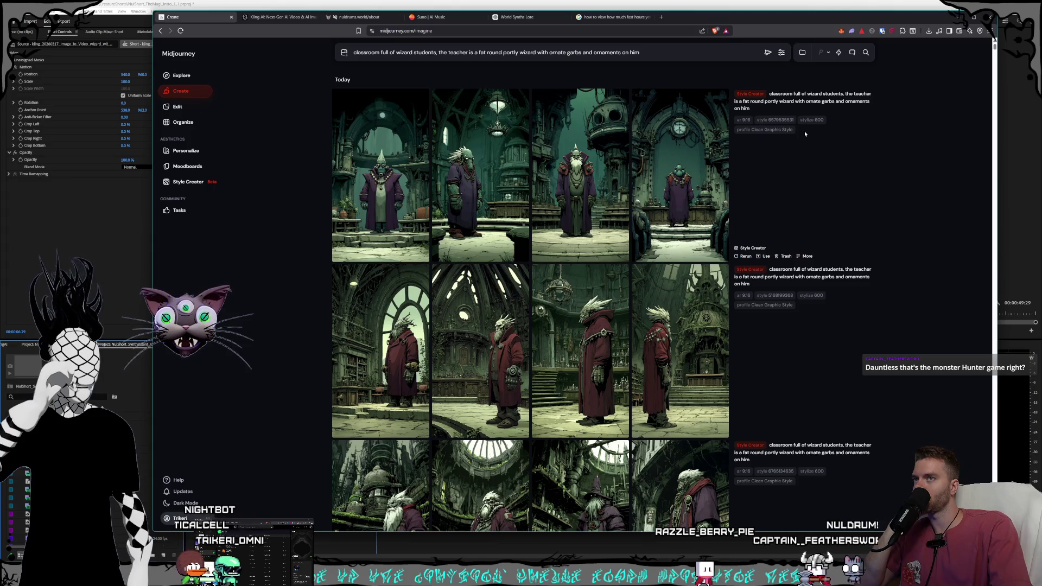
scroll(819, 222, "down", 6)
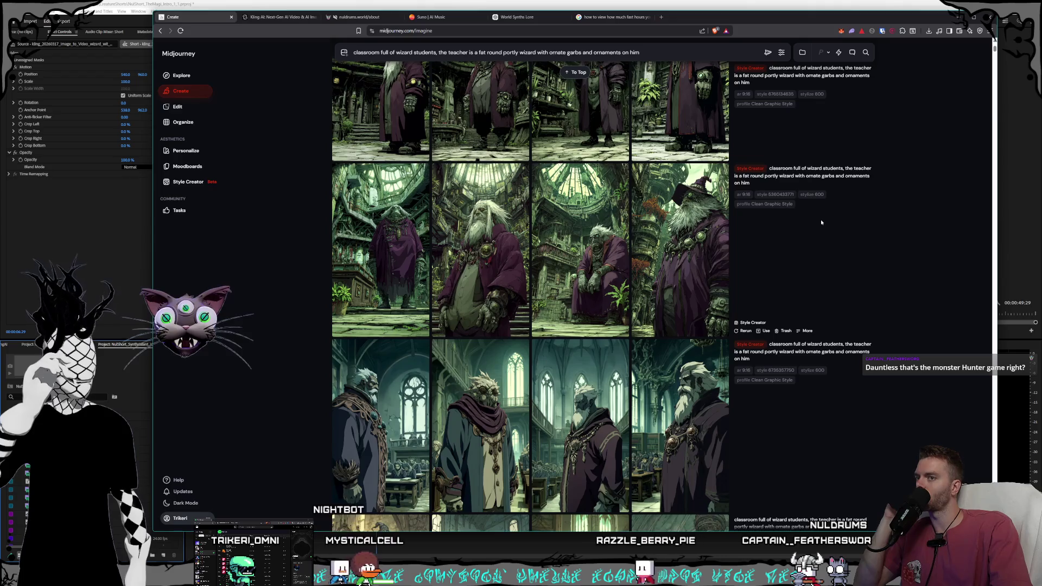
scroll(820, 219, "down", 5)
scroll(817, 226, "down", 5)
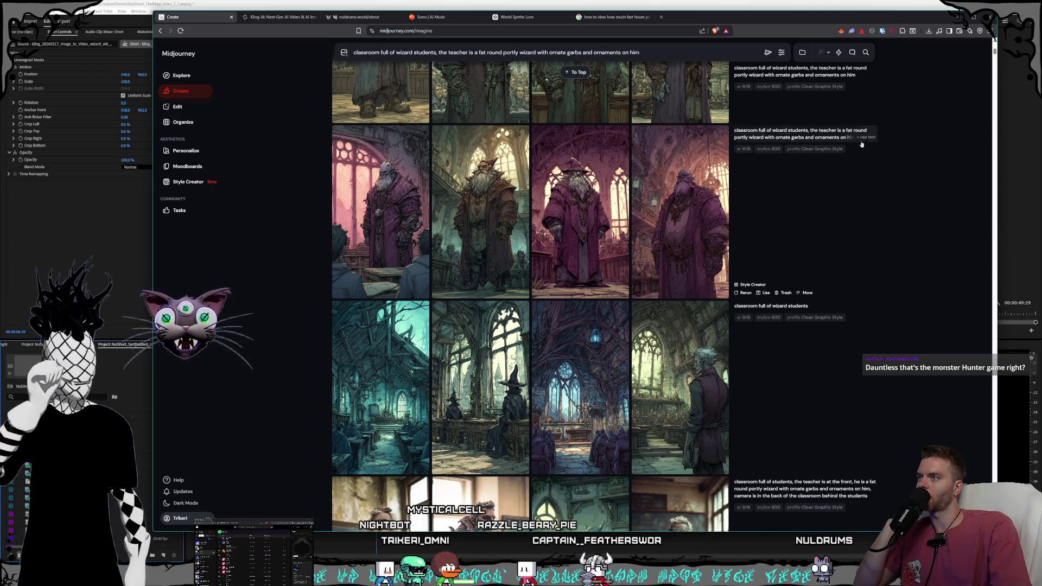
scroll(790, 258, "up", 10)
scroll(789, 293, "up", 3)
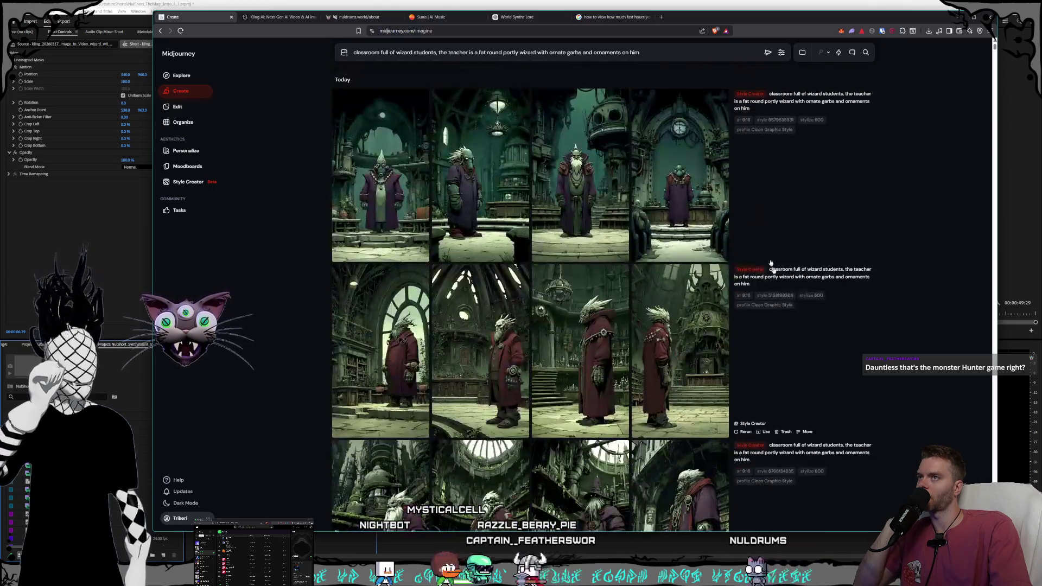
left_click(767, 53)
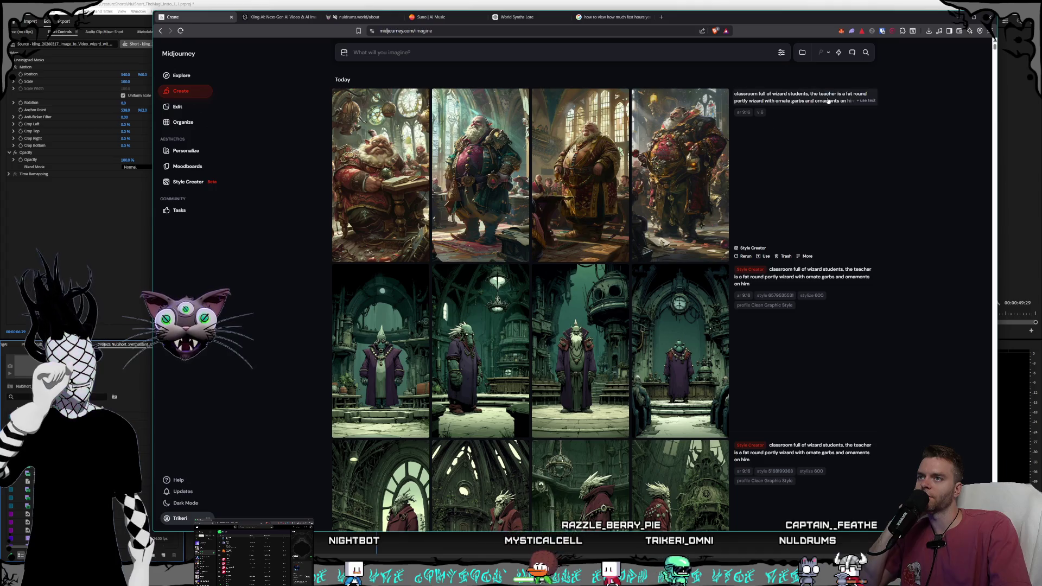
Step: Resubmit the portly-wizard prompt after checking the model version list
left_click(864, 101)
left_click(779, 54)
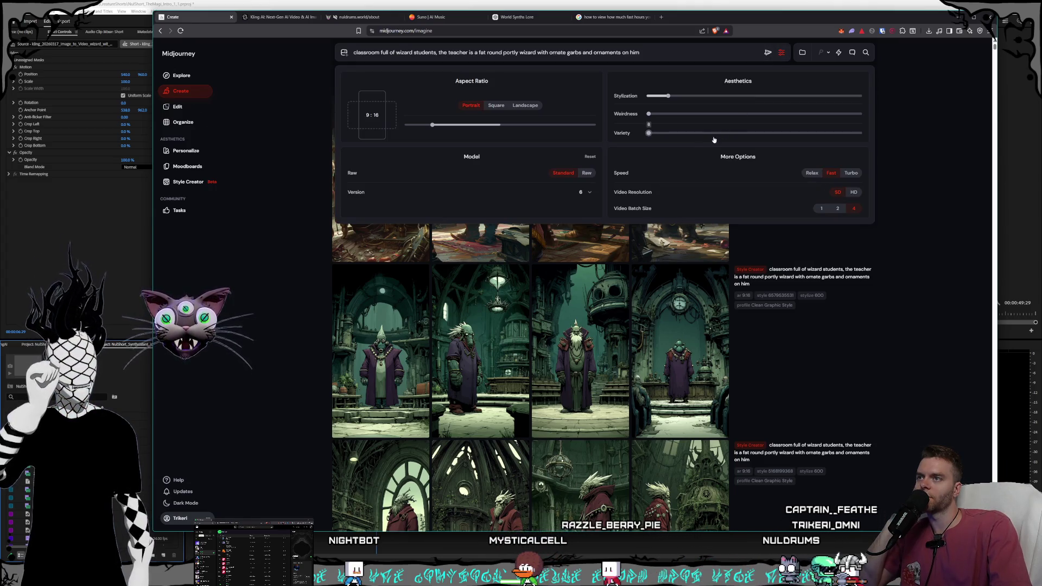
left_click(582, 193)
left_click(567, 199)
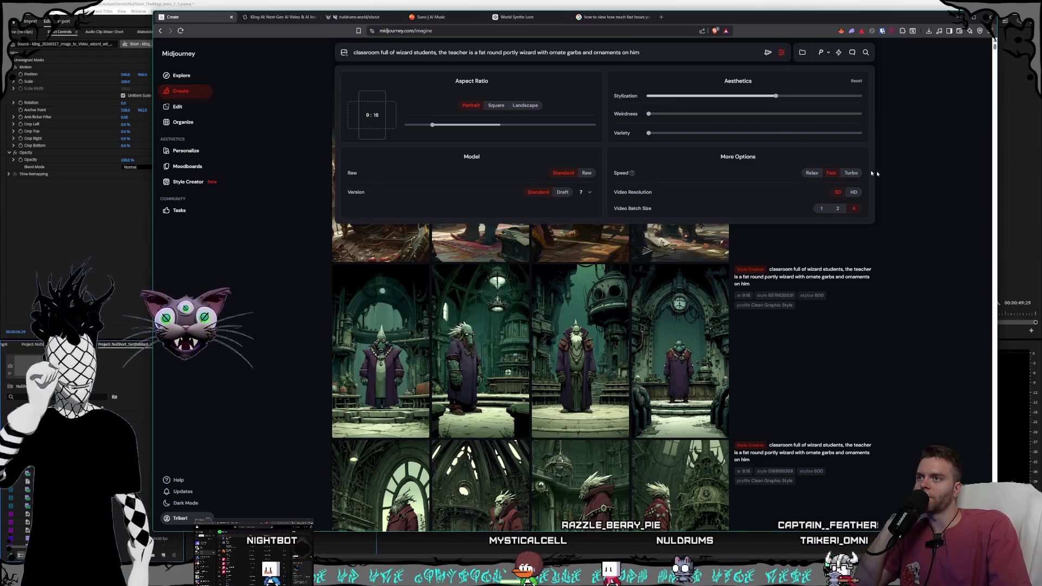
left_click(775, 53)
key("Return")
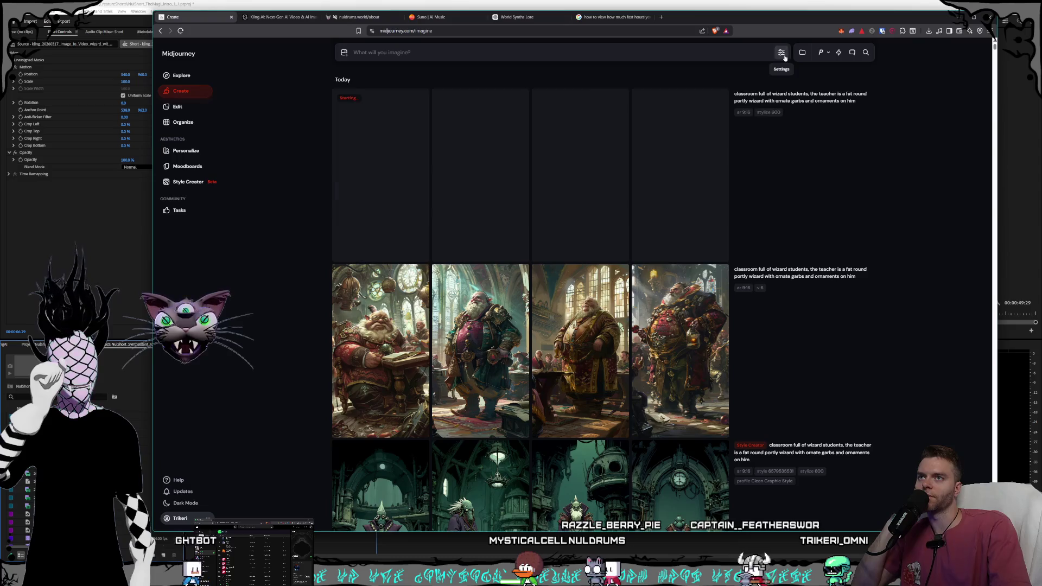
Step: Switch the model version to 5, then 5.2, and generate the wizard prompt again
left_click(779, 52)
left_click(583, 193)
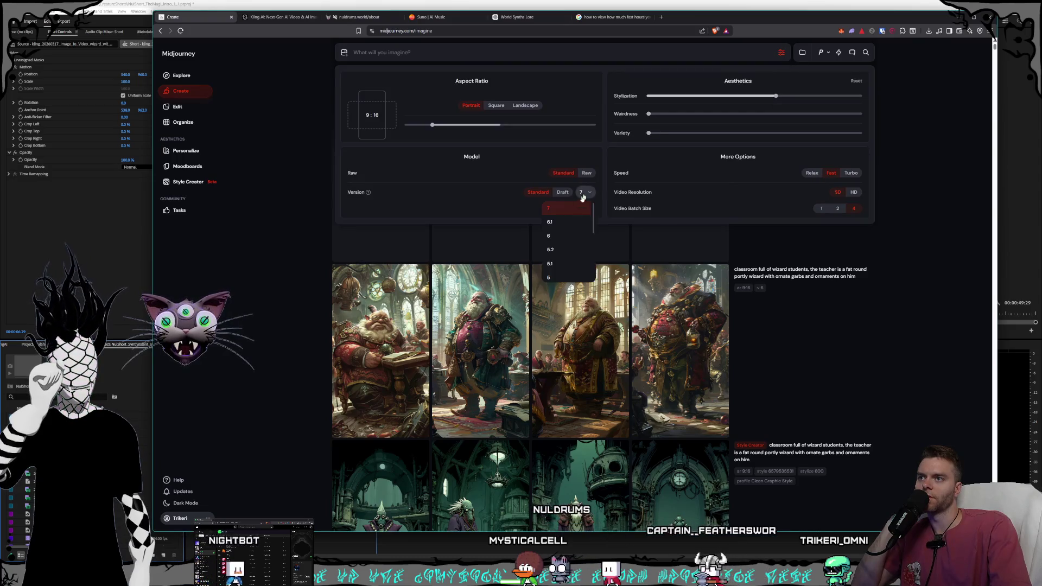
left_click(548, 277)
left_click(589, 195)
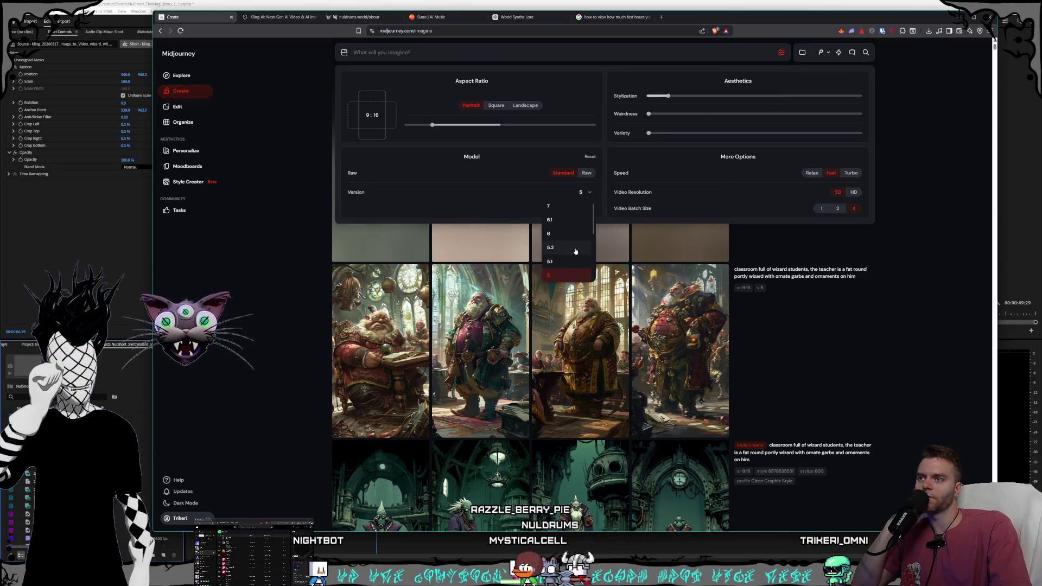
left_click(519, 54)
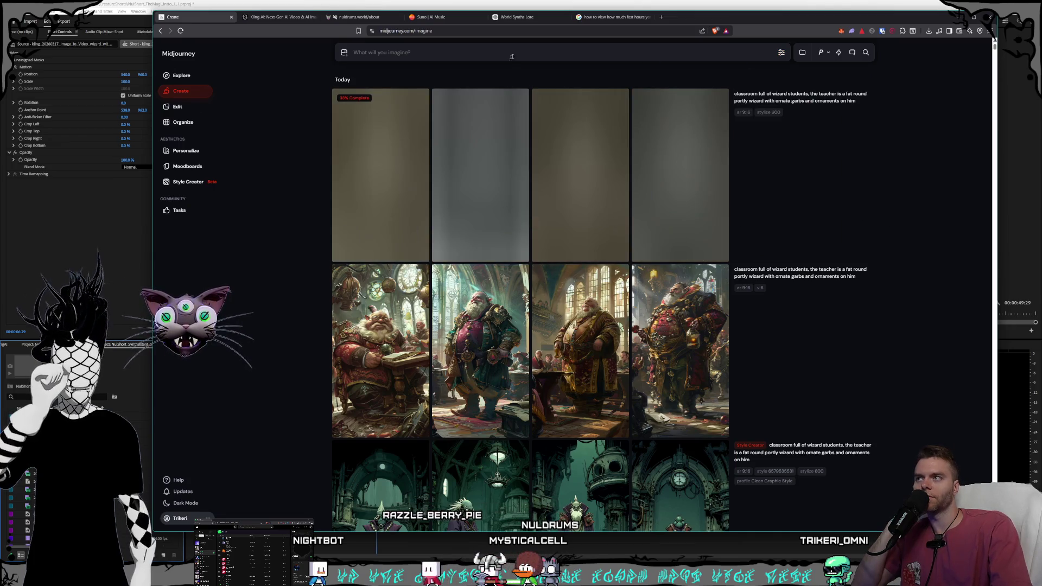
left_click(800, 91)
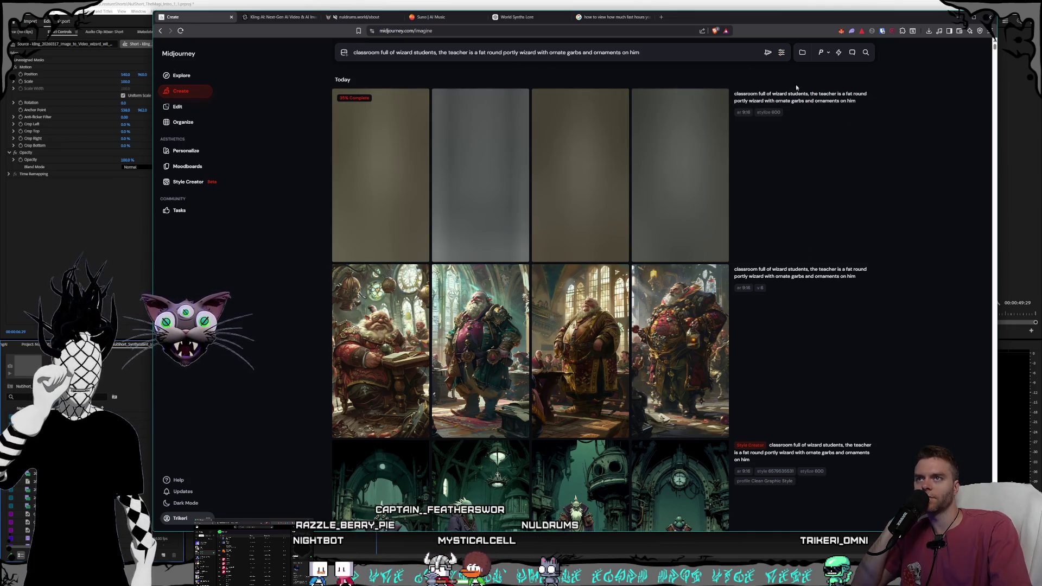
key("Return")
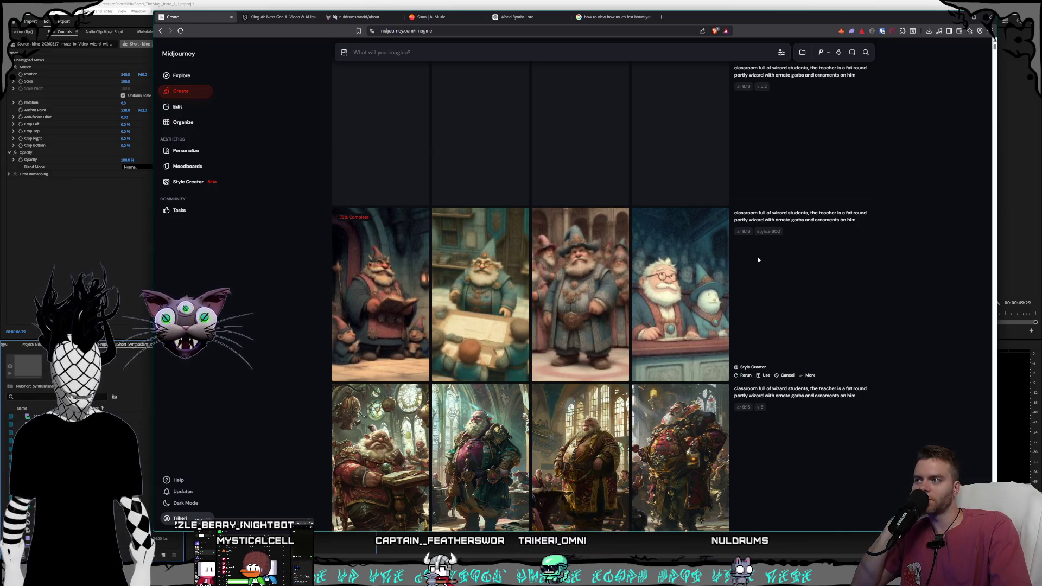
Step: Scroll the Create feed while the version 5.2 wizard batch finishes rendering
scroll(782, 246, "down", 2)
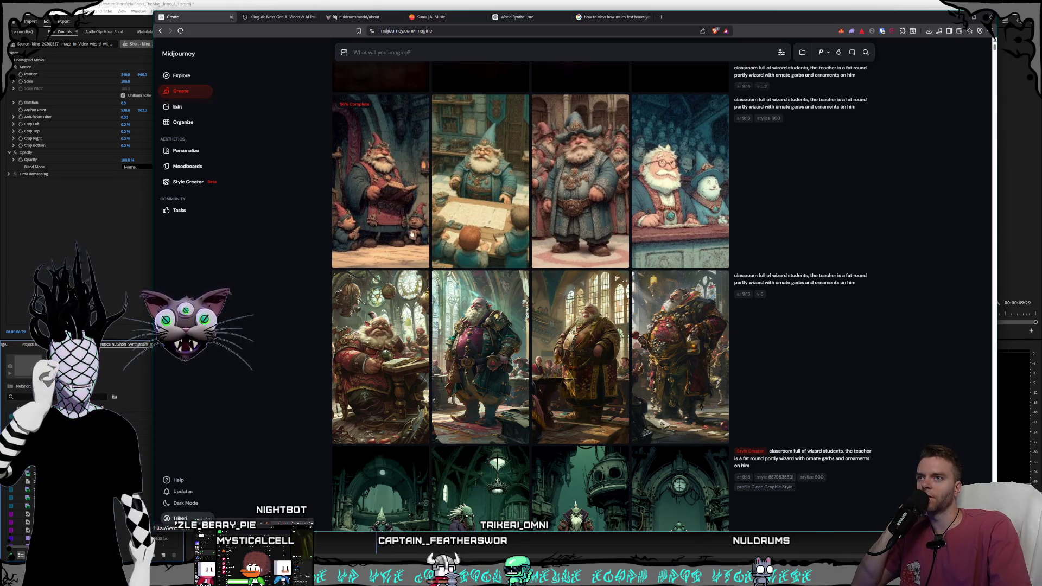
mouse_move(653, 241)
scroll(654, 241, "up", 3)
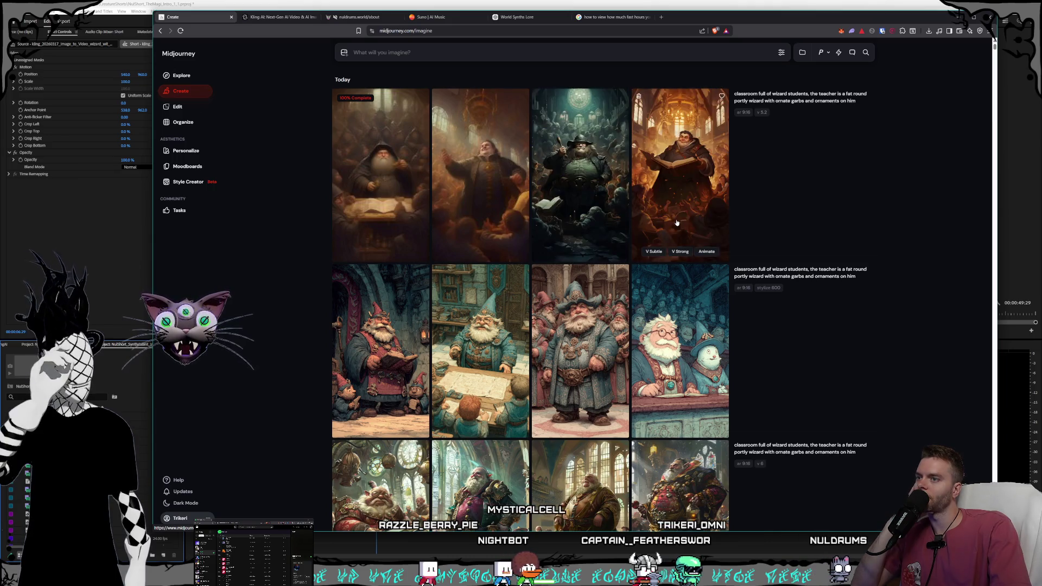
scroll(677, 222, "down", 2)
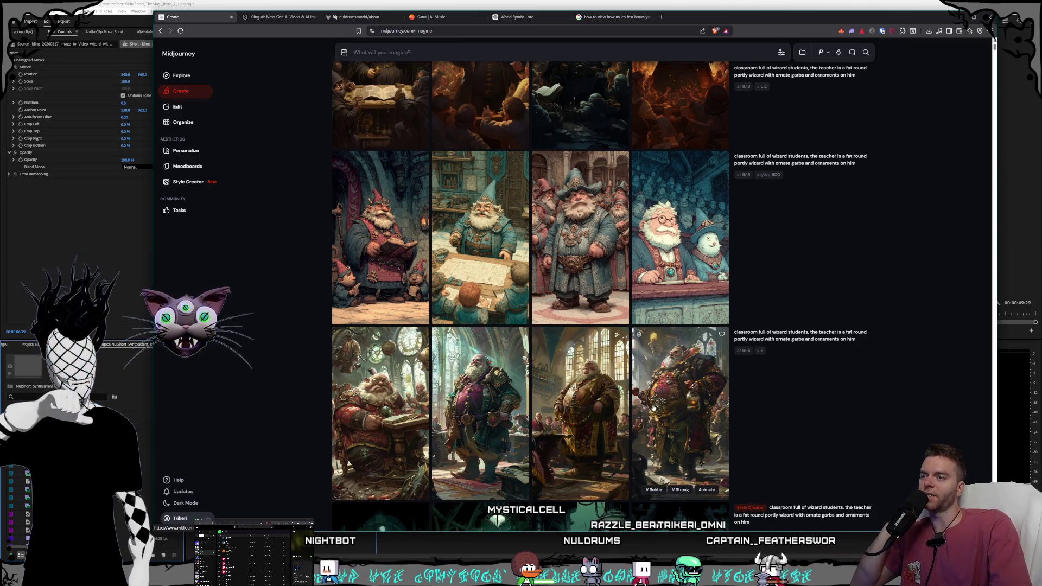
Step: View the bottom batch's four wizard images full size, then return to the grid
left_click(649, 408)
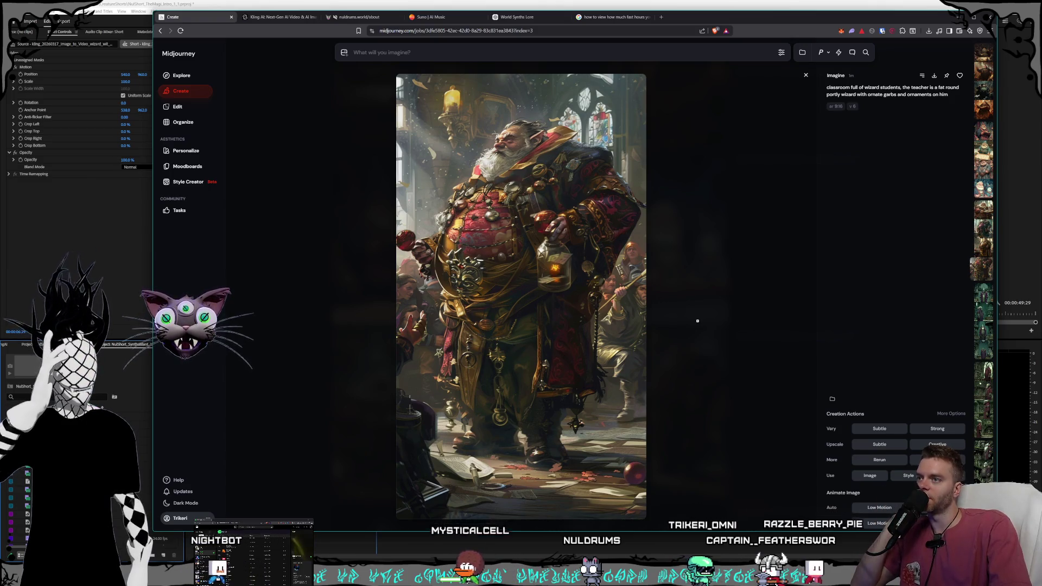
left_click(697, 320)
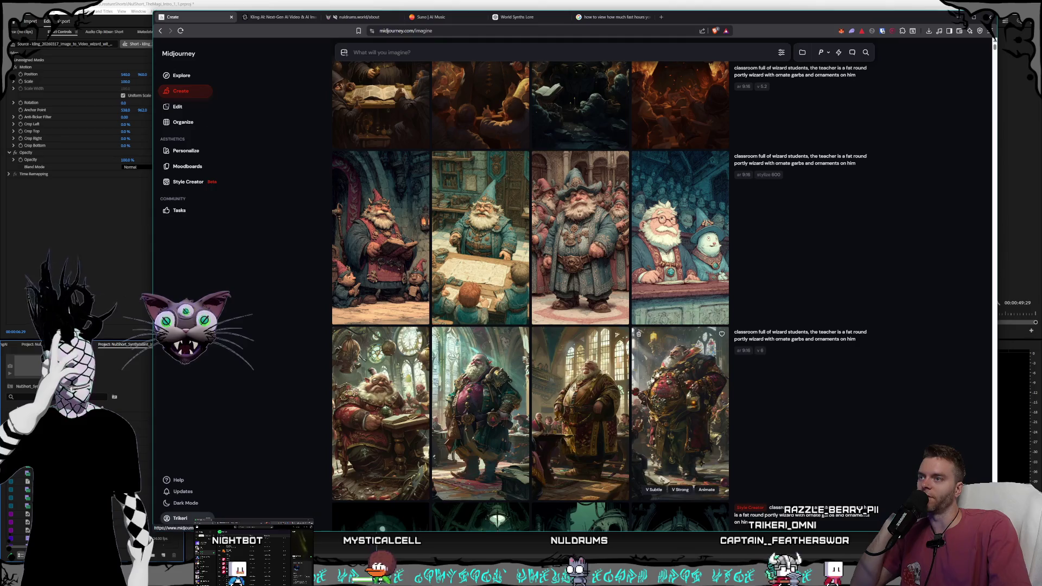
left_click(590, 414)
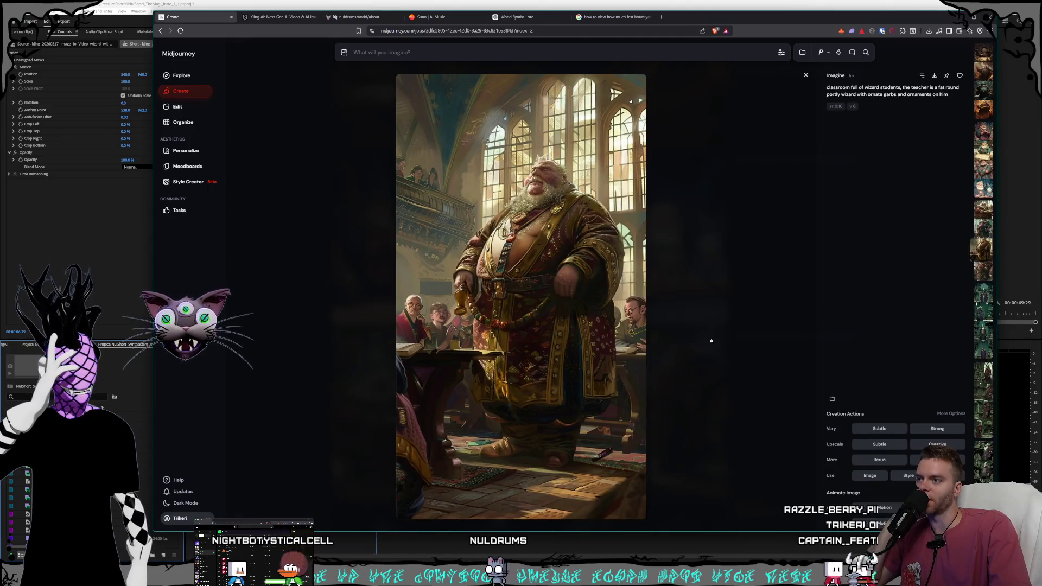
left_click(711, 340)
left_click(505, 387)
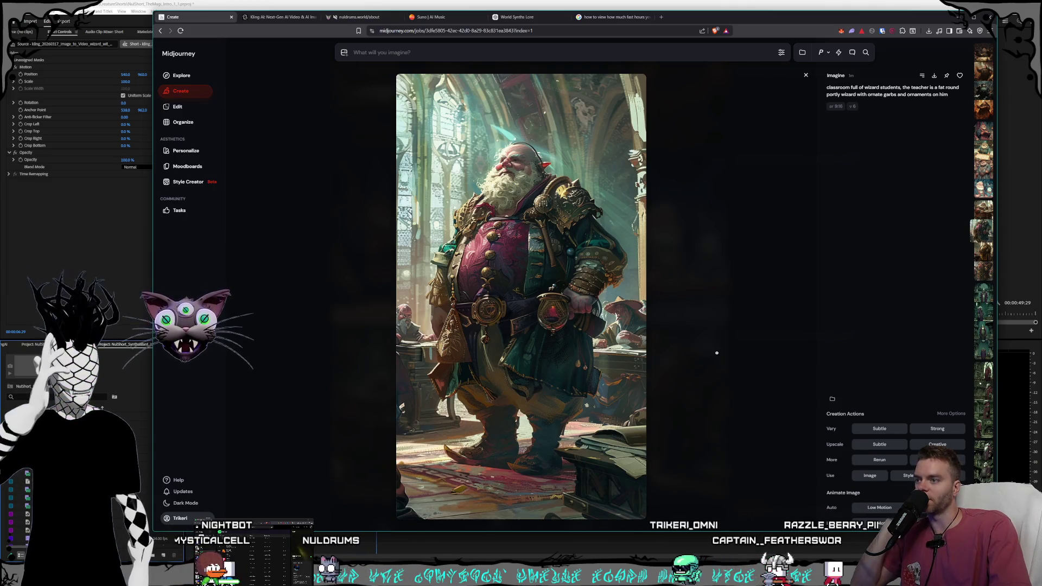
left_click(716, 353)
left_click(523, 384)
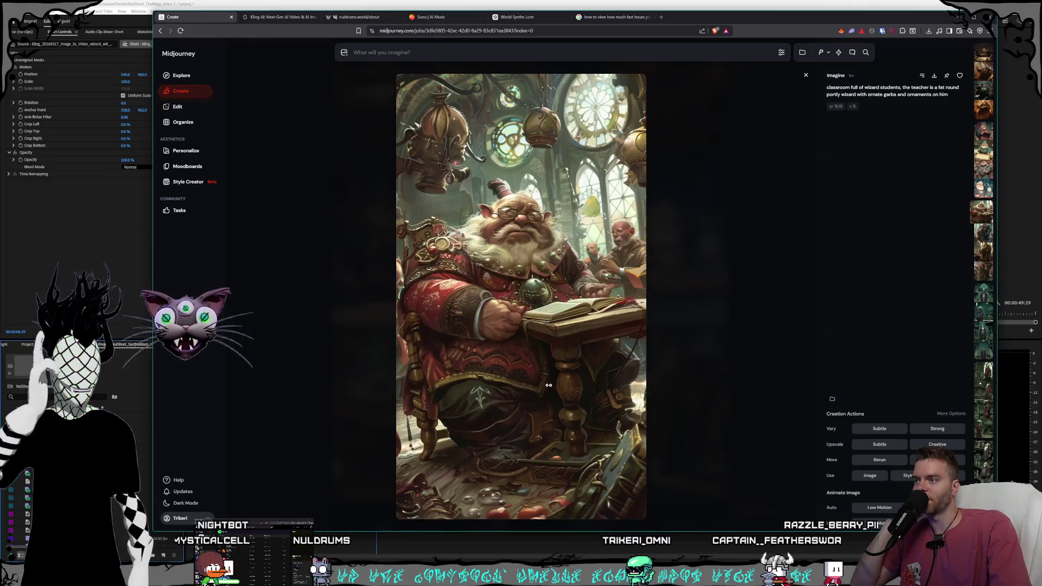
left_click(716, 375)
Step: Preview the top row's images, then open generation settings showing 9:16 and version 5.2
scroll(555, 263, "up", 2)
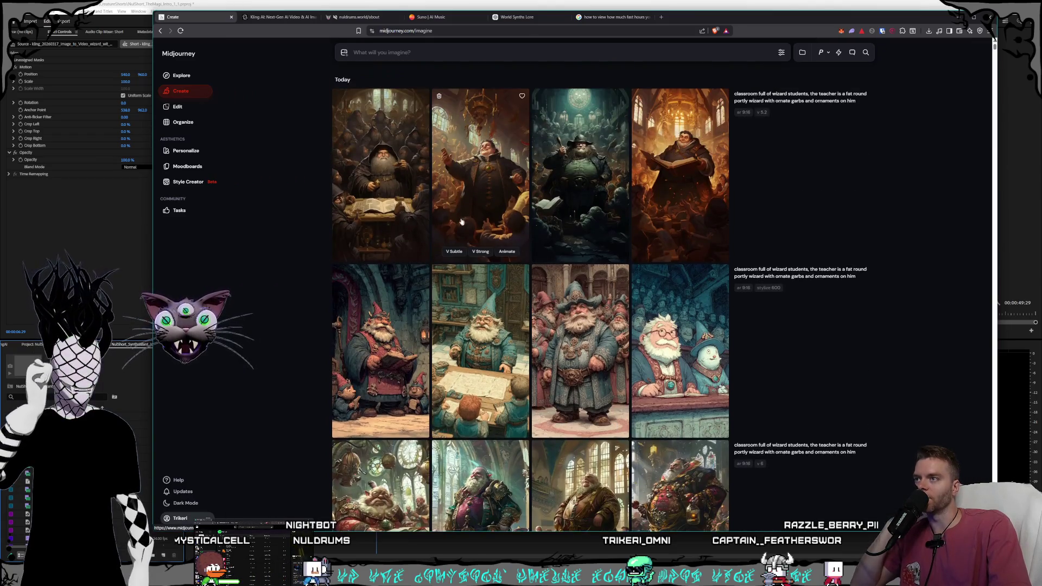
left_click(482, 197)
left_click(717, 322)
left_click(590, 193)
left_click(705, 189)
left_click(705, 189)
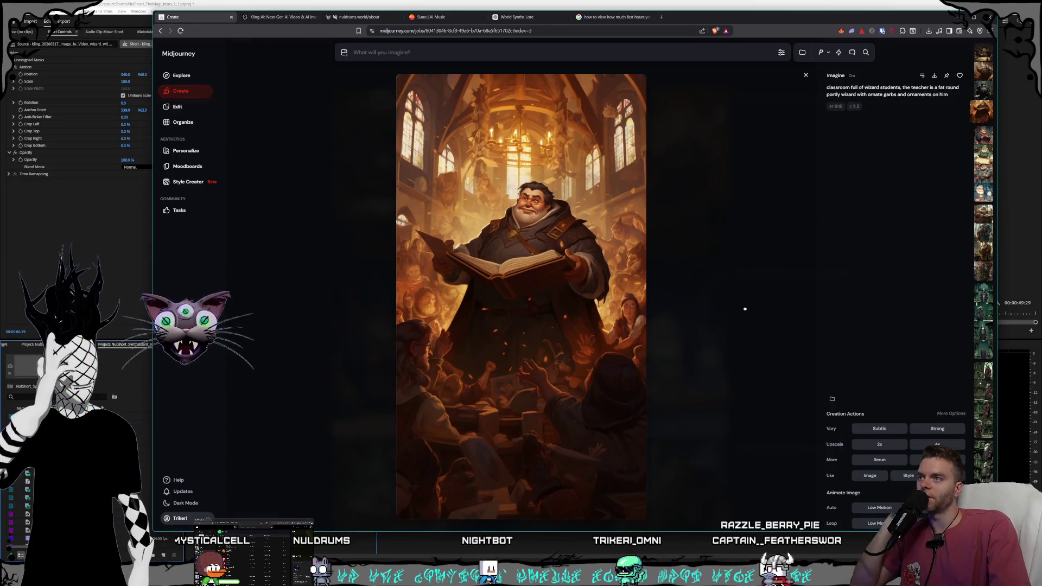
left_click(745, 309)
left_click(716, 326)
left_click(716, 326)
scroll(716, 337, "down", 3)
scroll(717, 338, "up", 3)
left_click(781, 53)
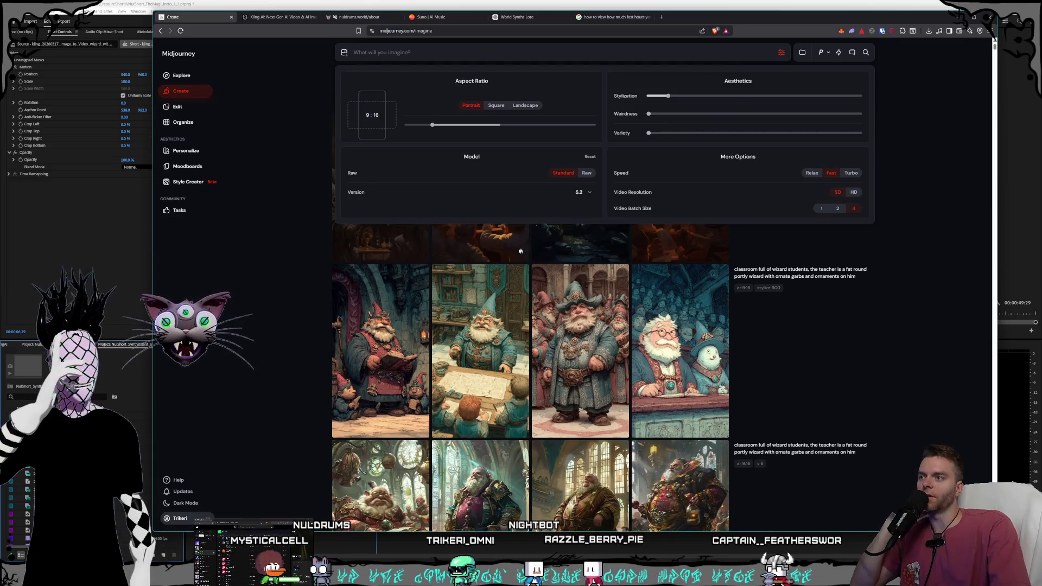
Step: Switch the model version from 5.2 to 6, close settings, and return to Style Creator
left_click(584, 192)
left_click(567, 236)
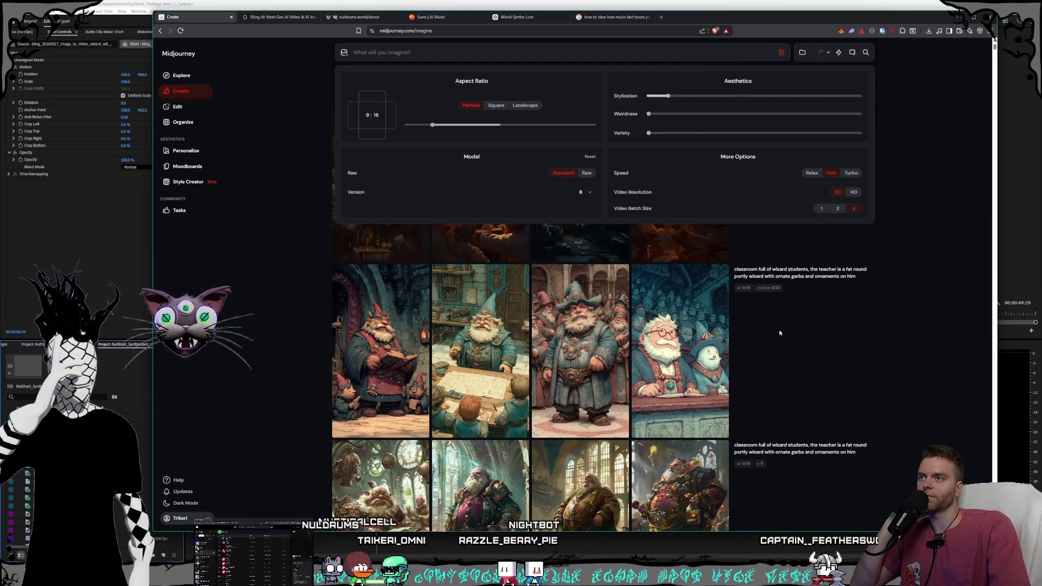
left_click(898, 342)
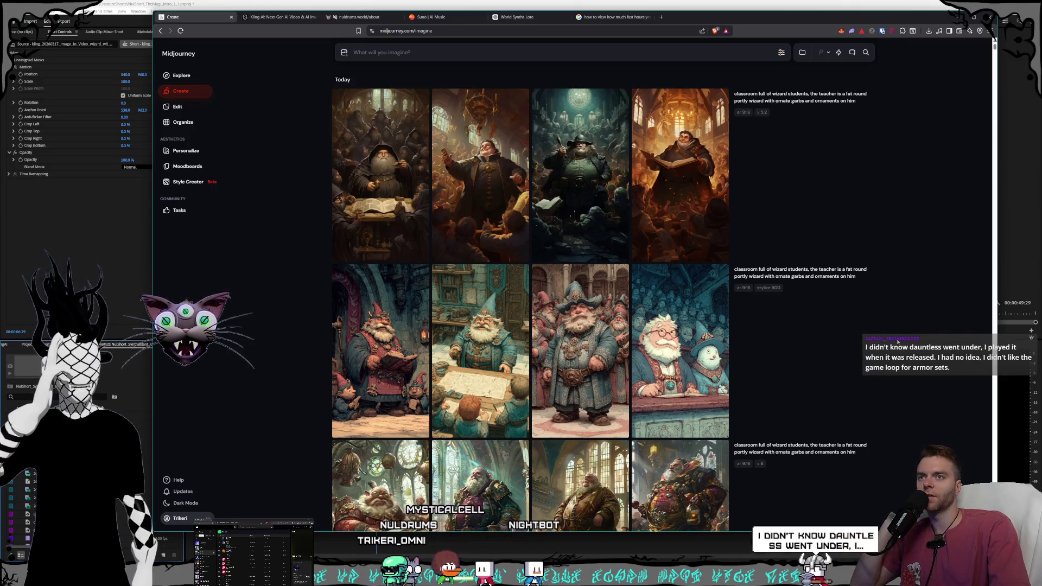
scroll(853, 375, "down", 4)
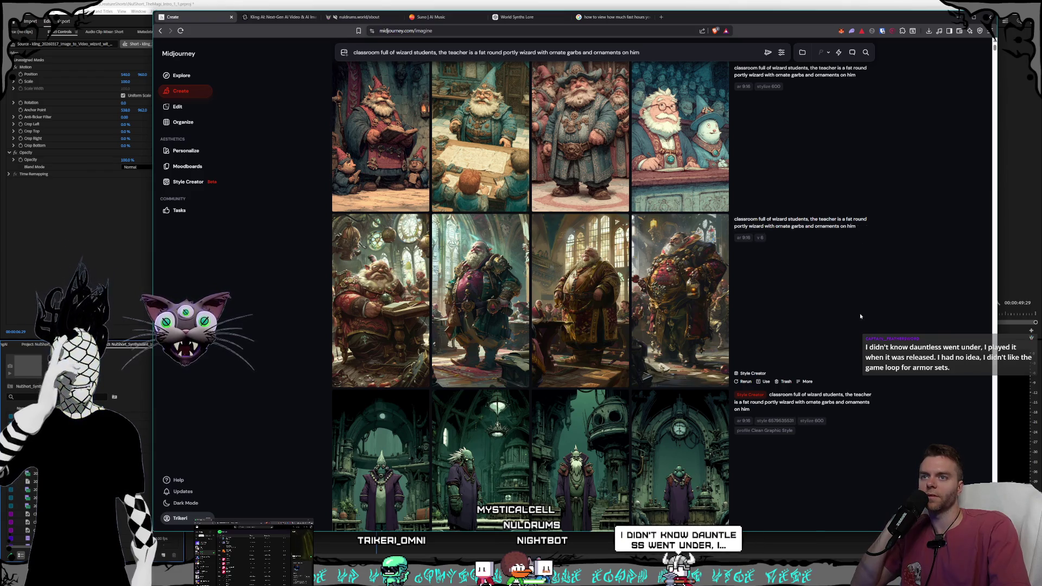
scroll(624, 194, "up", 4)
left_click(199, 183)
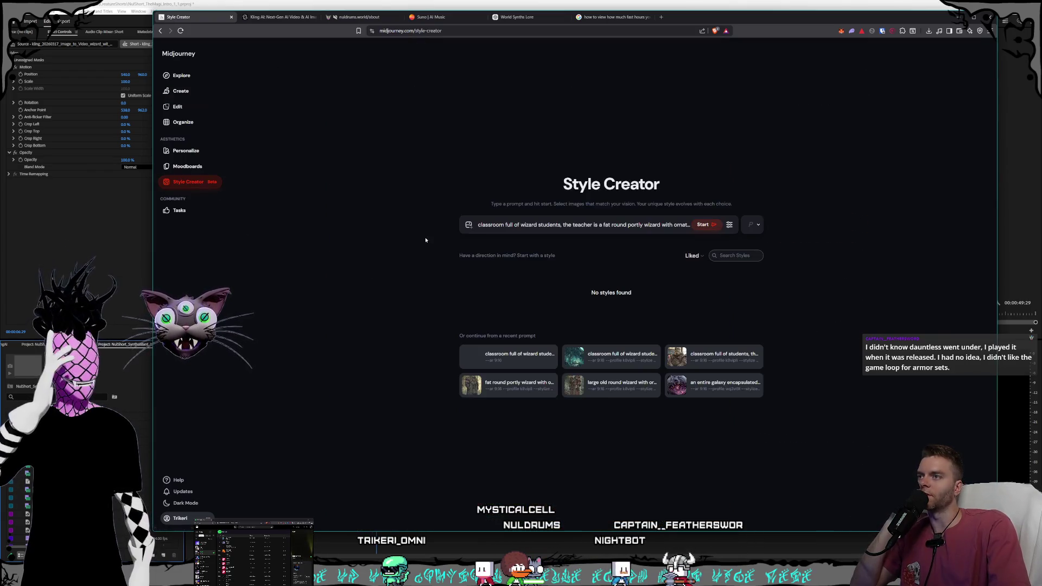
left_click(728, 226)
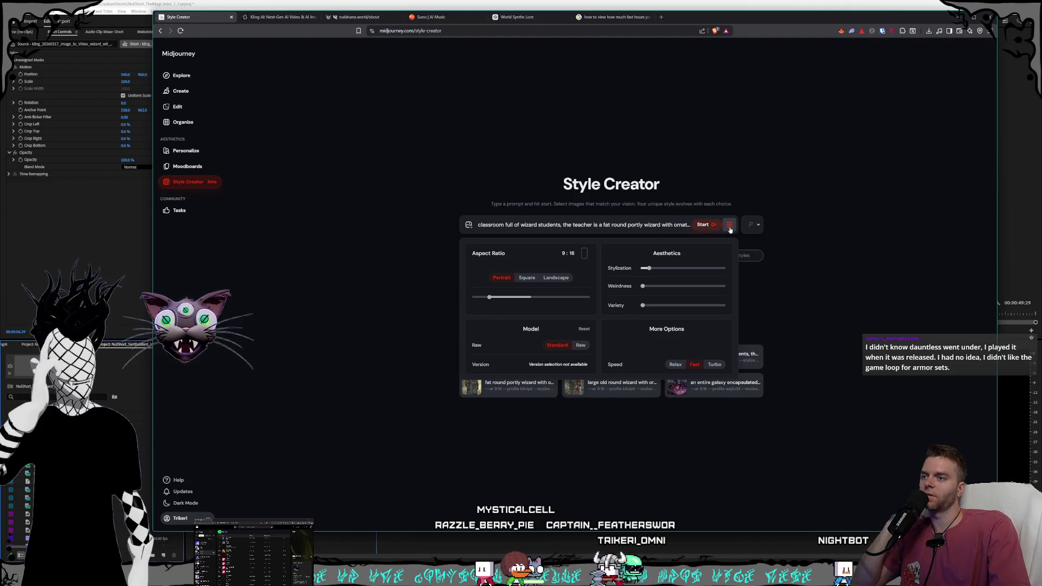
left_click(729, 226)
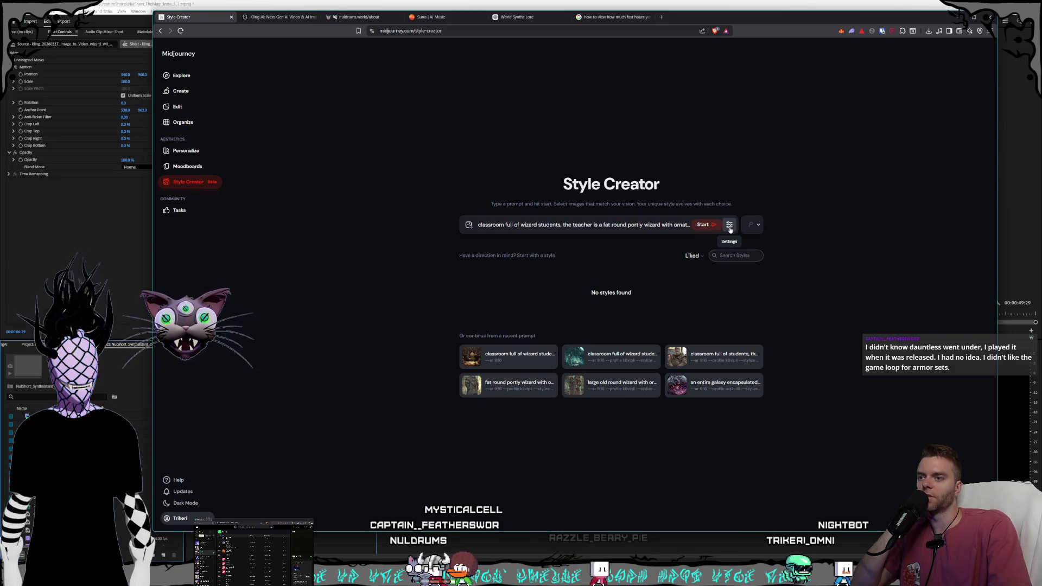
left_click(729, 226)
left_click(729, 226)
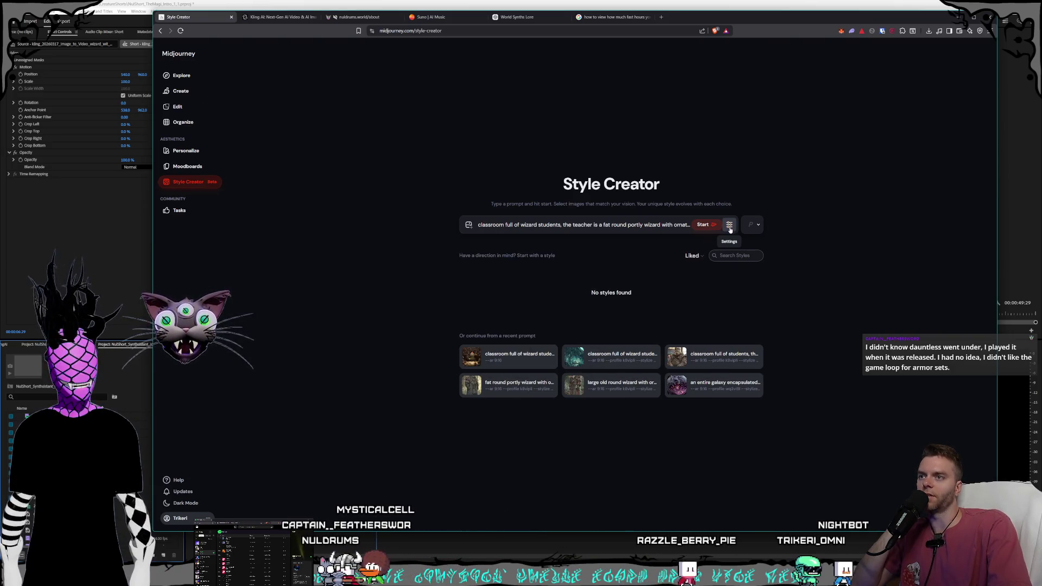
left_click(173, 90)
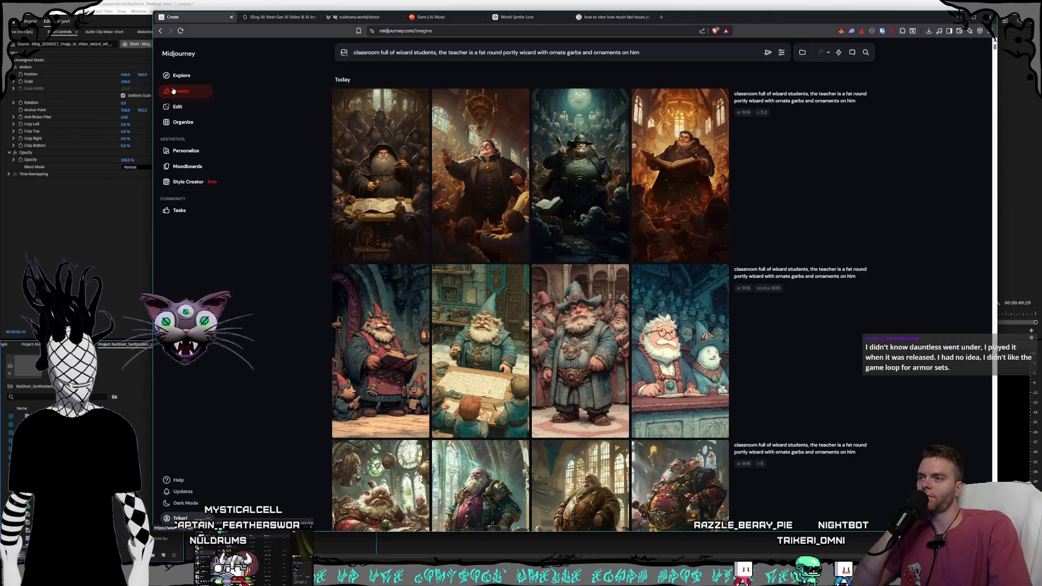
scroll(487, 178, "down", 1)
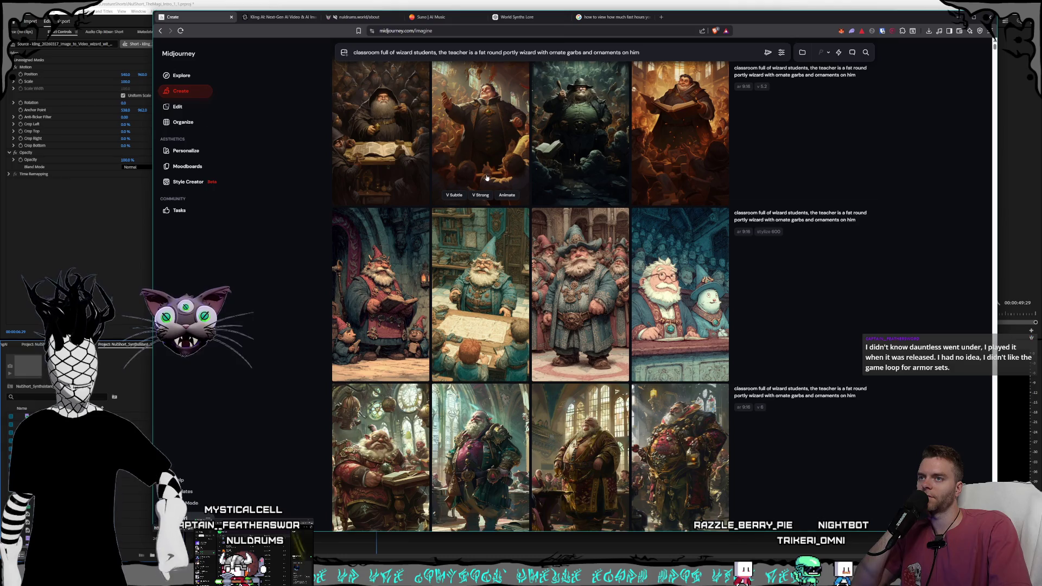
scroll(487, 178, "down", 1)
scroll(486, 178, "down", 1)
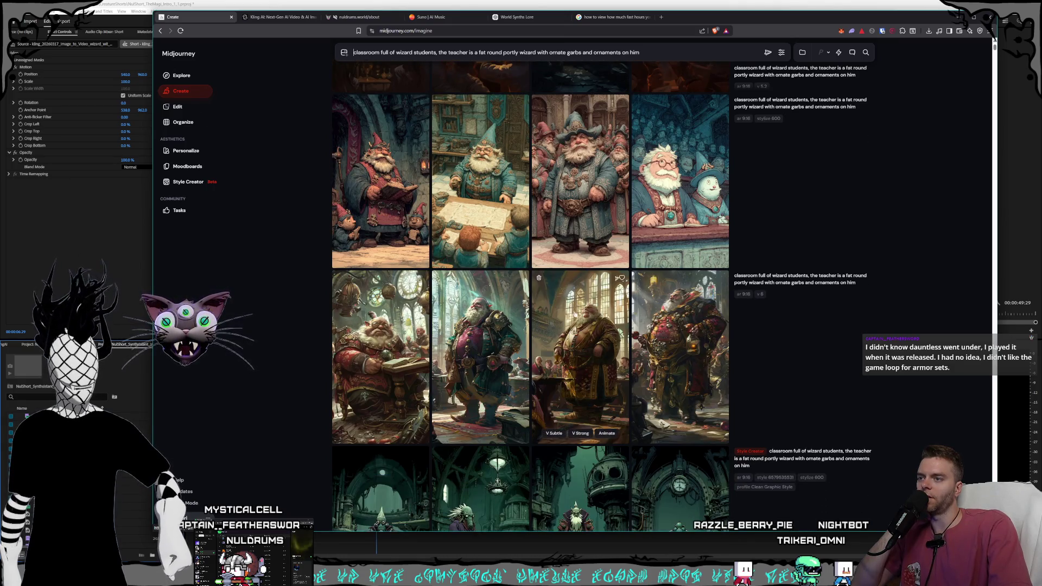
left_click(661, 340)
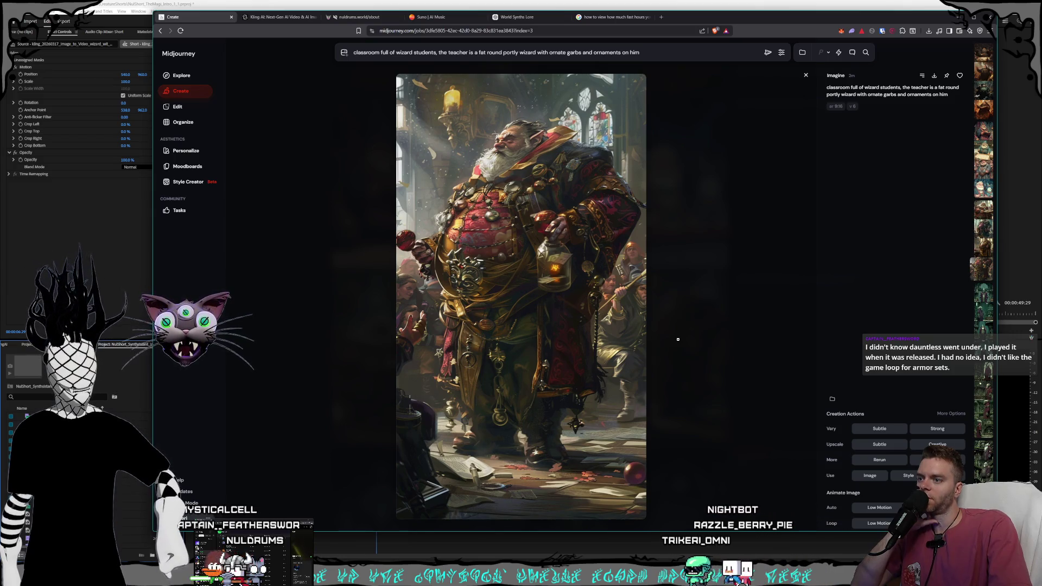
key("Escape")
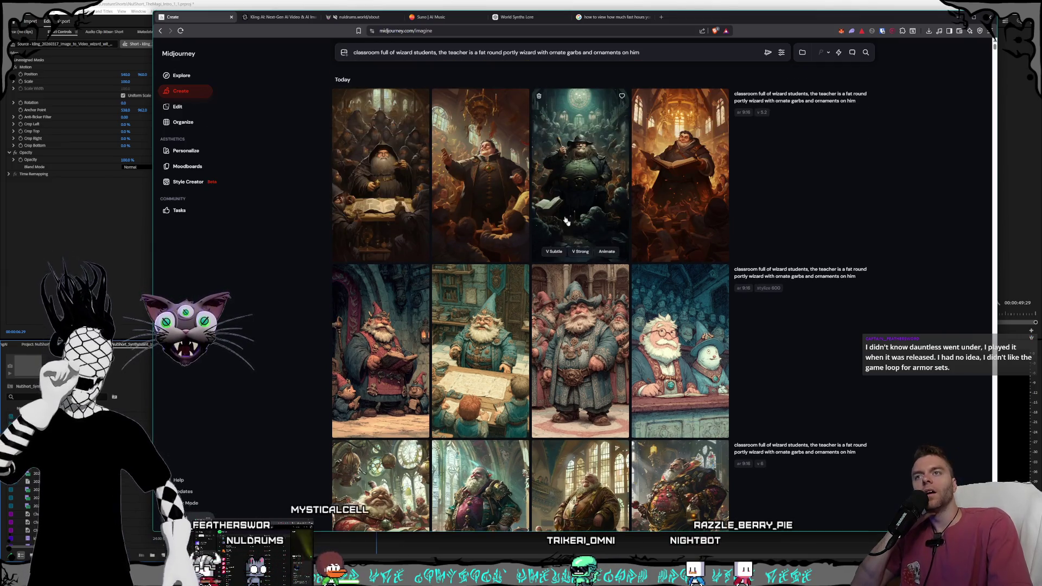
scroll(541, 159, "down", 4)
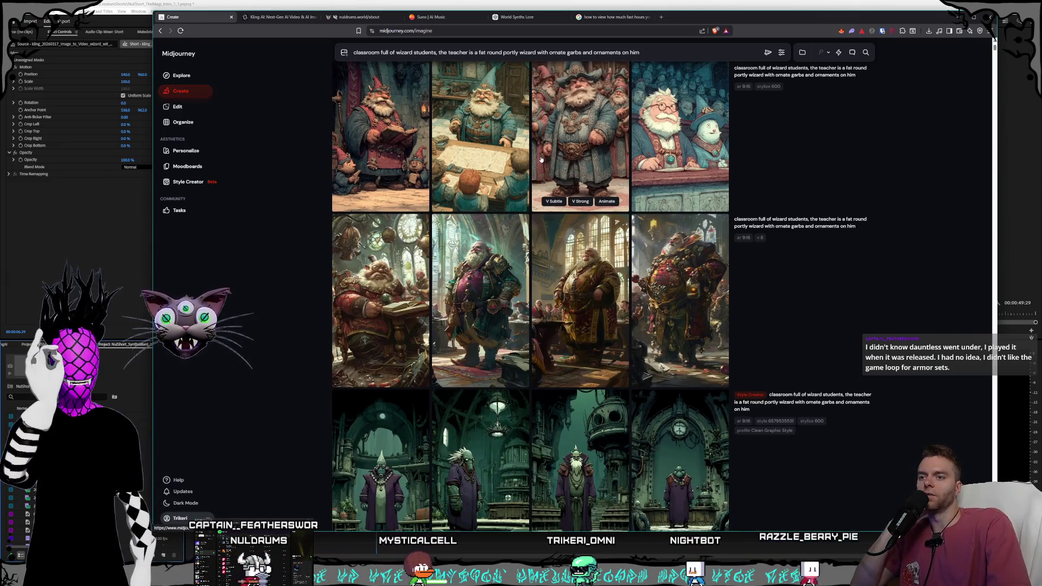
scroll(546, 170, "up", 4)
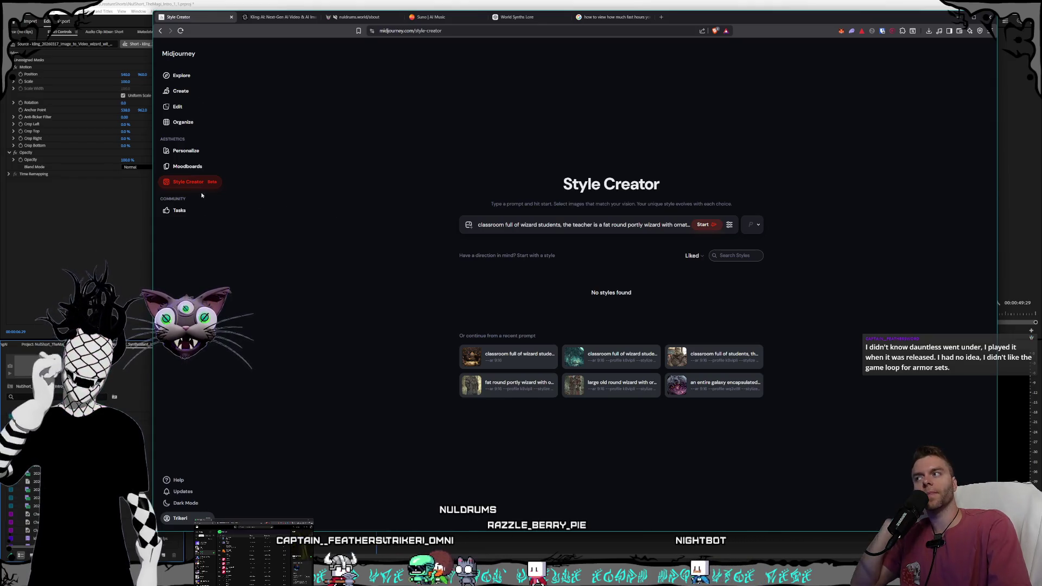
Step: On the Personalize page, start the Global V6 Profile image ranking at 0 of 40
left_click(184, 151)
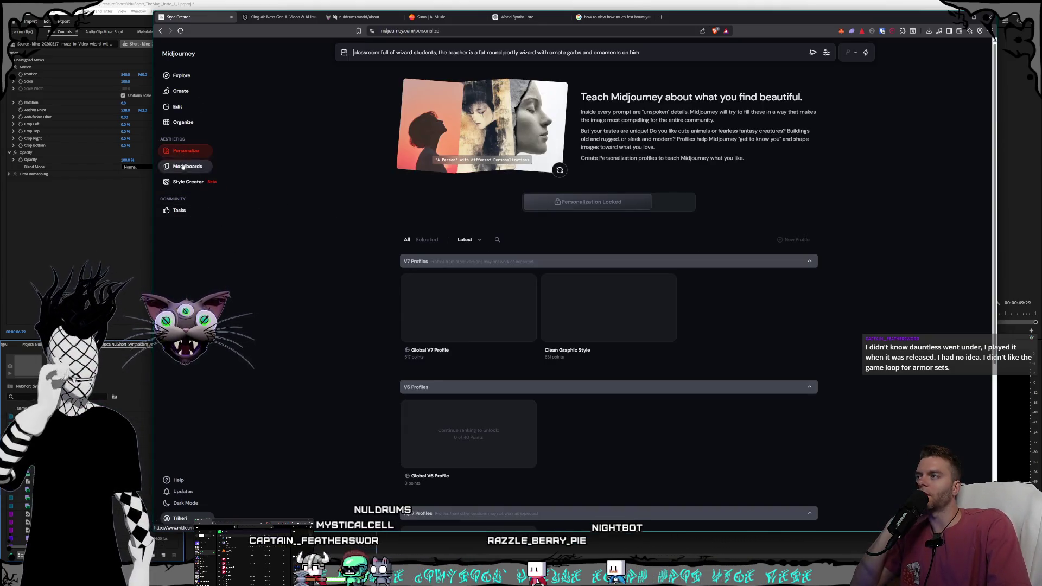
scroll(500, 373, "down", 2)
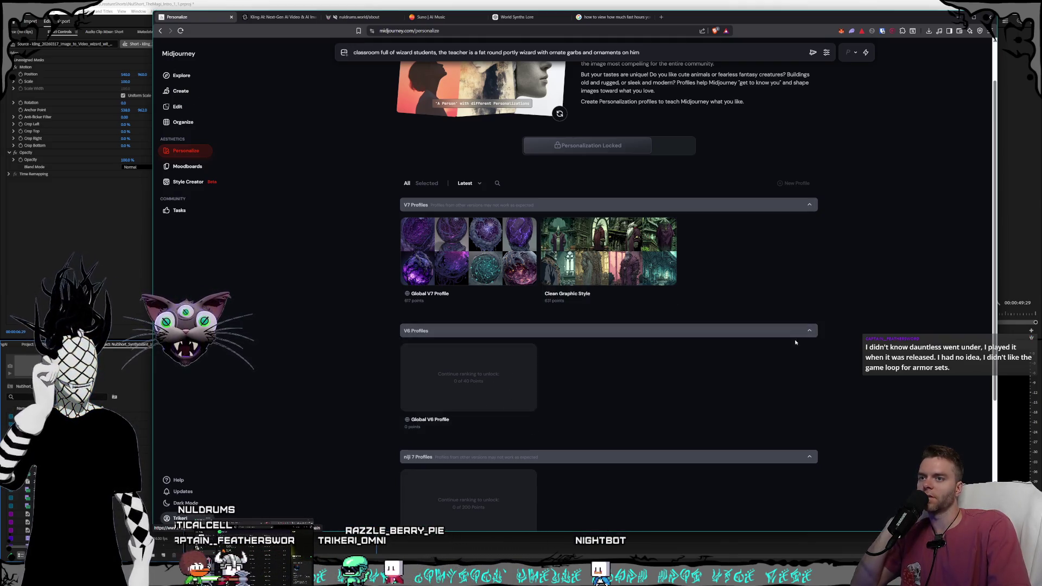
left_click(499, 380)
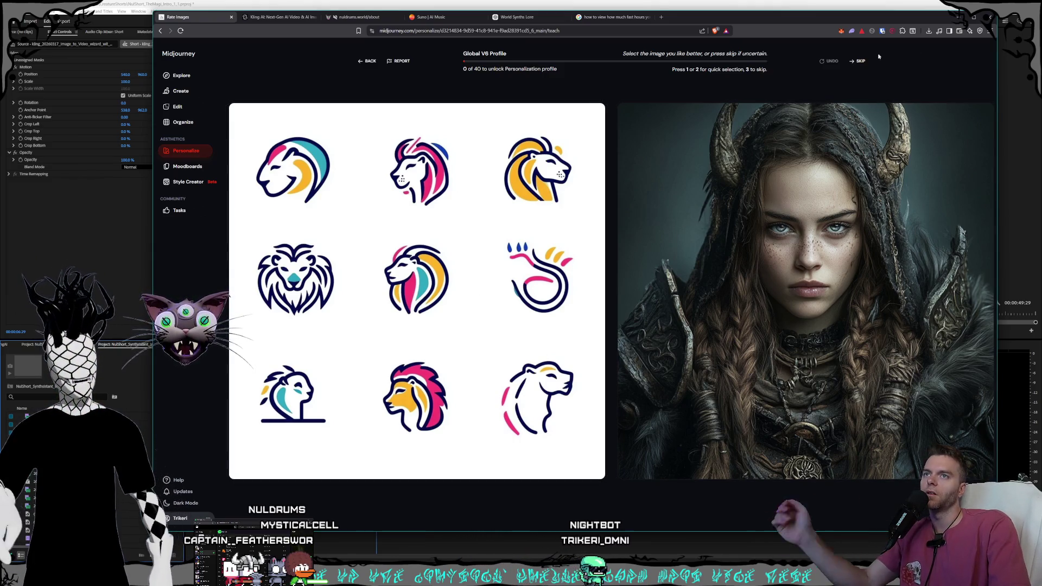
Step: Skip the first twelve Global V6 image pairs without rating any of them
left_click(860, 61)
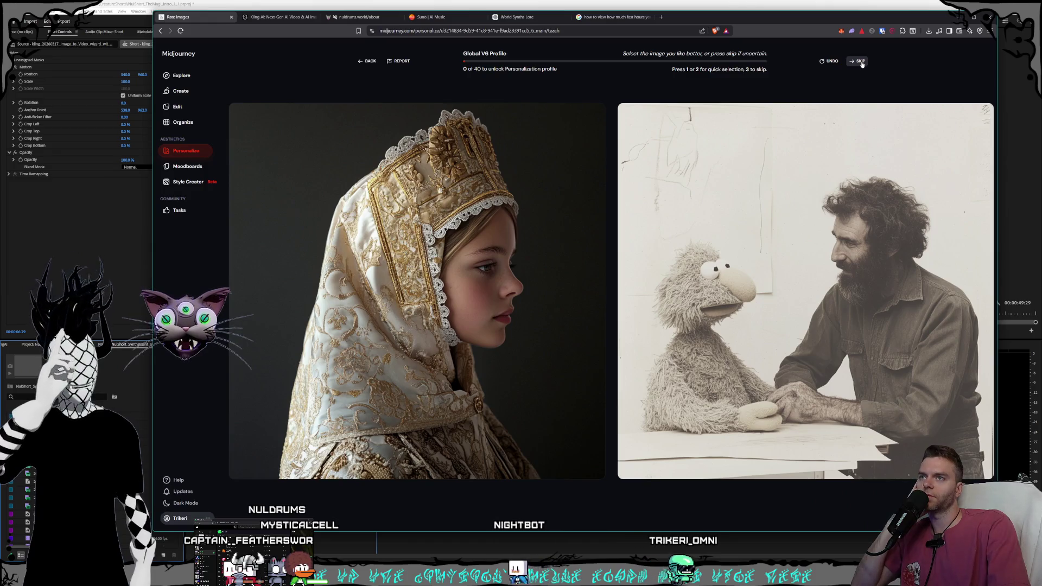
left_click(860, 61)
left_click(860, 62)
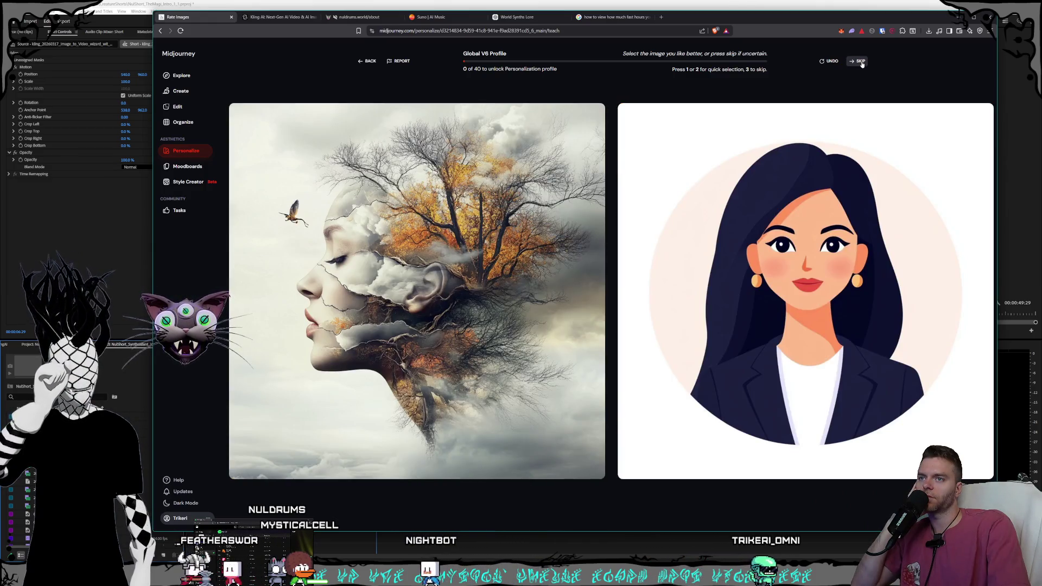
left_click(862, 63)
left_click(861, 63)
left_click(862, 63)
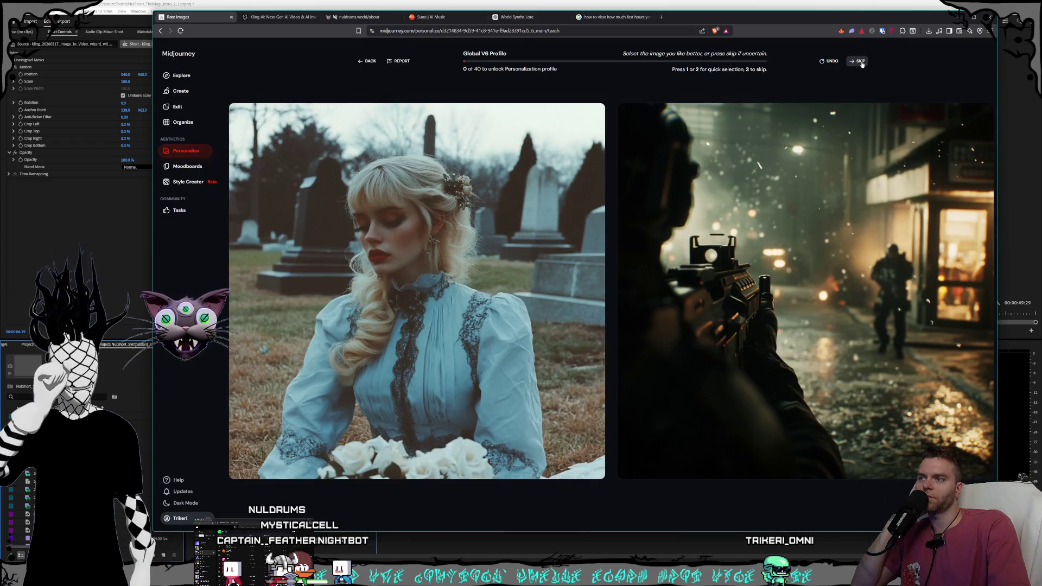
left_click(862, 64)
left_click(862, 63)
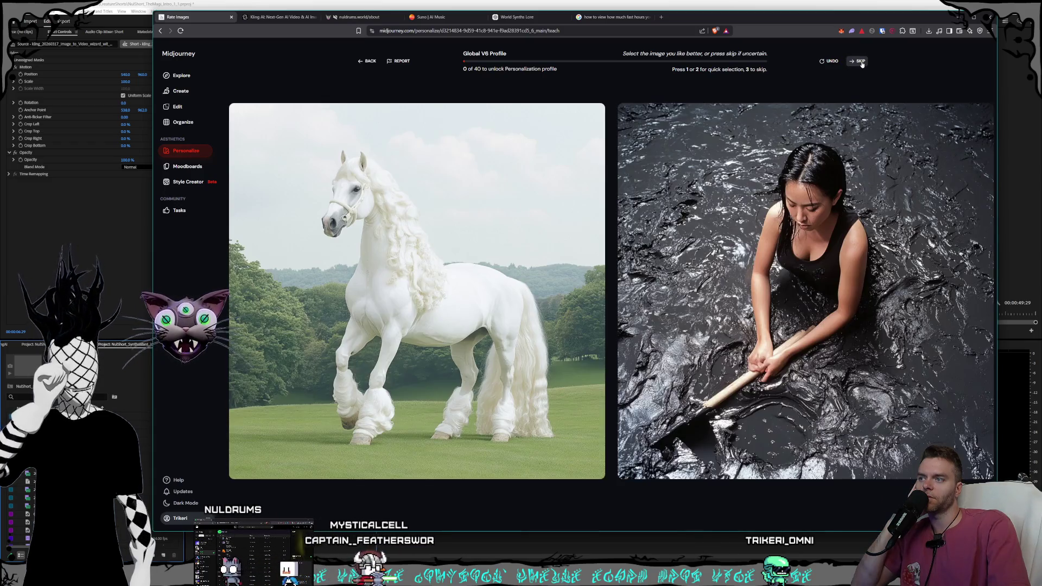
left_click(861, 63)
left_click(862, 63)
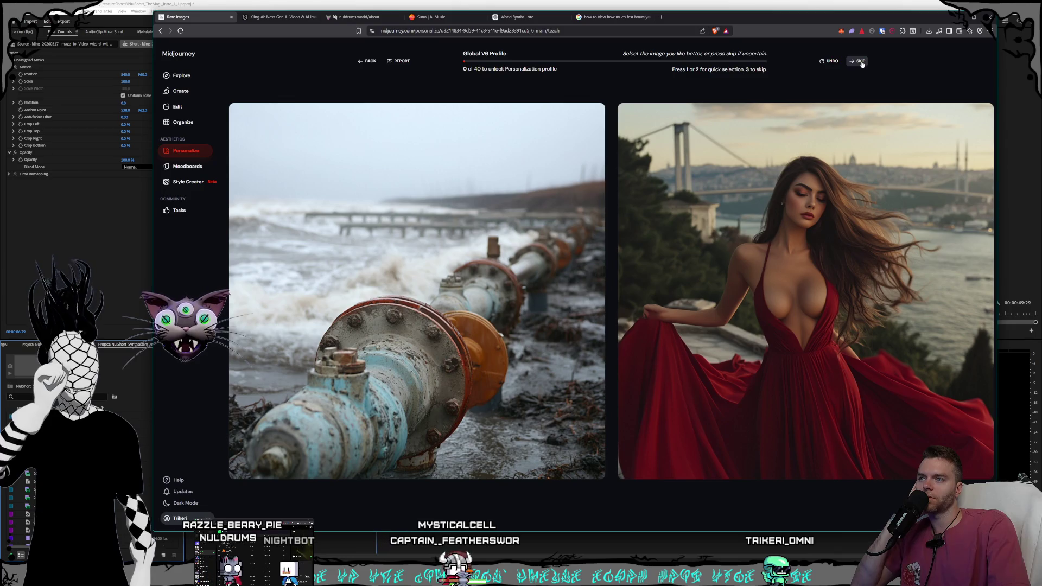
left_click(861, 63)
left_click(861, 64)
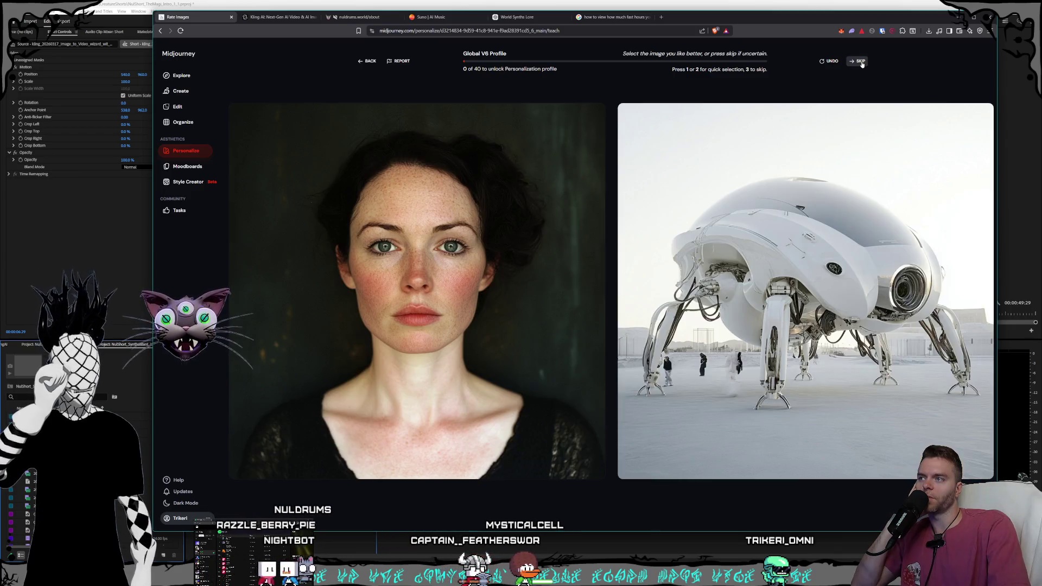
Step: Skip eleven more pairs unrated, then go back to the Personalize overview
left_click(862, 64)
left_click(862, 63)
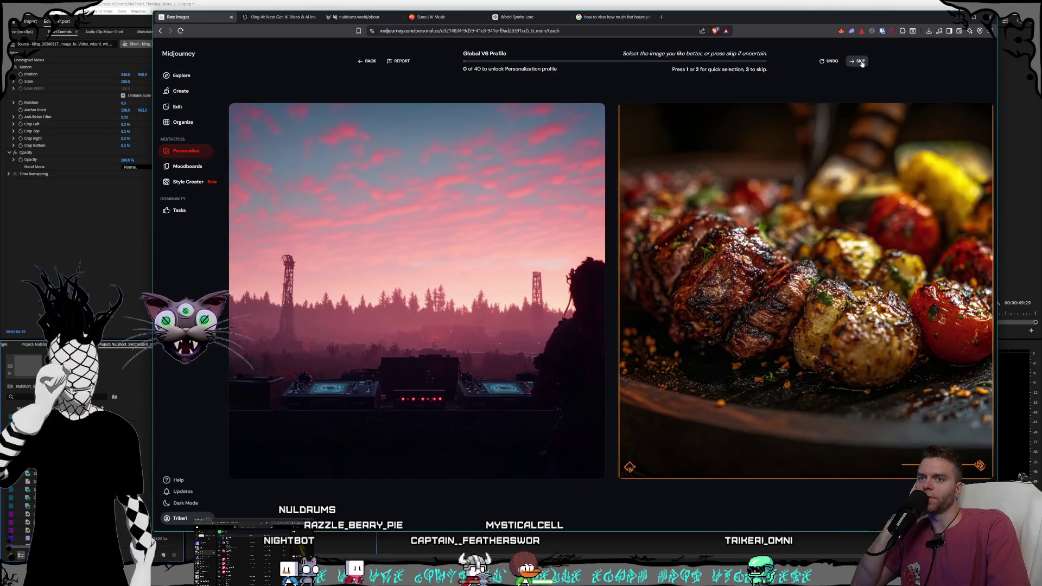
left_click(862, 64)
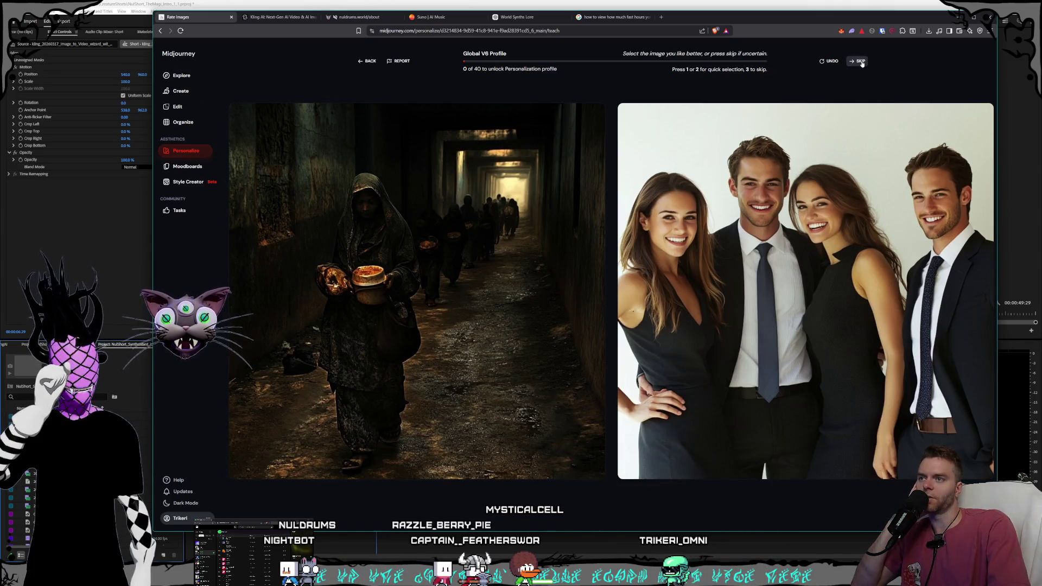
left_click(862, 63)
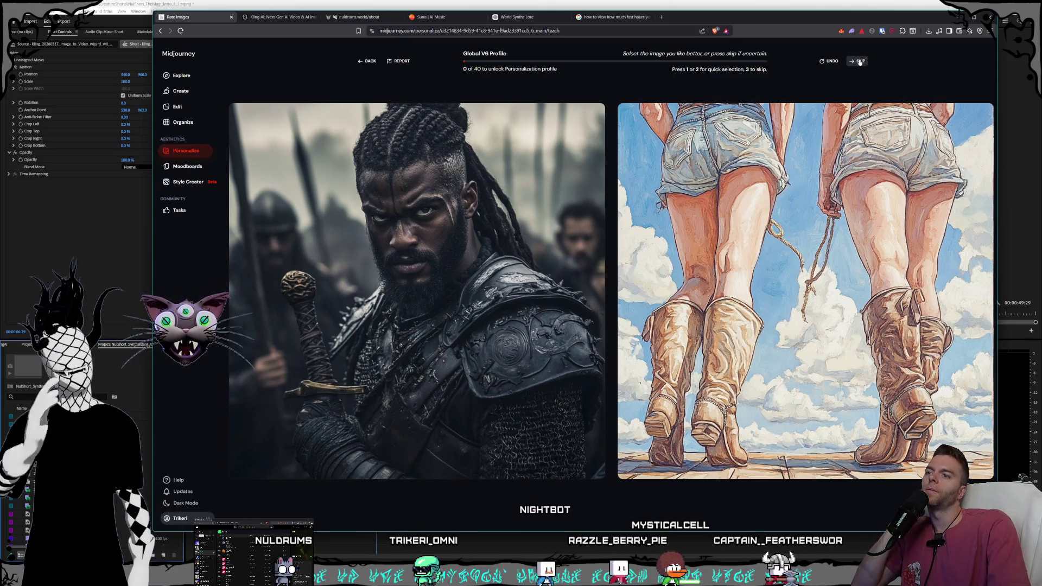
left_click(859, 62)
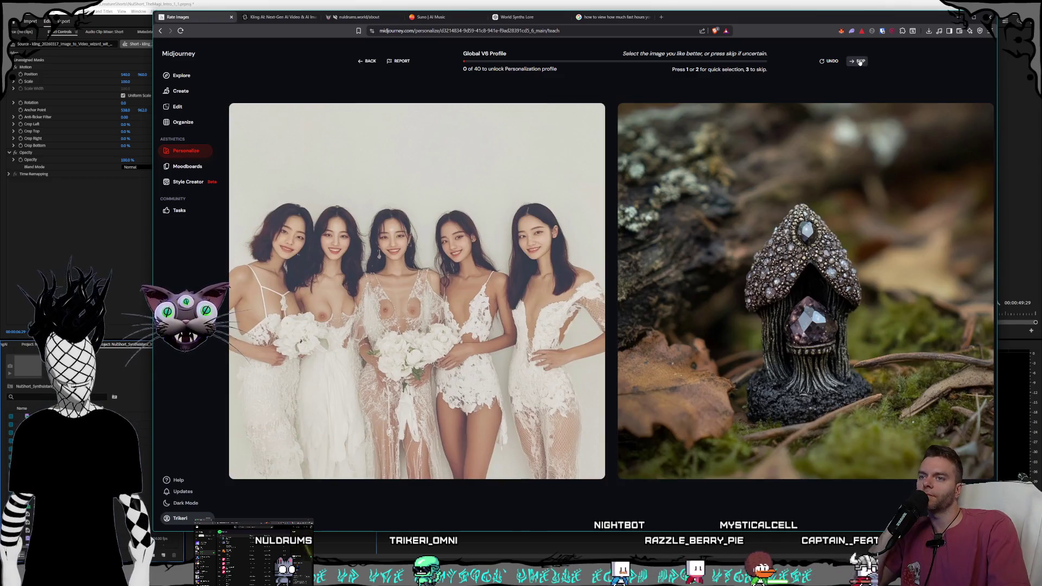
left_click(859, 61)
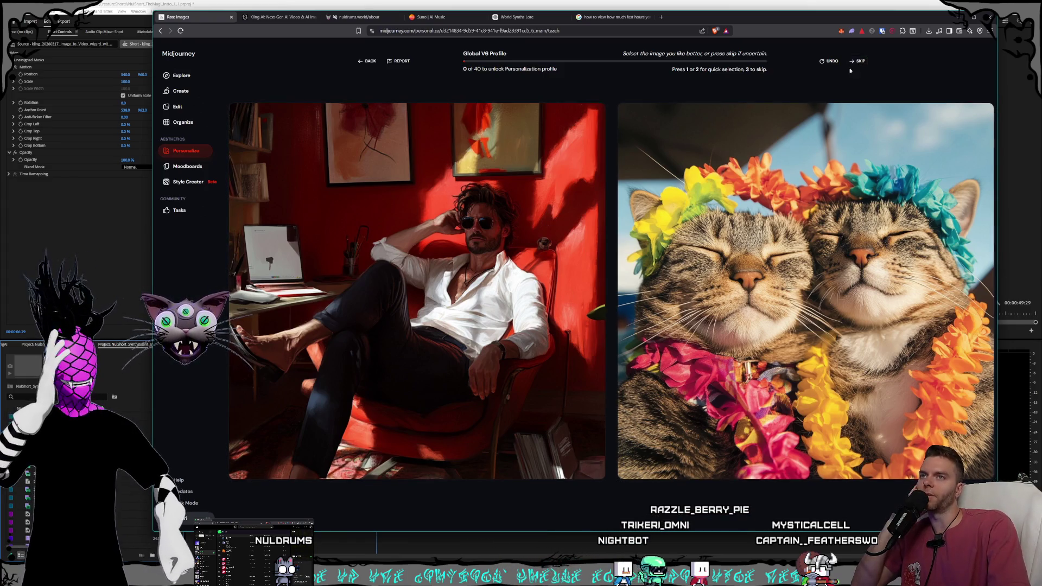
left_click(863, 61)
left_click(863, 61)
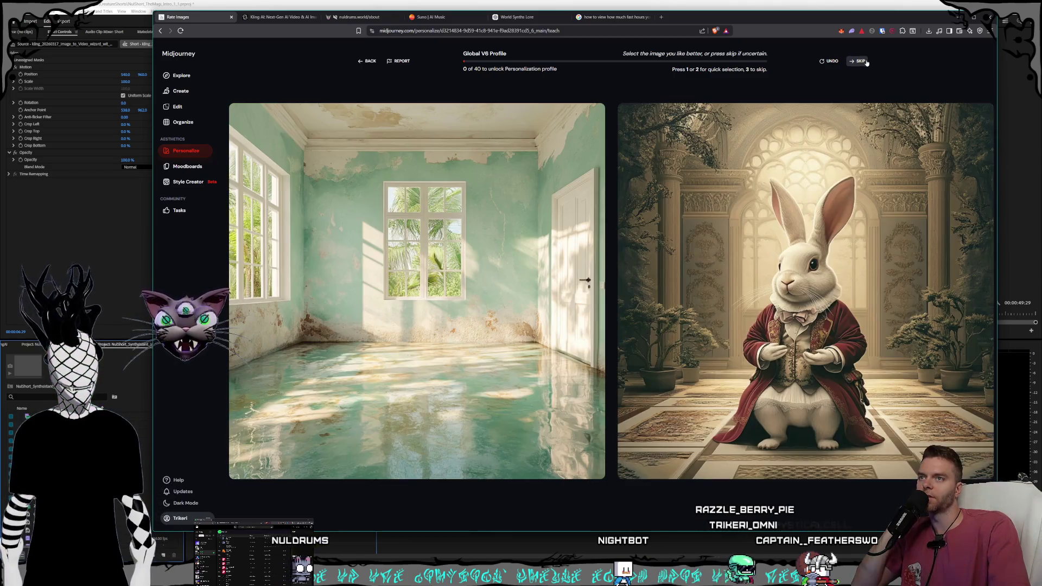
left_click(863, 61)
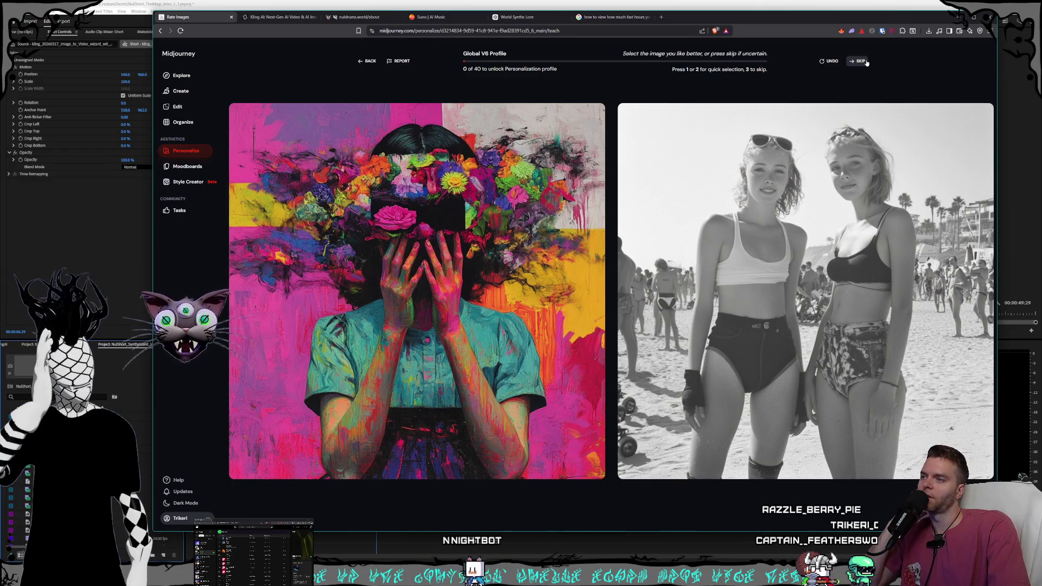
left_click(866, 61)
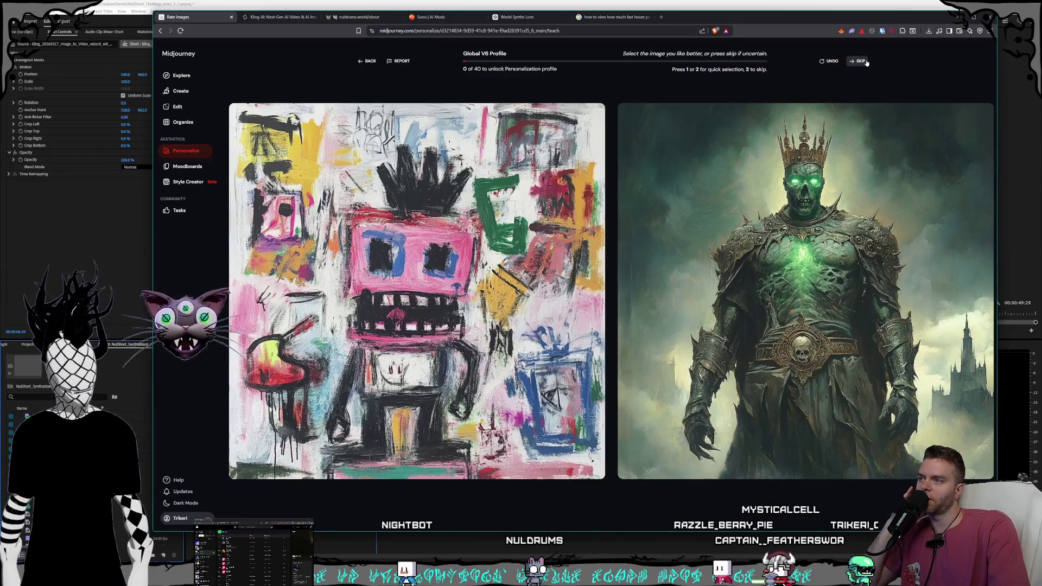
left_click(866, 61)
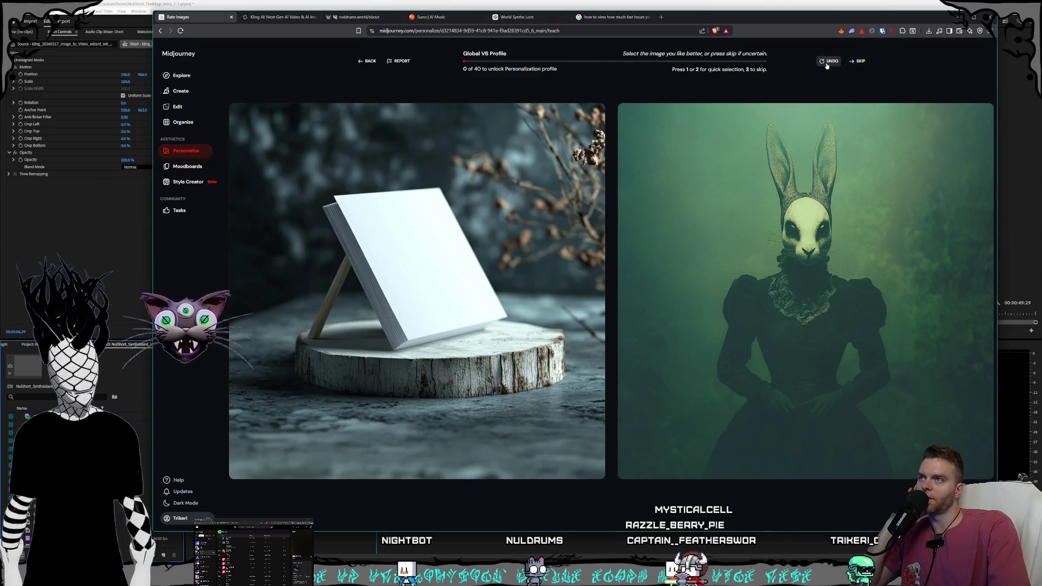
left_click(368, 62)
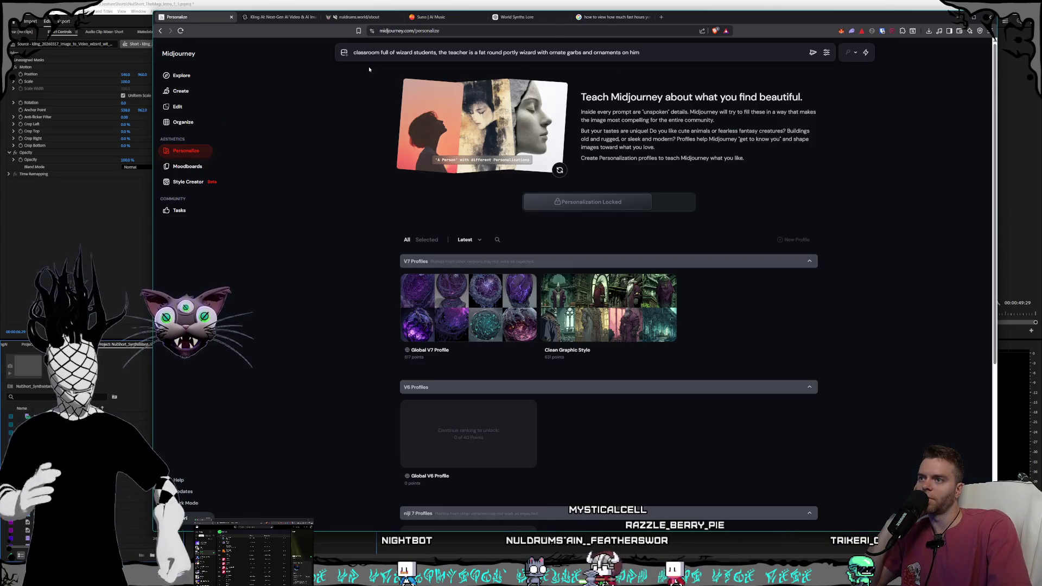
Step: Reopen the Global V6 Profile ranking, skip two pairs, and pick a preferred image on the third
left_click(516, 353)
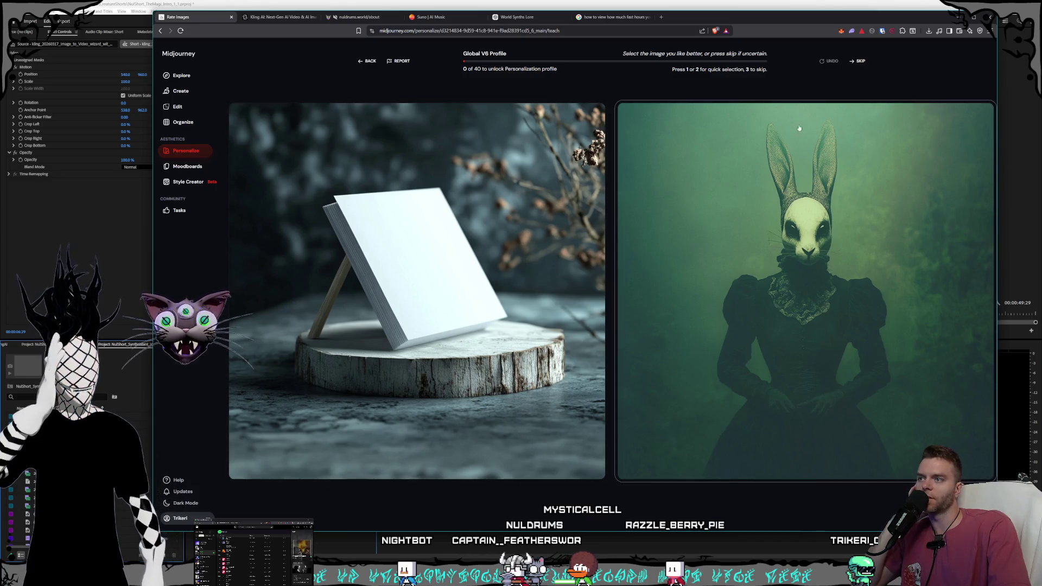
left_click(860, 62)
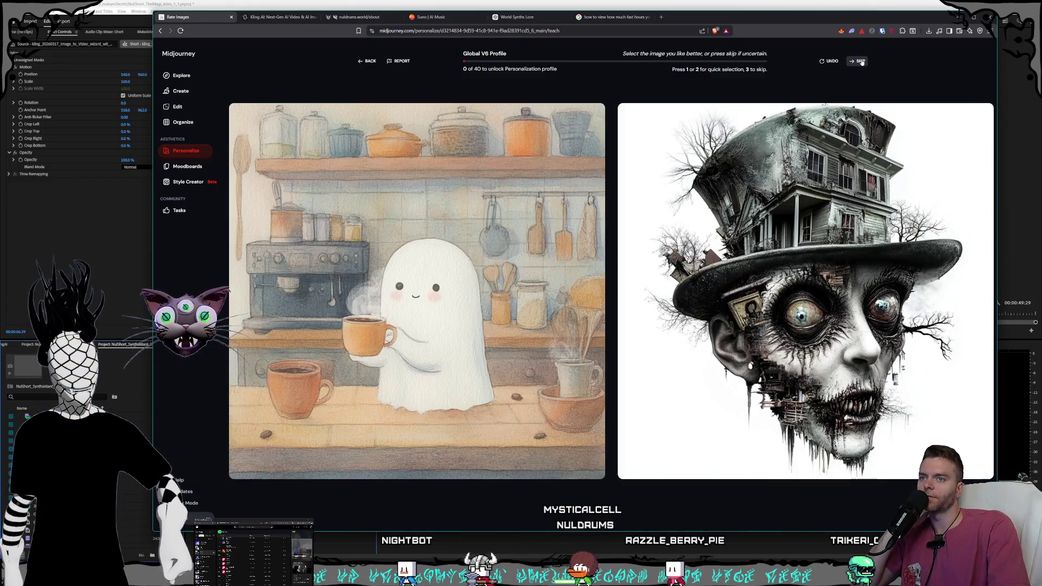
left_click(861, 61)
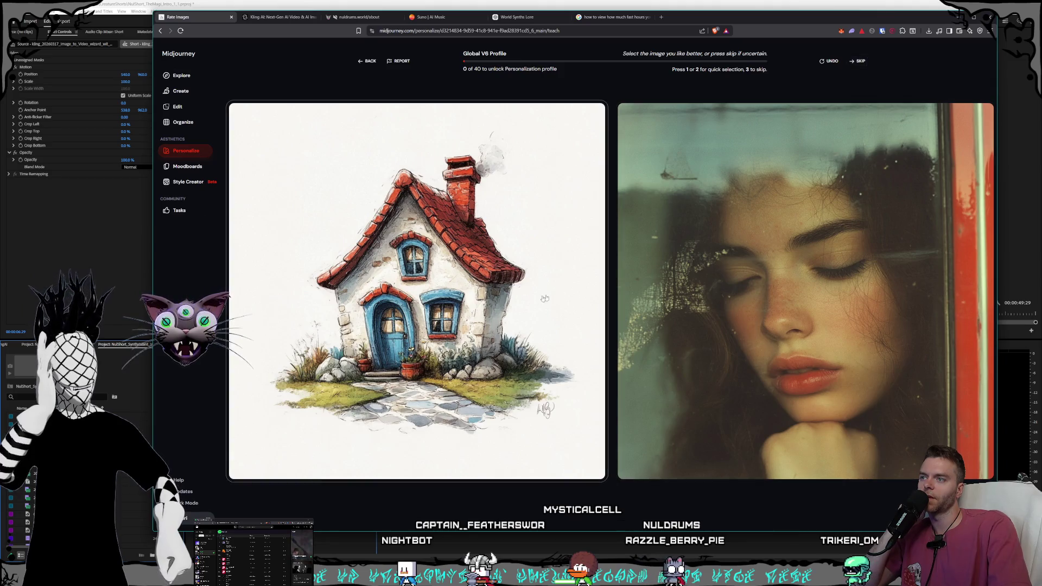
left_click(798, 179)
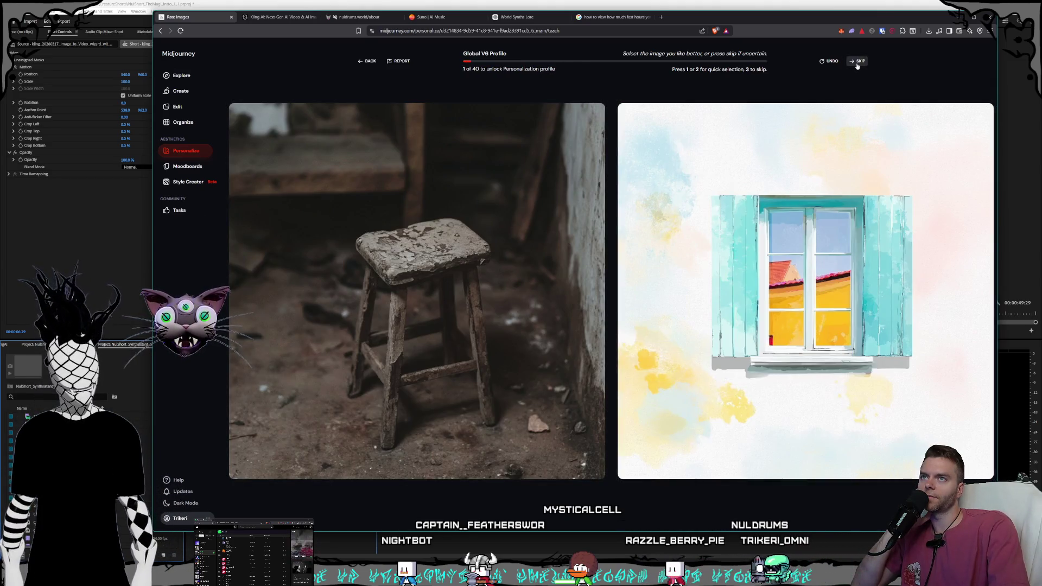
Step: Skip twelve more pairs, then pick image 2 with the keyboard as the second rating
left_click(857, 63)
left_click(857, 64)
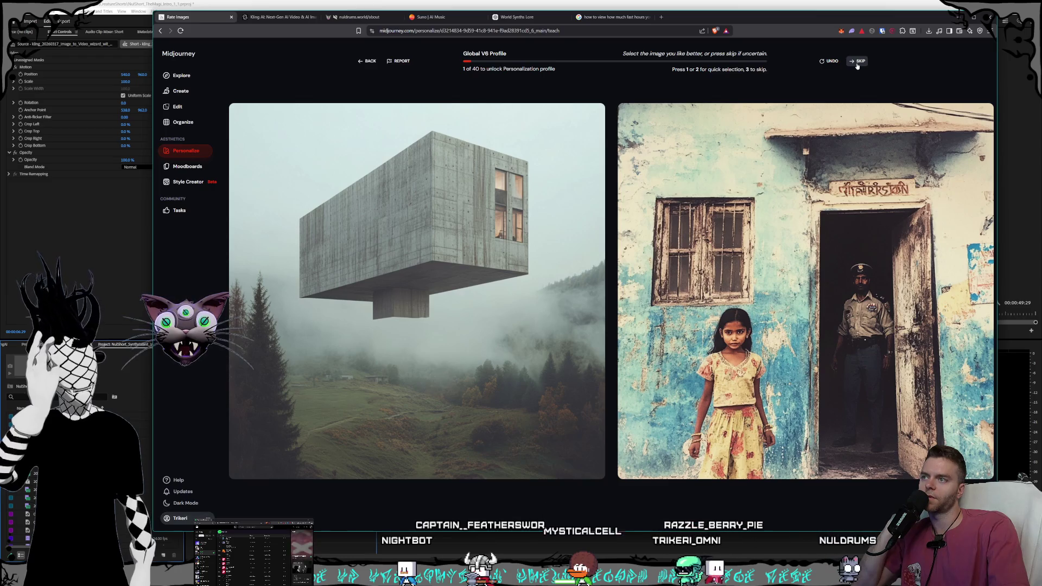
left_click(857, 63)
left_click(857, 62)
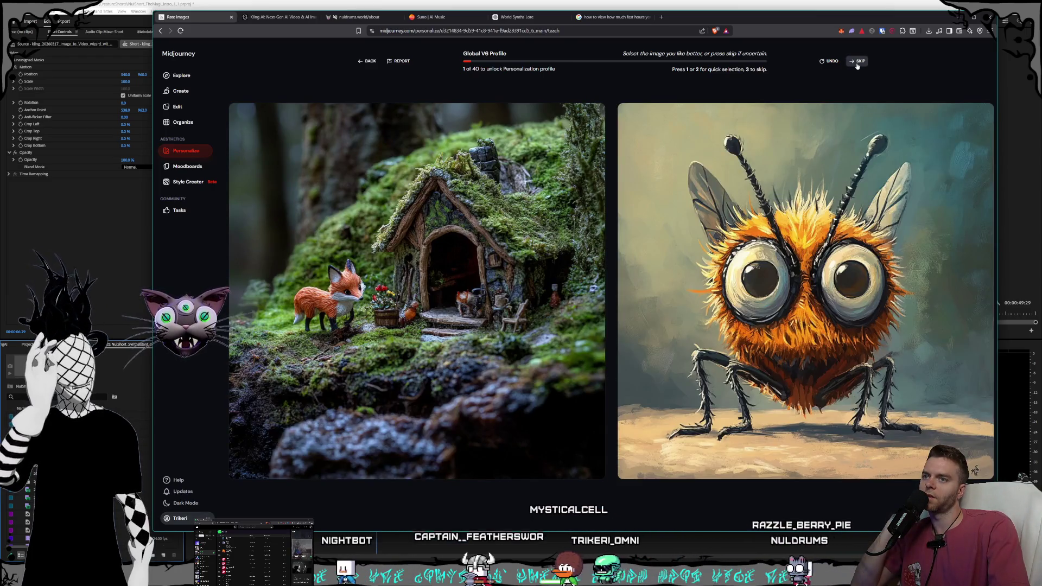
left_click(857, 63)
left_click(856, 63)
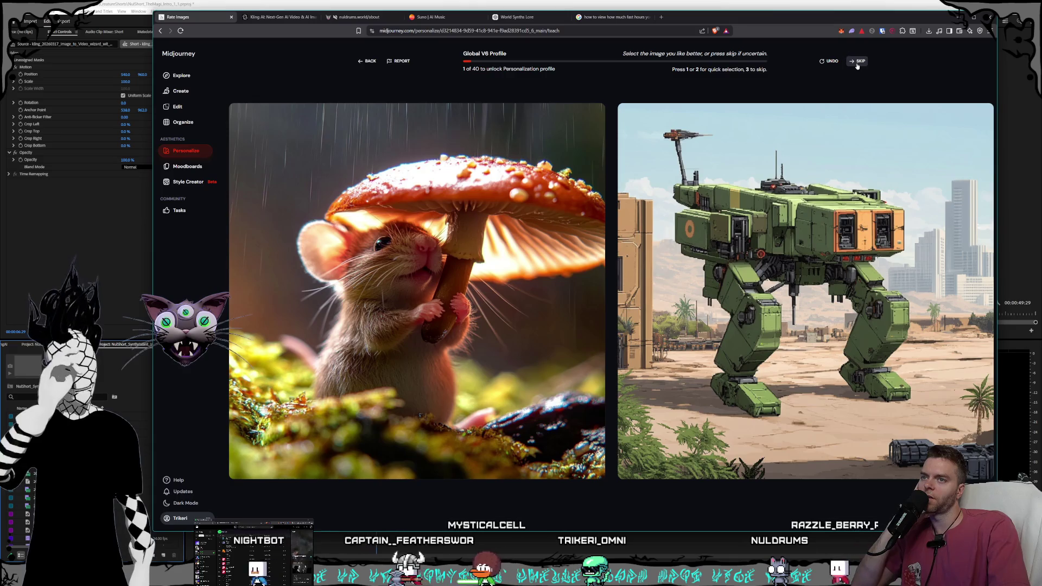
left_click(857, 64)
left_click(857, 63)
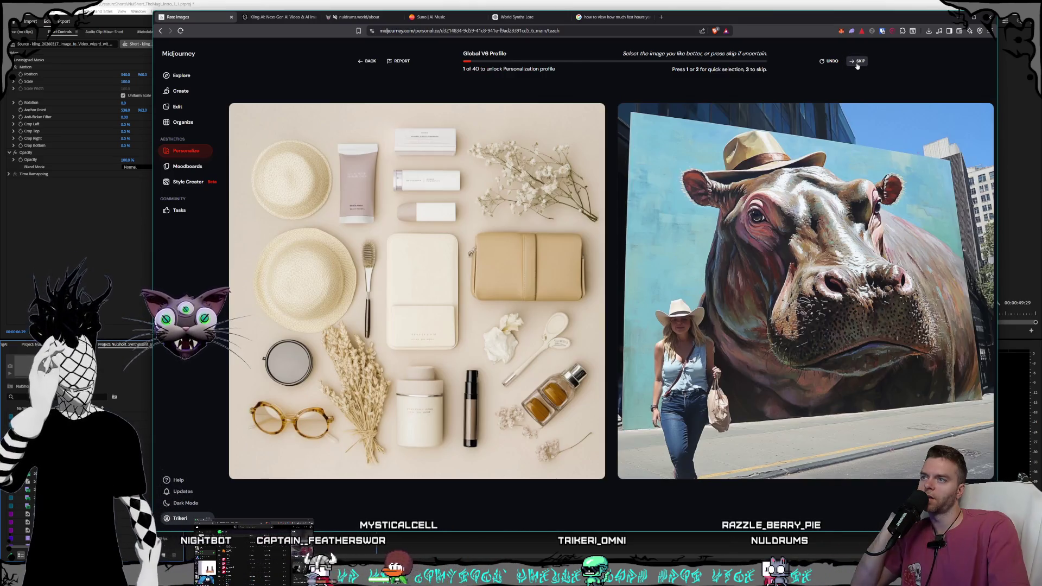
left_click(857, 63)
left_click(857, 64)
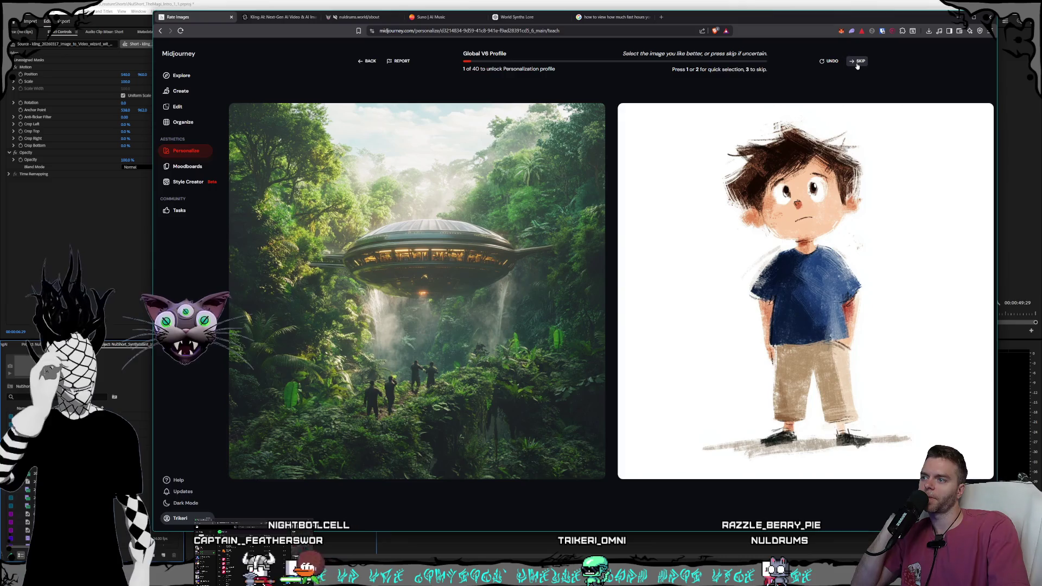
left_click(857, 64)
left_click(857, 63)
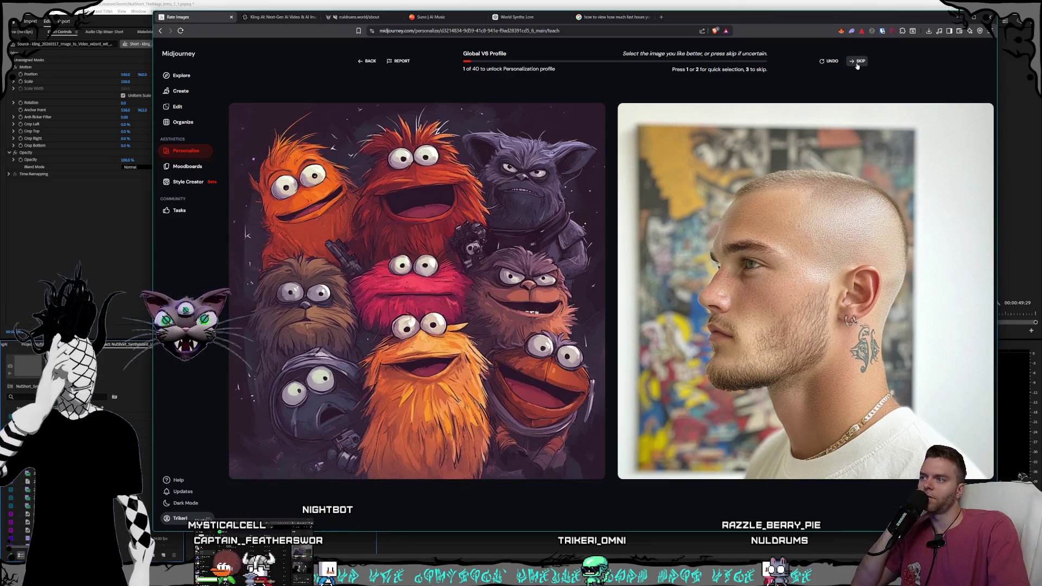
key("2")
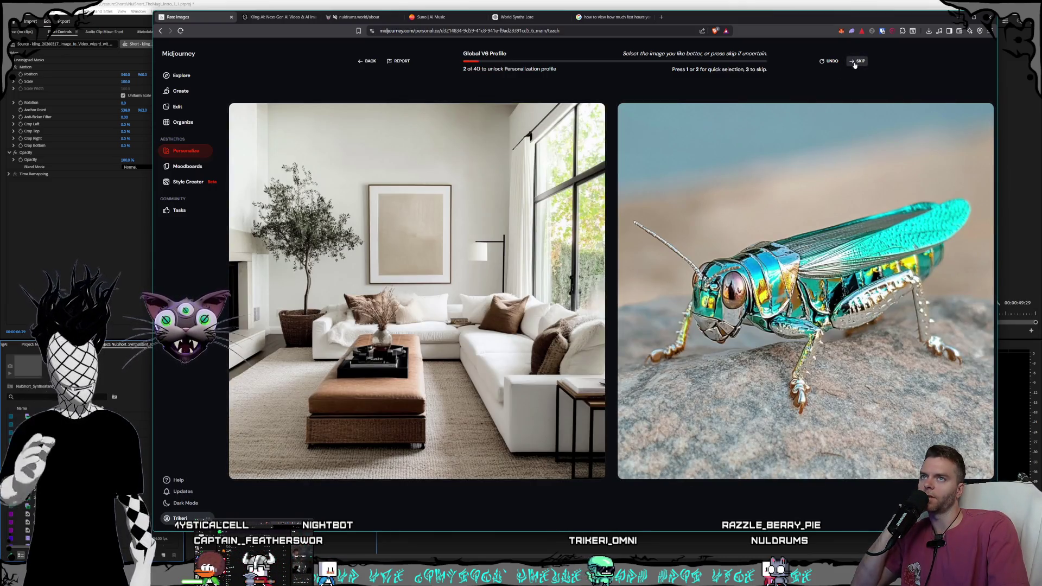
Step: Skip six pairs, choose the left image as the third rating, then skip one more
left_click(855, 64)
left_click(855, 64)
left_click(854, 64)
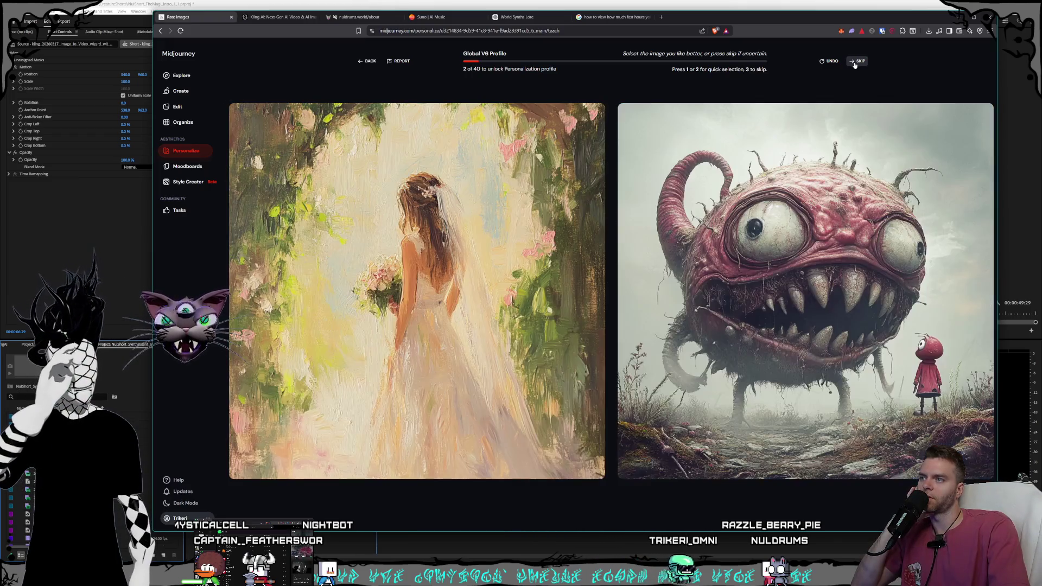
left_click(855, 63)
left_click(855, 64)
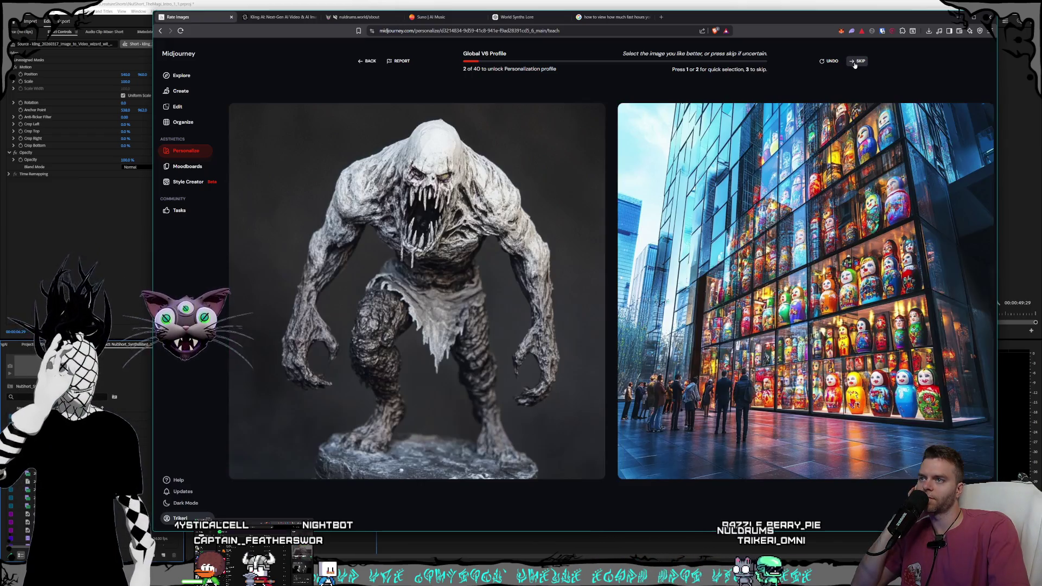
left_click(854, 63)
left_click(328, 259)
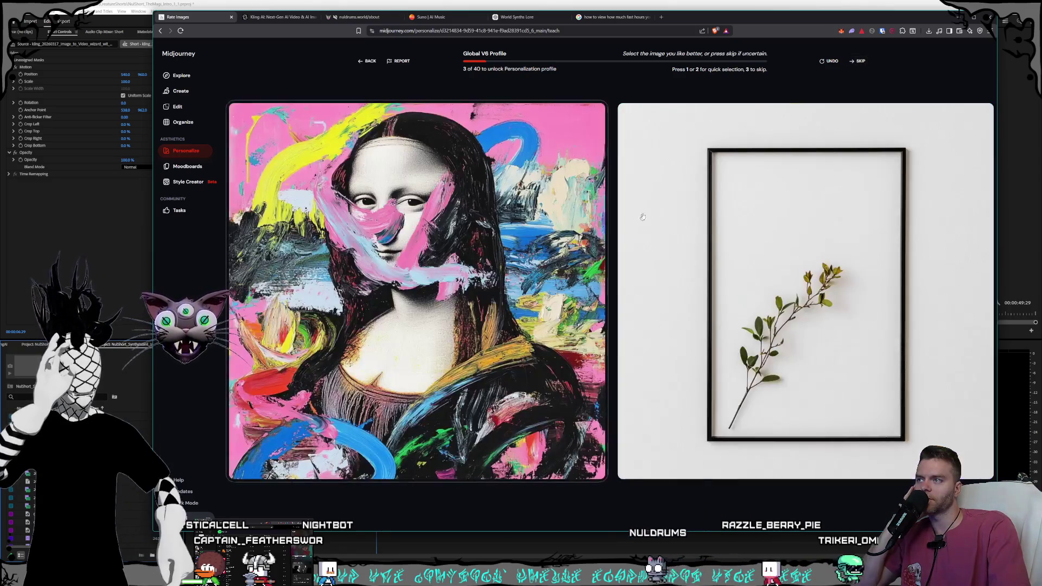
left_click(863, 63)
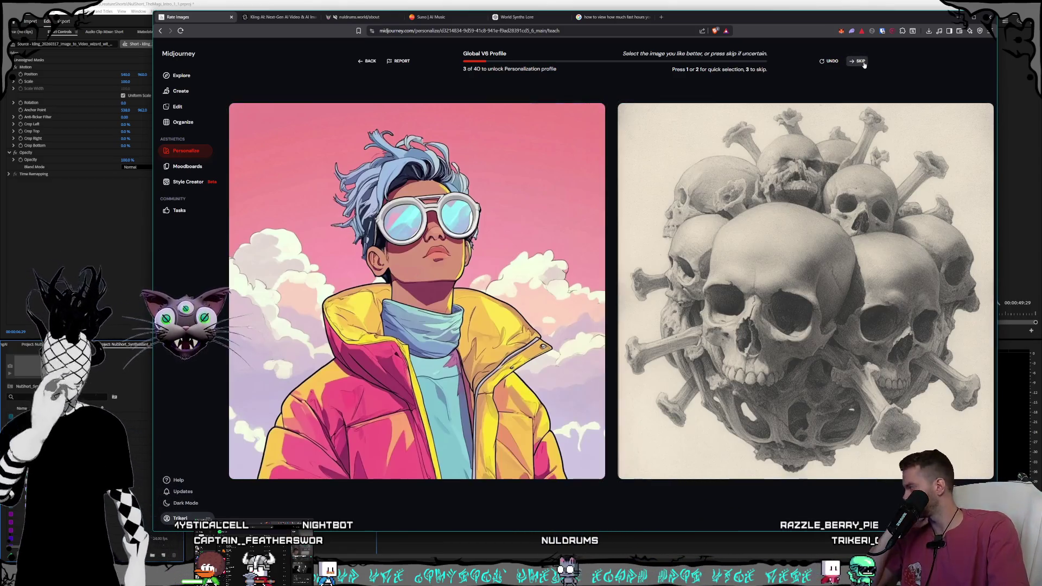
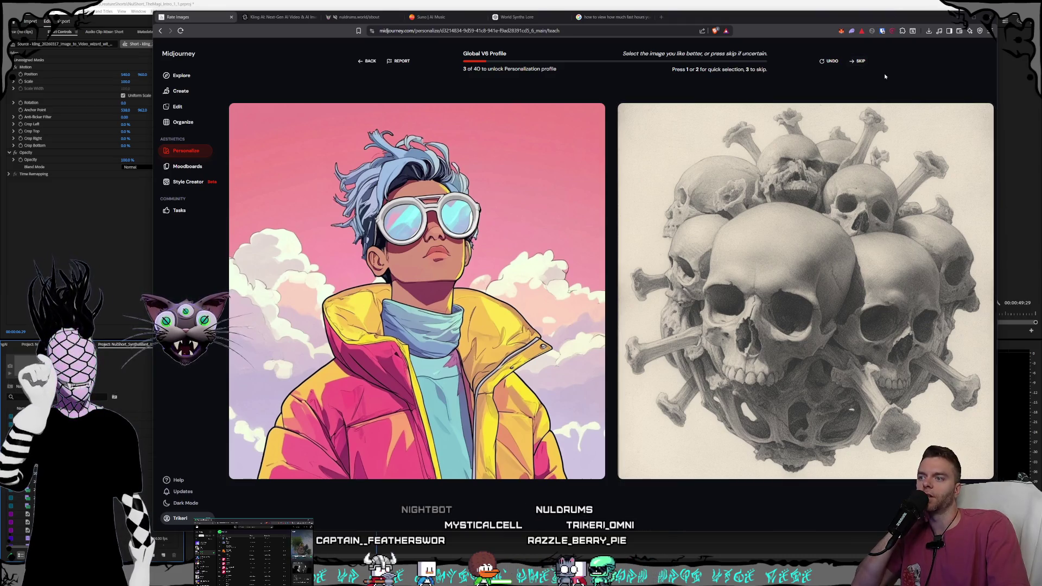
Step: Rate the first image pair, then skip the next seventeen pairs unrated
left_click(474, 223)
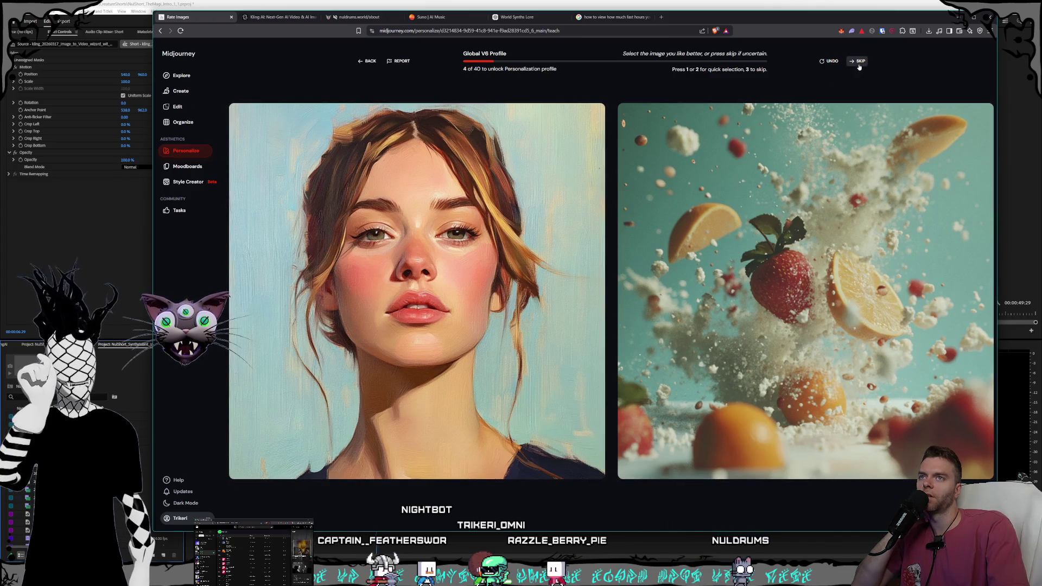
left_click(859, 65)
left_click(859, 66)
left_click(859, 66)
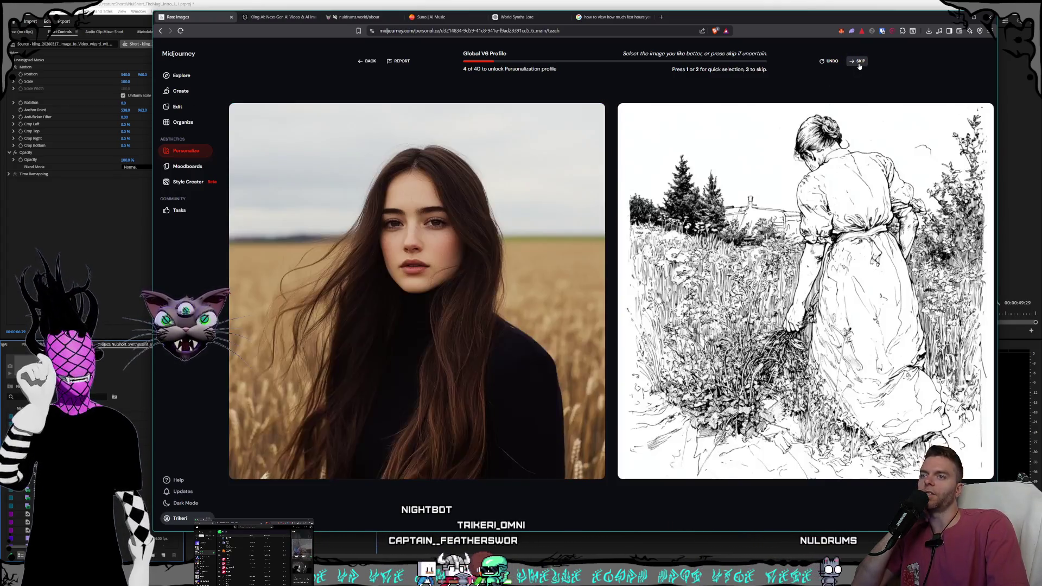
left_click(859, 66)
left_click(859, 66)
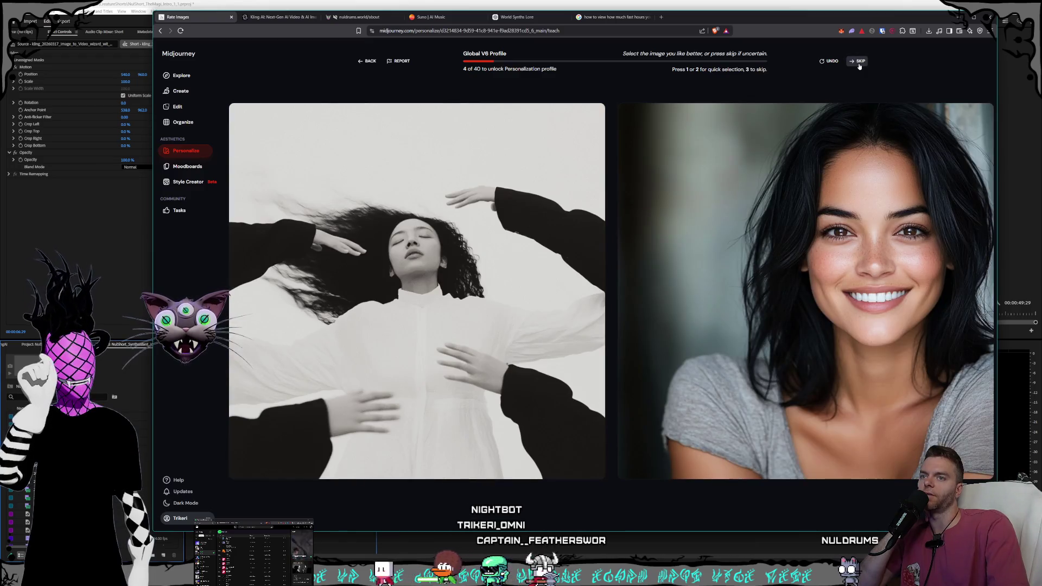
left_click(859, 65)
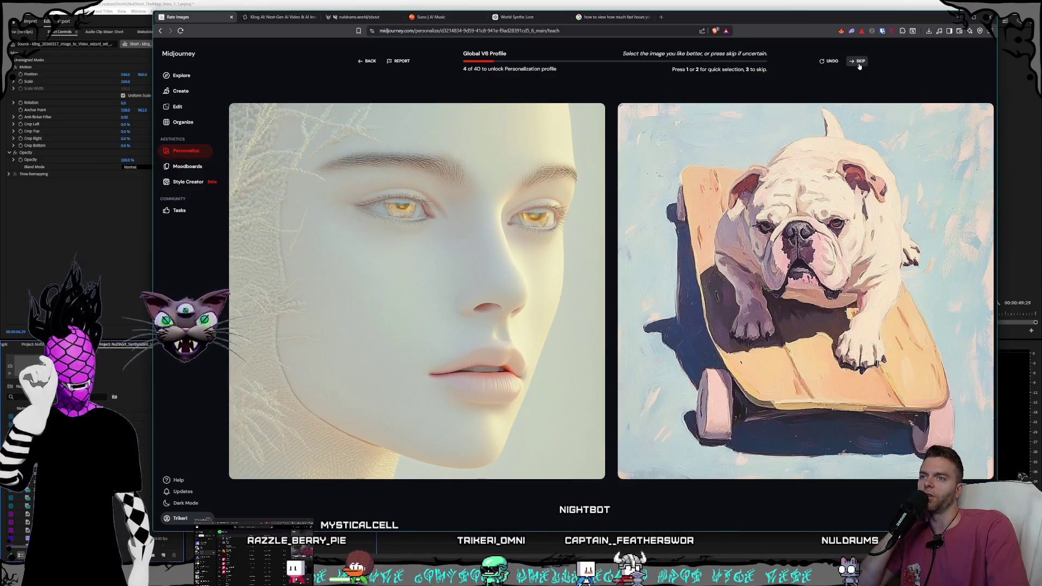
left_click(859, 66)
left_click(859, 66)
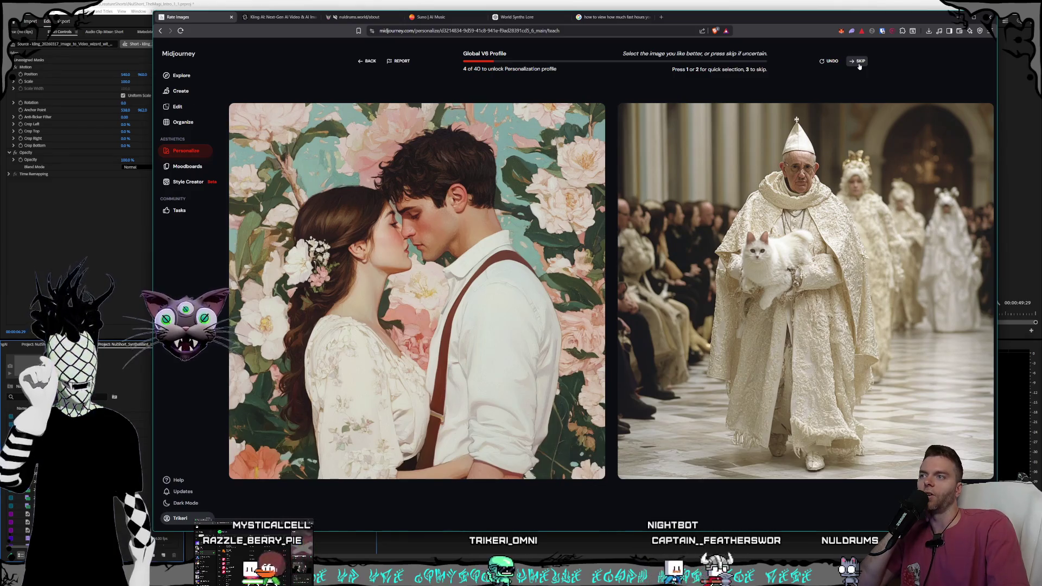
left_click(859, 66)
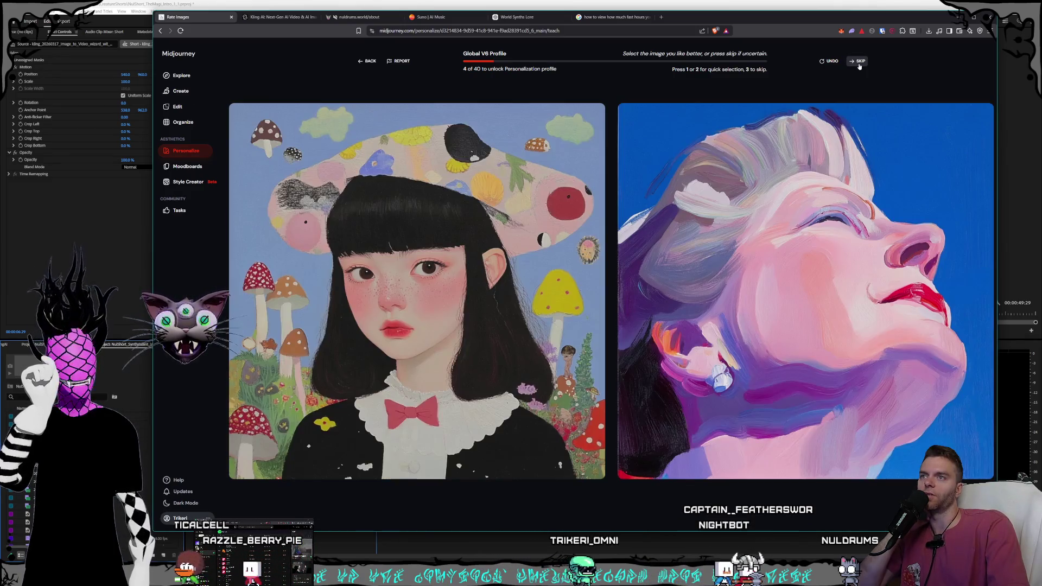
left_click(859, 65)
left_click(859, 66)
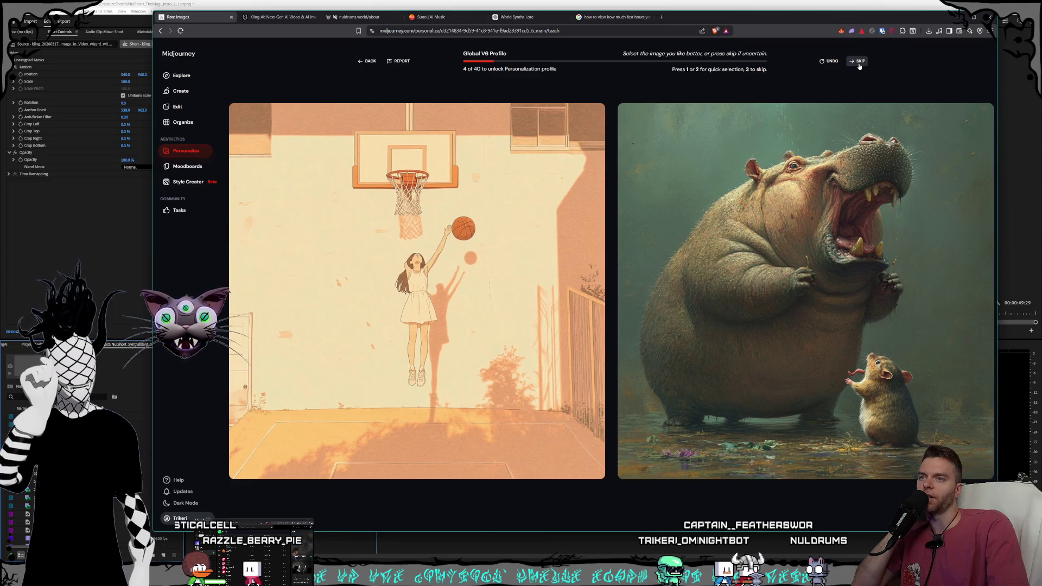
left_click(859, 66)
left_click(859, 65)
left_click(859, 66)
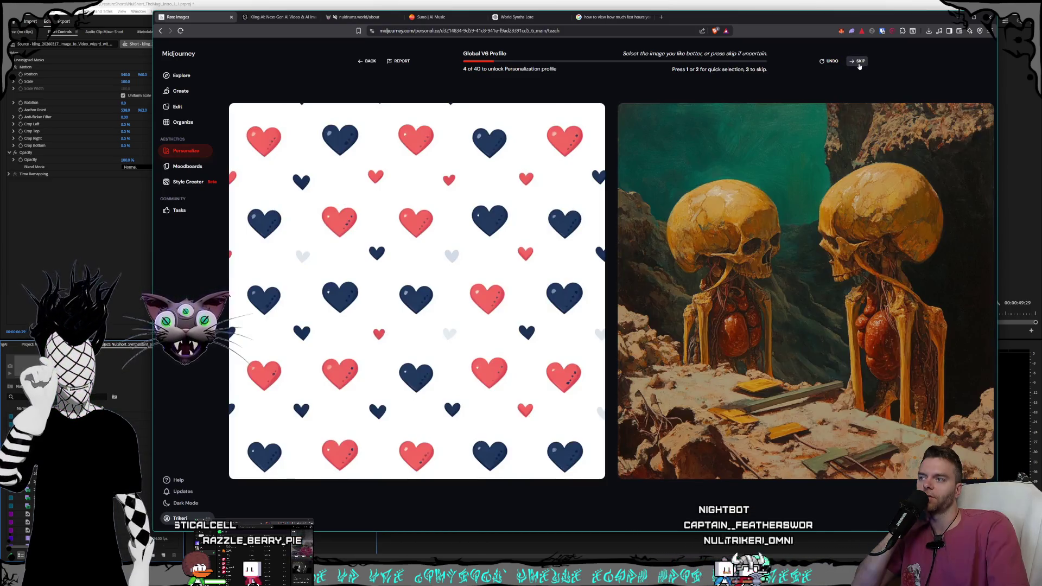
left_click(859, 66)
left_click(859, 66)
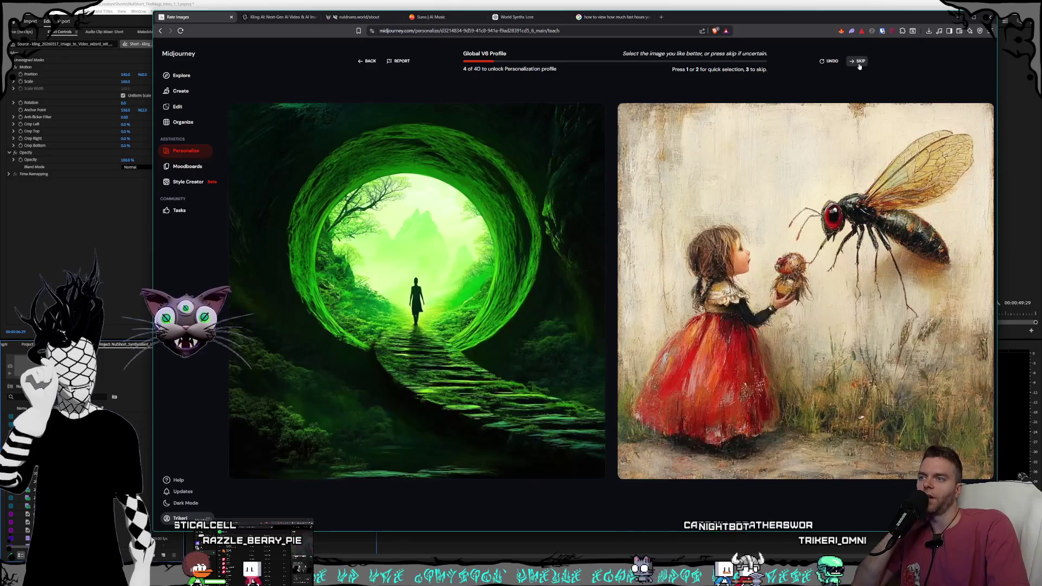
left_click(859, 66)
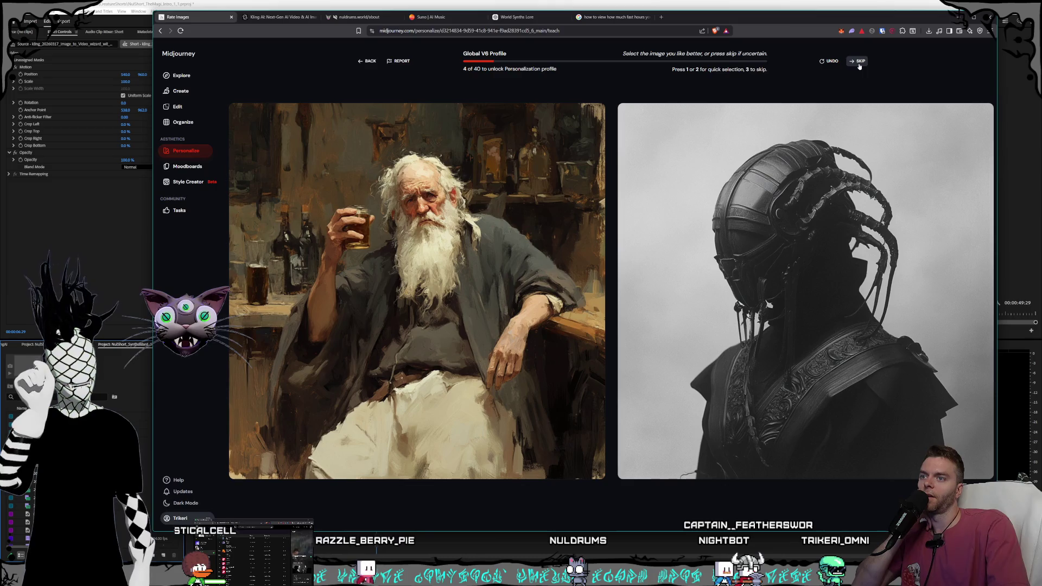
Step: Skip many more pairs and rate one image, bringing the count to 5 of 40
left_click(859, 66)
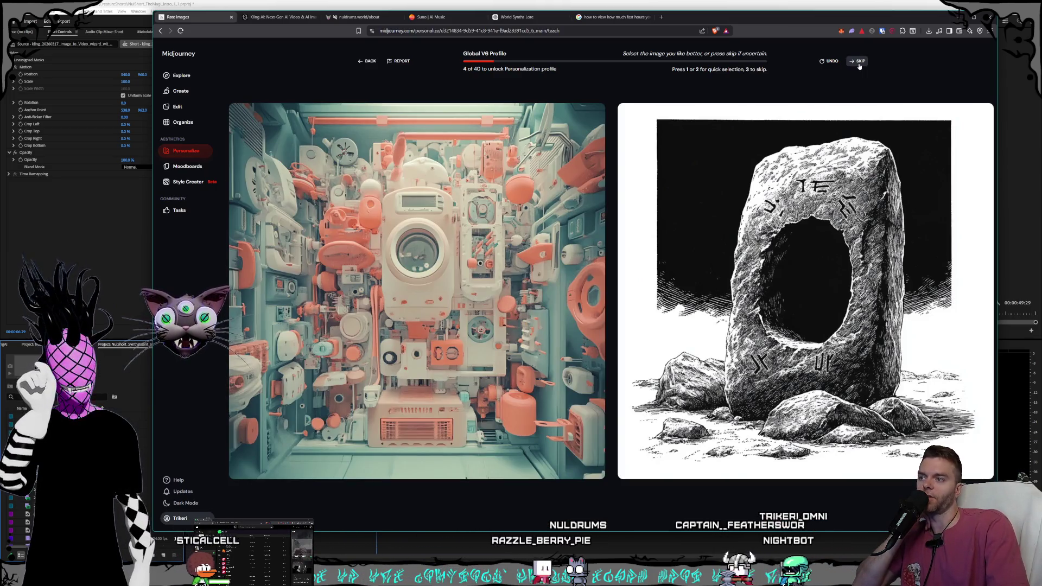
left_click(859, 66)
left_click(859, 65)
left_click(859, 65)
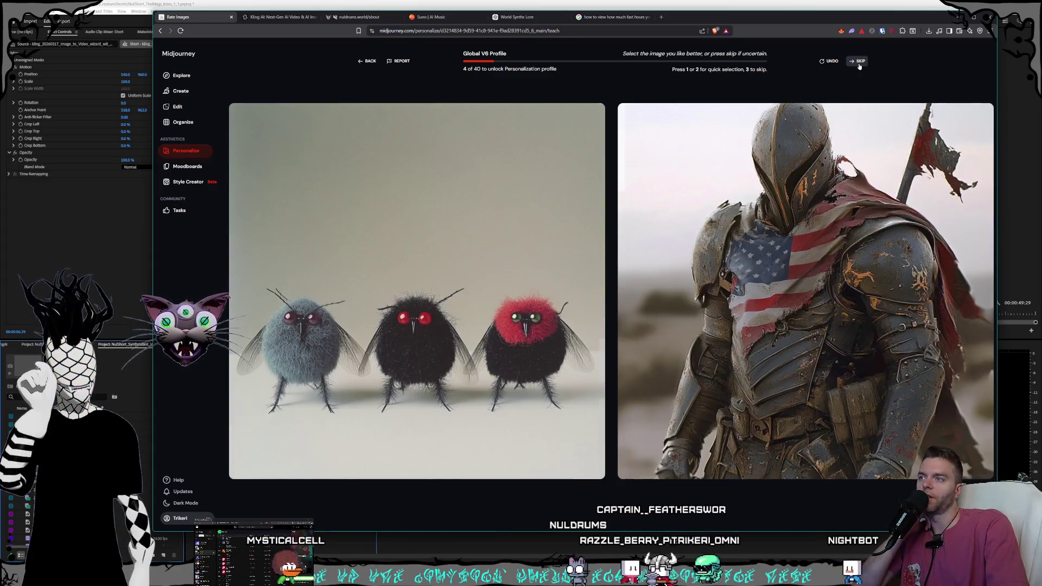
left_click(859, 66)
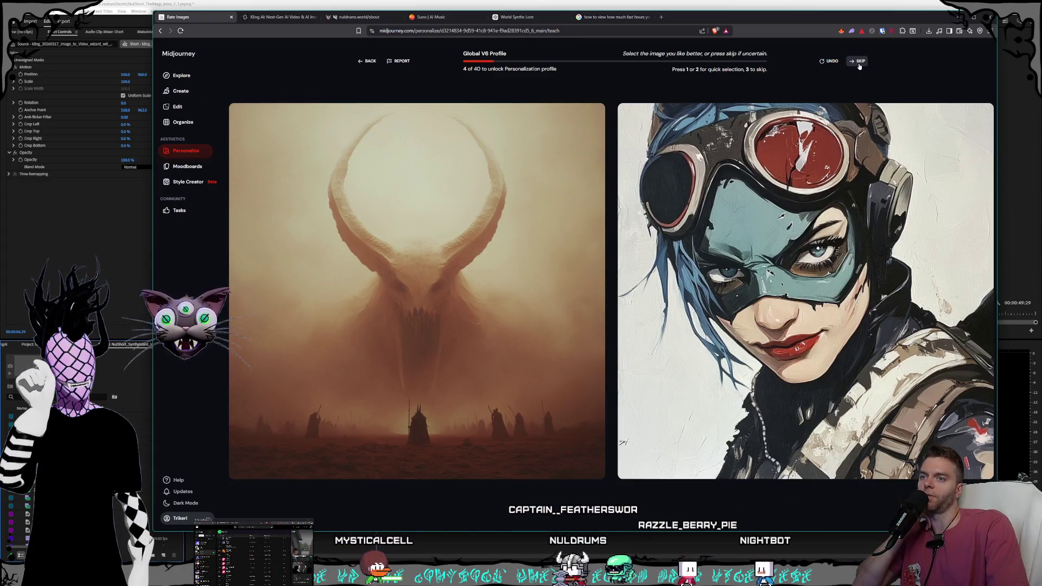
left_click(859, 65)
left_click(859, 66)
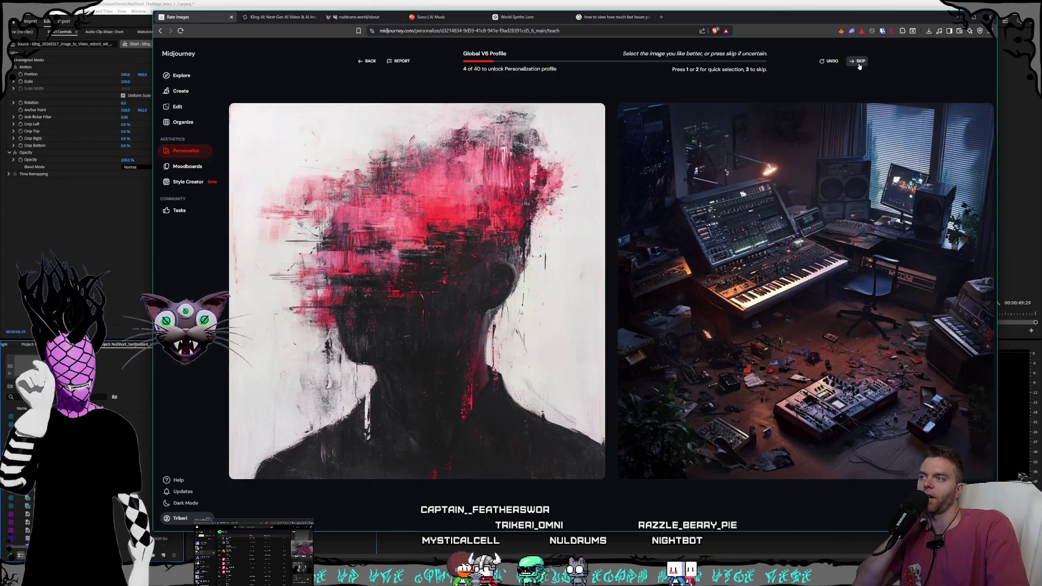
left_click(859, 65)
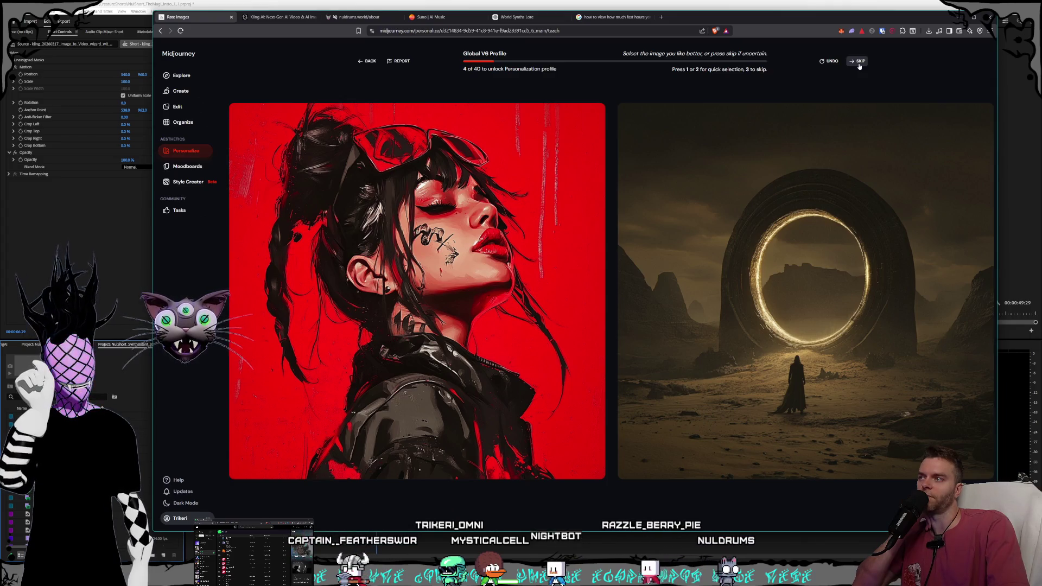
left_click(859, 66)
left_click(859, 63)
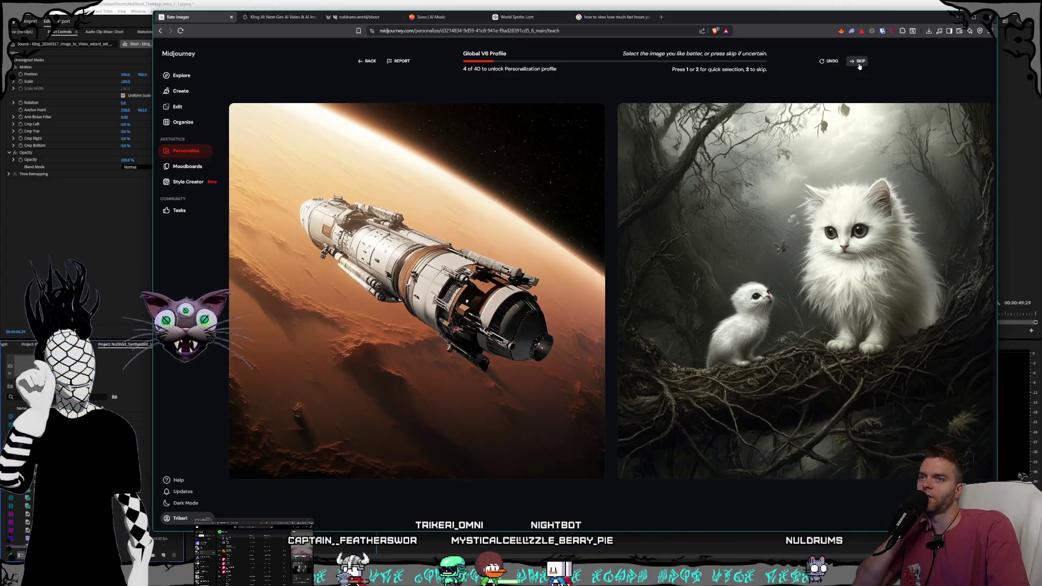
left_click(859, 64)
left_click(859, 64)
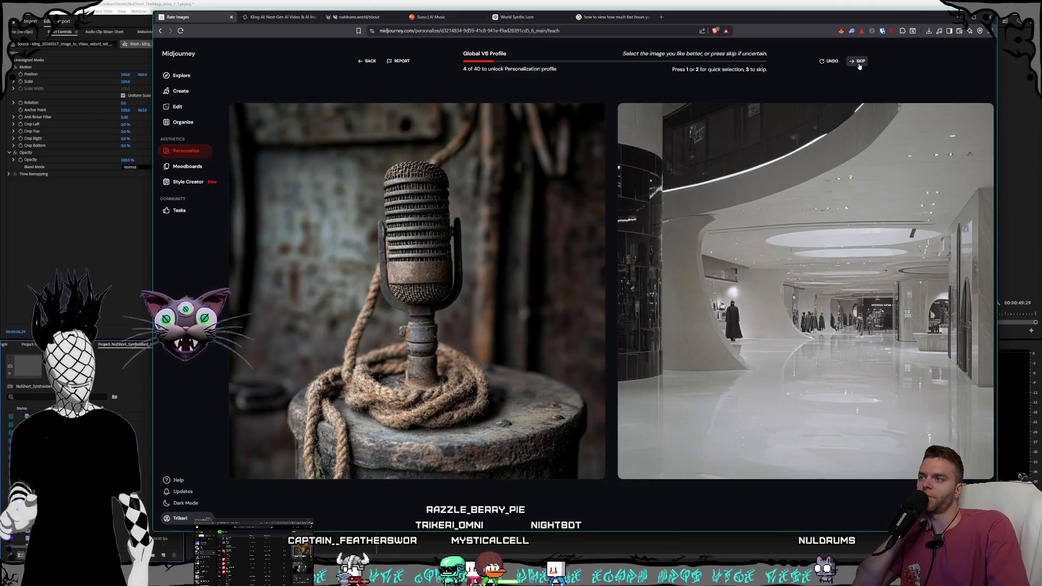
left_click(859, 64)
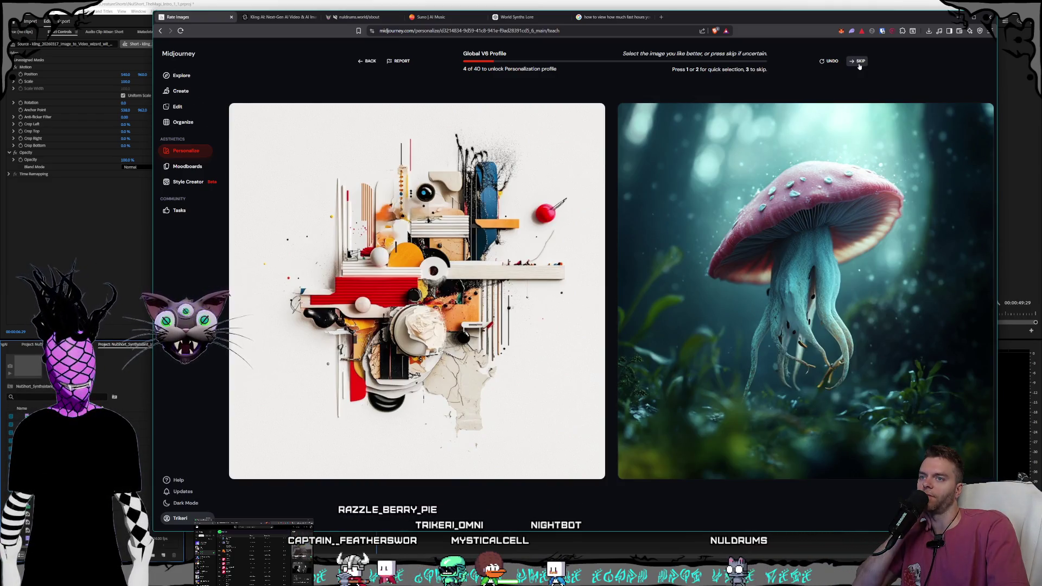
left_click(859, 64)
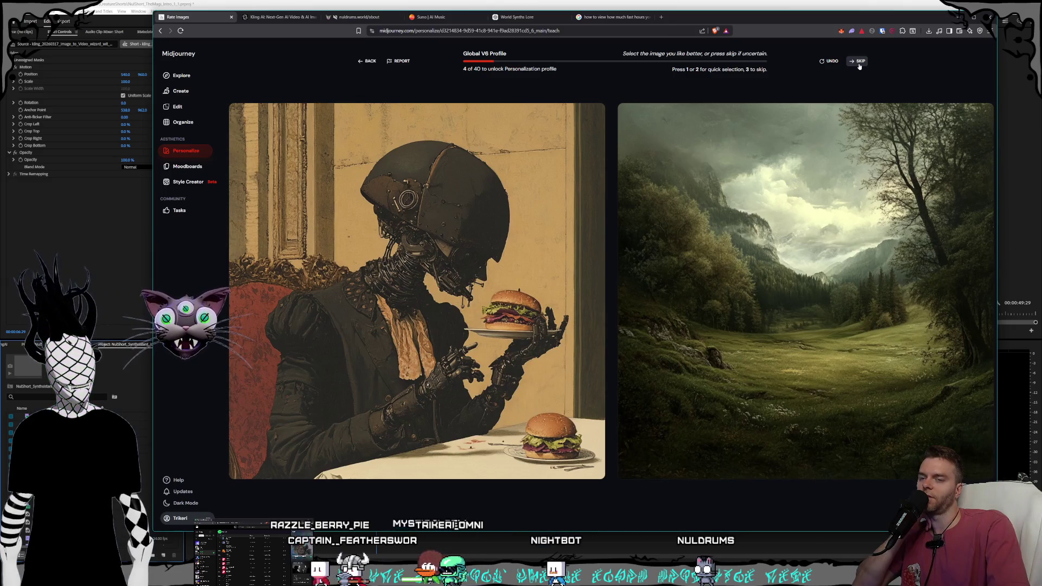
left_click(859, 64)
left_click(859, 64)
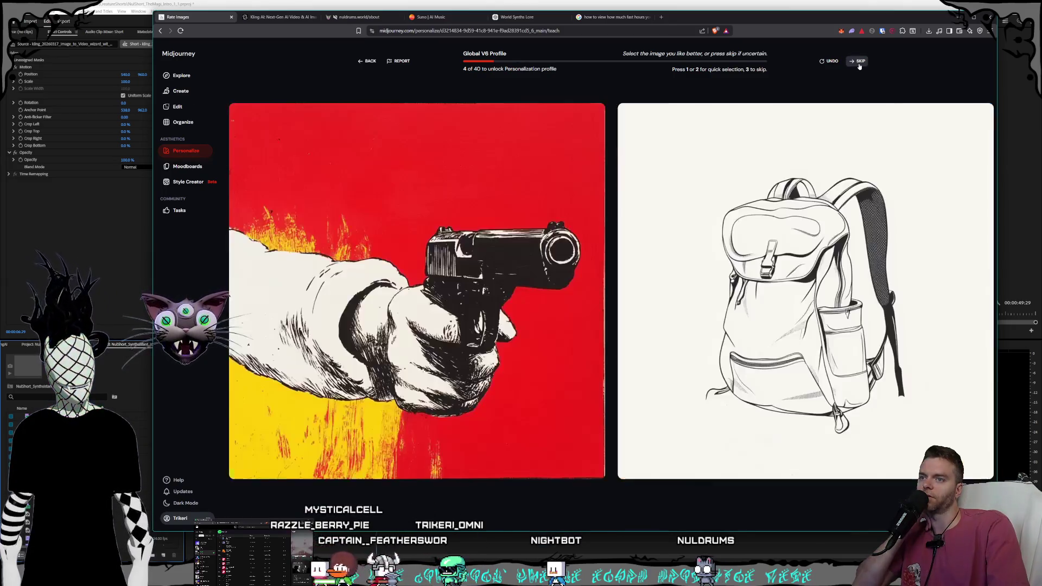
left_click(859, 64)
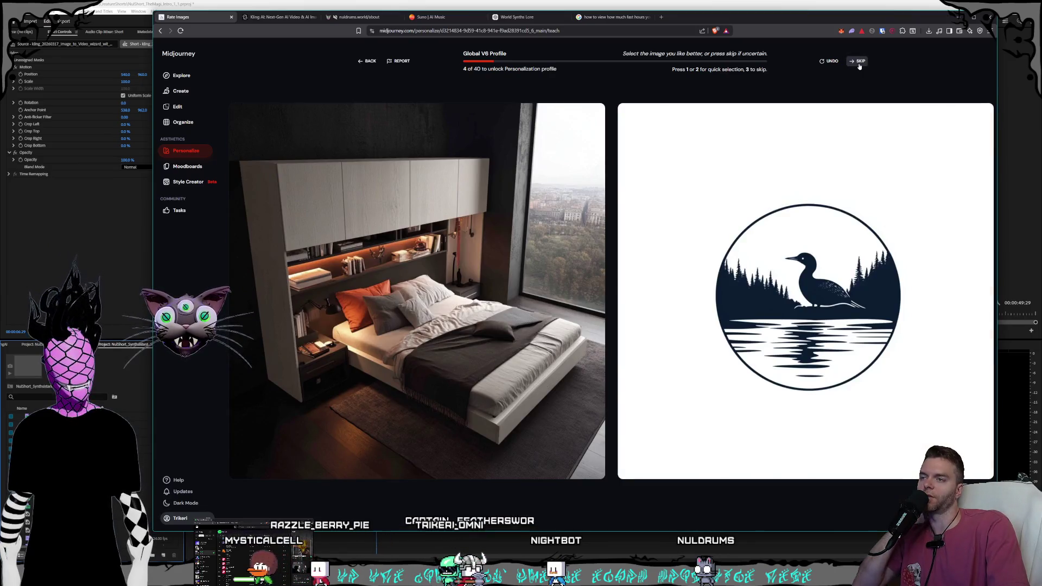
left_click(859, 64)
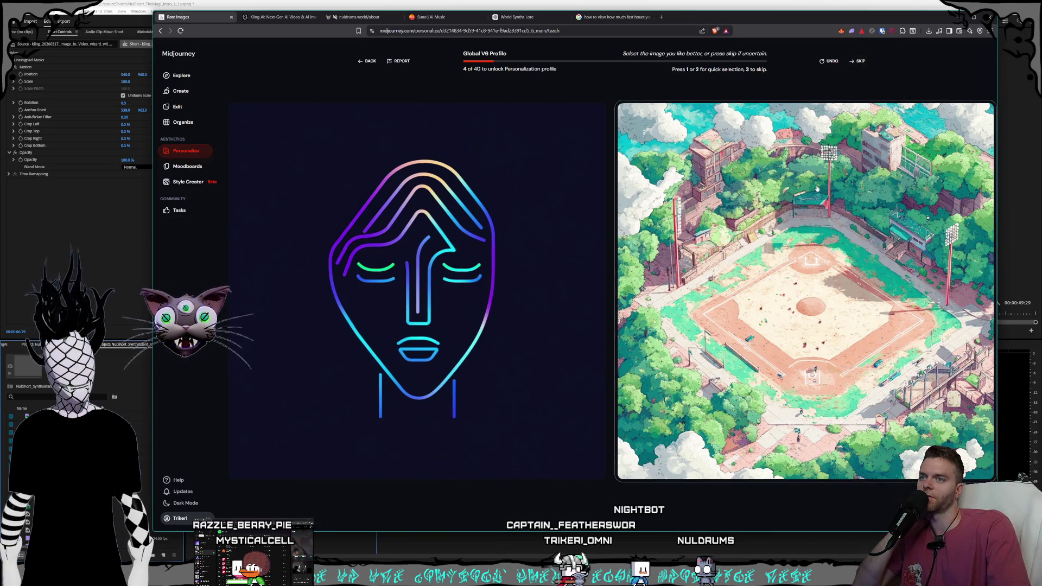
left_click(857, 62)
left_click(857, 63)
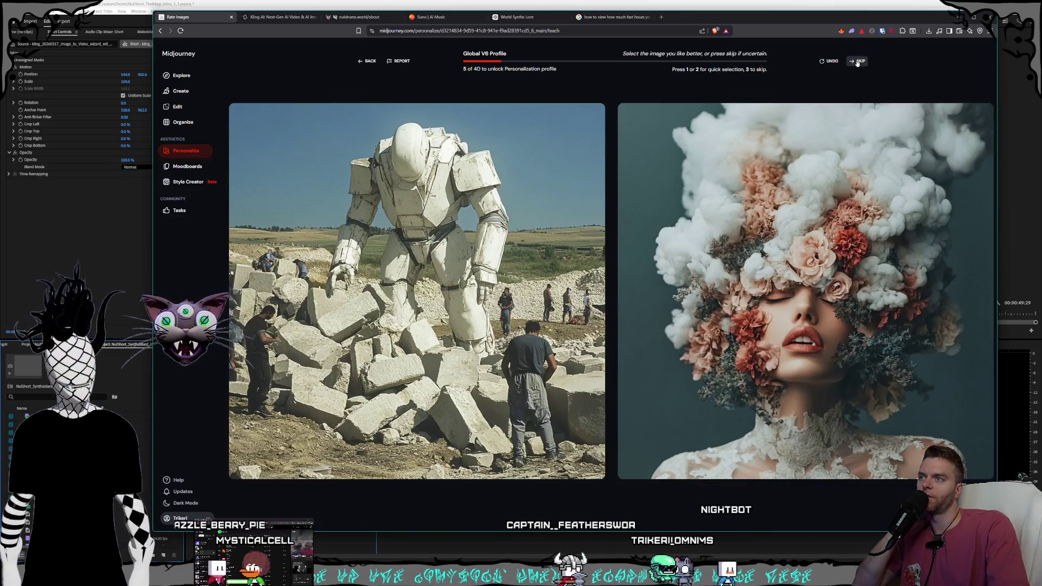
Step: Skip eighteen consecutive image pairs without rating them
left_click(857, 63)
left_click(857, 63)
left_click(857, 63)
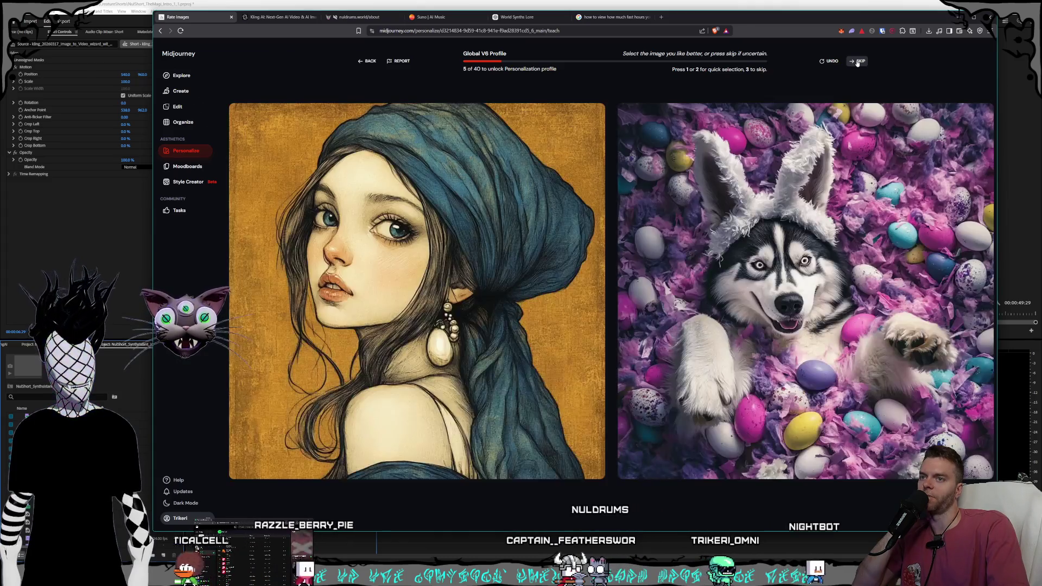
left_click(857, 63)
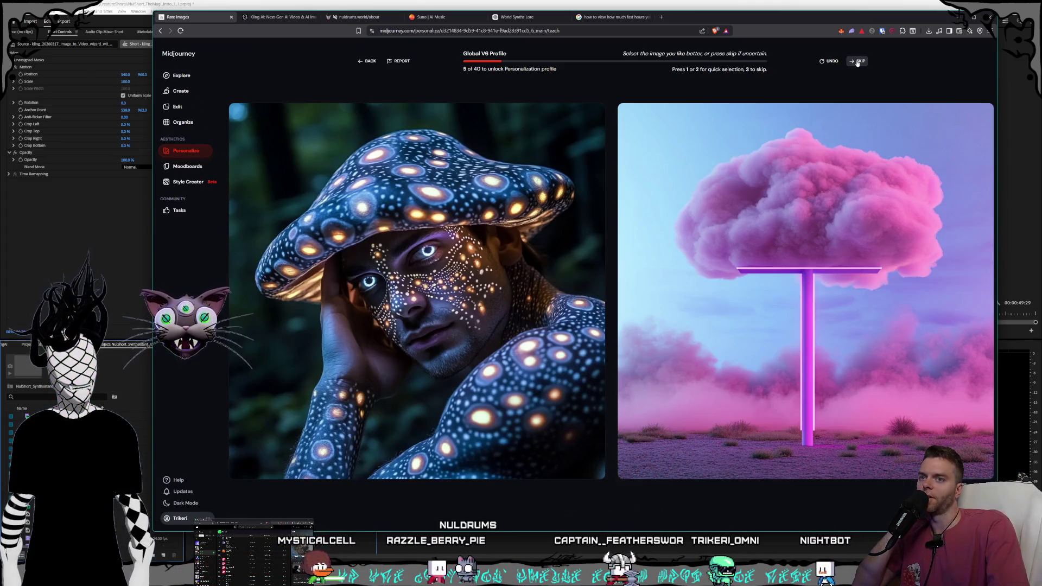
left_click(857, 63)
left_click(857, 63)
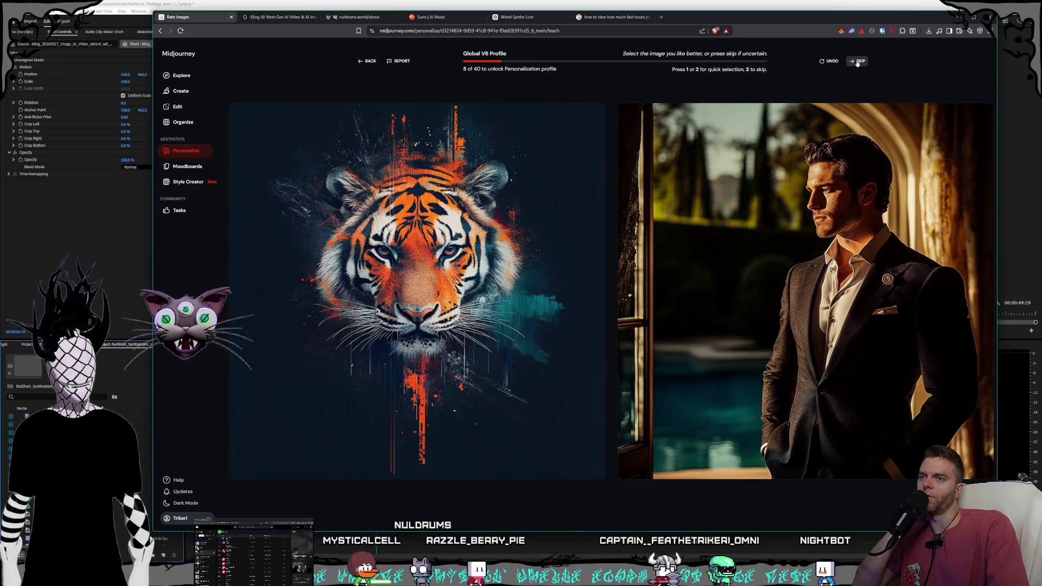
left_click(857, 63)
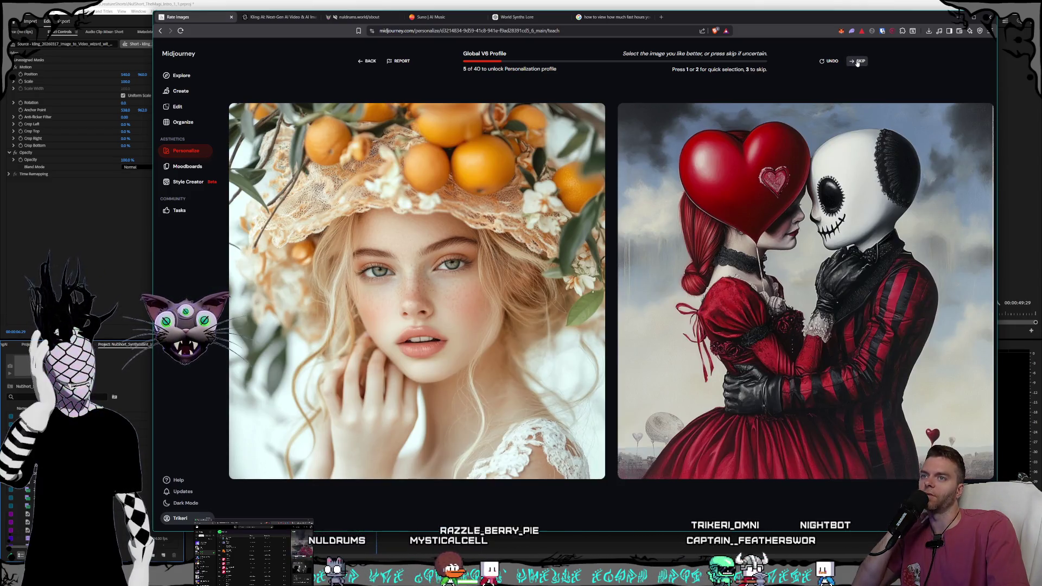
left_click(857, 63)
left_click(857, 63)
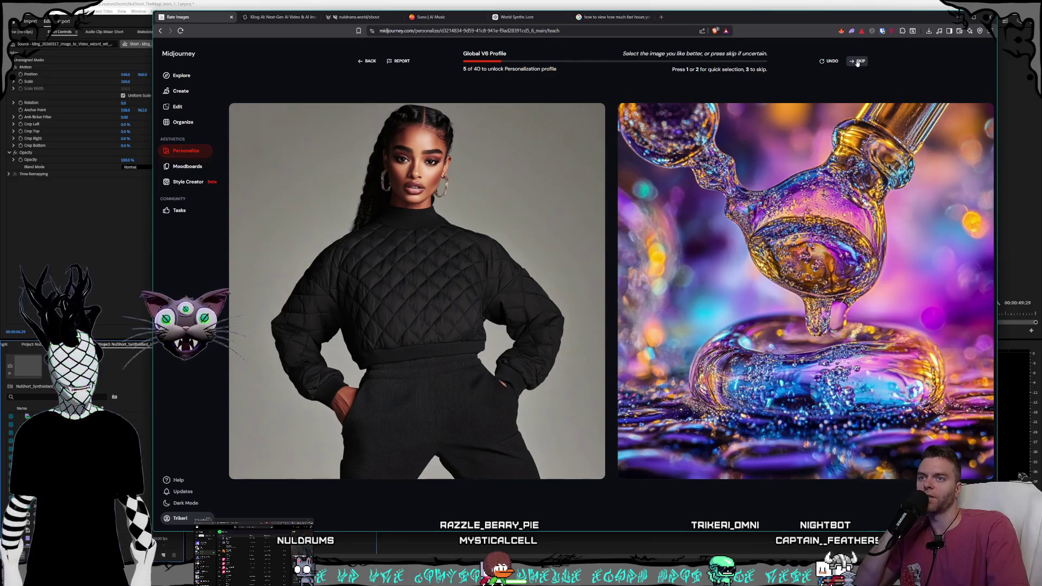
left_click(858, 63)
left_click(857, 62)
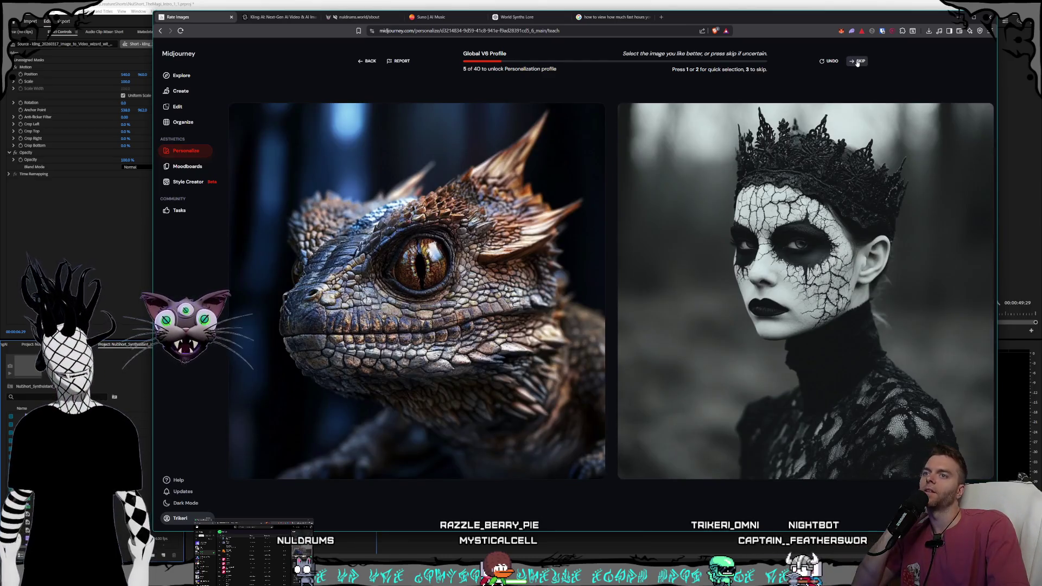
left_click(857, 63)
left_click(858, 63)
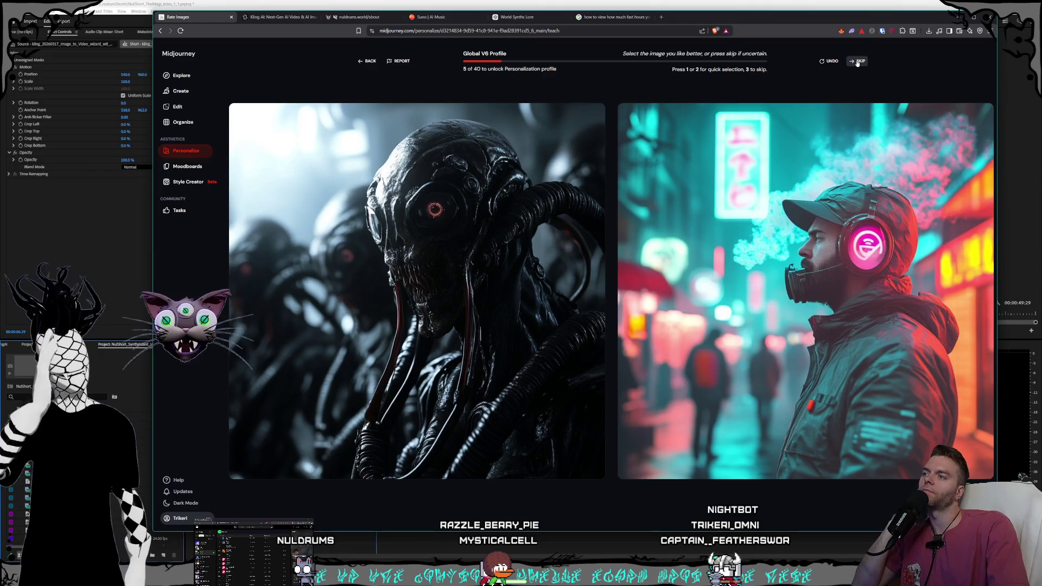
left_click(857, 63)
left_click(857, 63)
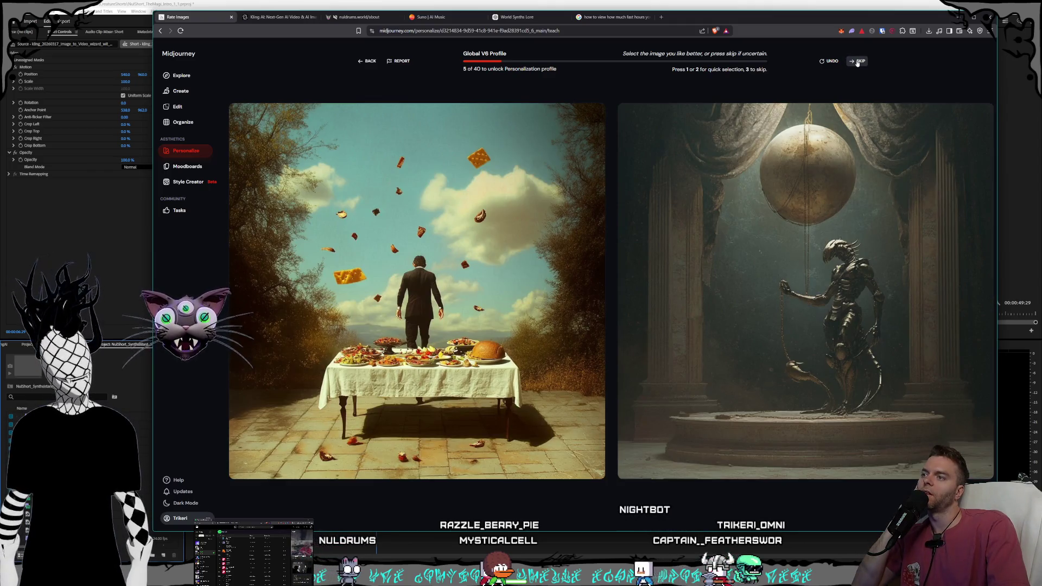
left_click(857, 63)
left_click(858, 63)
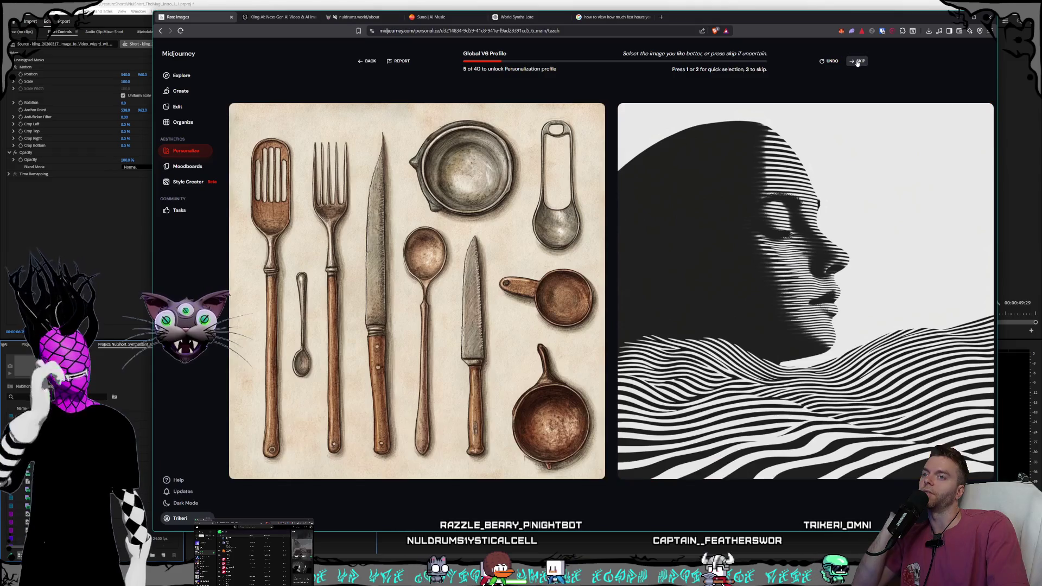
left_click(857, 63)
Step: Prefer the forest cottage and lizard/dragon images, skipping the pairs in between
left_click(808, 199)
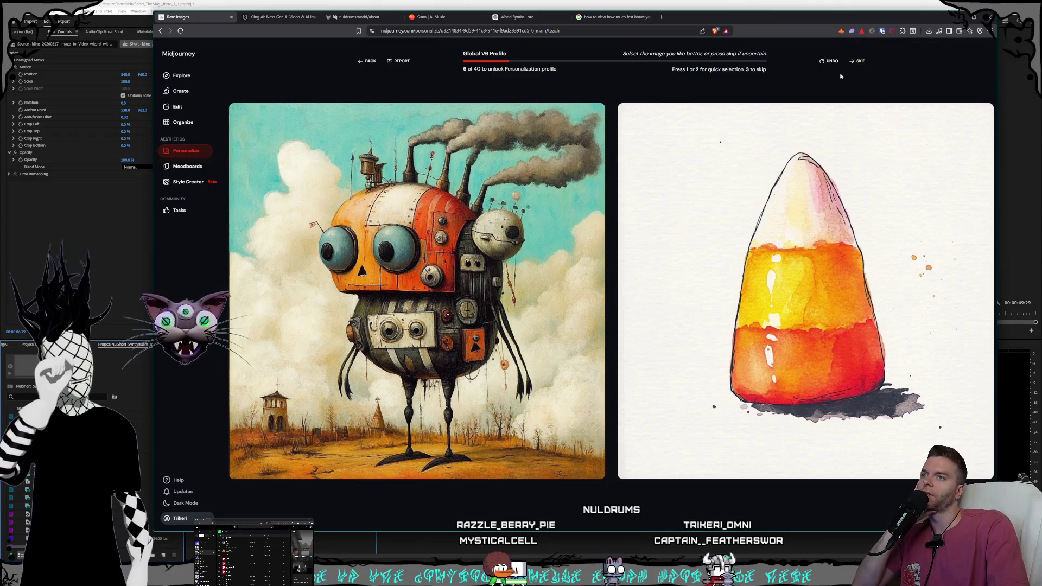
left_click(858, 64)
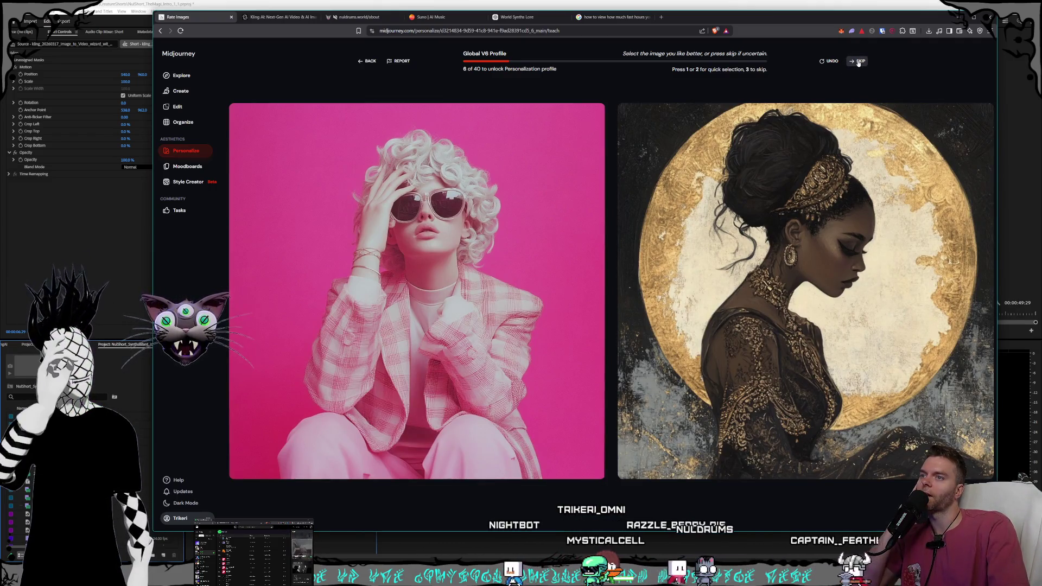
left_click(858, 64)
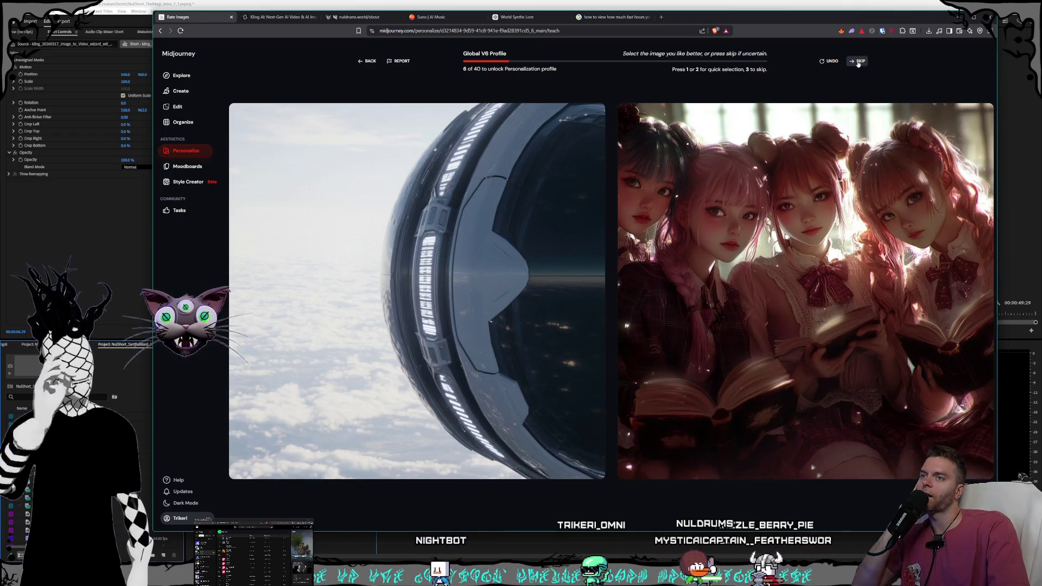
left_click(857, 64)
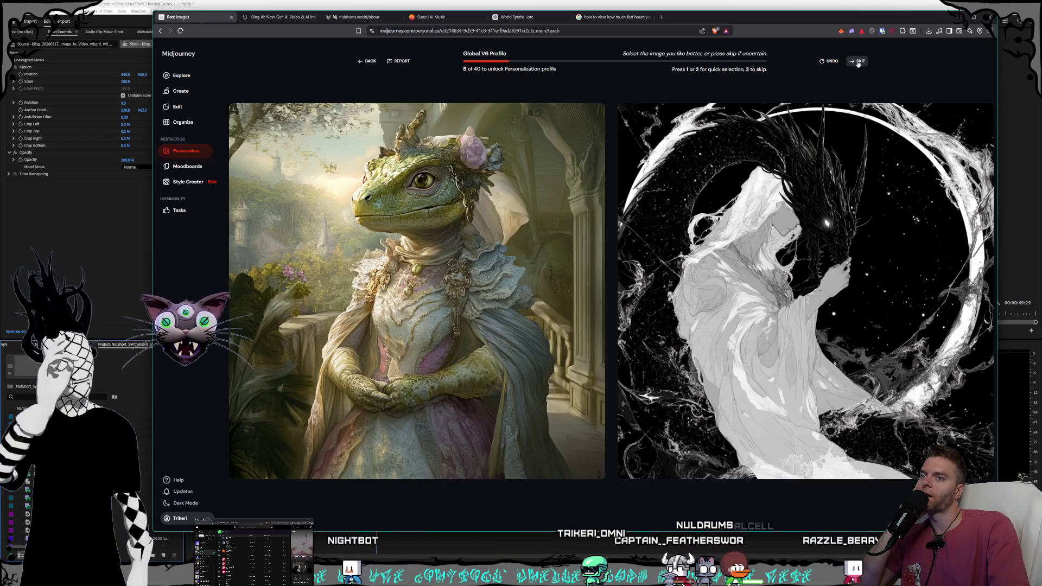
left_click(797, 157)
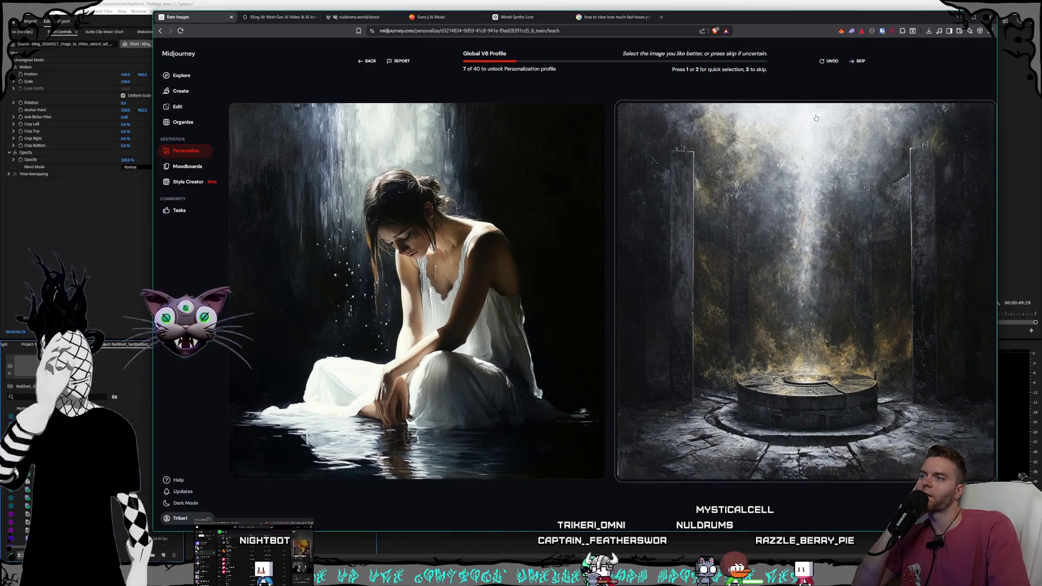
left_click(857, 63)
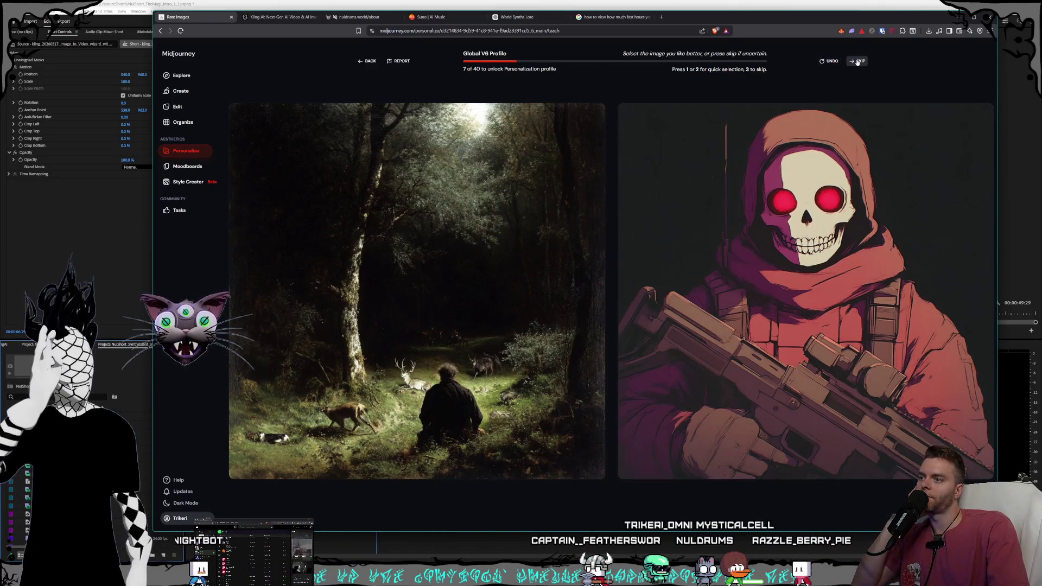
left_click(857, 62)
left_click(857, 63)
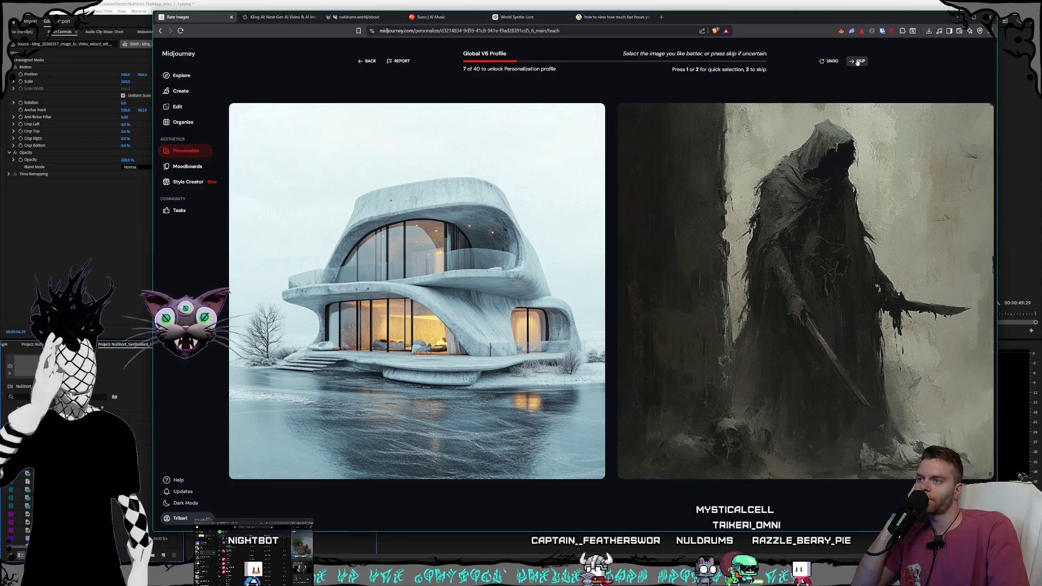
left_click(857, 61)
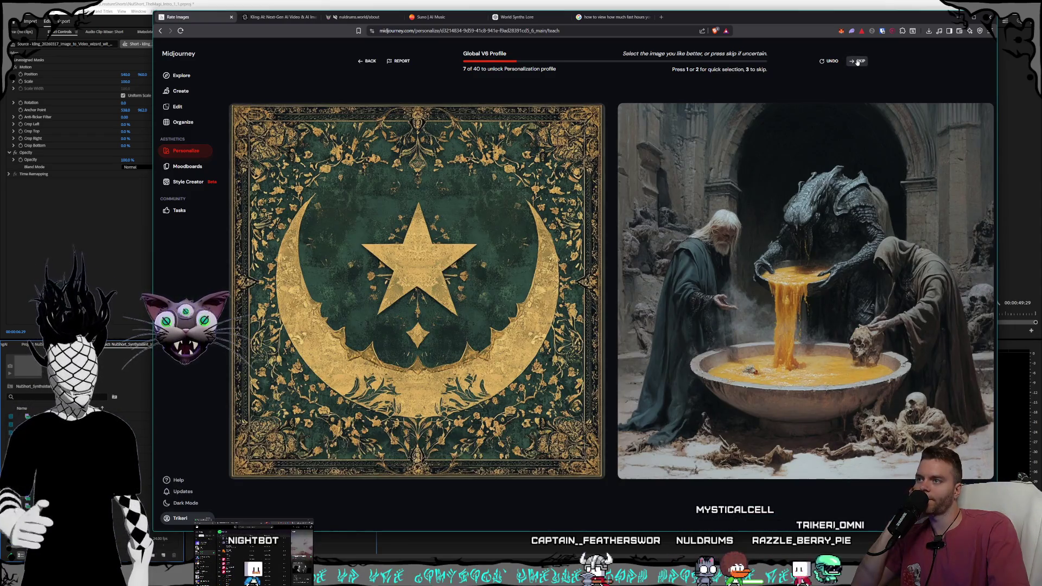
left_click(857, 62)
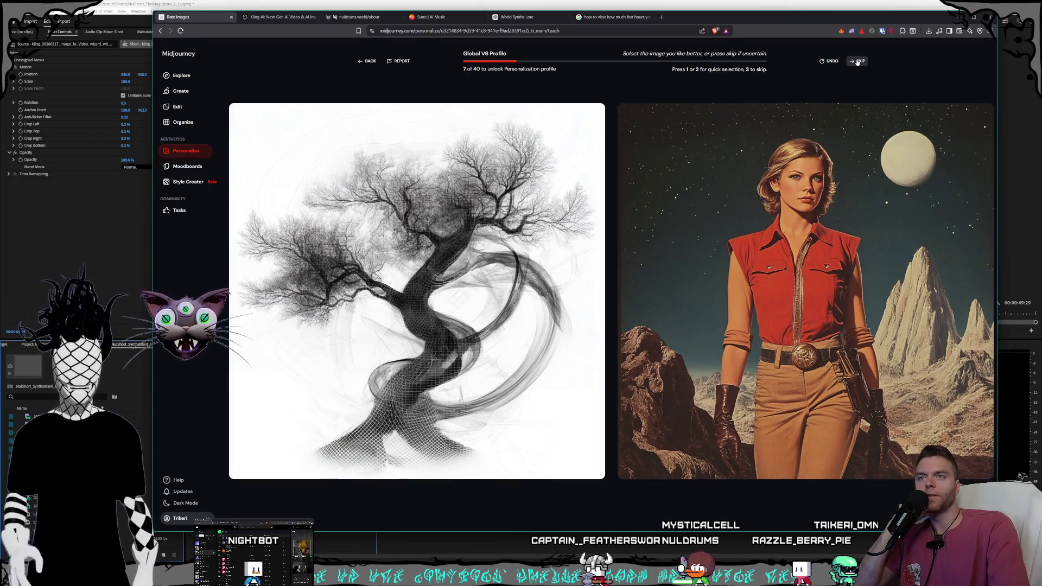
left_click(858, 63)
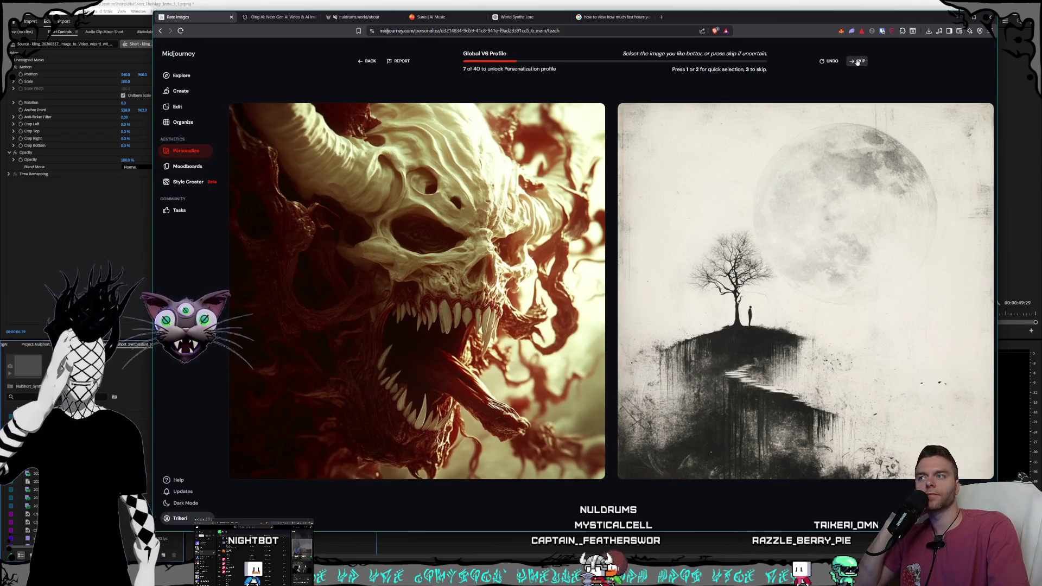
left_click(857, 62)
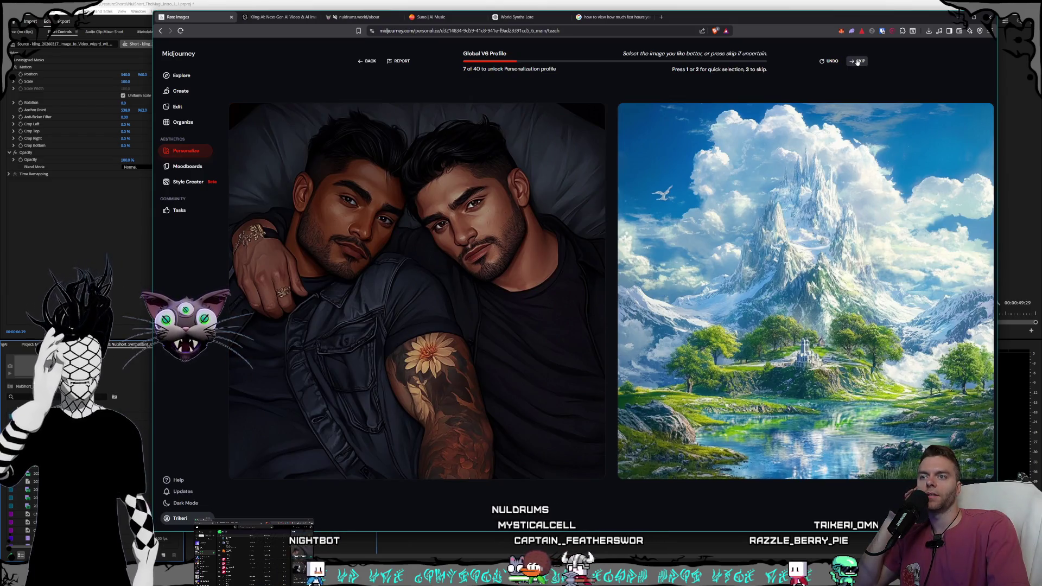
Step: Prefer the mountain landscape and forest arch images, skipping the surrounding pairs
left_click(789, 208)
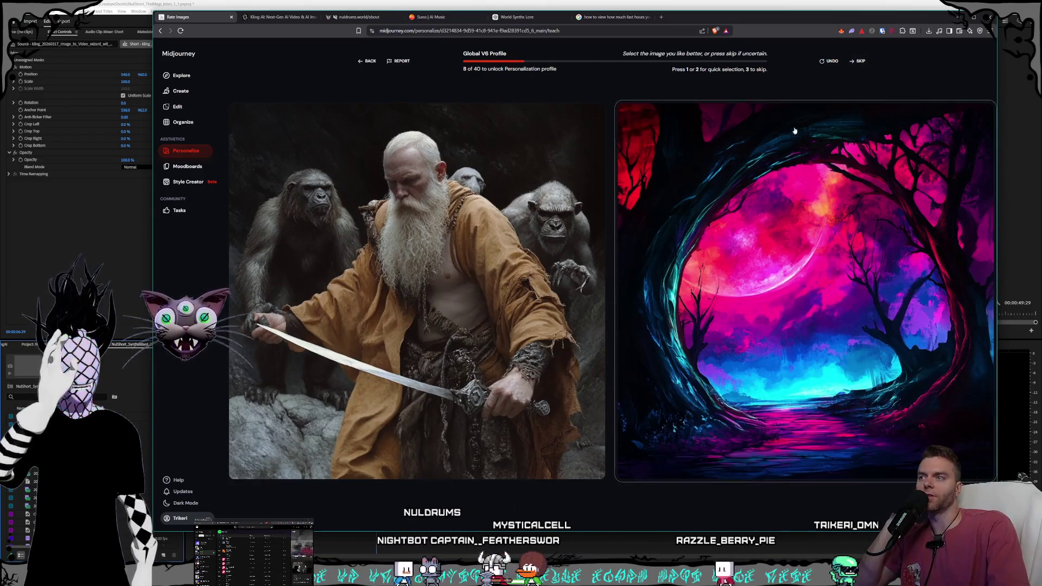
left_click(856, 62)
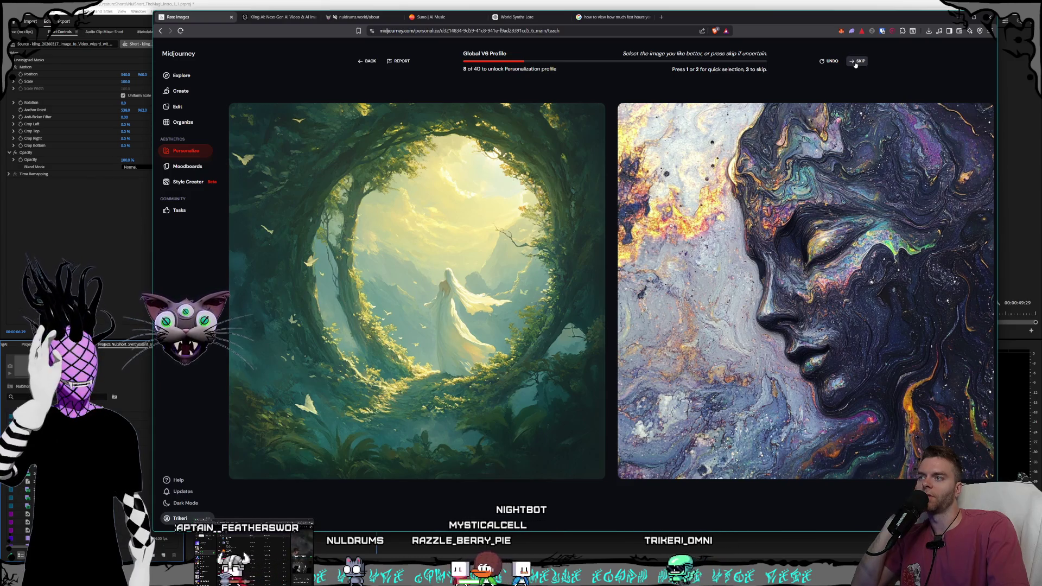
left_click(468, 229)
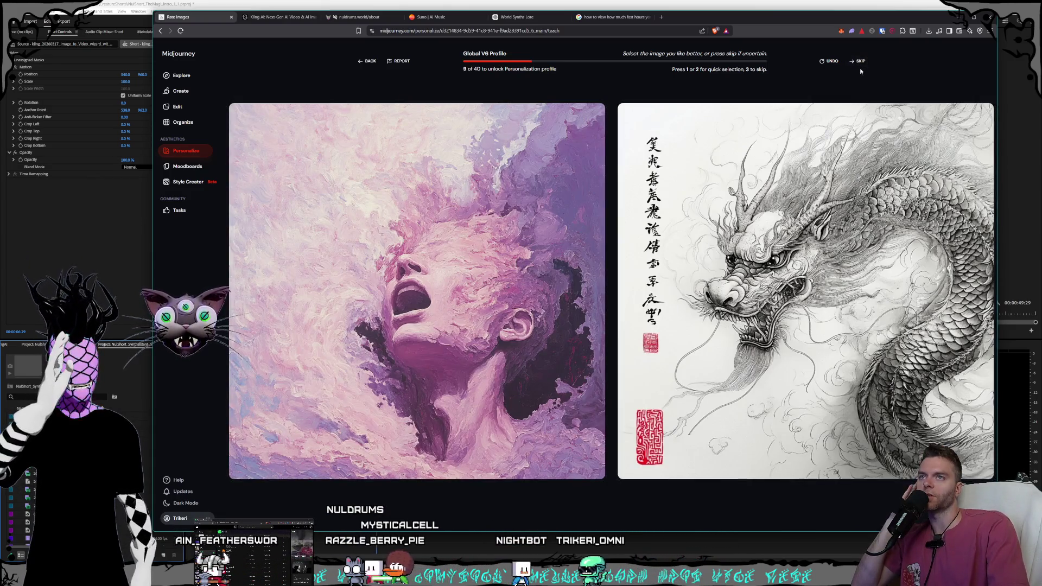
left_click(861, 64)
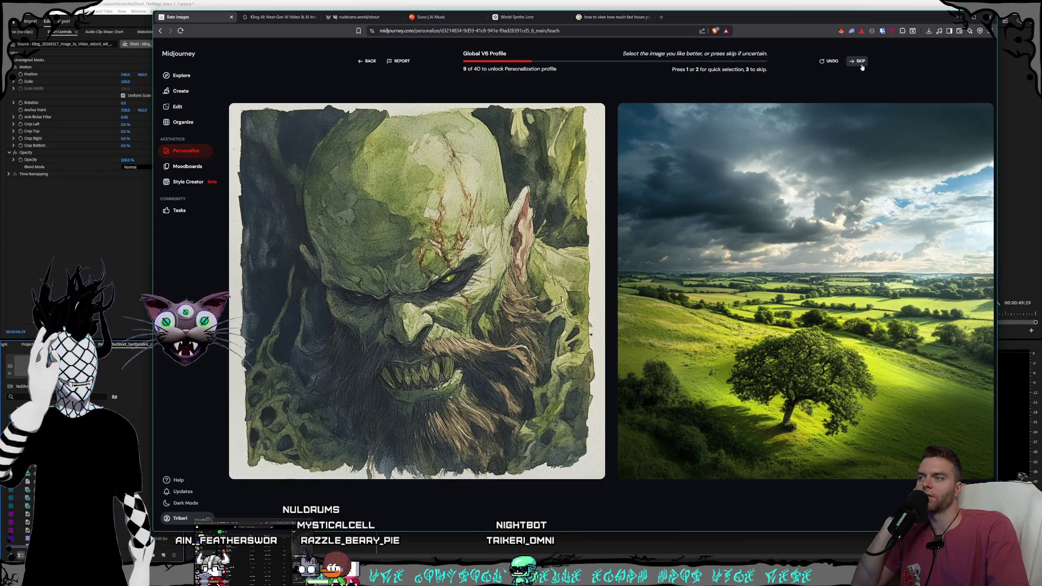
left_click(861, 63)
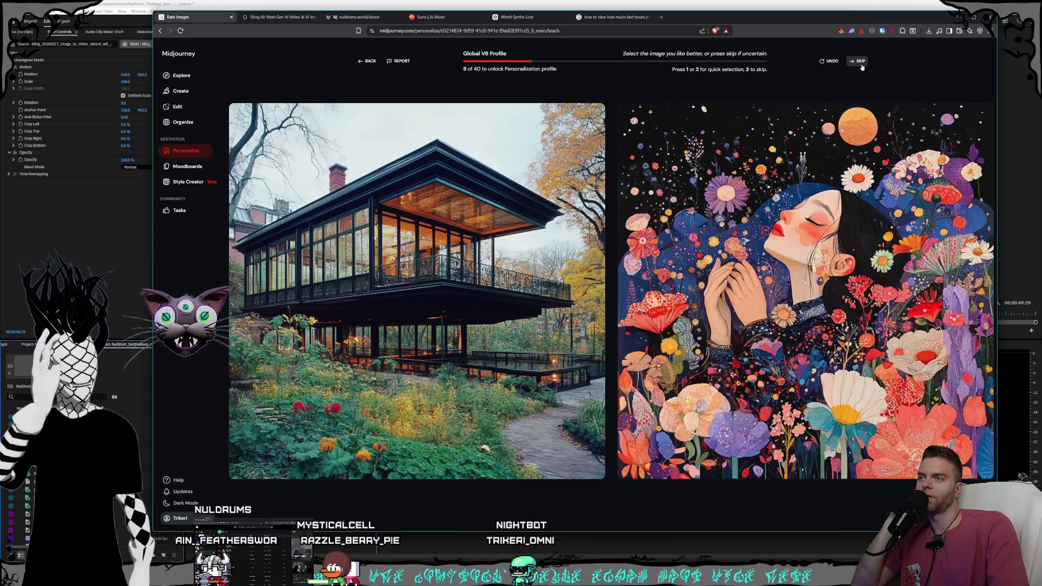
left_click(861, 64)
left_click(860, 63)
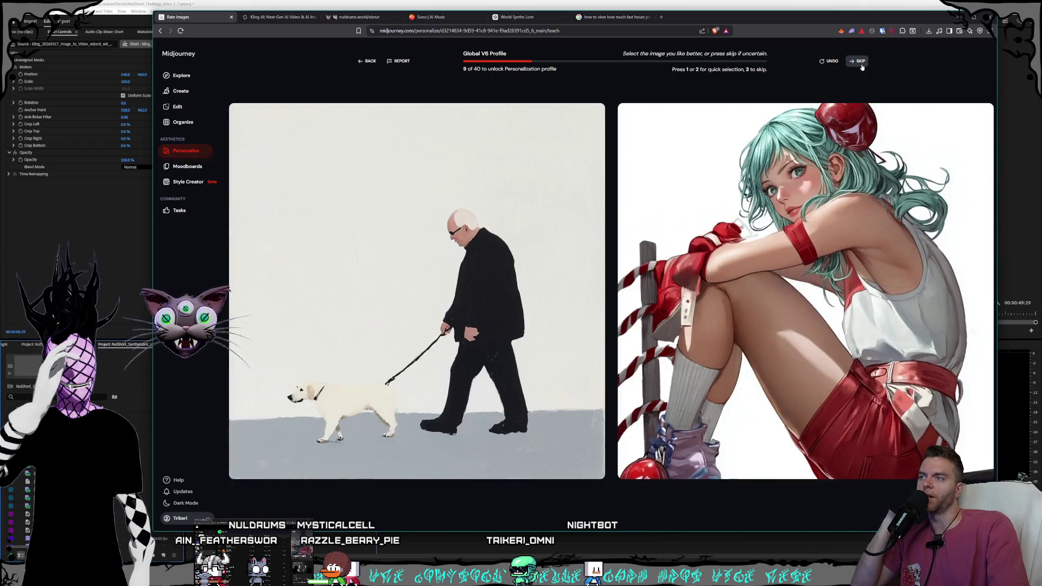
left_click(861, 64)
left_click(861, 64)
left_click(861, 64)
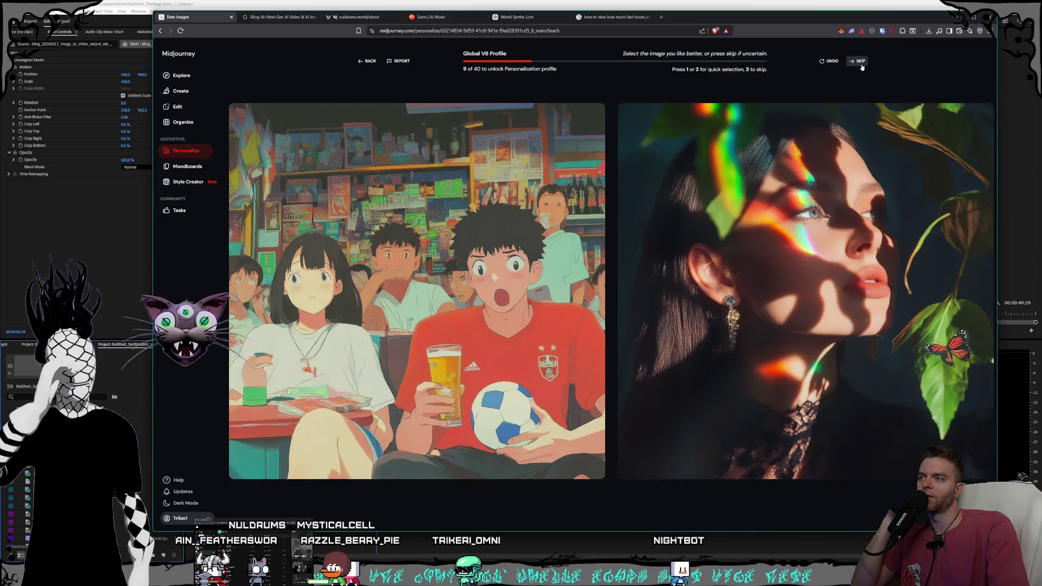
left_click(861, 64)
Step: Skip another dozen pairs, then rate one image with key 1 to reach 10 of 40
left_click(861, 65)
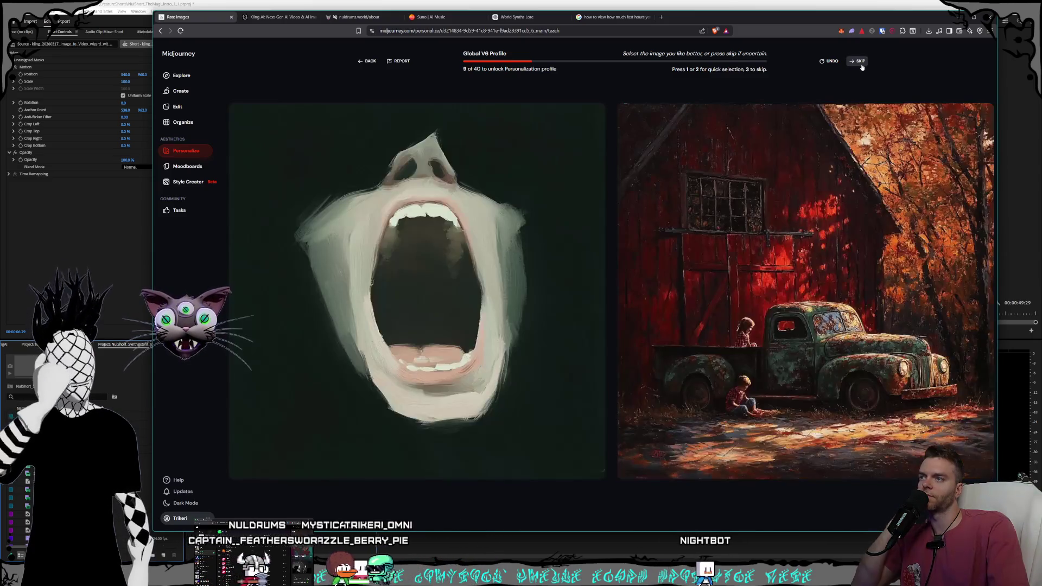
left_click(861, 65)
left_click(861, 65)
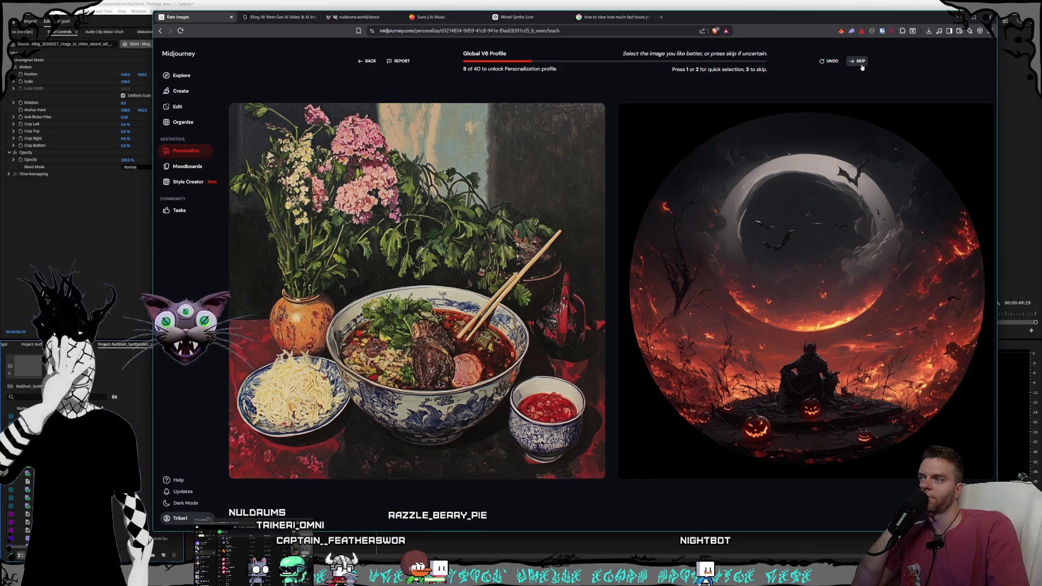
left_click(861, 64)
left_click(861, 64)
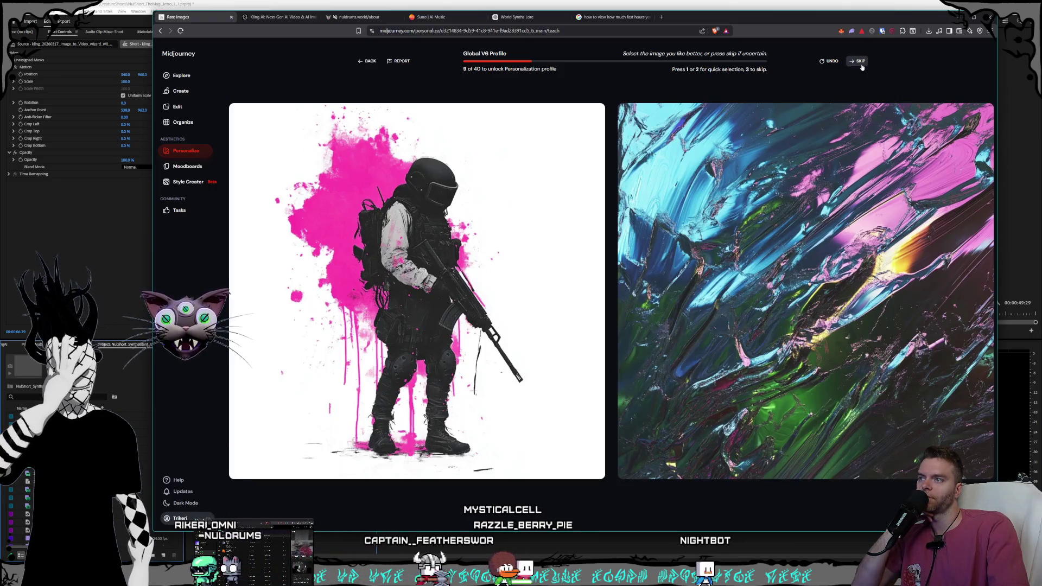
left_click(861, 65)
left_click(861, 65)
left_click(861, 64)
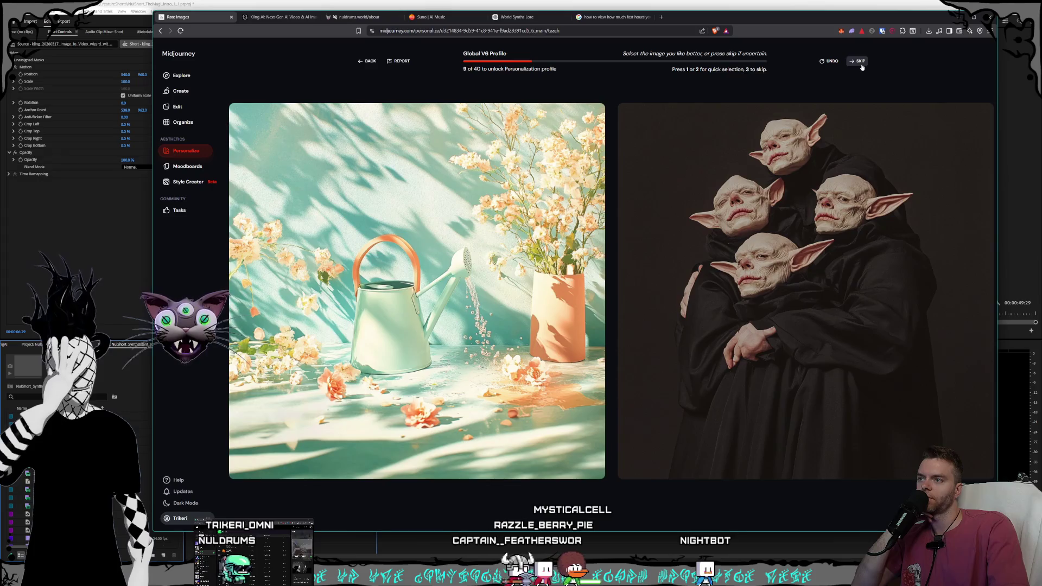
left_click(861, 64)
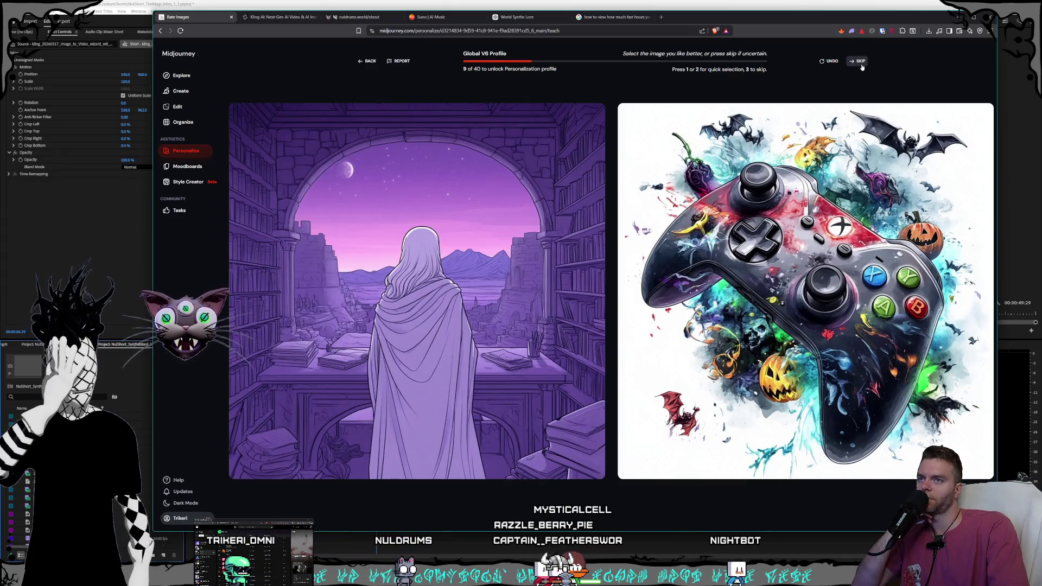
left_click(861, 65)
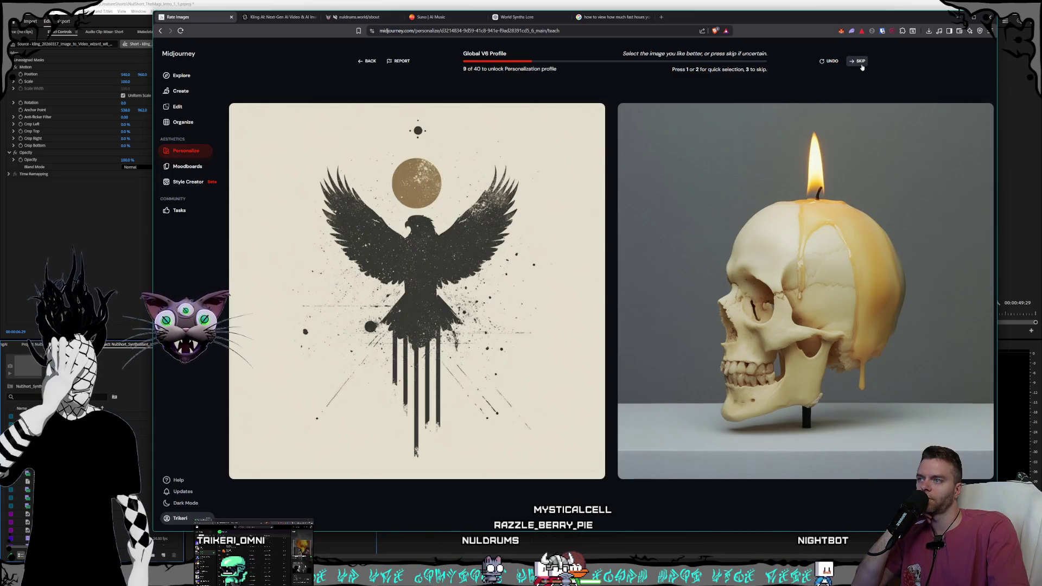
left_click(861, 64)
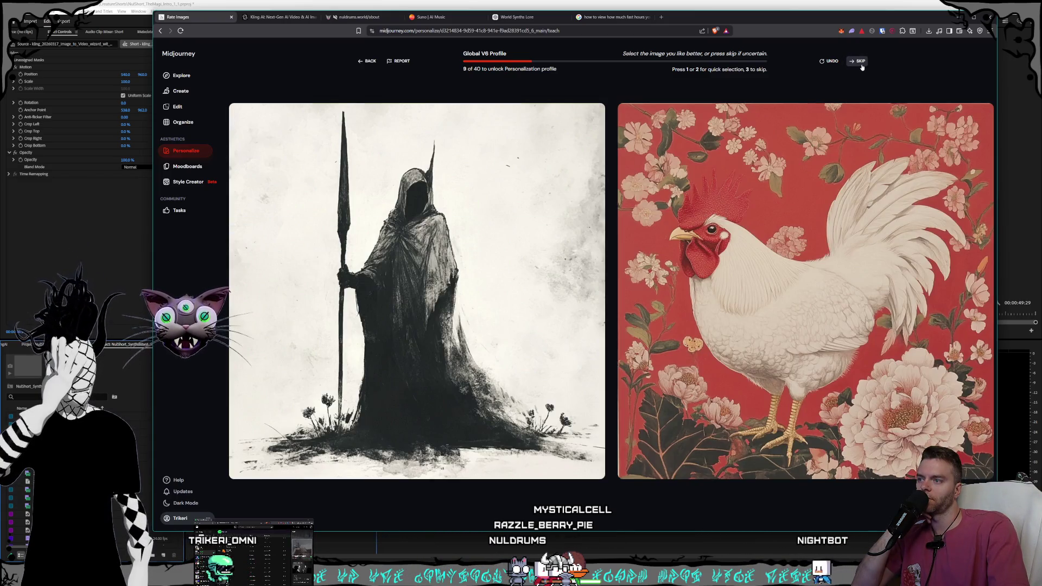
left_click(862, 66)
key("1")
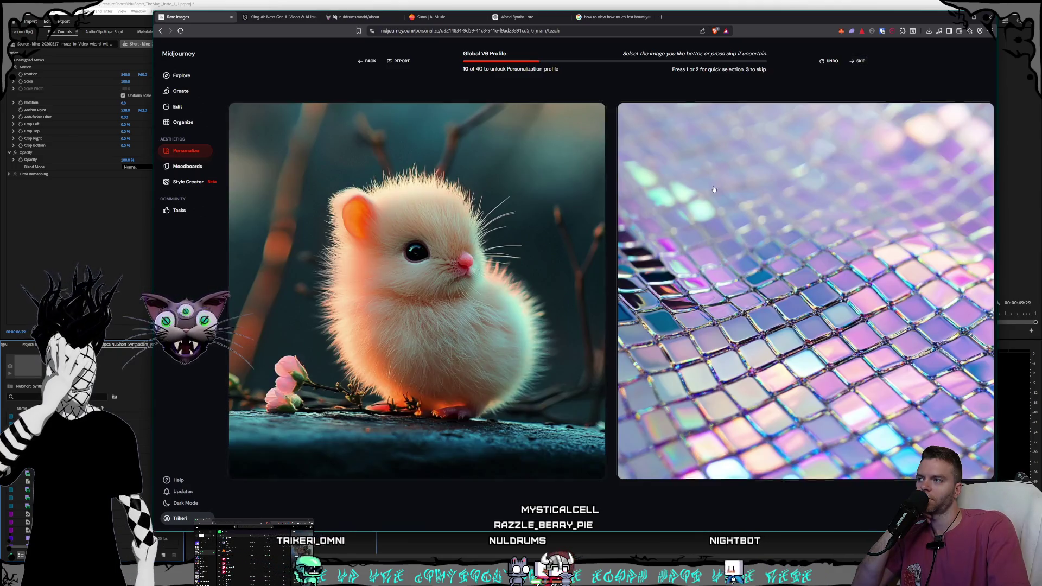
Step: Skip the pairs from hamster-and-tiles through eye-and-laptop without rating them
left_click(861, 65)
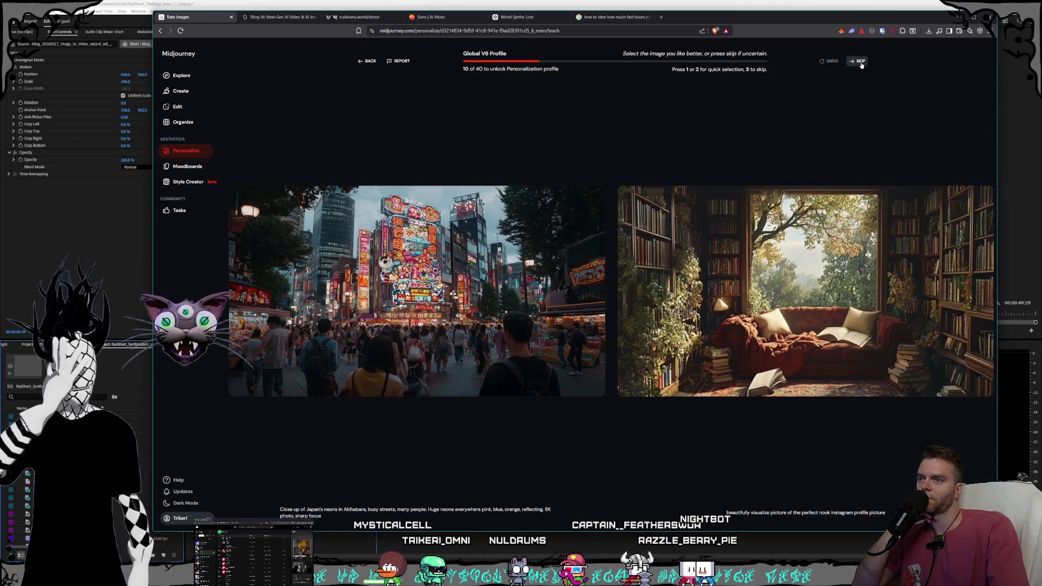
left_click(861, 65)
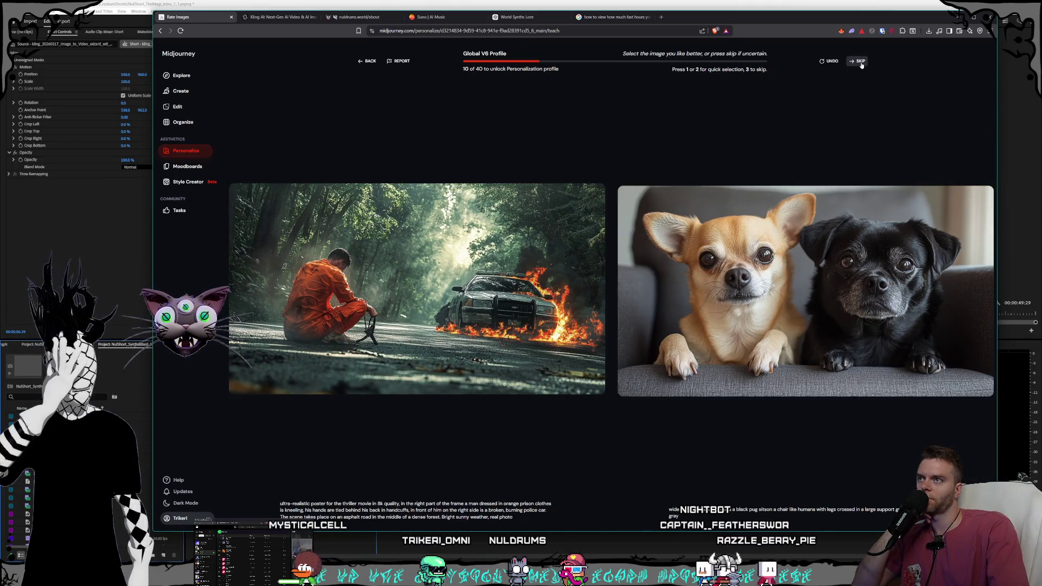
left_click(861, 65)
left_click(860, 65)
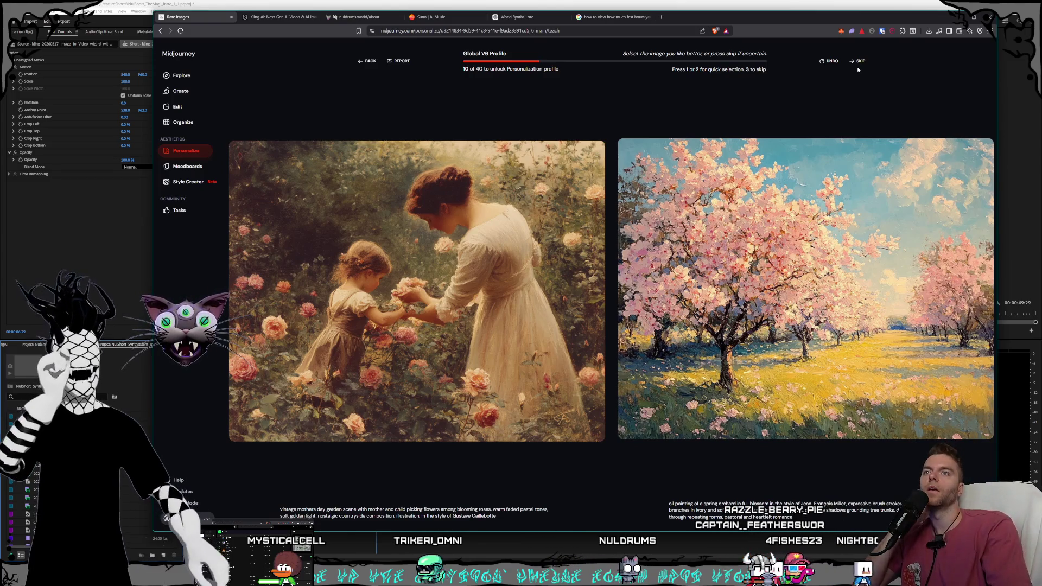
left_click(865, 61)
left_click(862, 64)
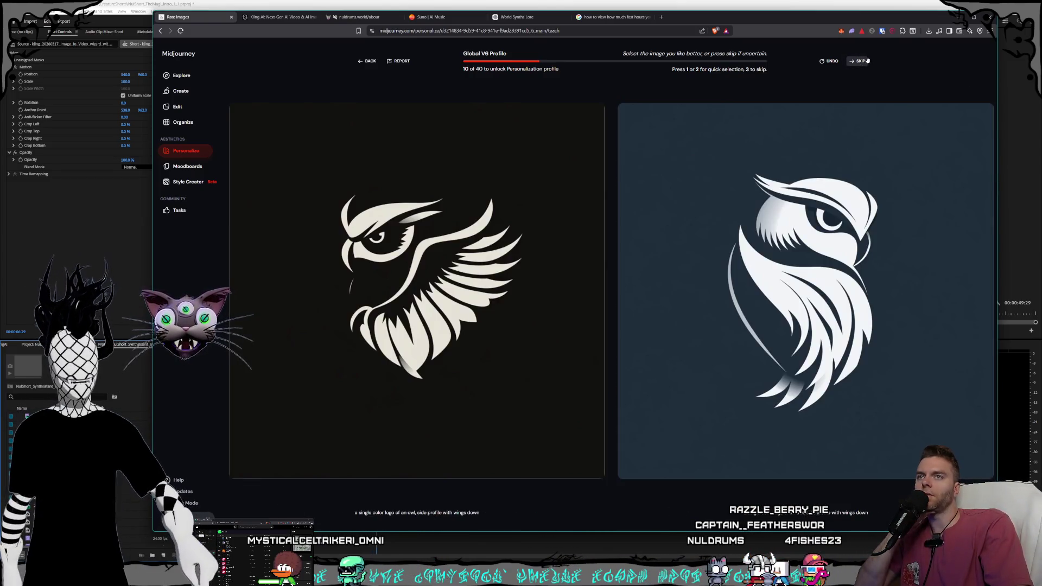
left_click(863, 64)
left_click(861, 69)
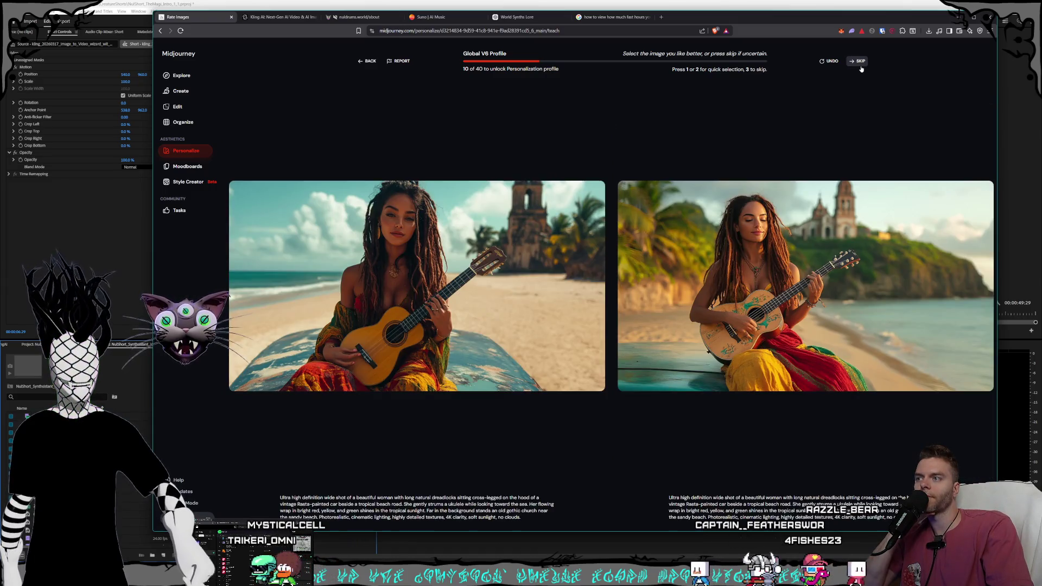
left_click(861, 69)
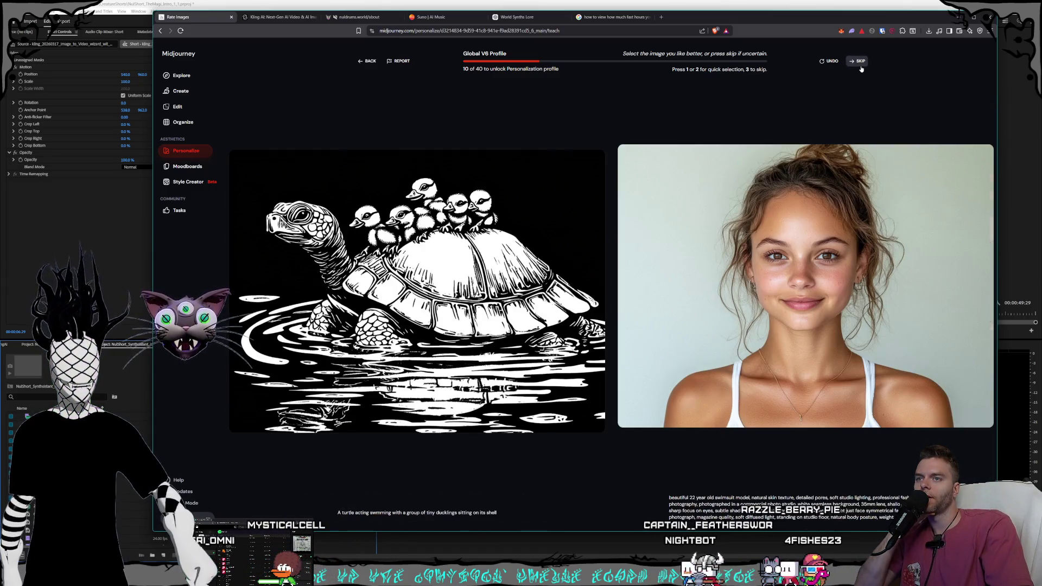
left_click(861, 69)
left_click(861, 69)
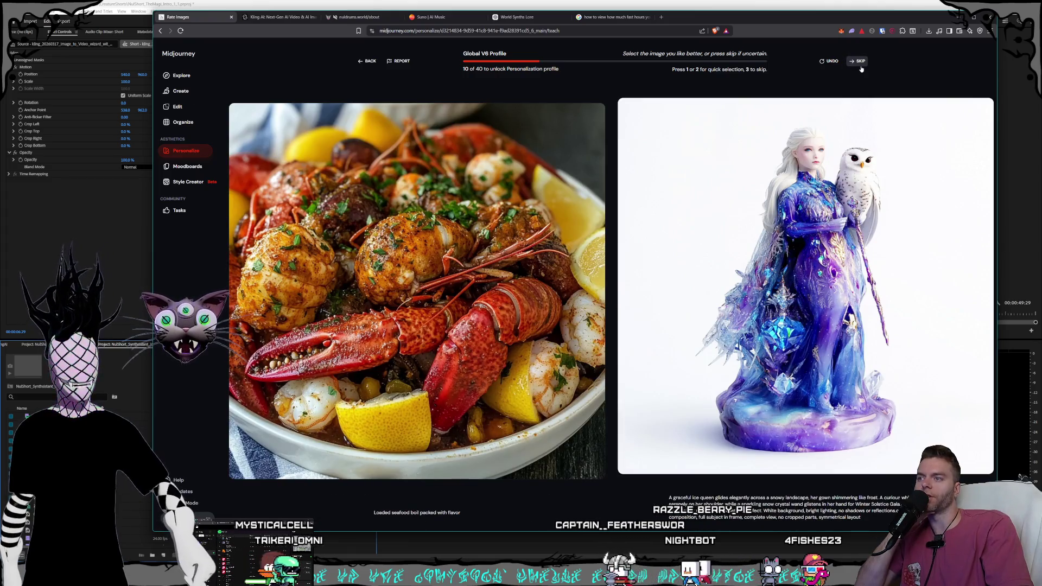
left_click(861, 69)
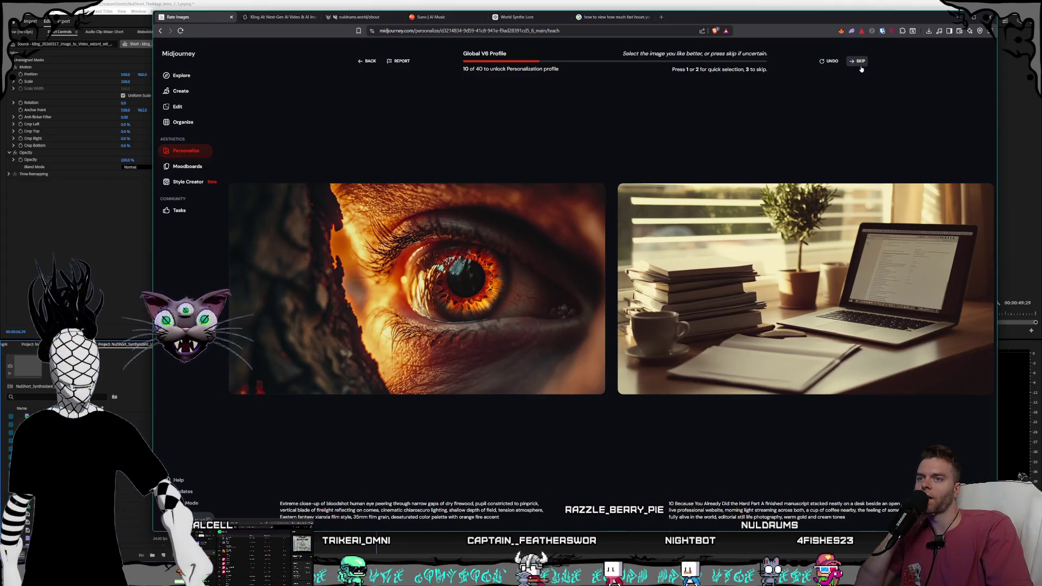
left_click(861, 69)
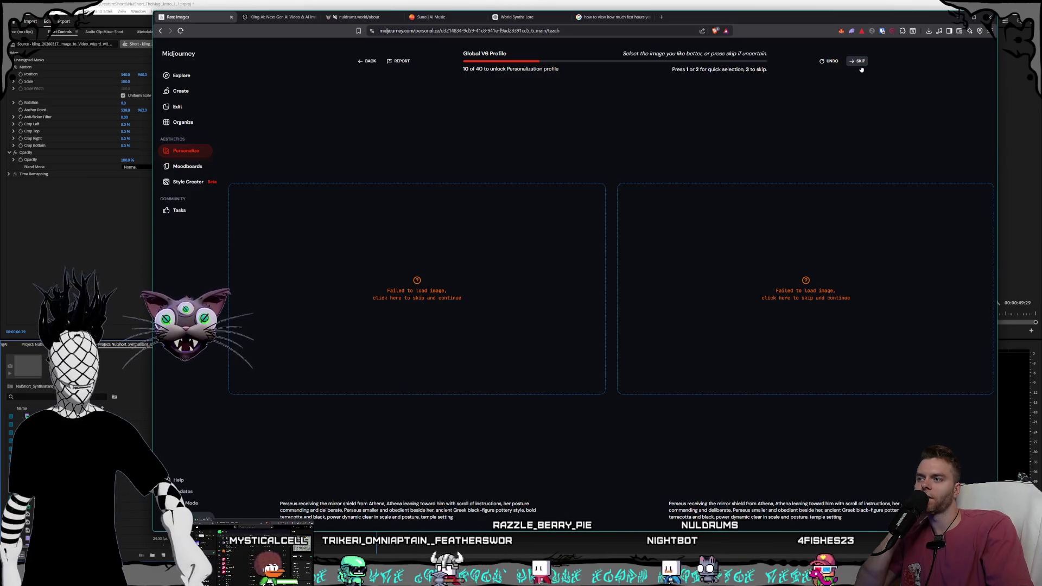
Step: Skip further pairs, from the unloaded one through football fans and sunset street
left_click(861, 69)
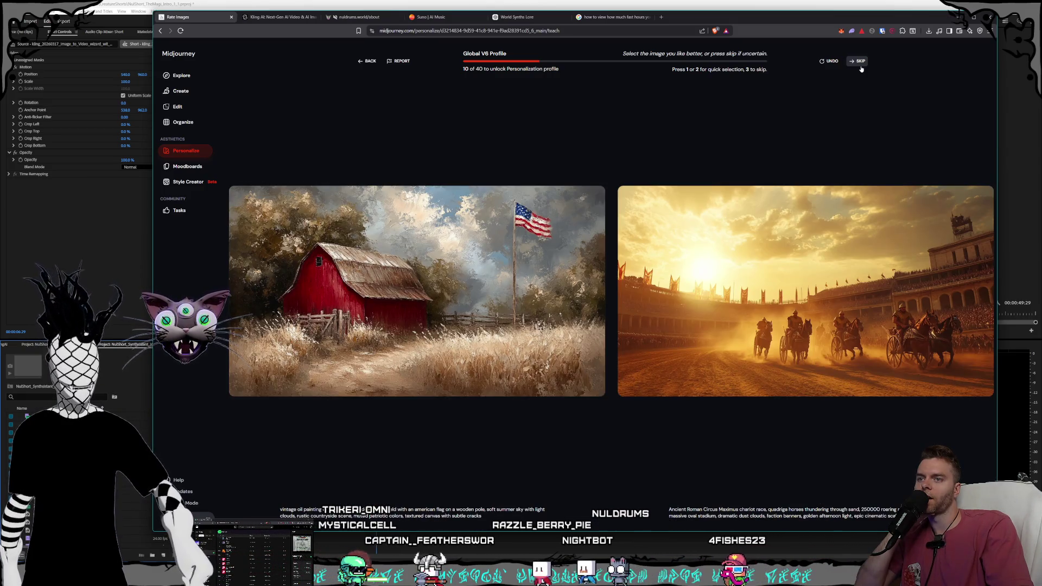
left_click(861, 69)
left_click(862, 69)
left_click(862, 69)
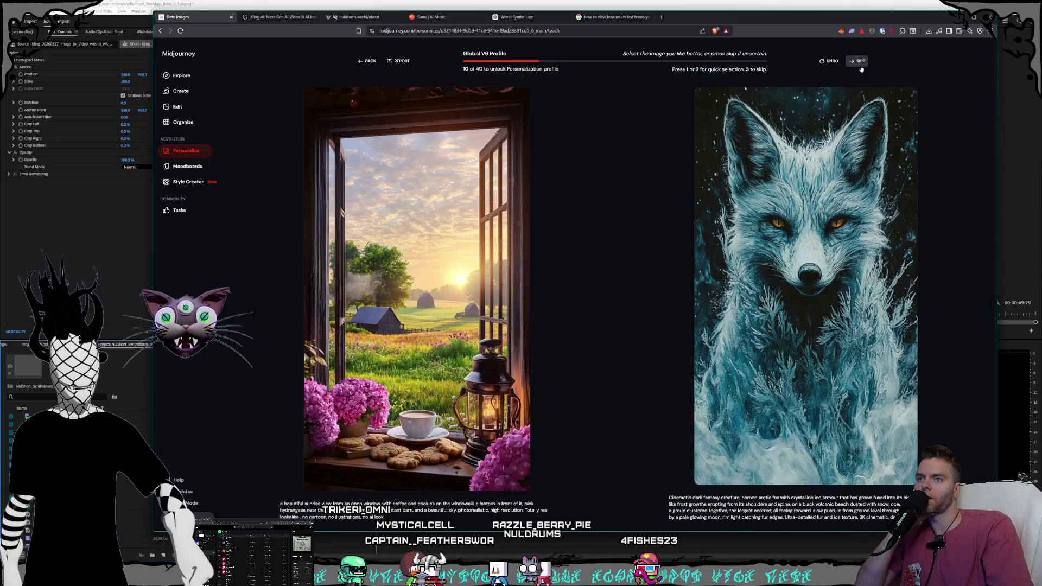
left_click(861, 69)
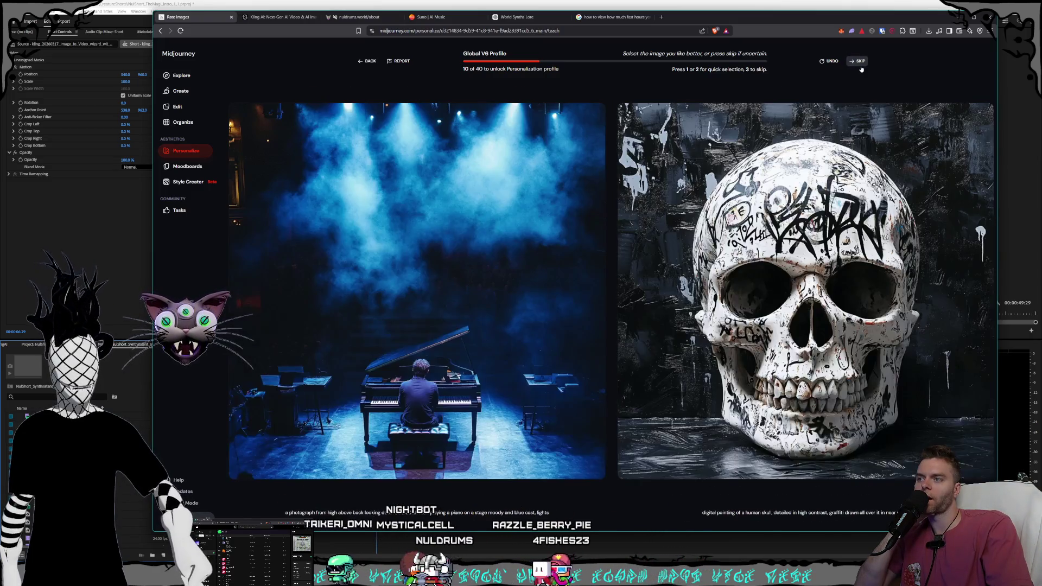
left_click(861, 69)
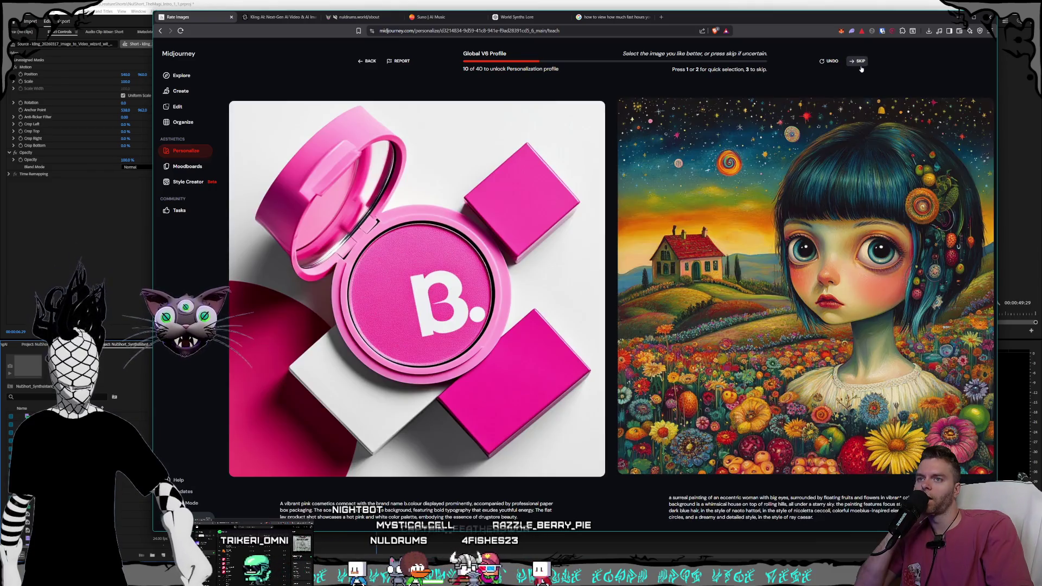
left_click(862, 69)
left_click(861, 69)
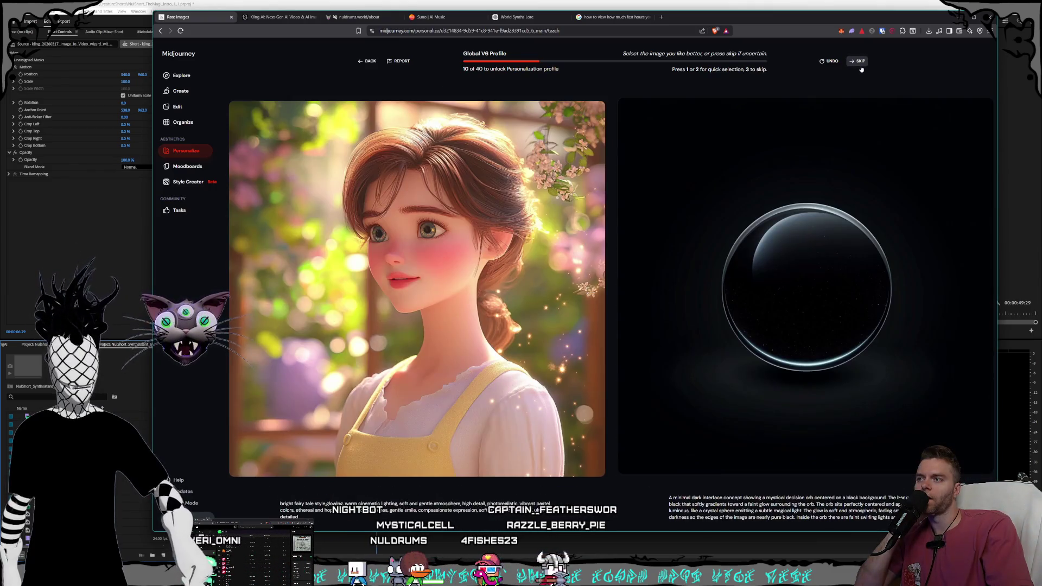
left_click(861, 69)
left_click(862, 69)
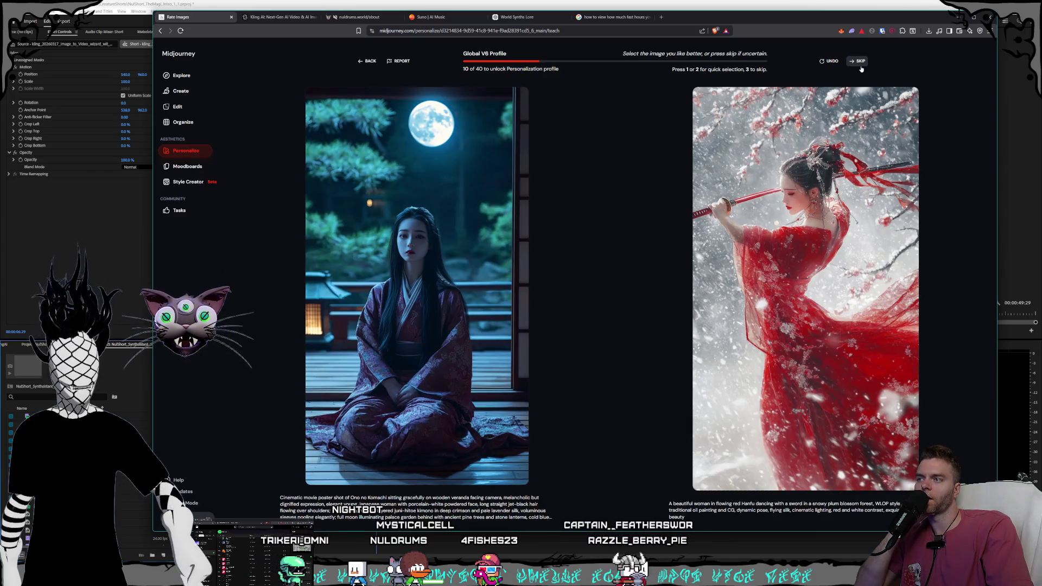
left_click(862, 69)
left_click(861, 68)
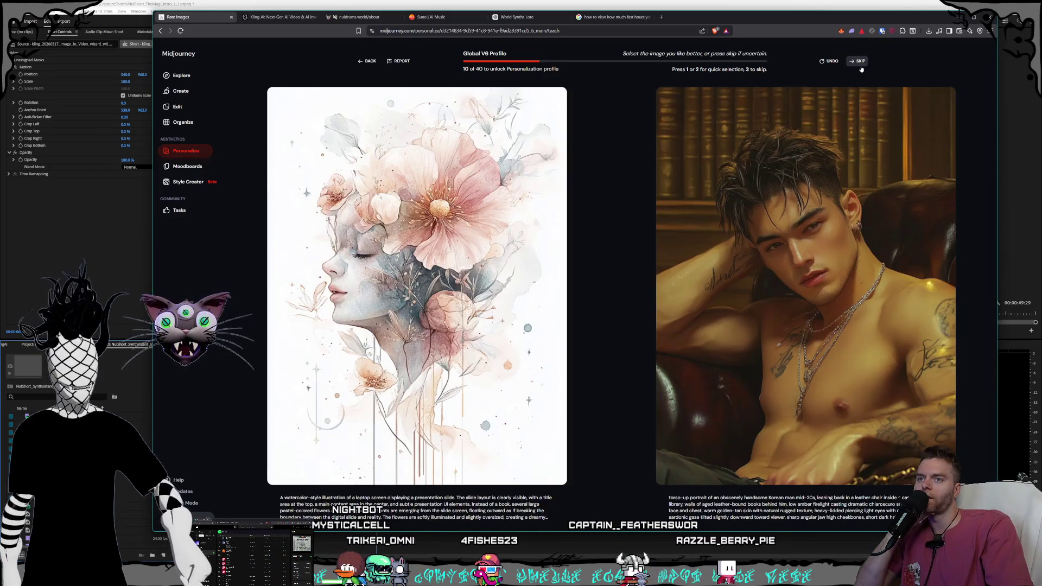
left_click(861, 69)
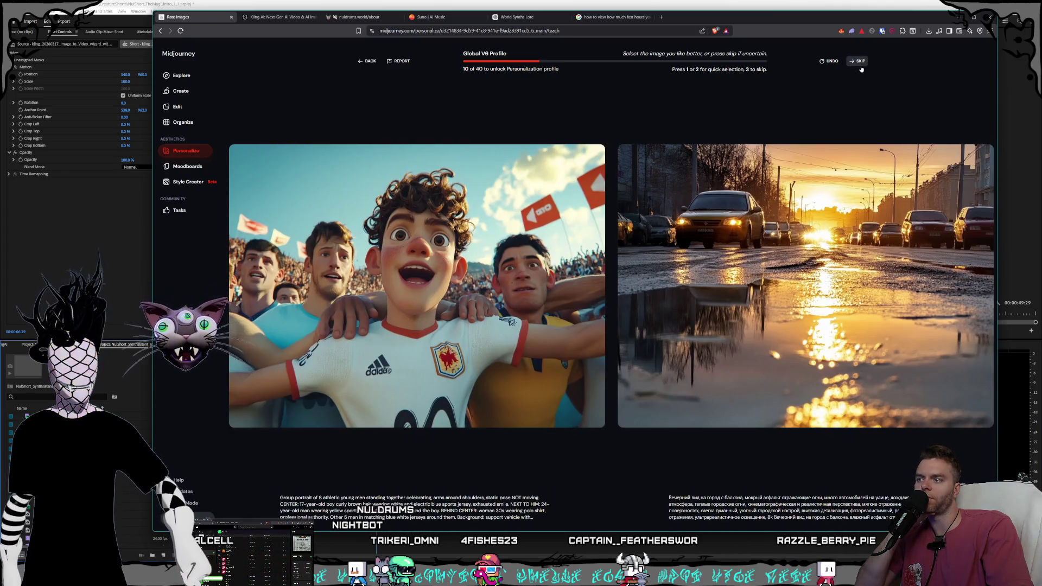
left_click(861, 69)
Step: Pick one image to reach 11 rated, then skip six pairs from birthday/air-fryer through basketball/meditator
left_click(809, 225)
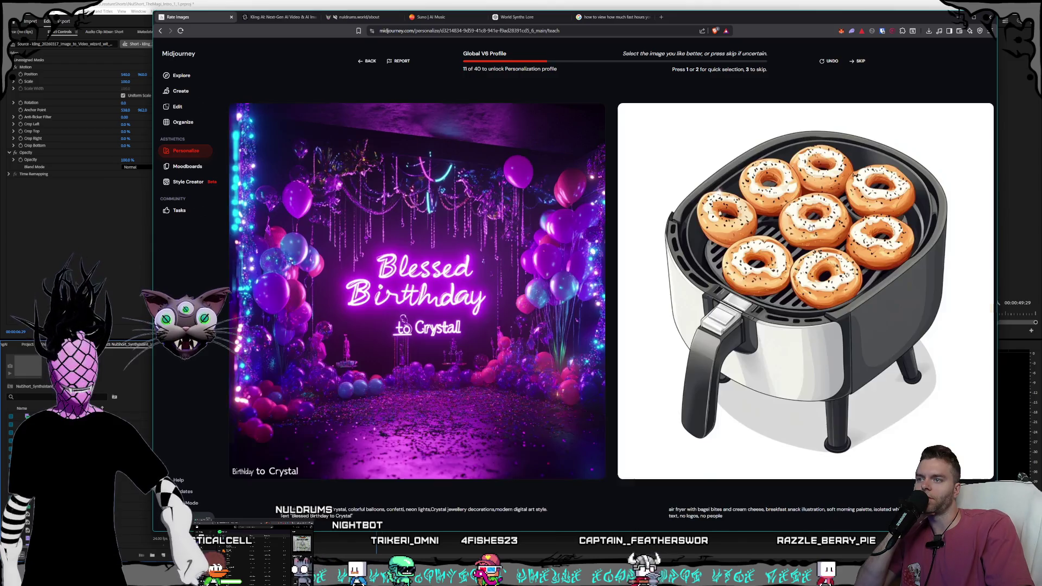
left_click(862, 64)
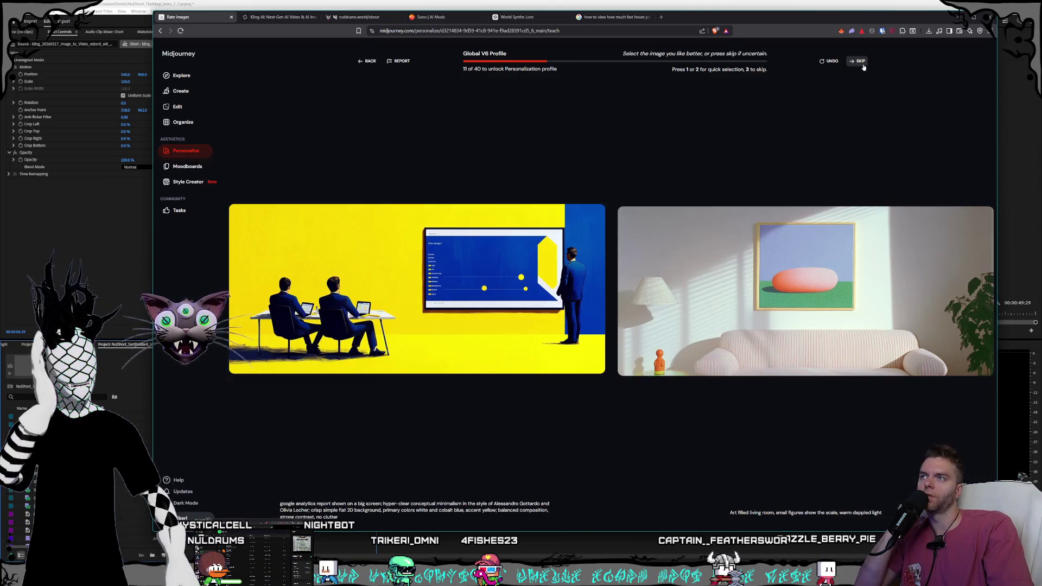
left_click(864, 67)
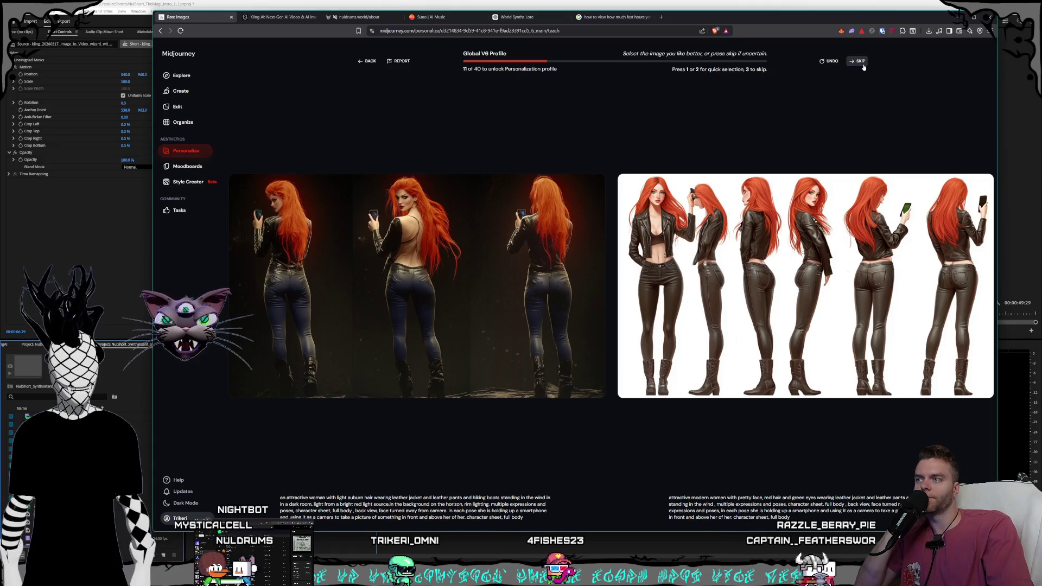
left_click(864, 68)
left_click(863, 67)
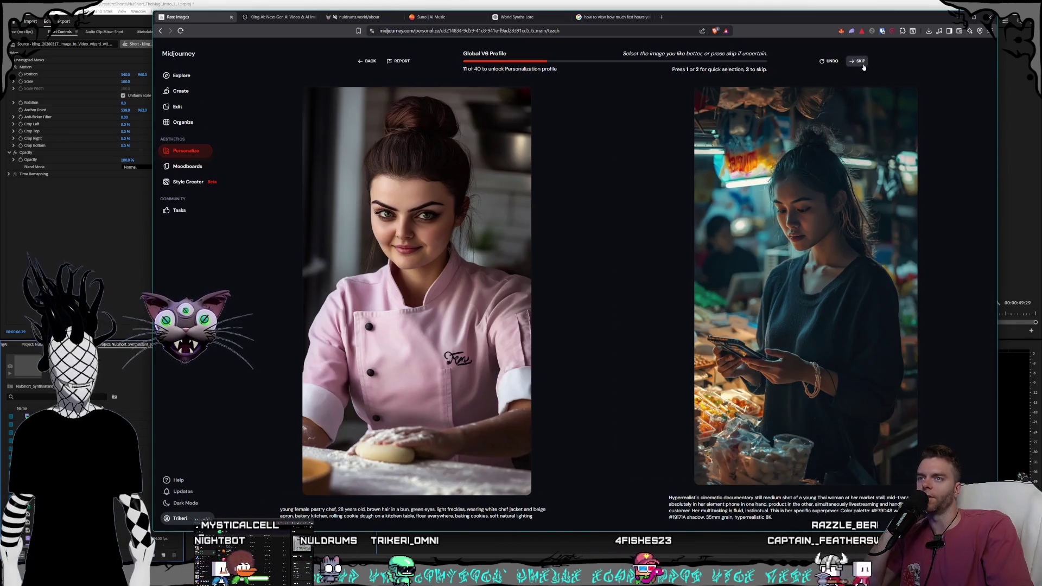
left_click(863, 67)
left_click(863, 65)
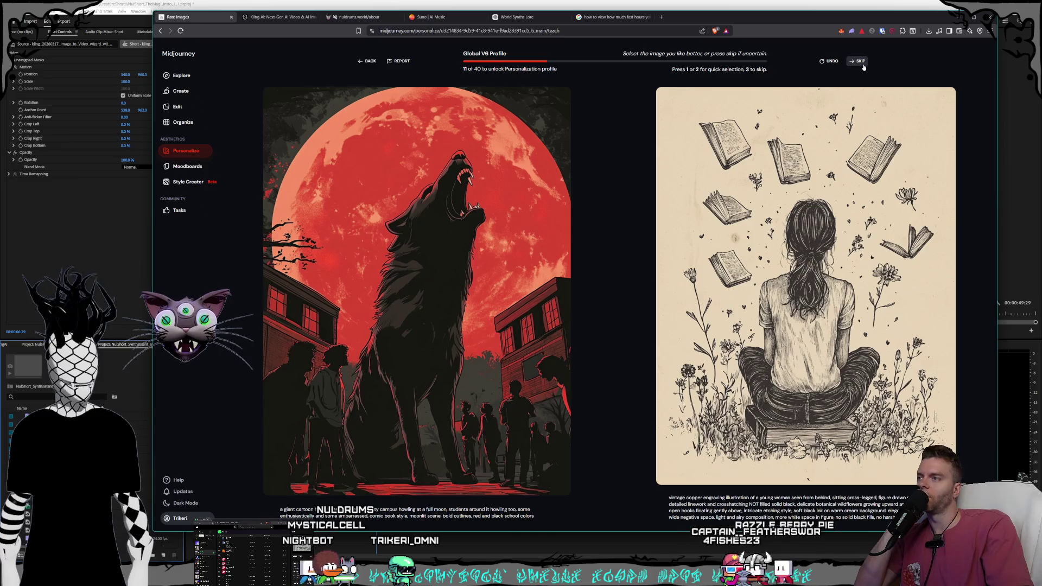
Step: Choose an image from the wolf and sketch pair, then skip seven pairs up to door plates
key("1")
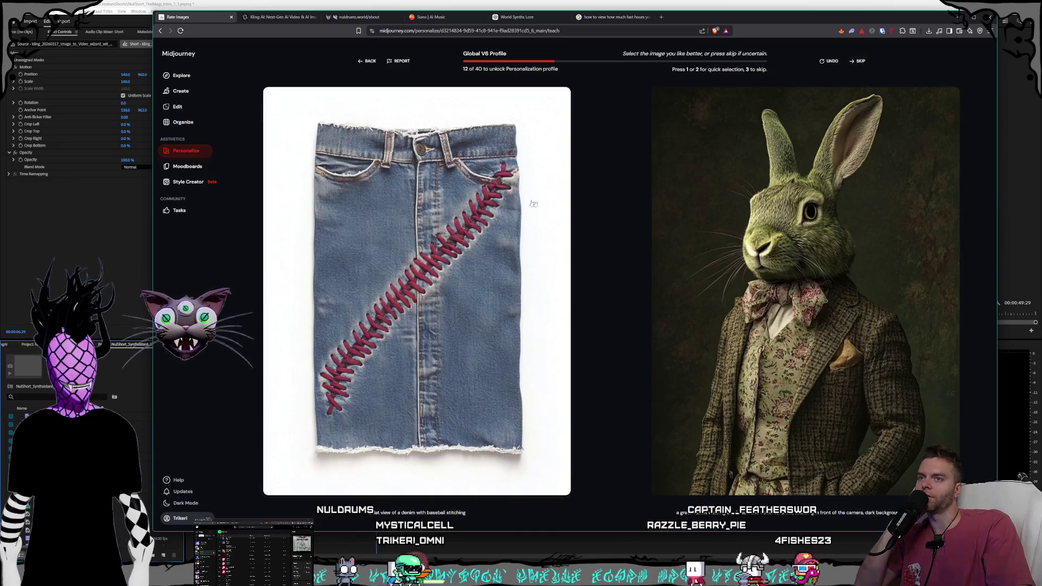
left_click(860, 68)
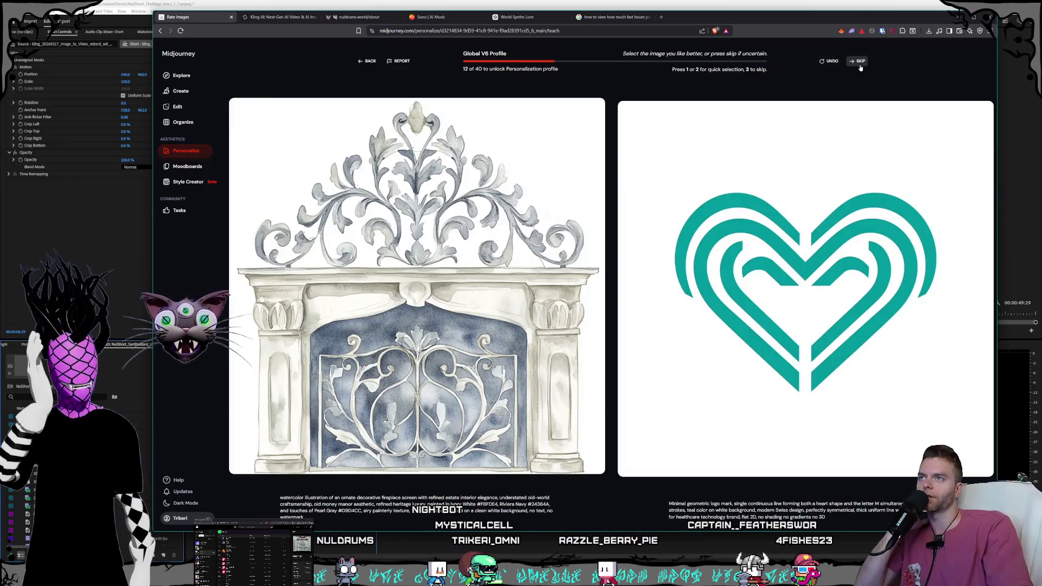
left_click(860, 68)
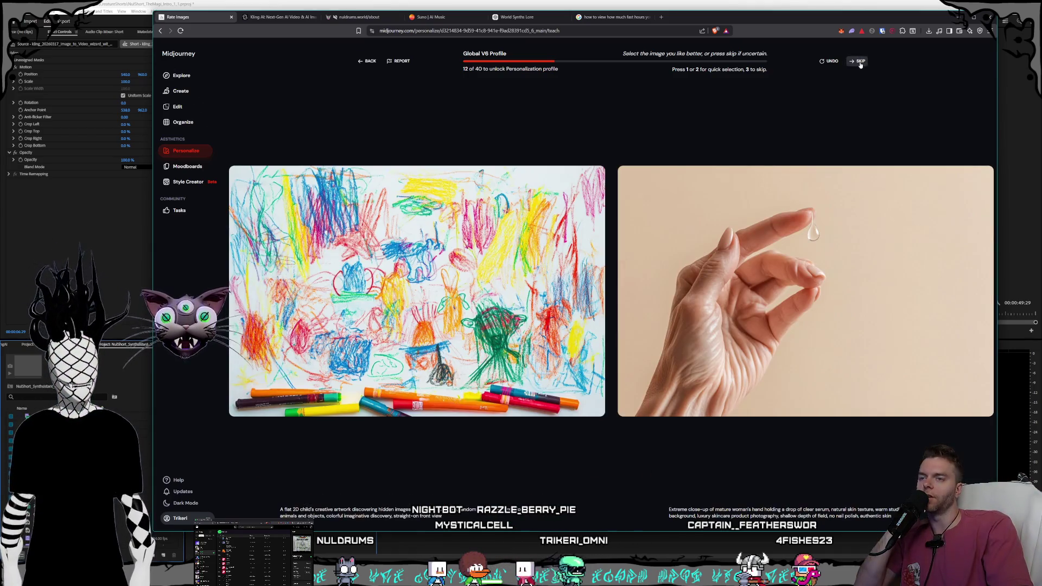
left_click(860, 64)
left_click(860, 65)
left_click(860, 65)
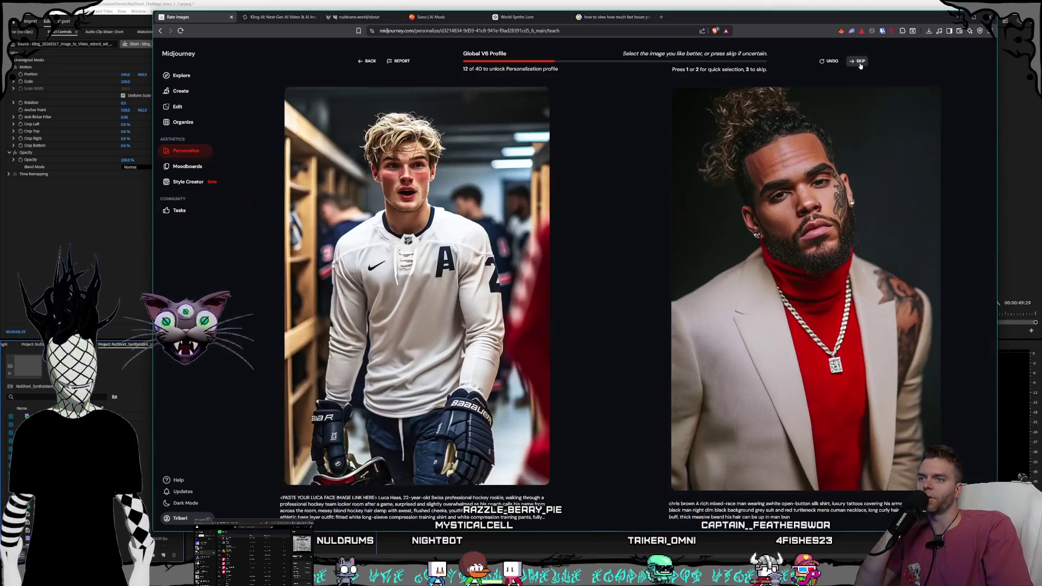
left_click(860, 65)
left_click(860, 65)
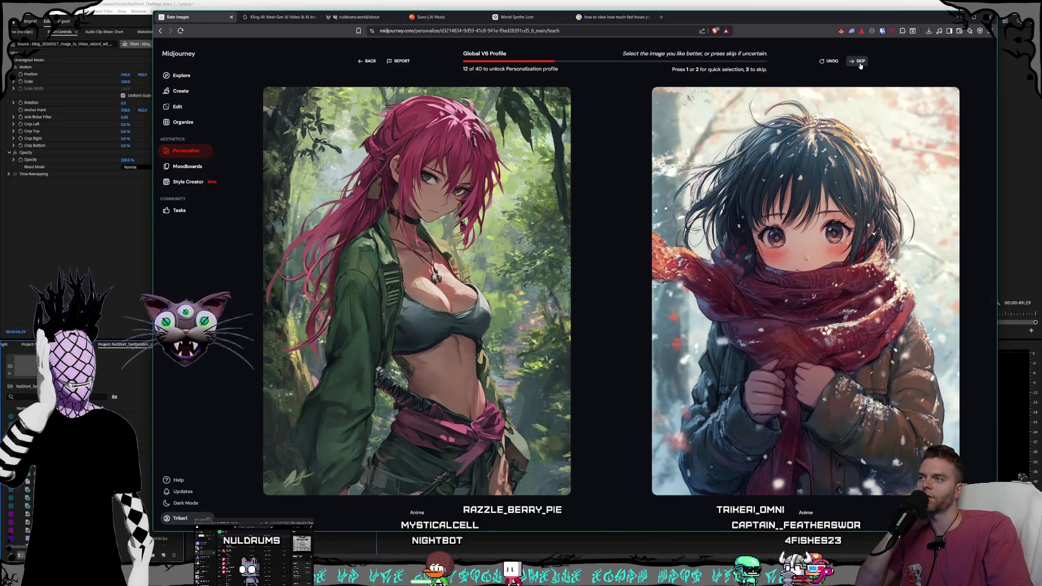
Step: Choose an anime girl image, then skip the doll, creature, terrarium and cosmic silhouette pairs
left_click(577, 159)
left_click(860, 64)
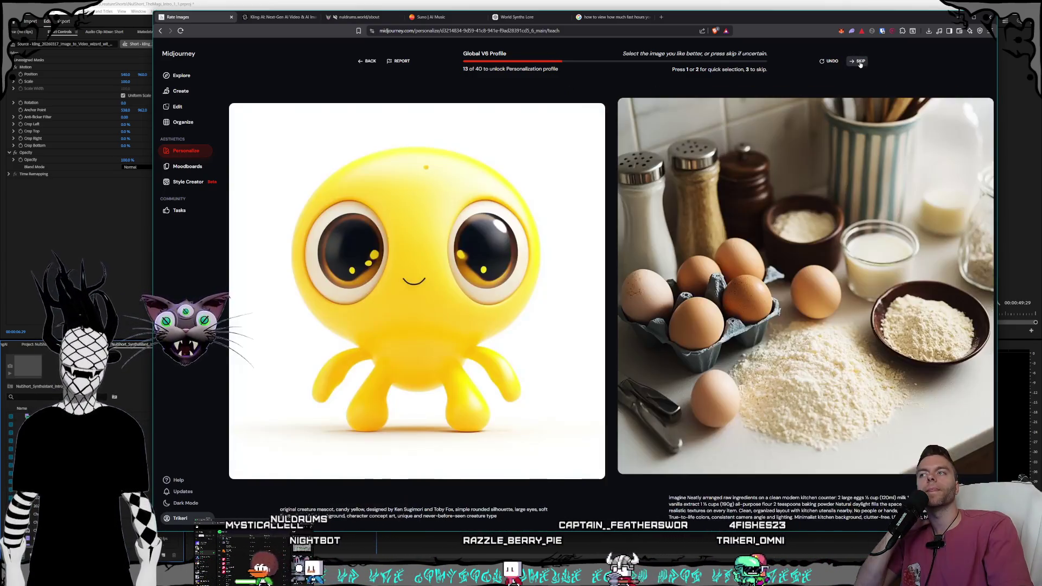
left_click(860, 64)
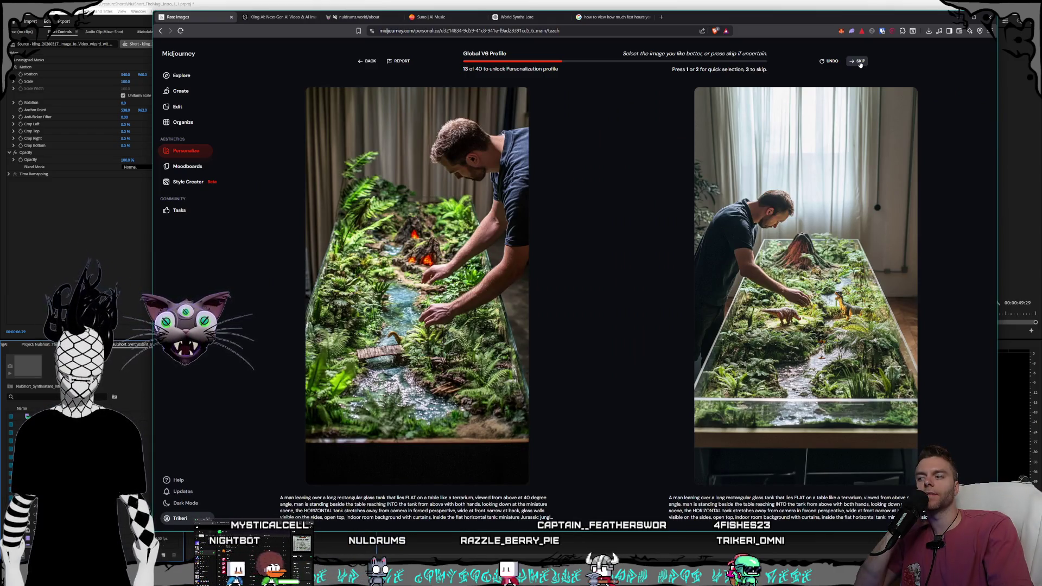
left_click(860, 64)
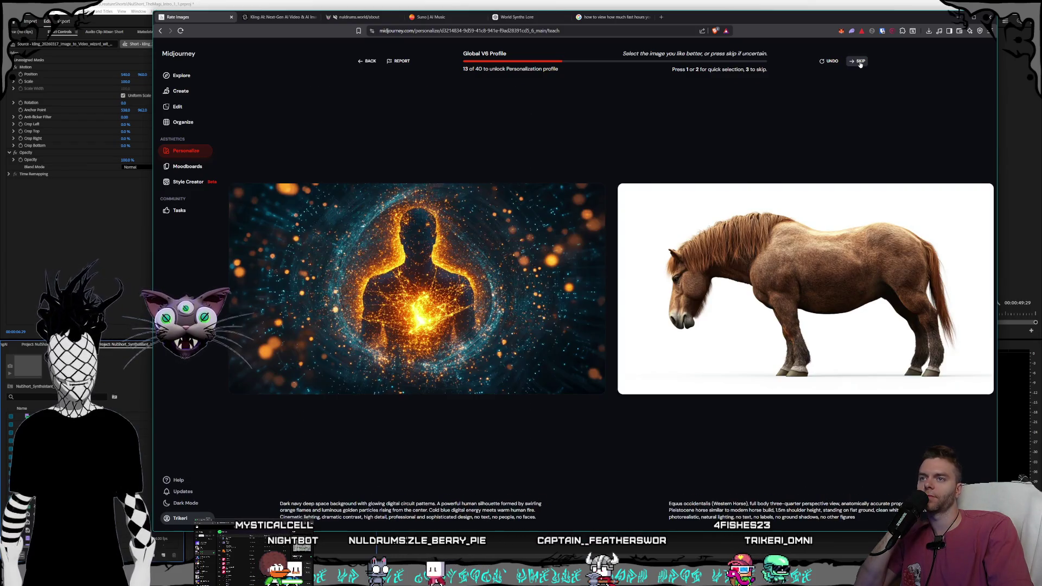
left_click(860, 64)
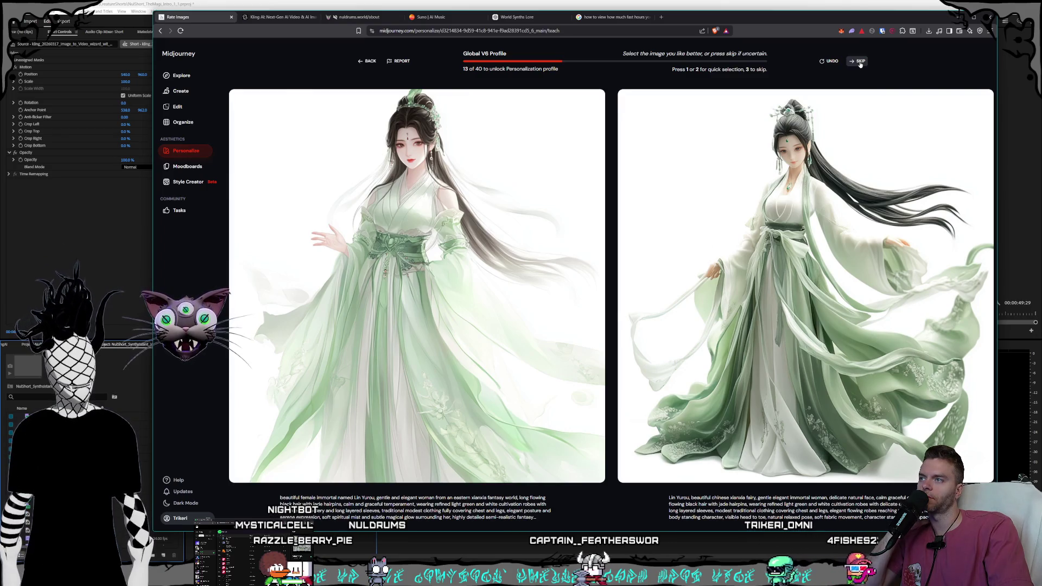
Step: Prefer the green-robed woman and the painted rose, then skip five pairs through stone-figure/penguin
left_click(733, 145)
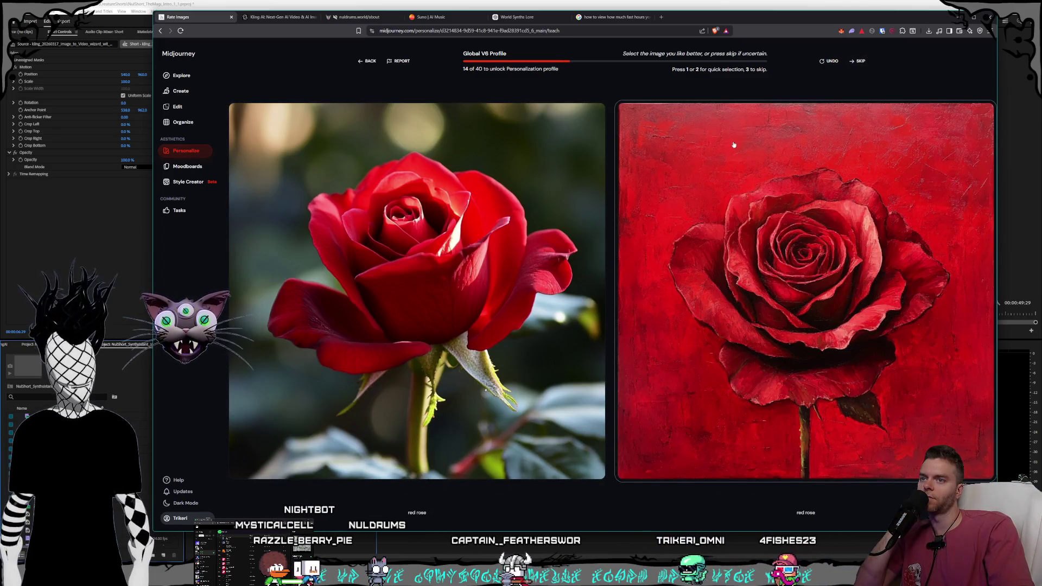
left_click(721, 198)
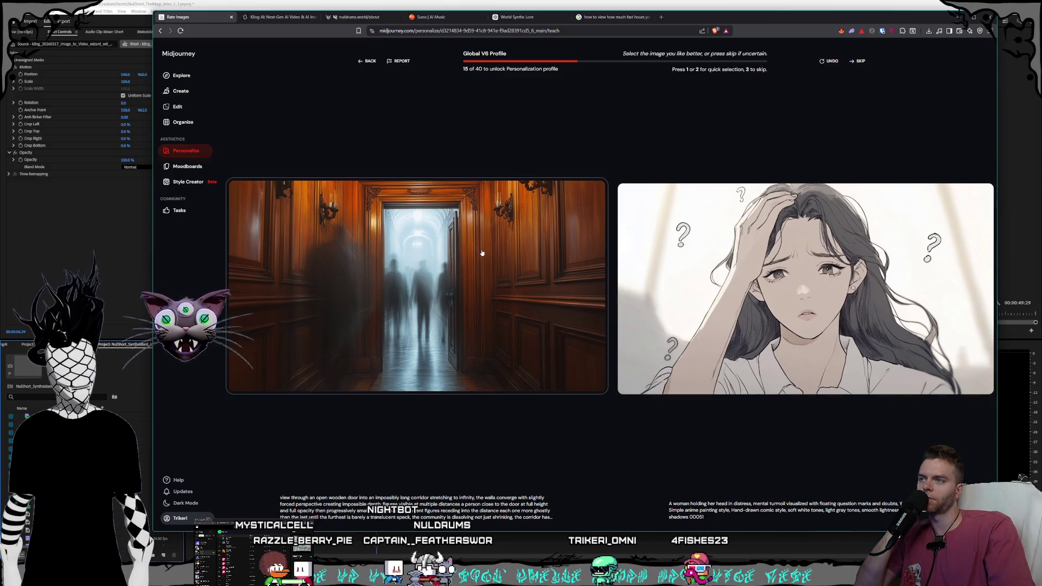
left_click(863, 61)
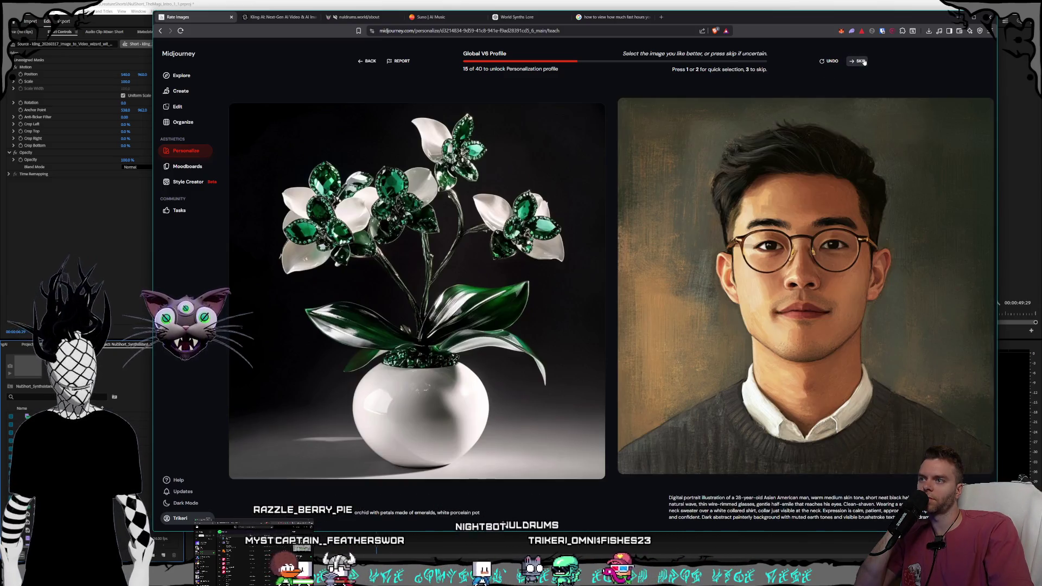
left_click(862, 62)
left_click(862, 64)
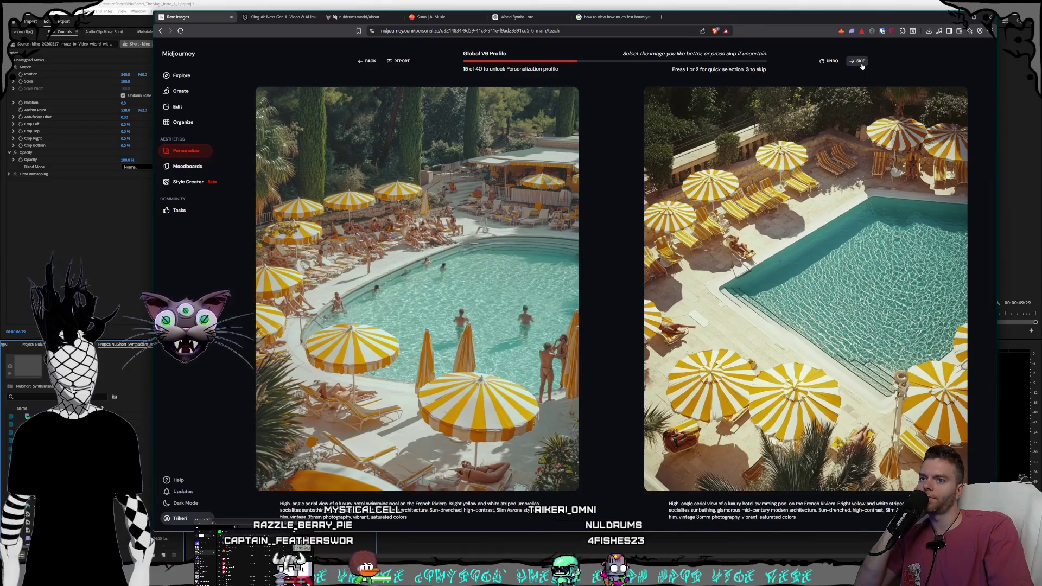
left_click(862, 63)
left_click(862, 64)
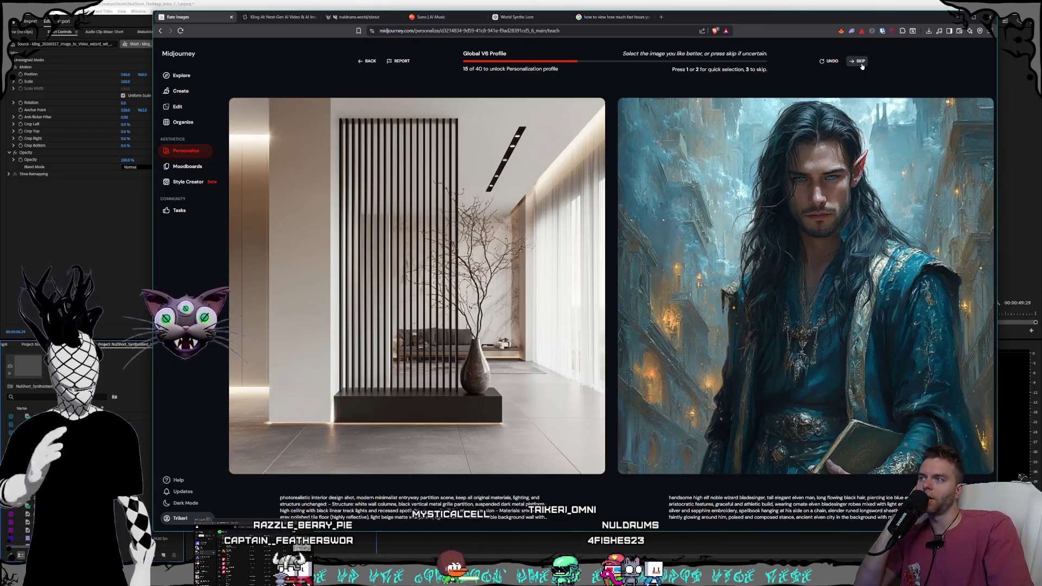
Step: Prefer the elf wizard portrait, then skip seven pairs up to green explosion/sheep
left_click(791, 154)
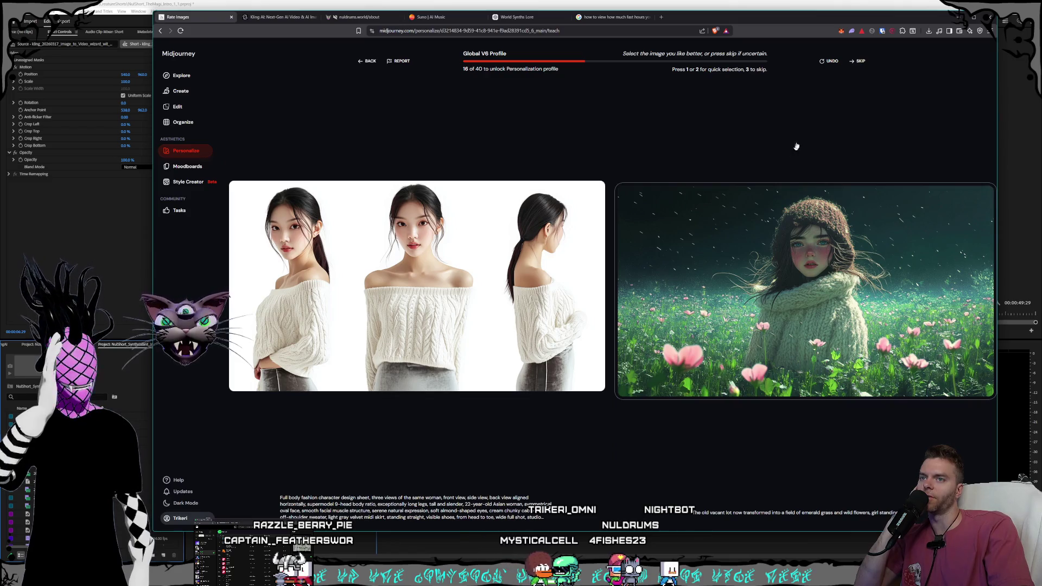
left_click(864, 62)
left_click(863, 62)
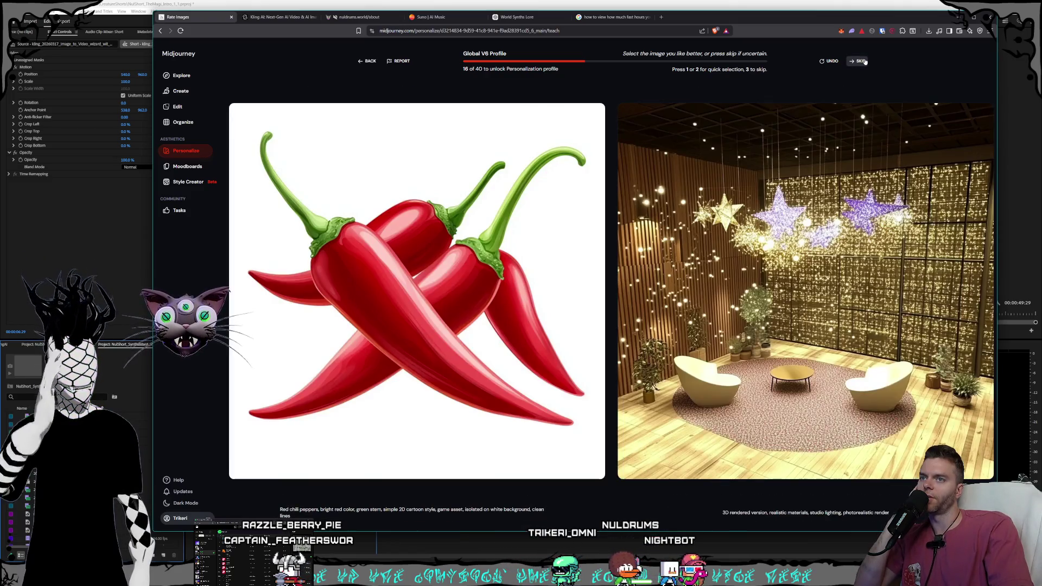
left_click(863, 61)
left_click(863, 61)
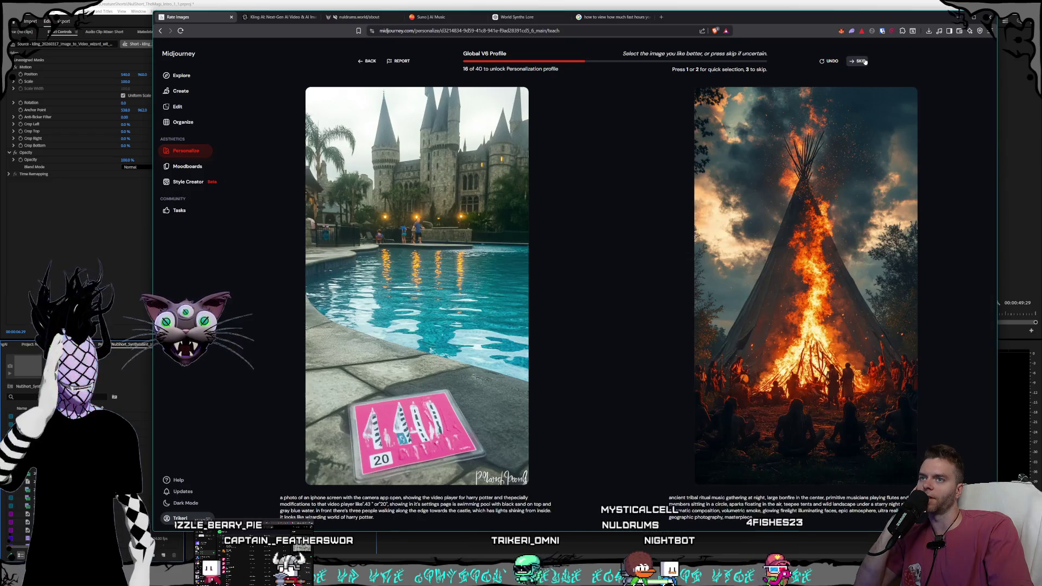
left_click(863, 61)
left_click(864, 61)
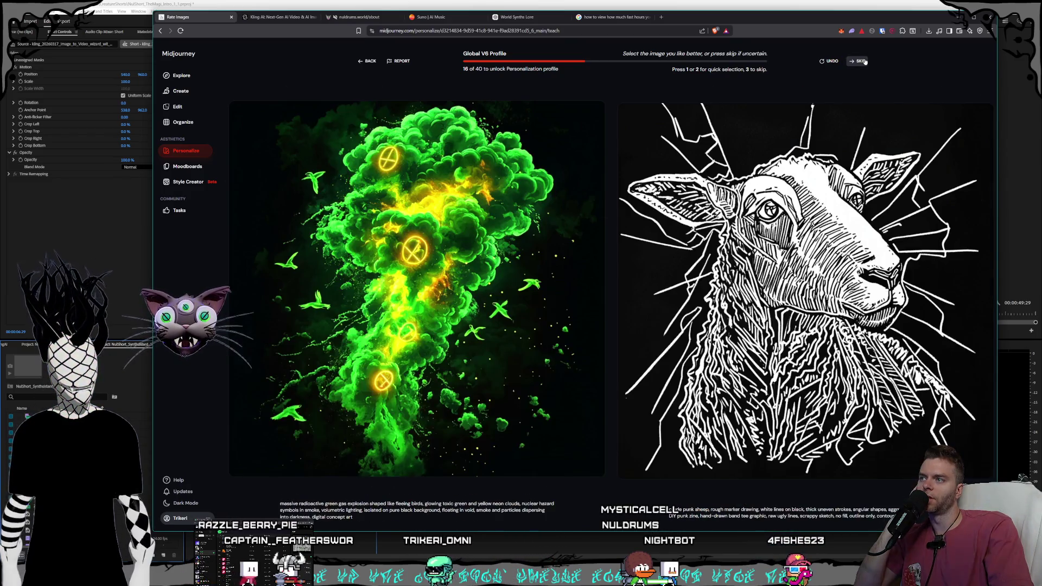
left_click(865, 61)
Step: Skip seven more pairs, including gangster/peony, the sad-girl paintings and the forest pair
left_click(865, 61)
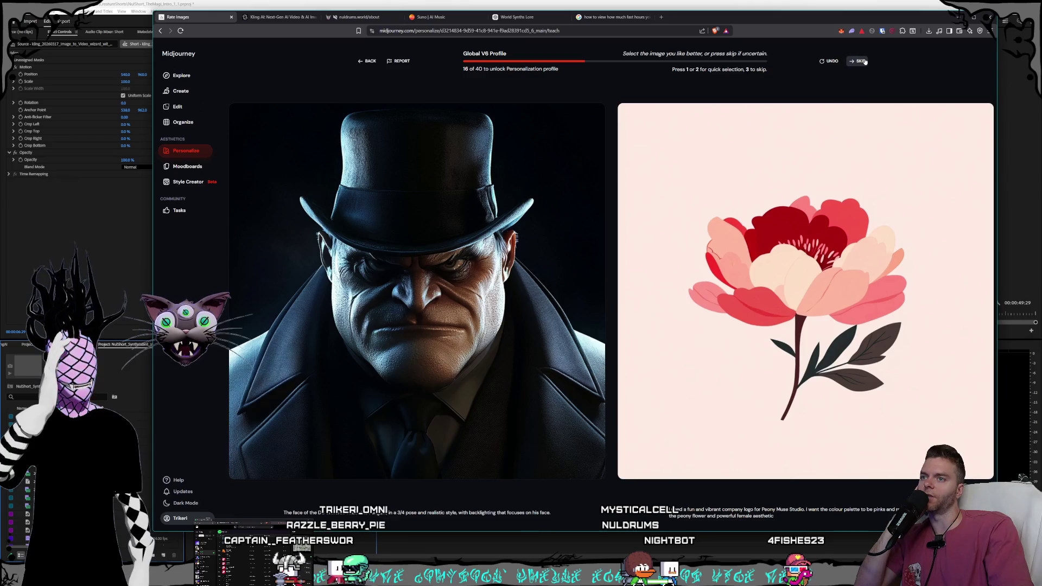
left_click(865, 61)
left_click(865, 61)
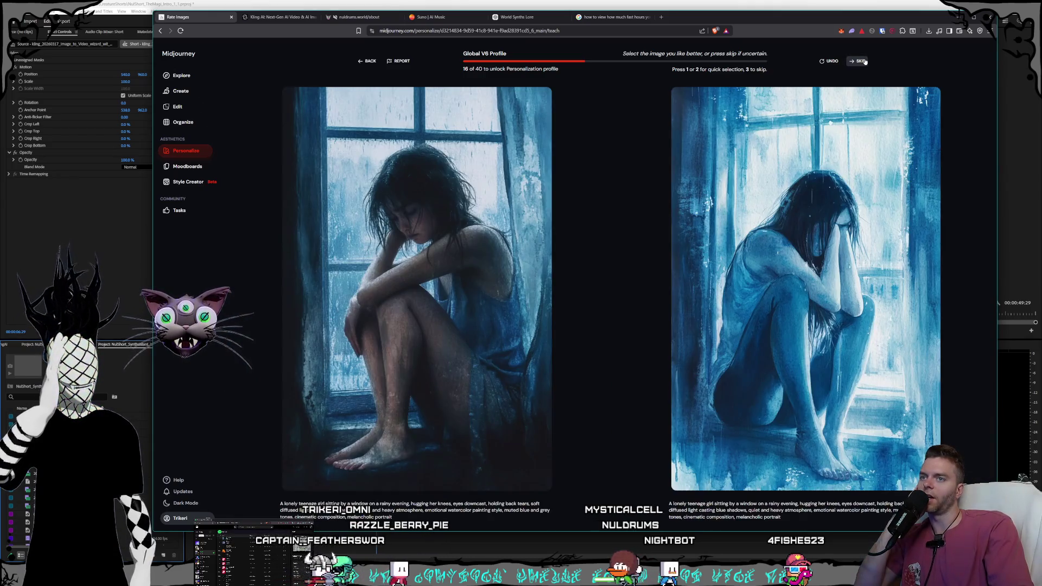
left_click(865, 61)
left_click(865, 61)
left_click(865, 62)
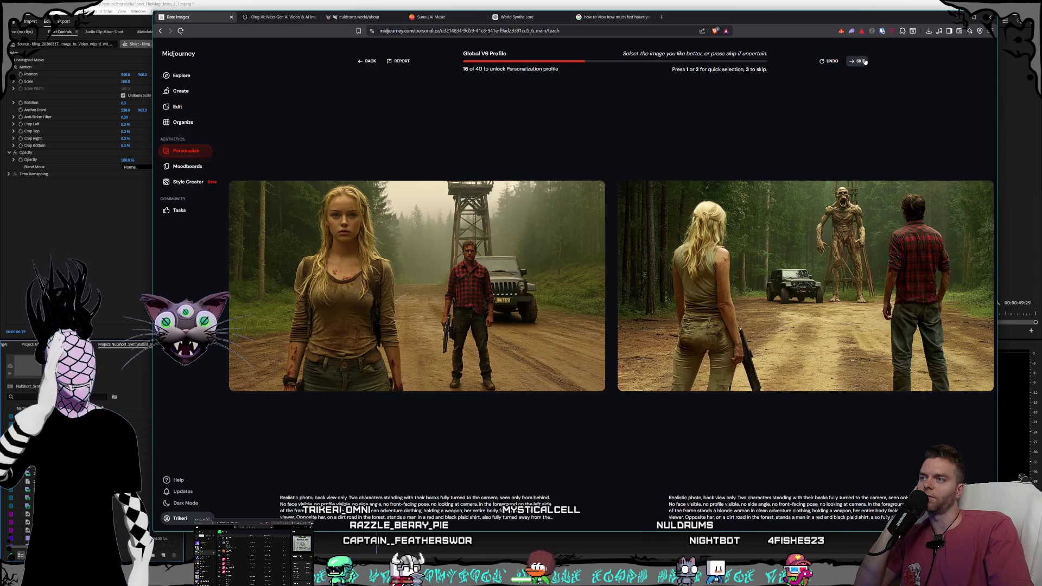
left_click(865, 61)
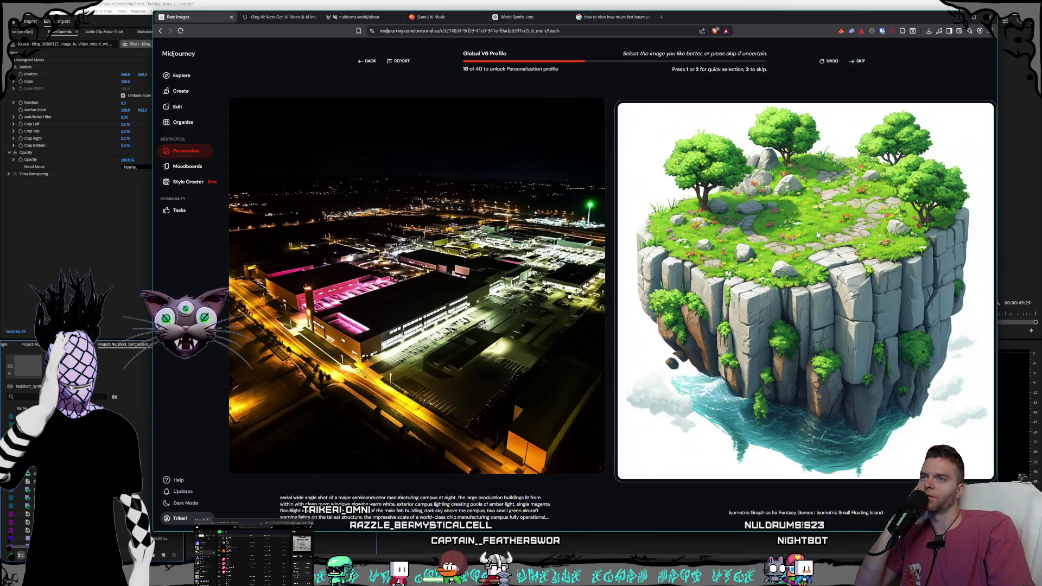
Step: Prefer the floating island illustration, then skip ten pairs through cat/lightning
left_click(818, 228)
left_click(858, 62)
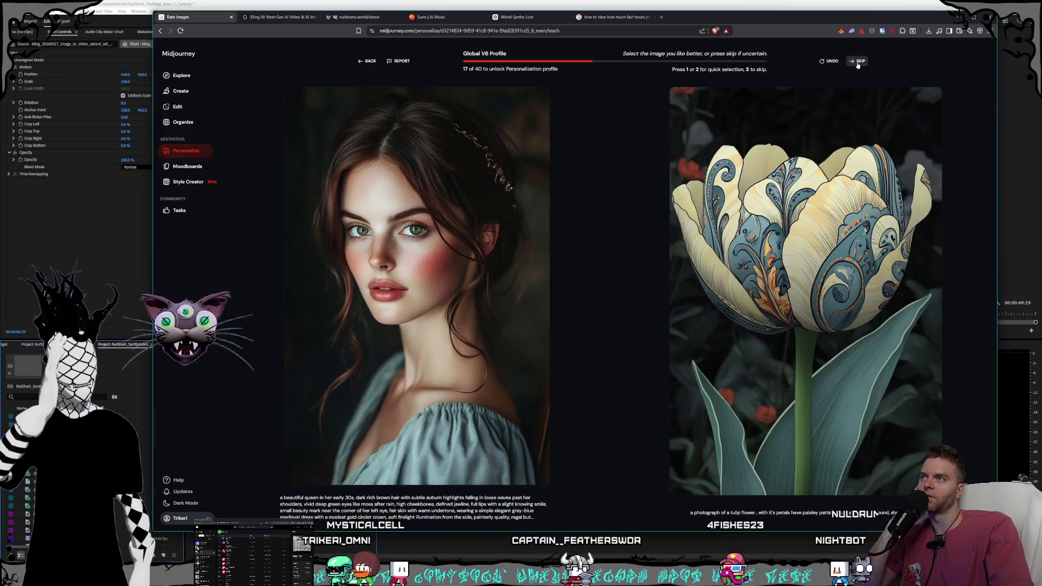
left_click(857, 63)
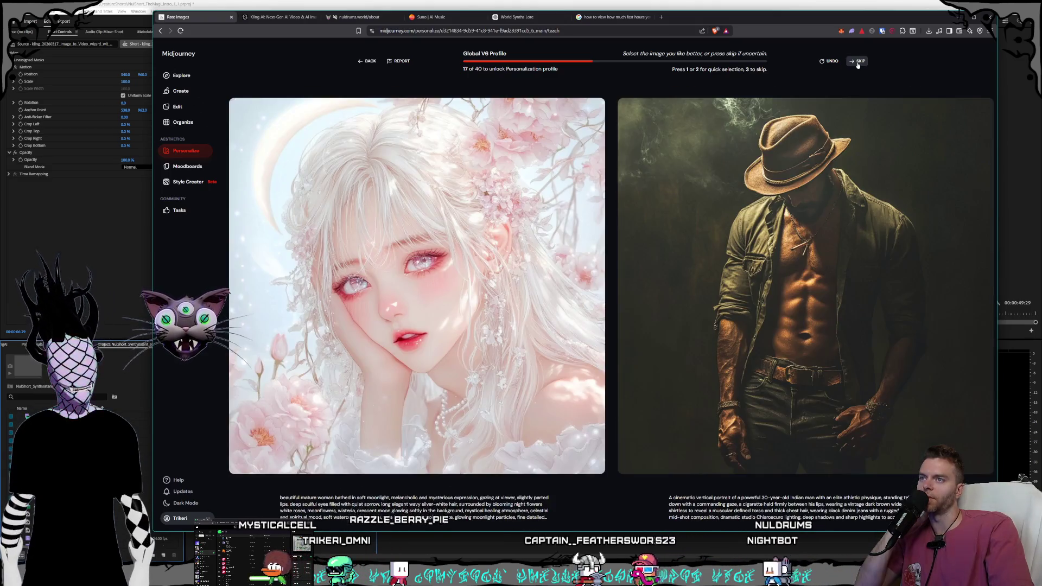
left_click(857, 63)
left_click(857, 63)
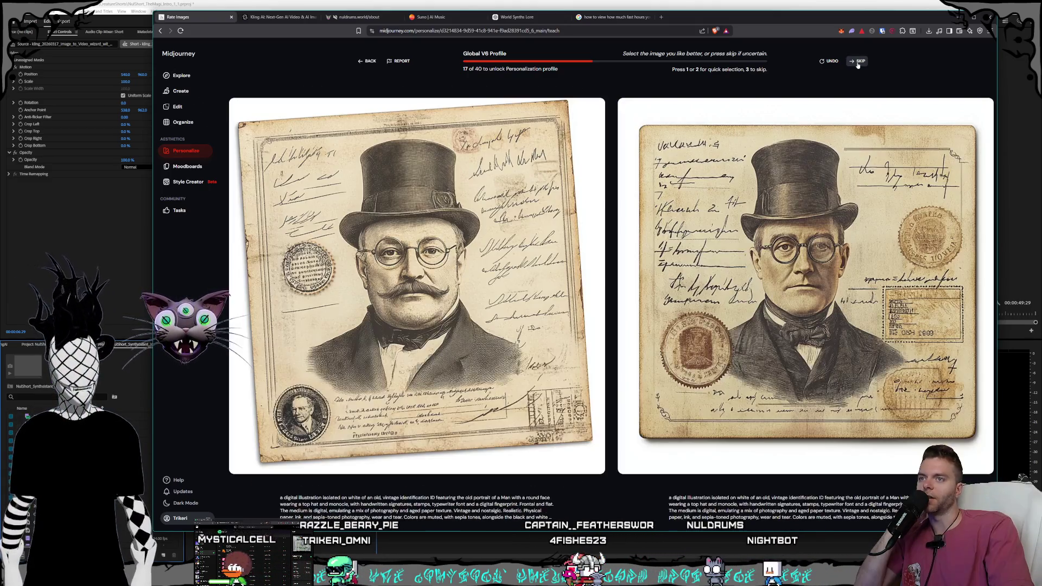
left_click(857, 63)
left_click(858, 63)
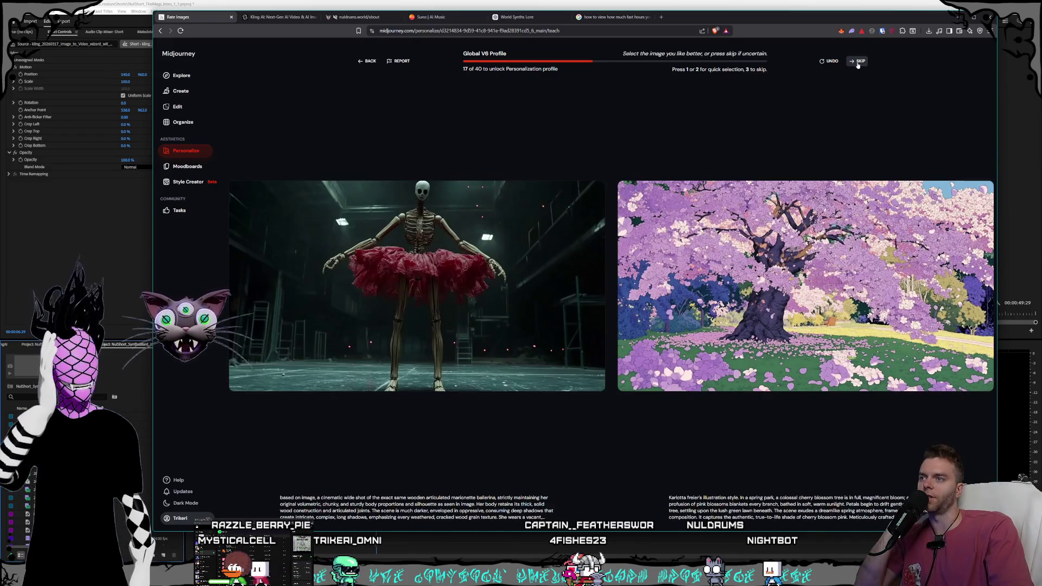
left_click(858, 63)
left_click(857, 62)
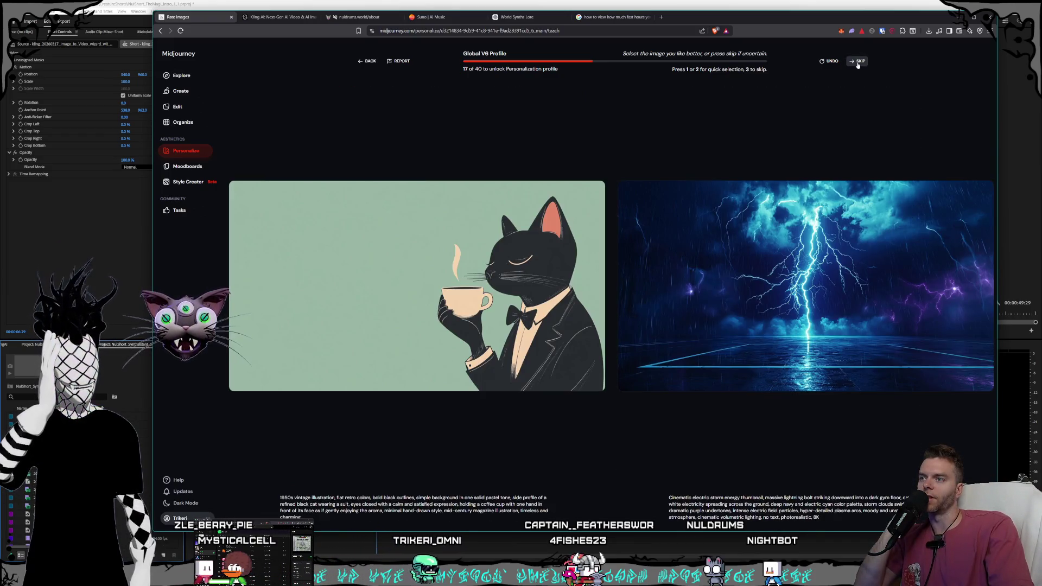
left_click(858, 62)
left_click(857, 62)
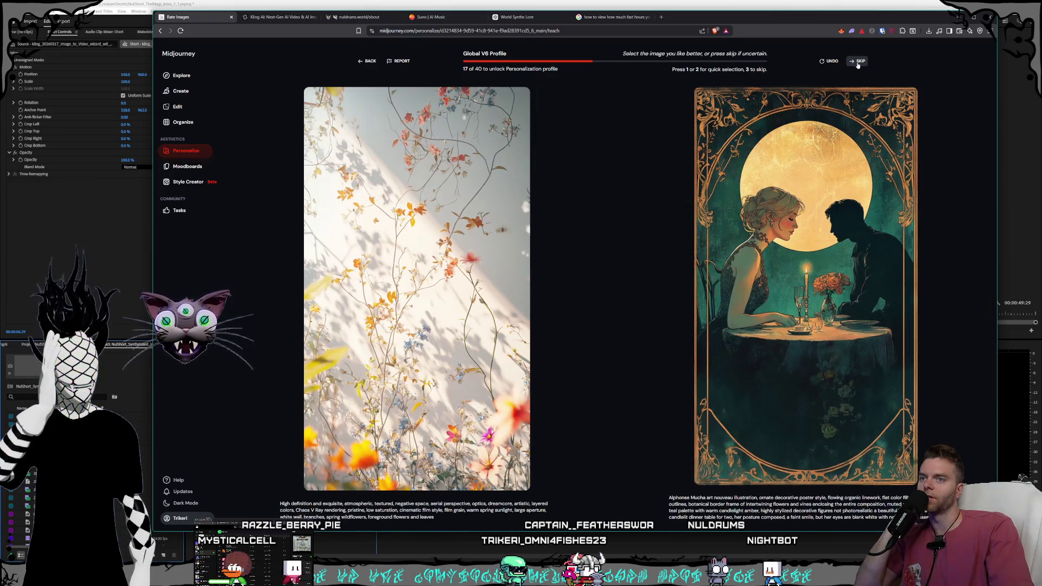
Step: Rate the flowers/Art Nouveau pair with key 2, then skip five pairs up to character sheet/buffalo
key("2")
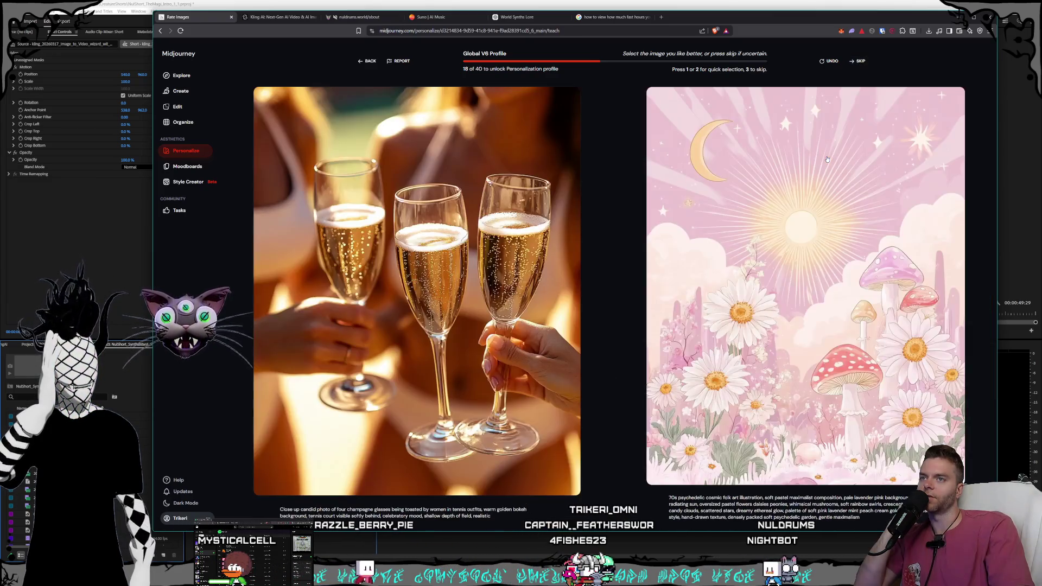
left_click(858, 62)
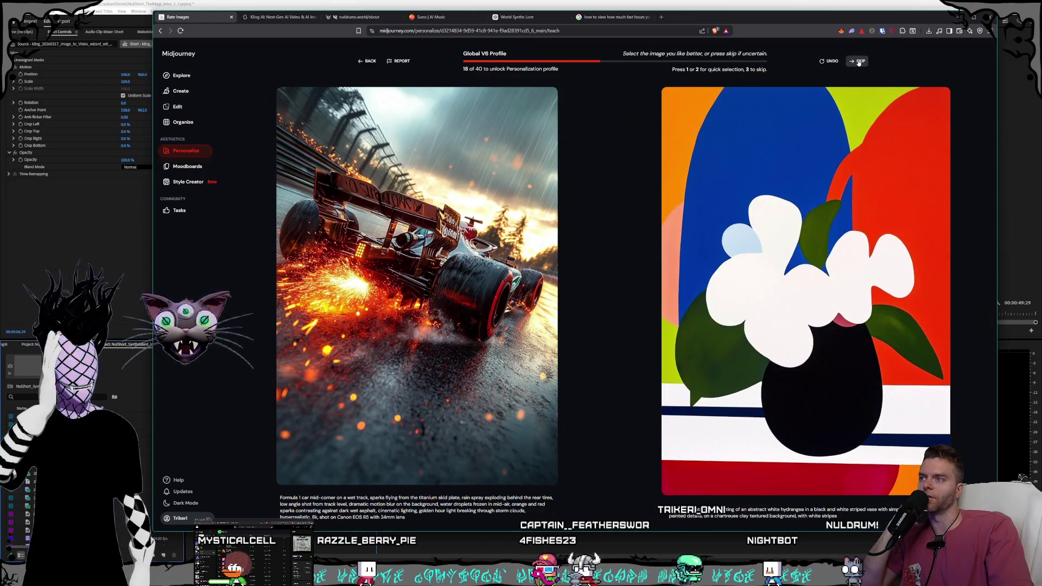
left_click(858, 62)
left_click(858, 61)
left_click(858, 62)
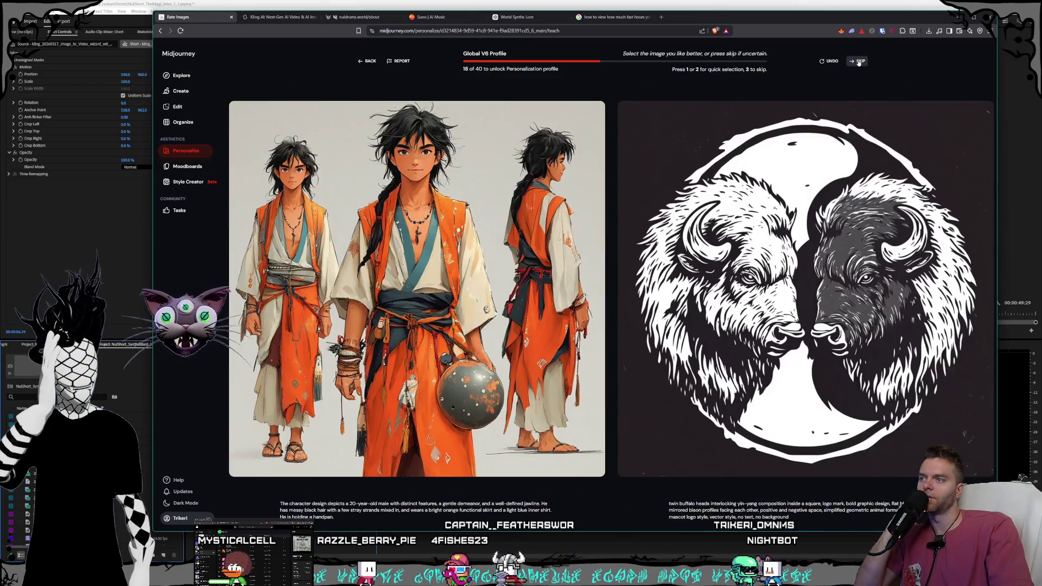
left_click(858, 62)
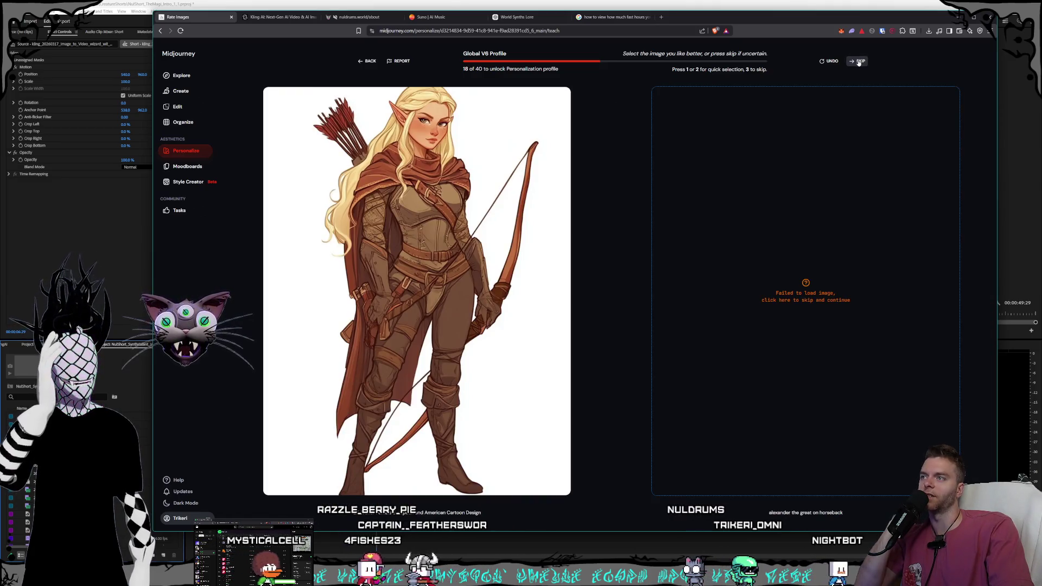
Step: Attempt the elf archer image, then skip the failed-image pair and six more through reaper/cat
left_click(518, 274)
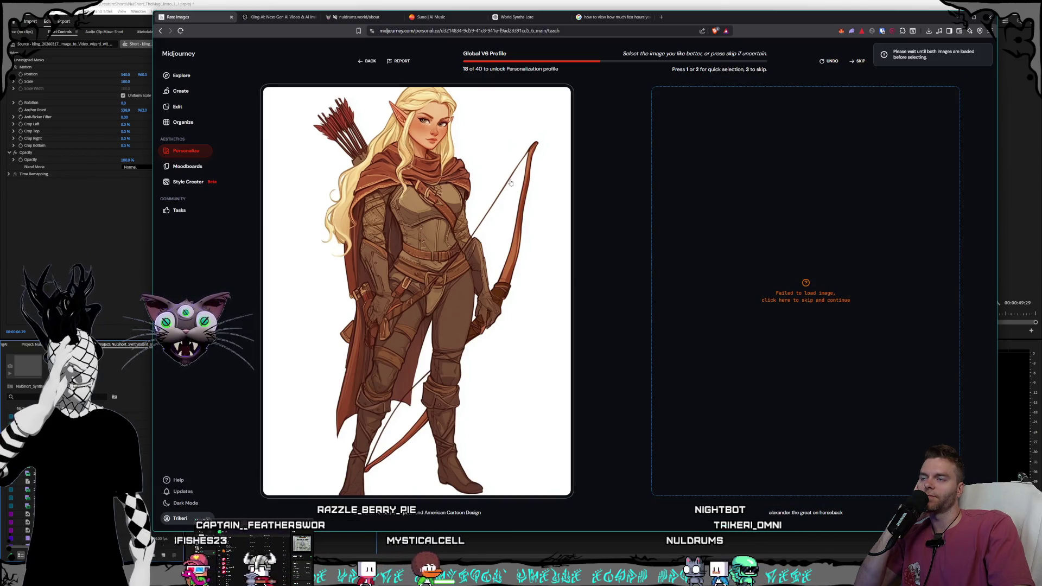
left_click(722, 152)
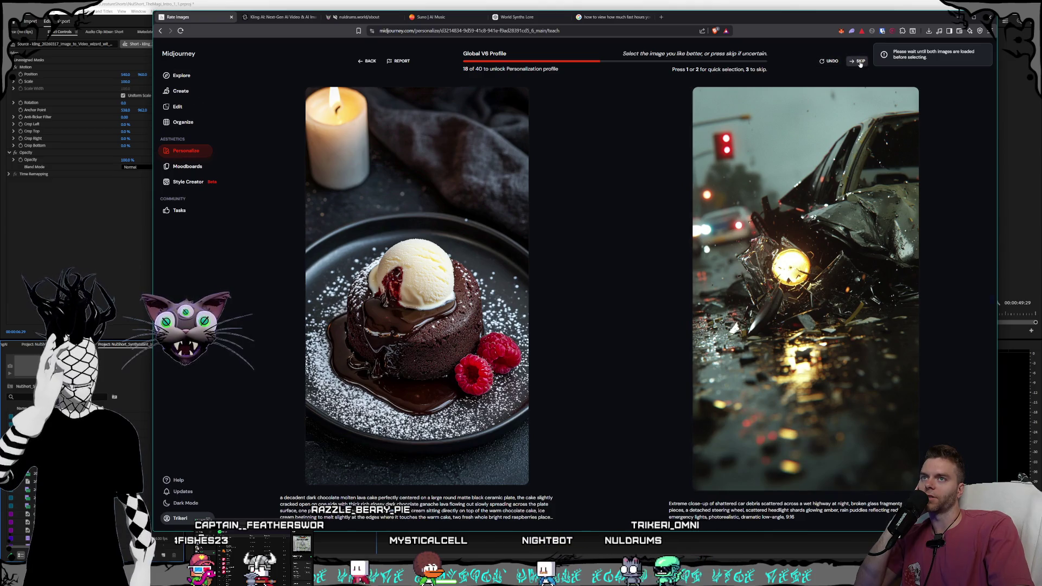
left_click(858, 61)
left_click(860, 62)
left_click(859, 63)
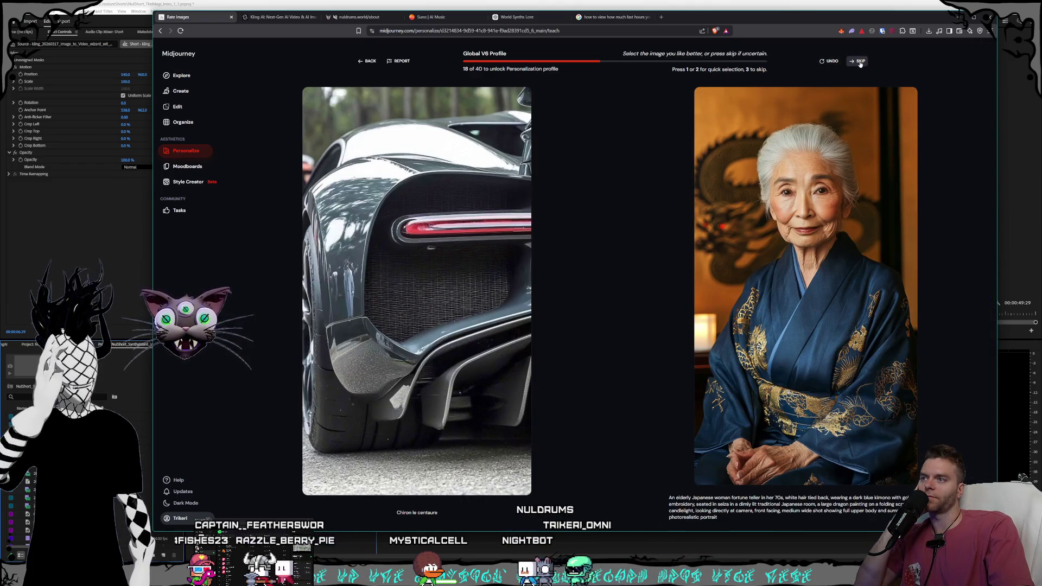
left_click(859, 62)
left_click(860, 62)
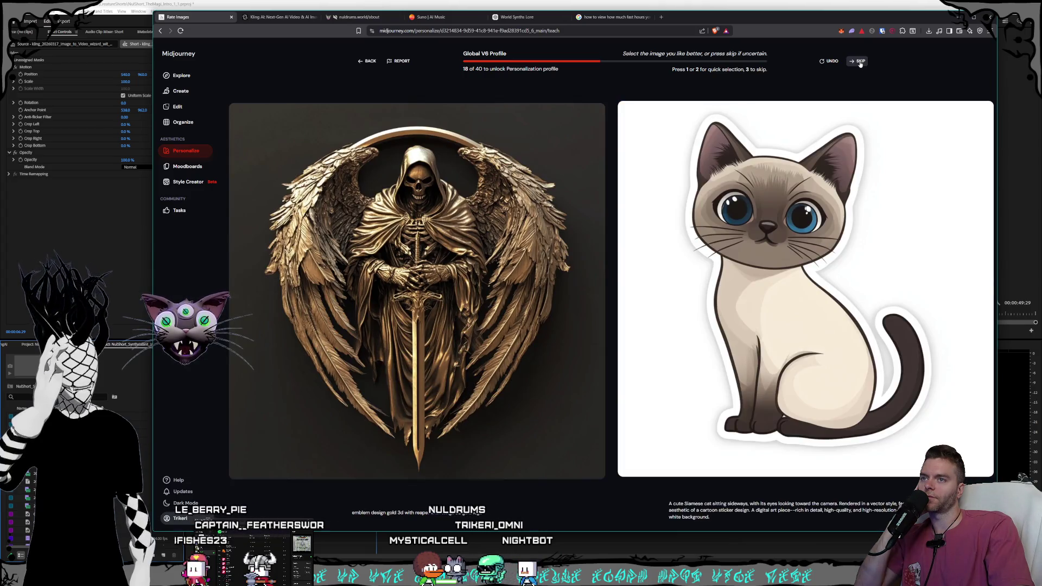
left_click(859, 63)
Step: Skip nine more pairs unrated, from hooded figures through the golden head pair
left_click(860, 62)
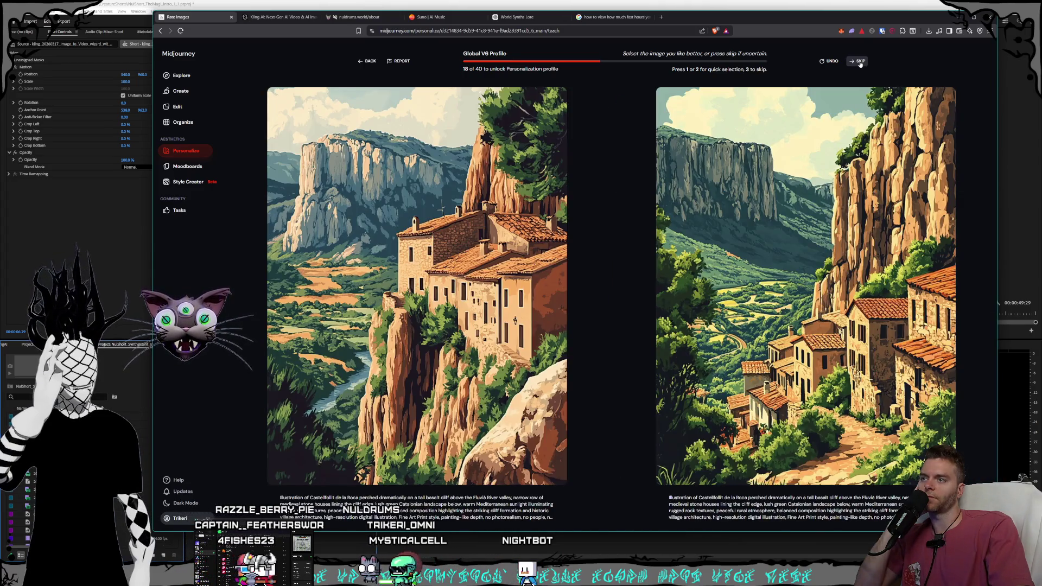
left_click(860, 62)
left_click(859, 62)
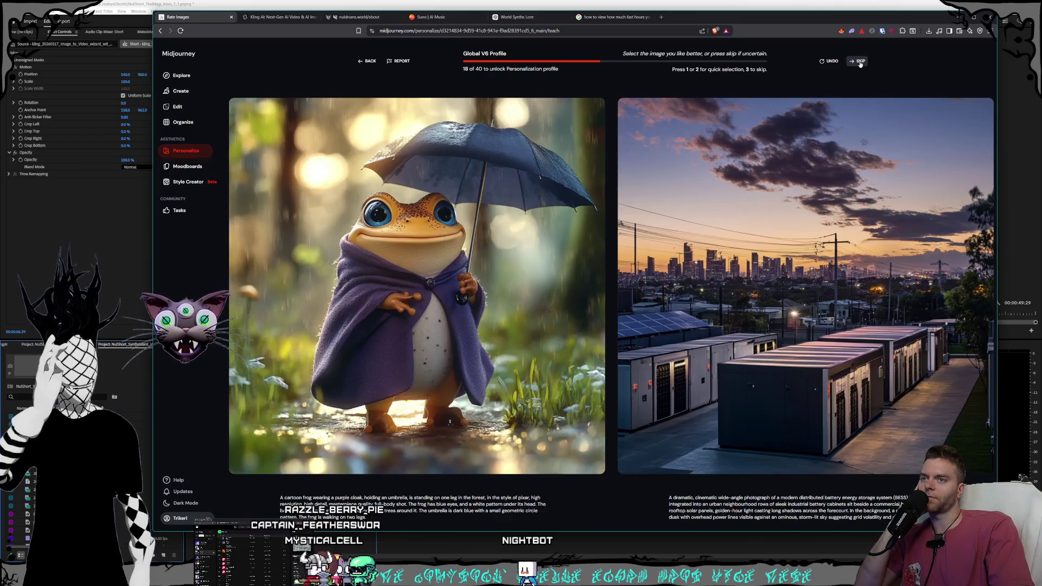
left_click(859, 62)
left_click(860, 62)
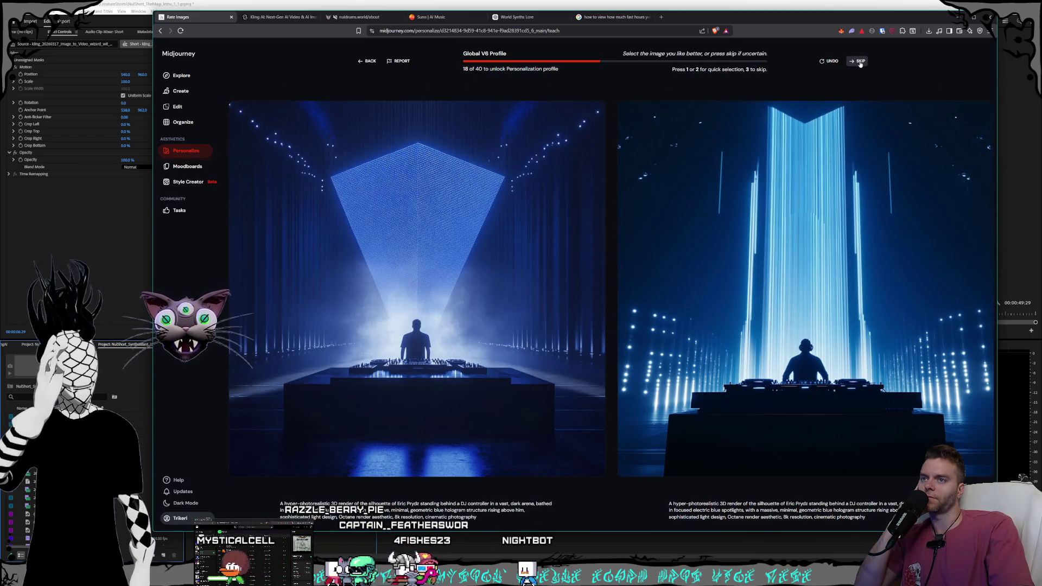
left_click(860, 63)
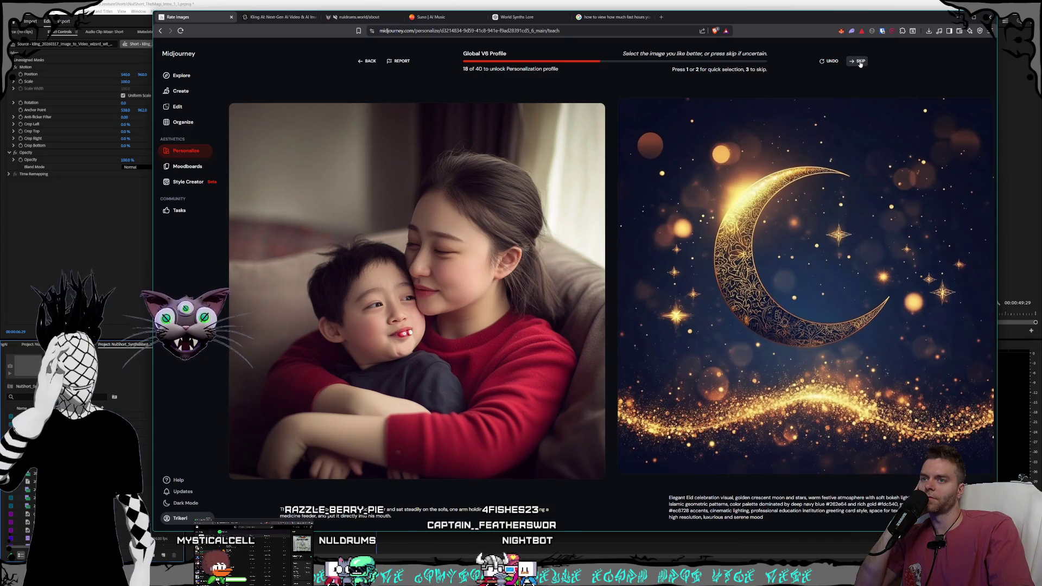
left_click(859, 63)
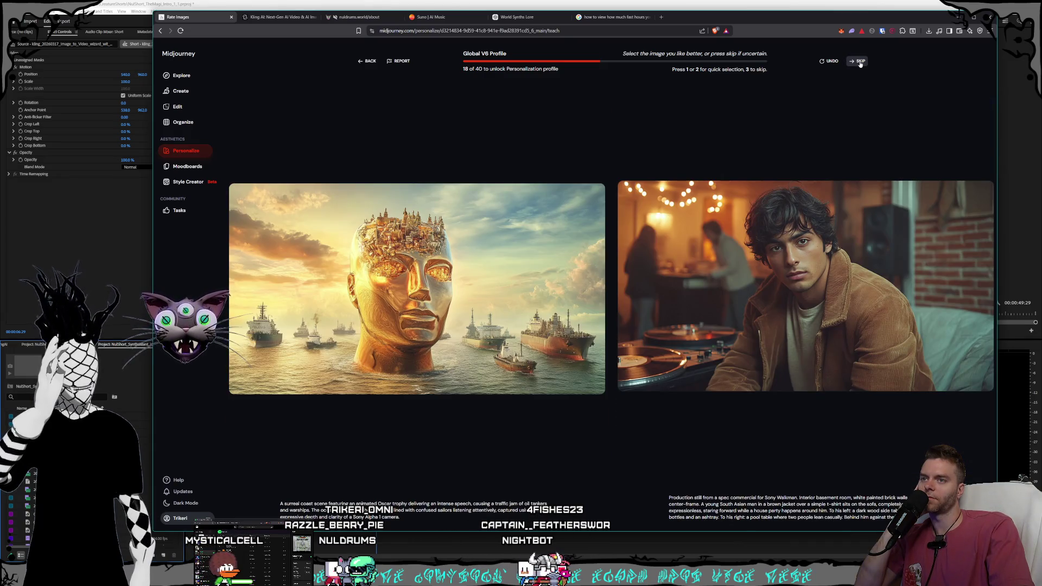
left_click(860, 62)
left_click(859, 63)
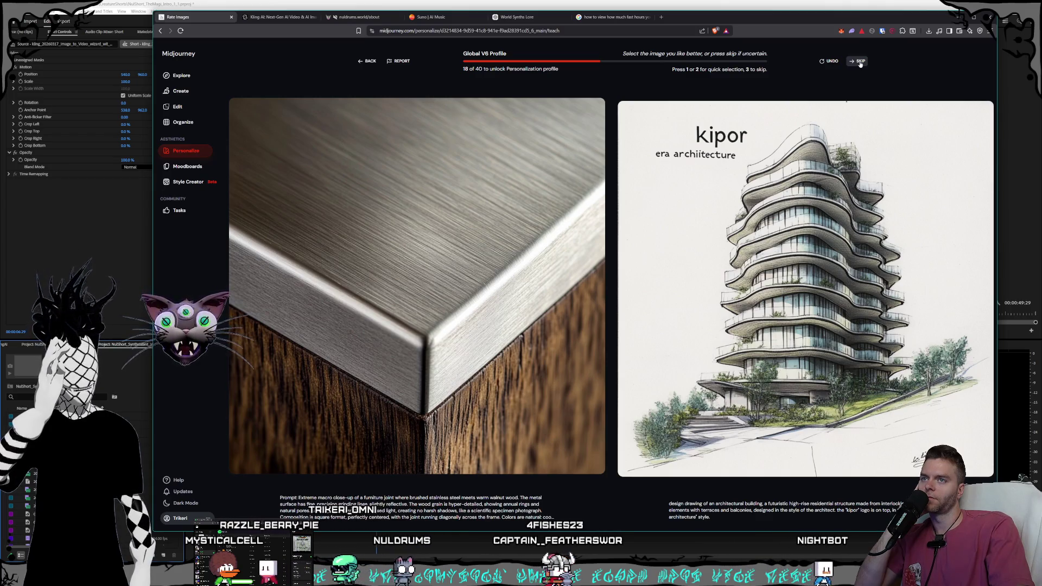
Step: Skip three pairs, then pick the samurai/woman, teal particle stream and forget-me-not images
left_click(860, 62)
left_click(859, 62)
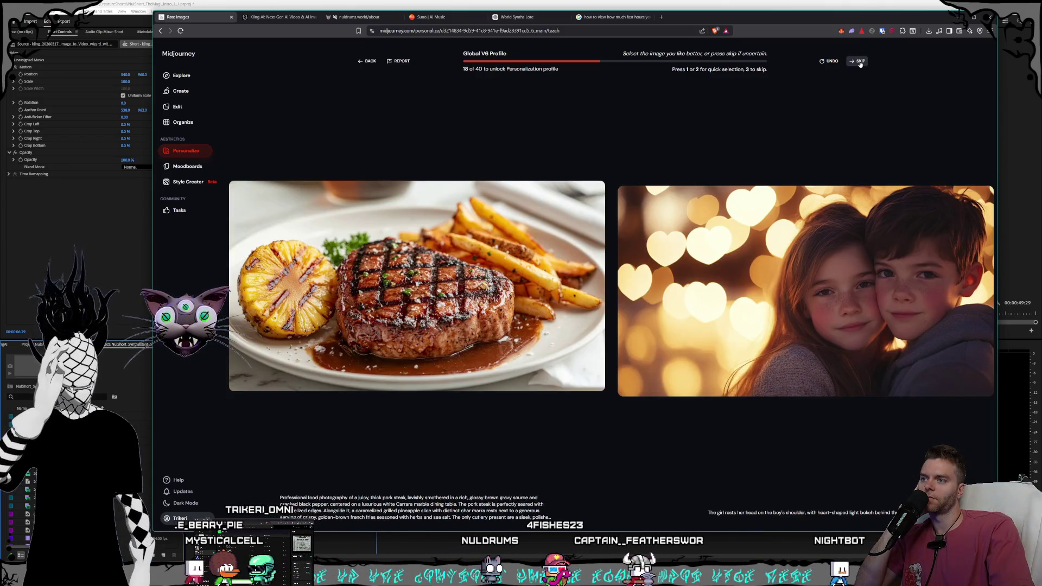
left_click(859, 62)
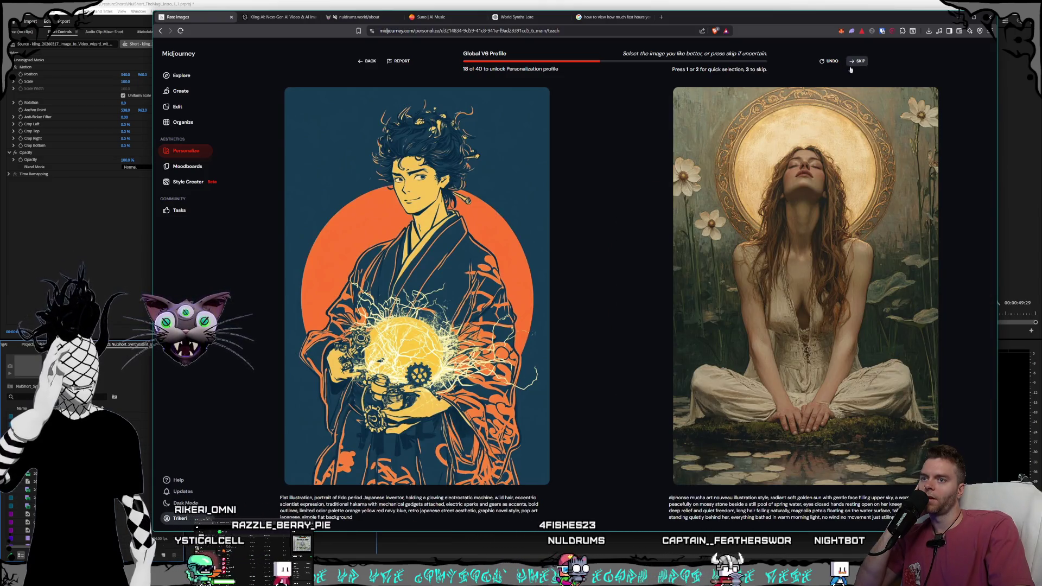
left_click(762, 142)
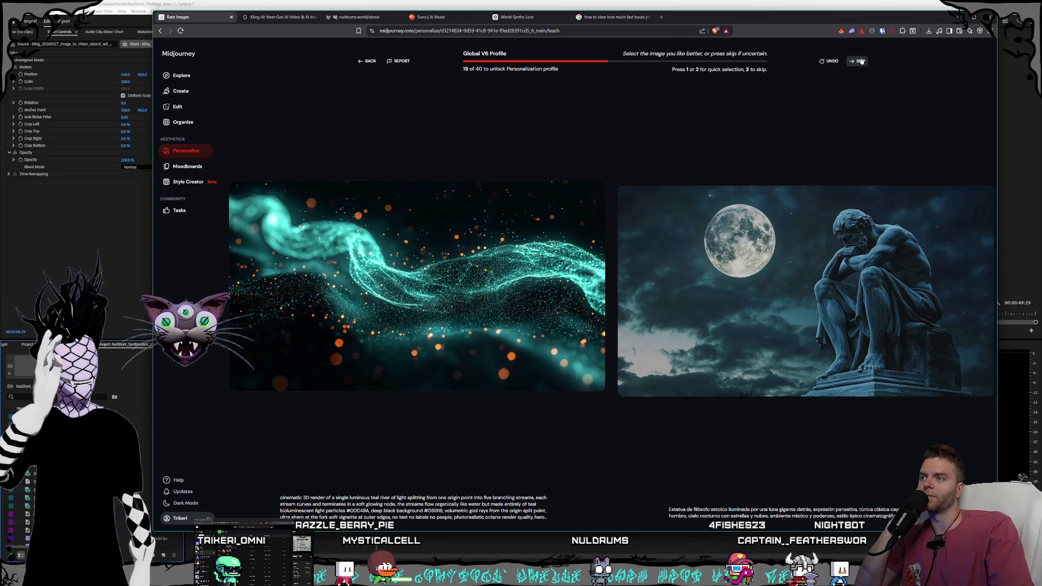
left_click(406, 280)
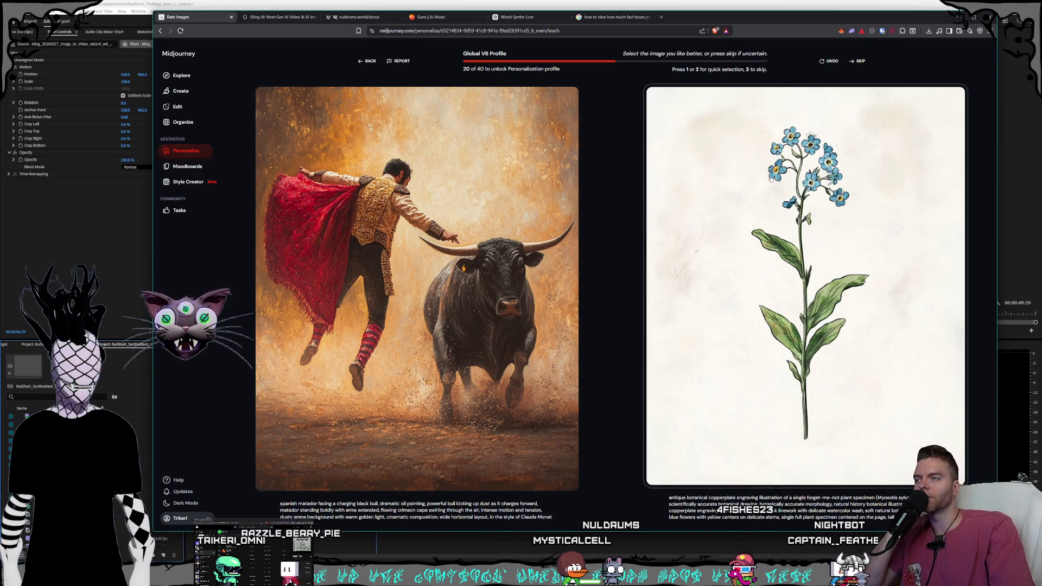
left_click(762, 186)
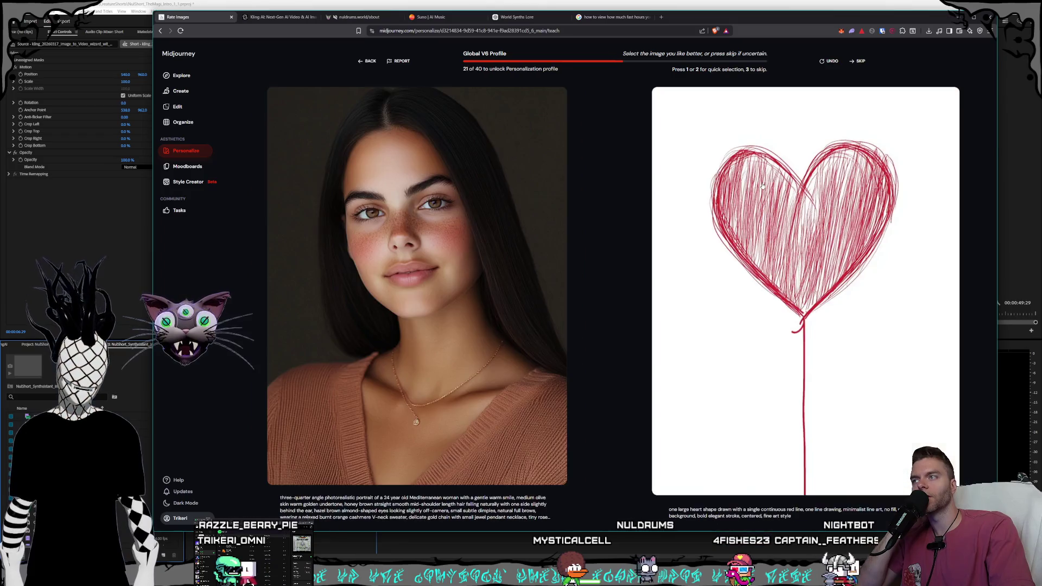
Step: Skip ten pairs, including one with an unloaded image, then pick image 1 of the next pair
left_click(859, 62)
left_click(859, 62)
left_click(859, 62)
left_click(859, 62)
left_click(859, 63)
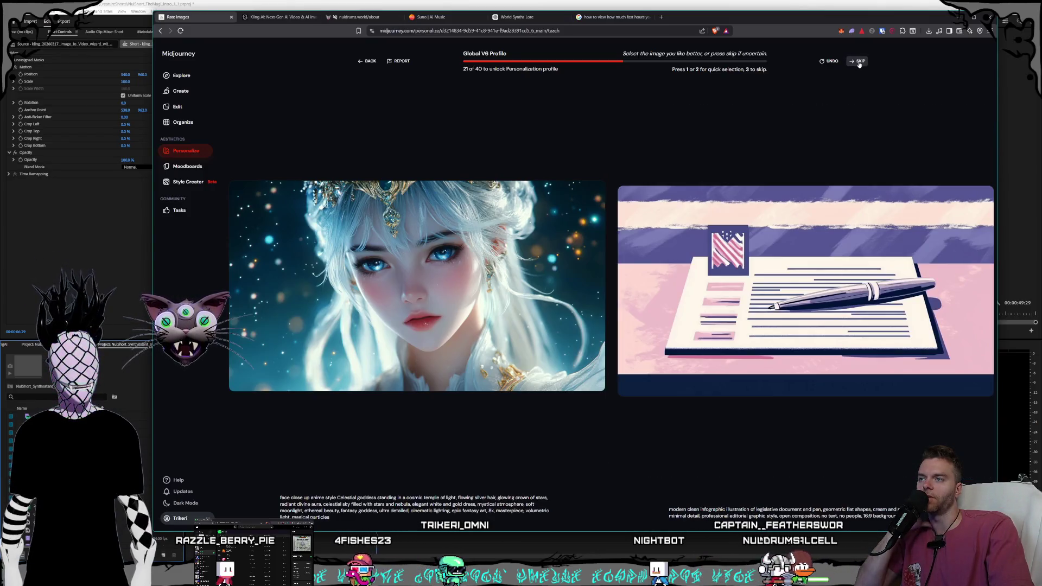
left_click(859, 63)
left_click(858, 63)
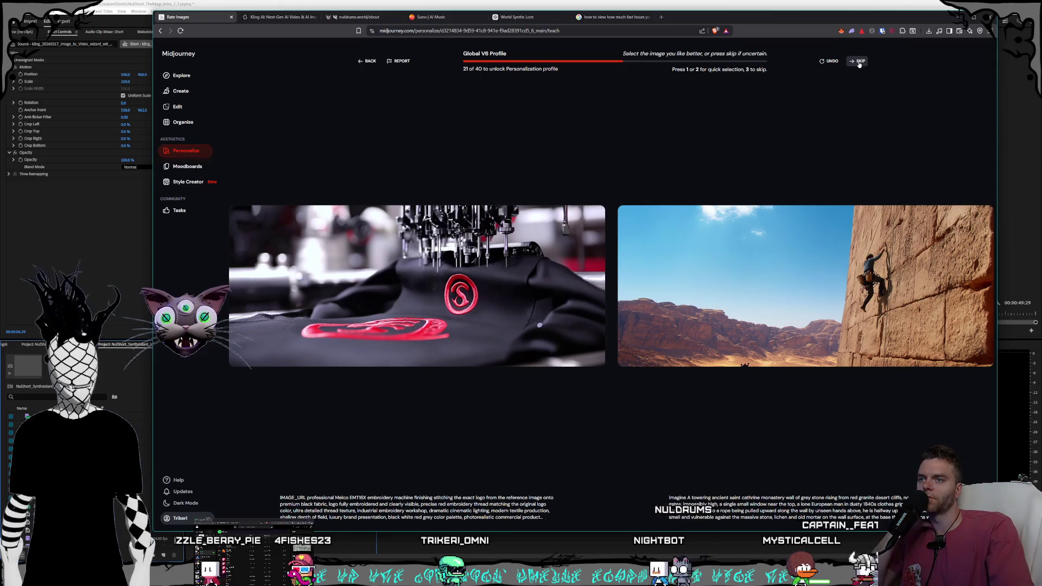
left_click(859, 63)
left_click(859, 63)
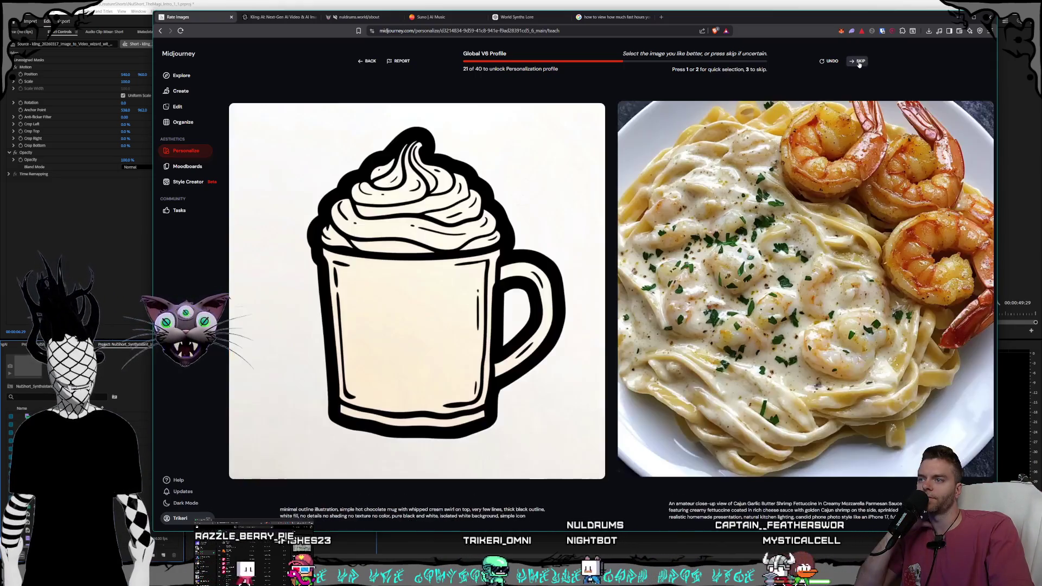
left_click(859, 62)
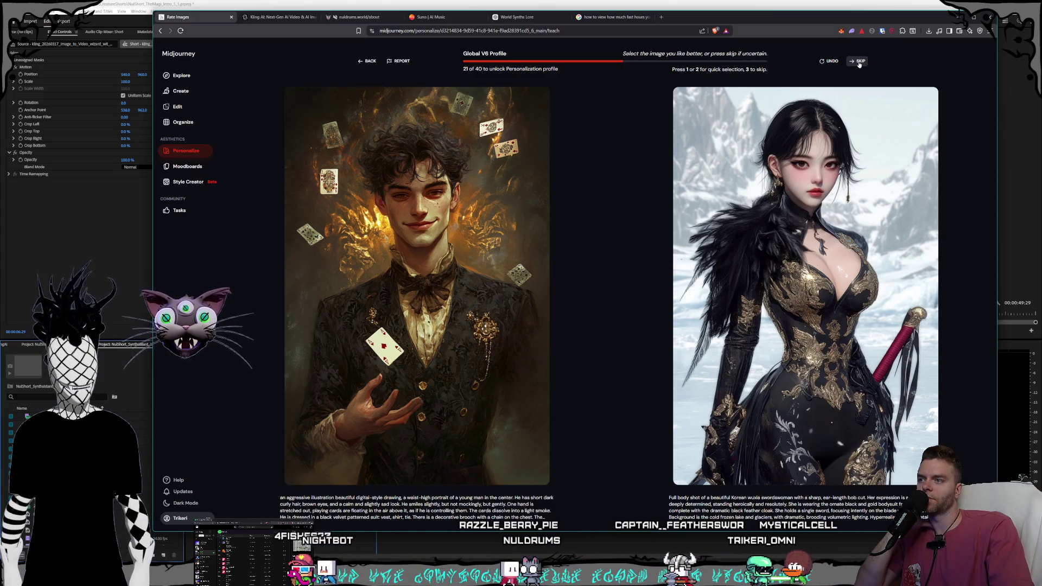
key("1")
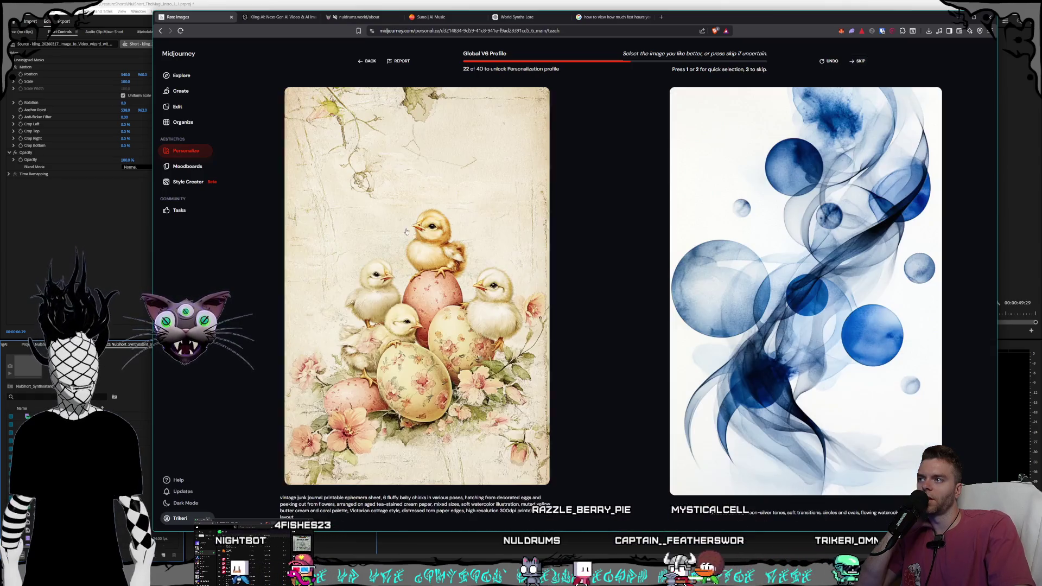
Step: Skip six pairs through the candy jar pair, then choose the dark void image
left_click(855, 62)
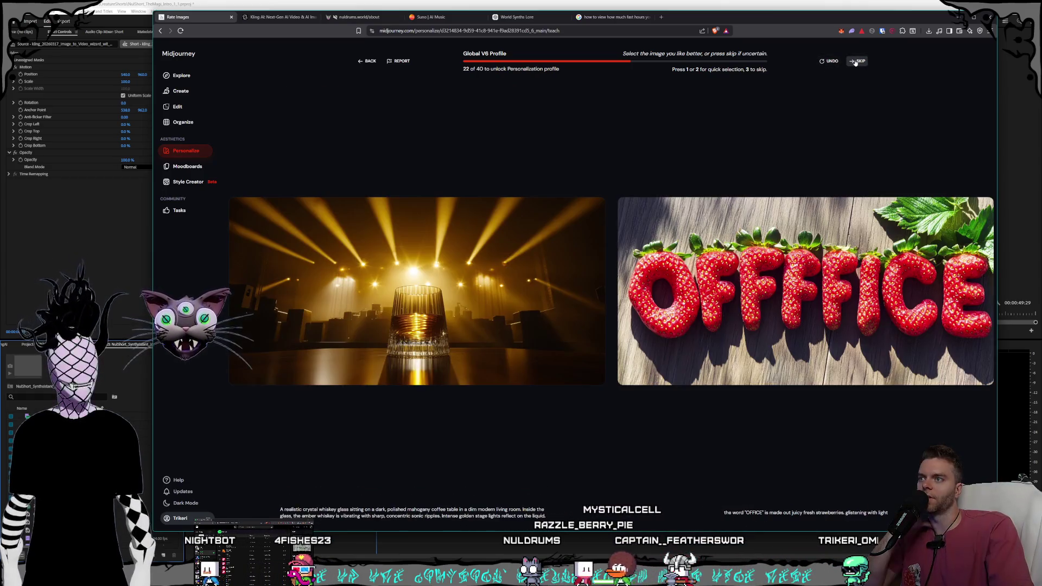
left_click(855, 62)
left_click(856, 62)
left_click(855, 63)
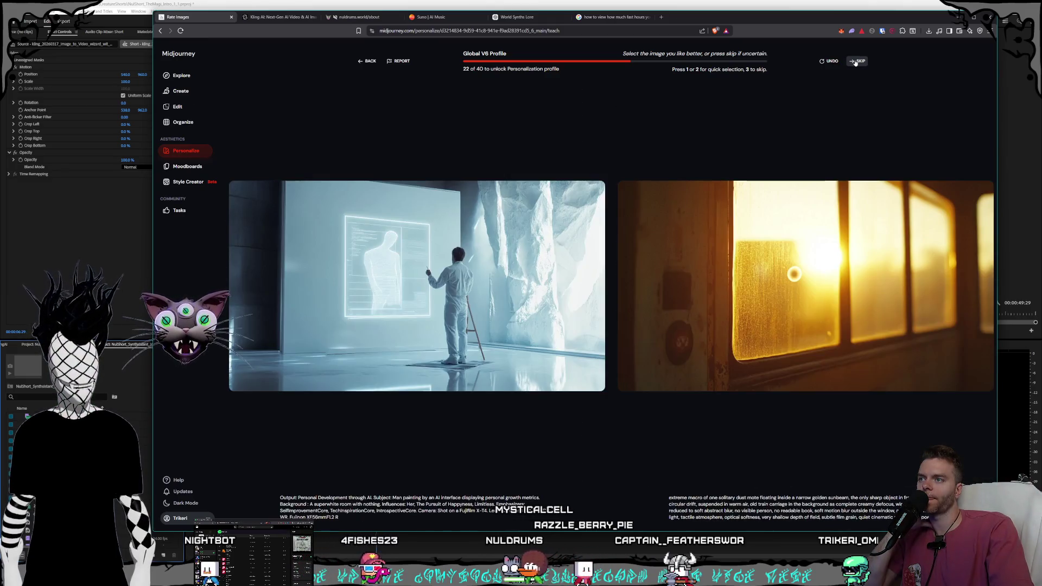
left_click(855, 62)
left_click(855, 62)
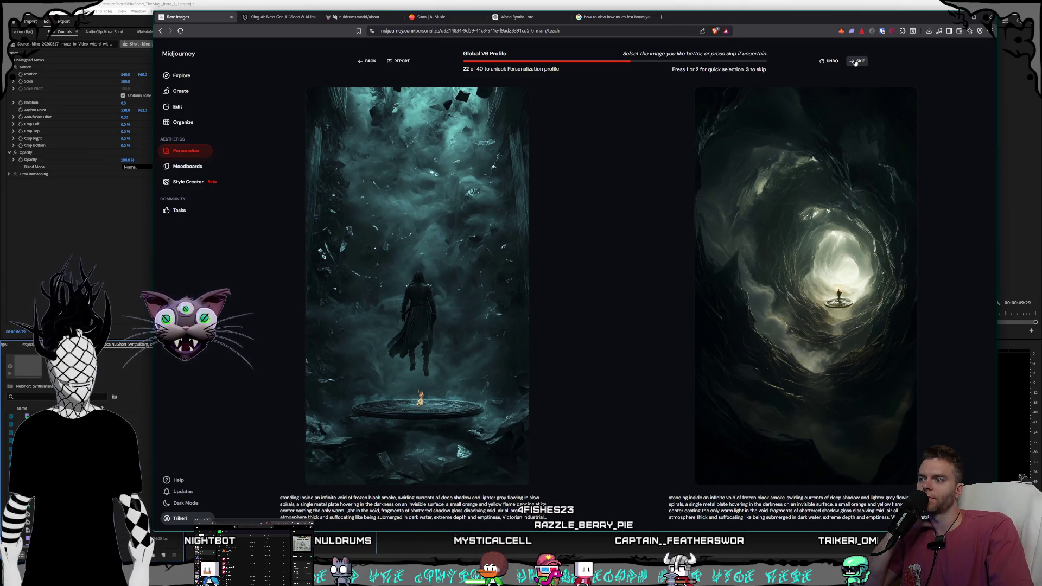
key("1")
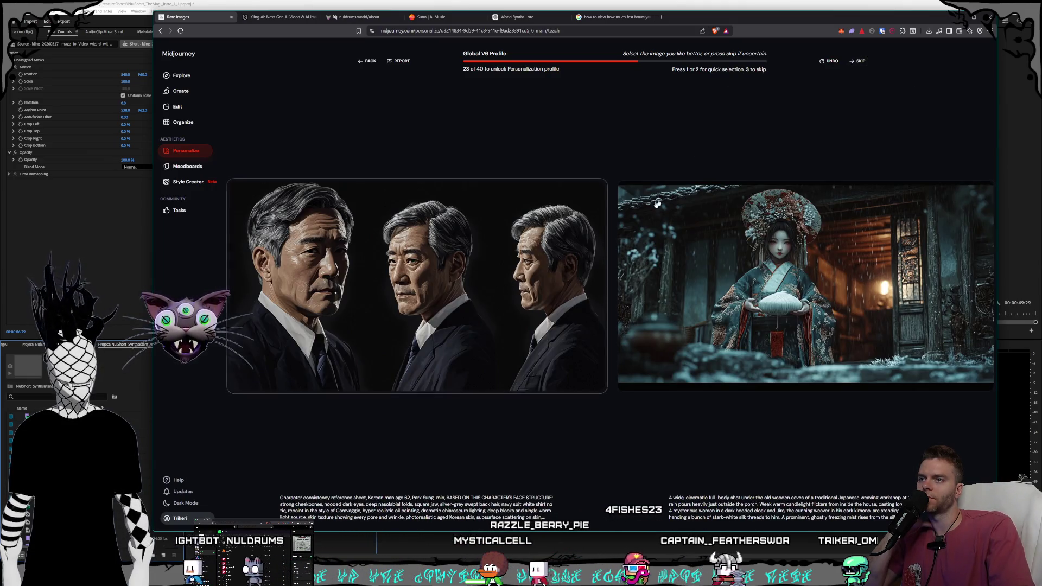
Step: Skip ten pairs, then pick a favourite from the blonde-girl pair
left_click(859, 61)
left_click(859, 61)
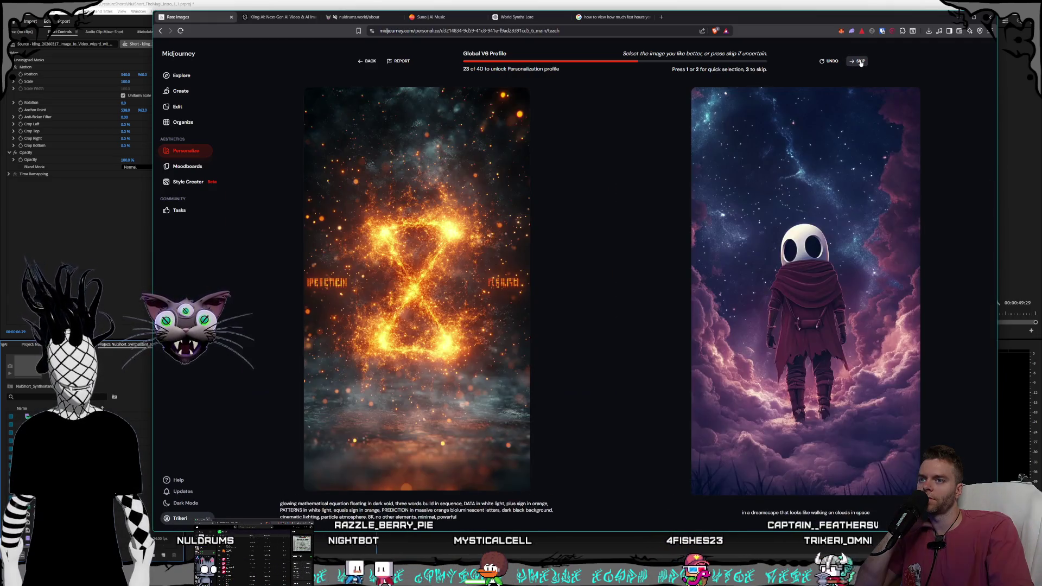
left_click(860, 61)
left_click(860, 62)
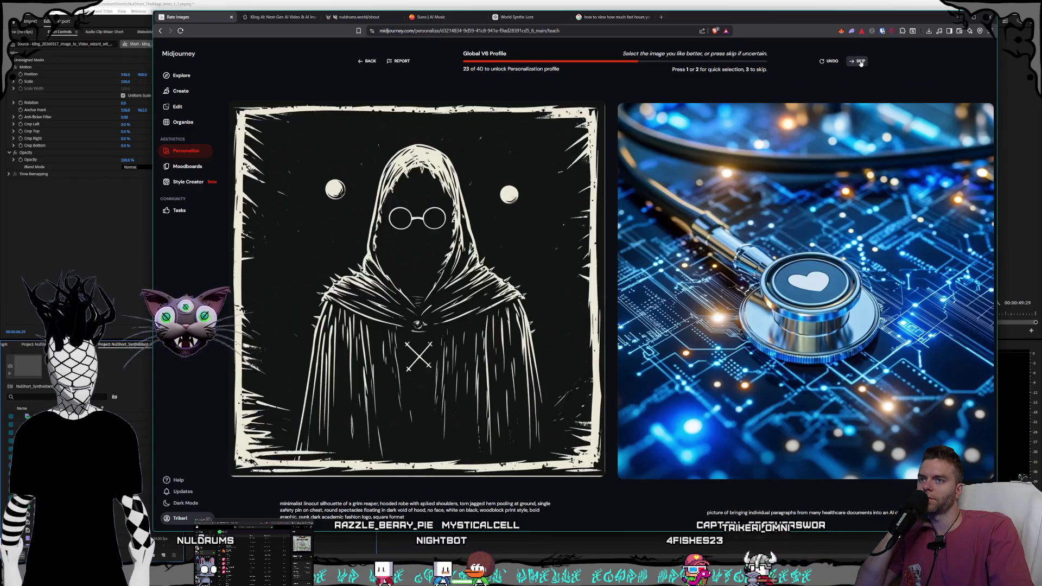
left_click(860, 61)
left_click(860, 61)
left_click(860, 61)
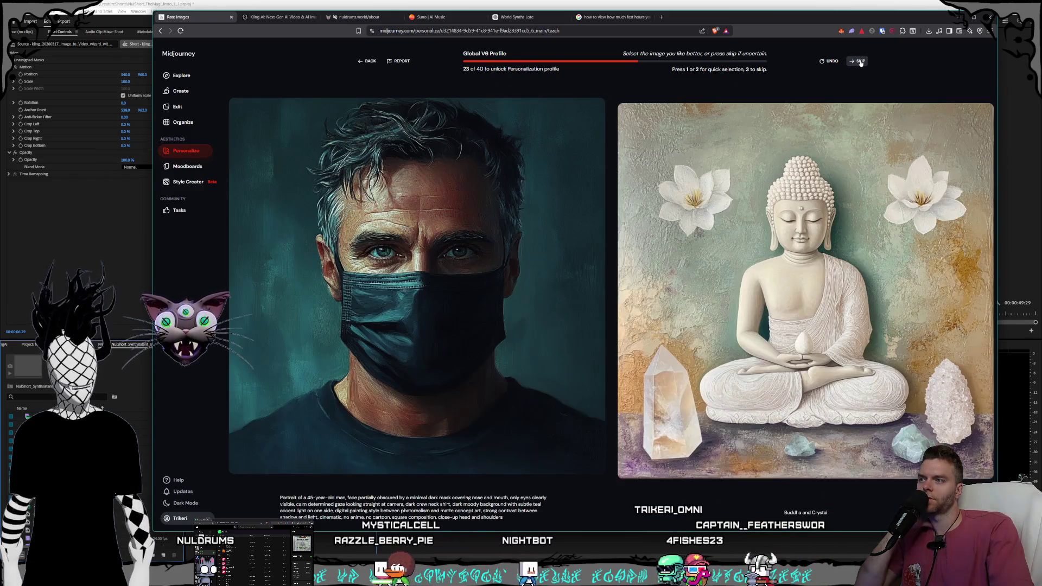
left_click(860, 61)
left_click(860, 61)
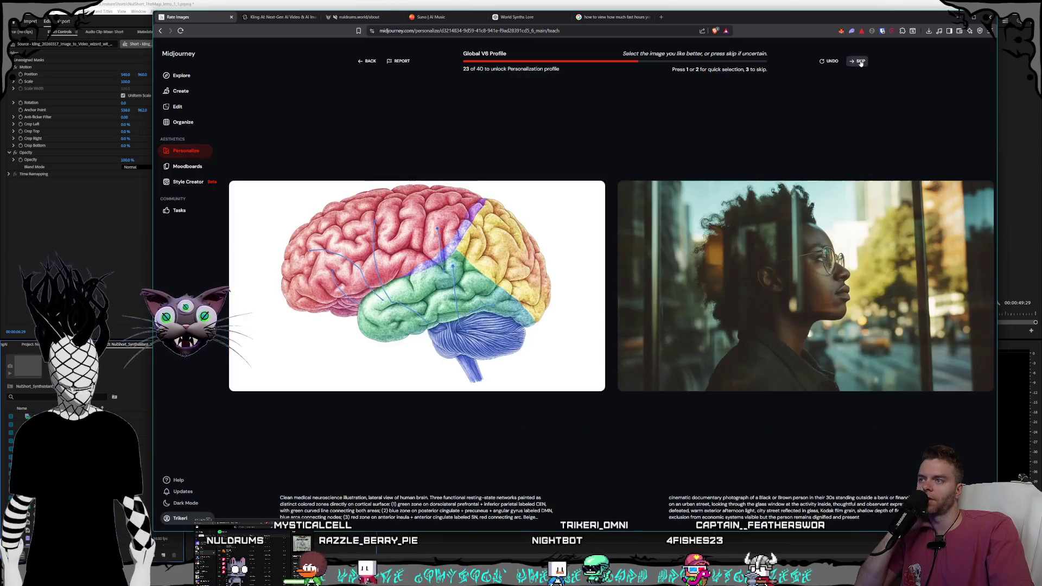
left_click(860, 62)
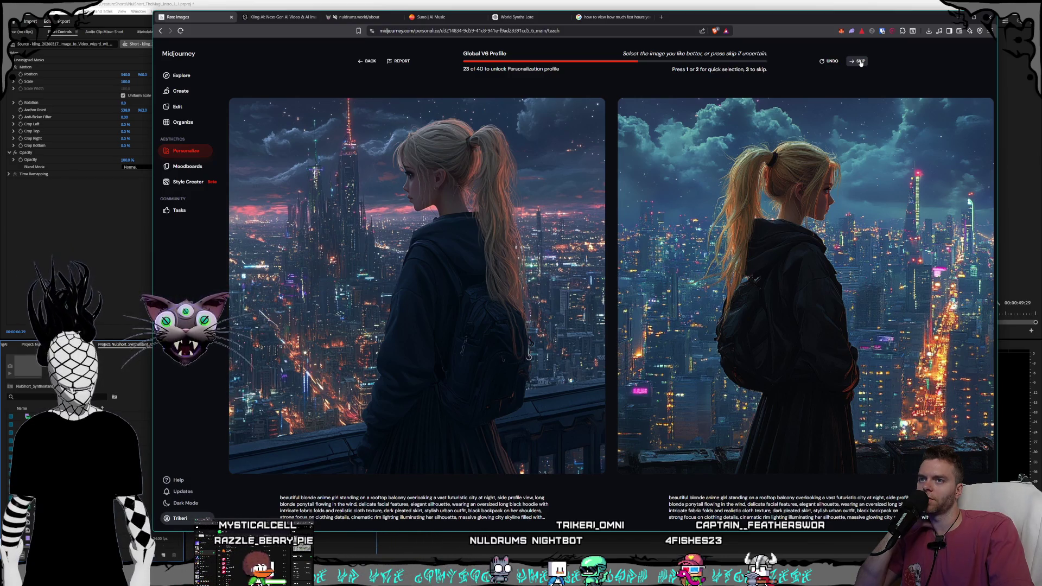
key("1")
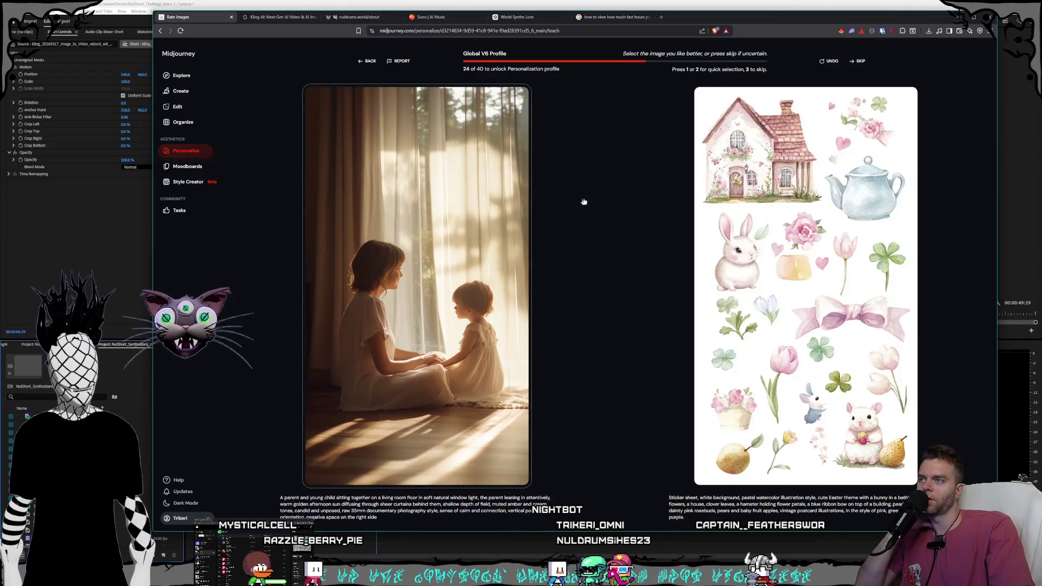
Step: Skip thirteen pairs unrated, including the massage, foot-washing and gun/sandwich pairs
left_click(858, 61)
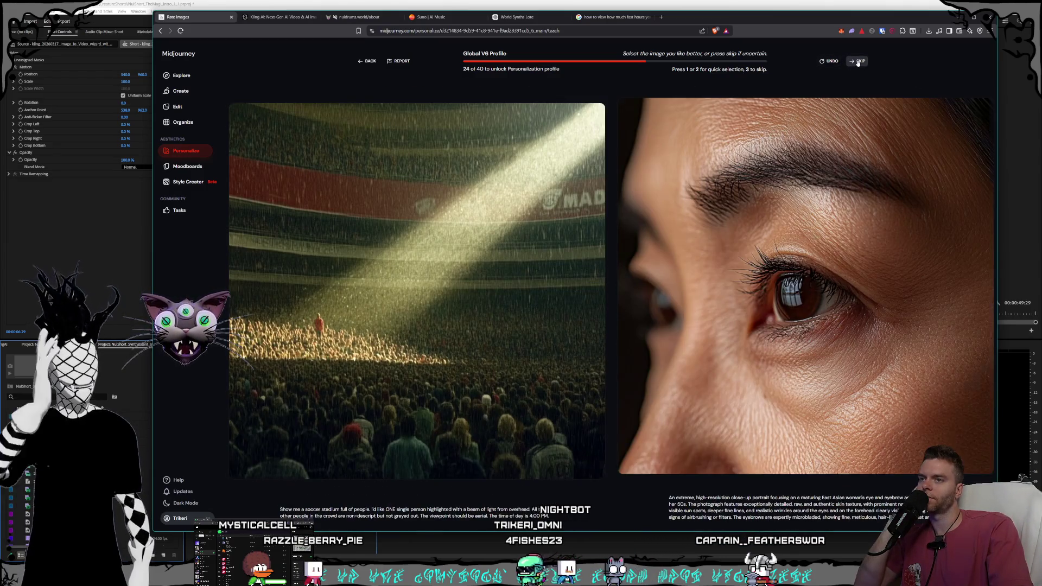
left_click(857, 62)
left_click(857, 62)
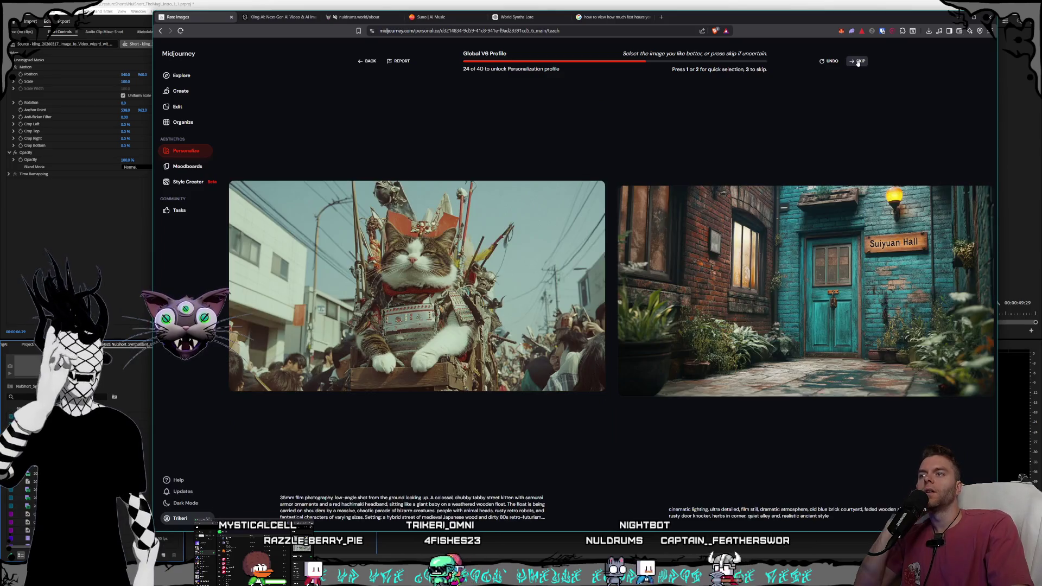
left_click(858, 62)
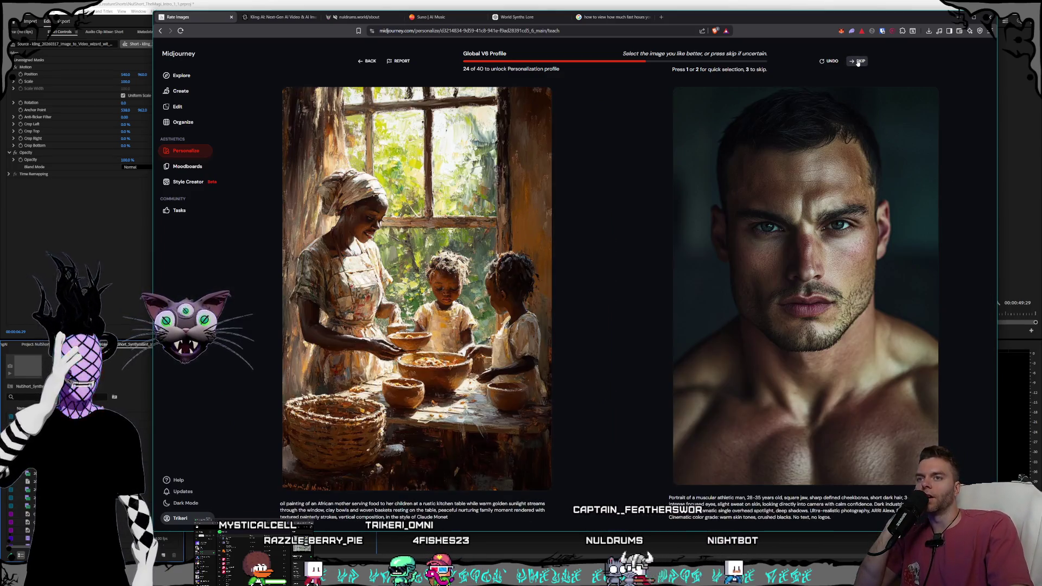
left_click(858, 62)
left_click(858, 62)
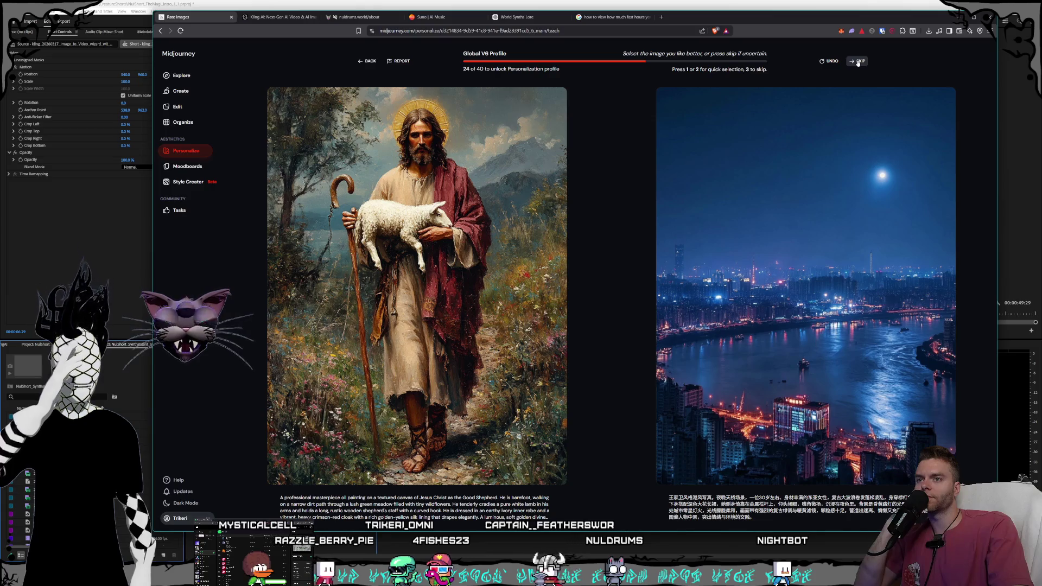
left_click(858, 62)
left_click(858, 62)
left_click(858, 62)
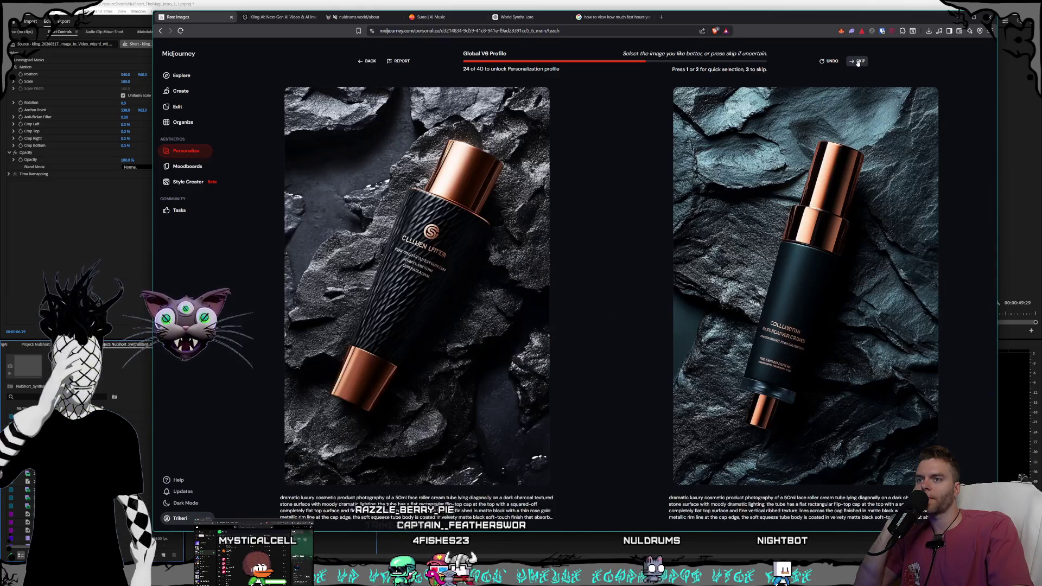
left_click(858, 62)
left_click(857, 62)
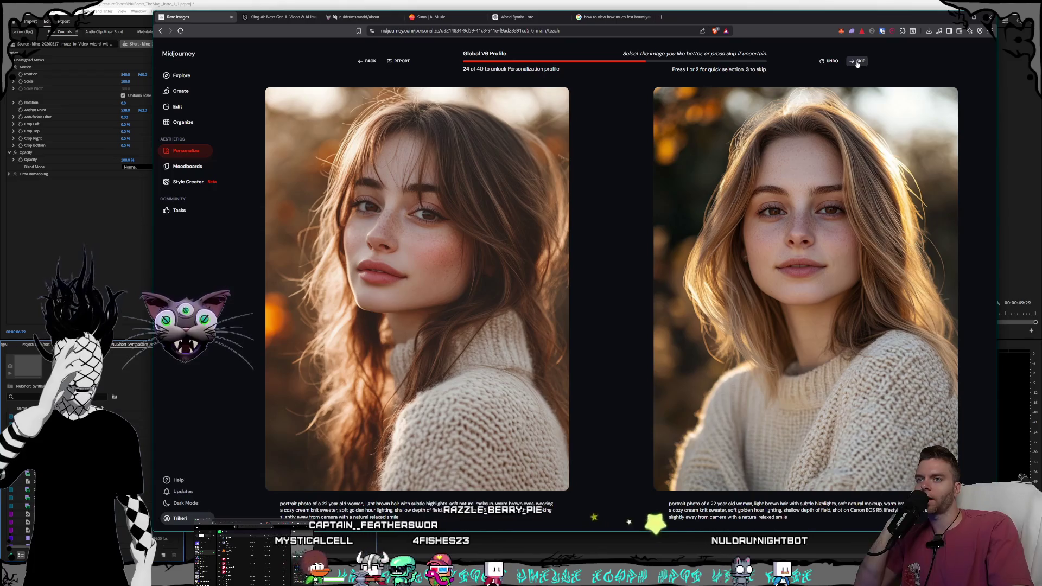
left_click(858, 62)
left_click(858, 61)
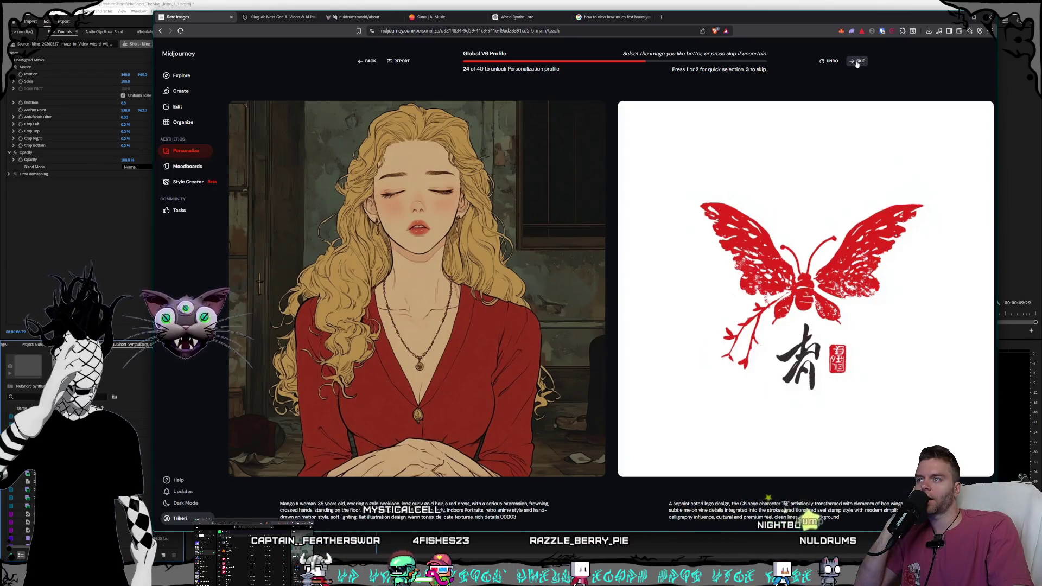
Step: Skip thirteen pairs through cello/bird, pick from the library/cabin pair, then skip R-logo/cyber-girl
left_click(858, 61)
left_click(858, 62)
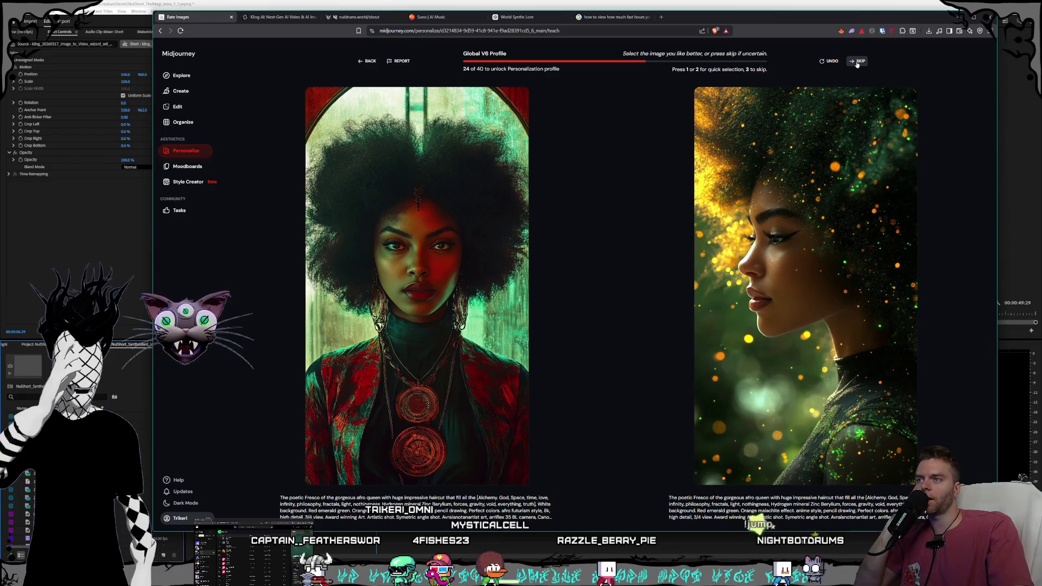
left_click(858, 62)
left_click(857, 63)
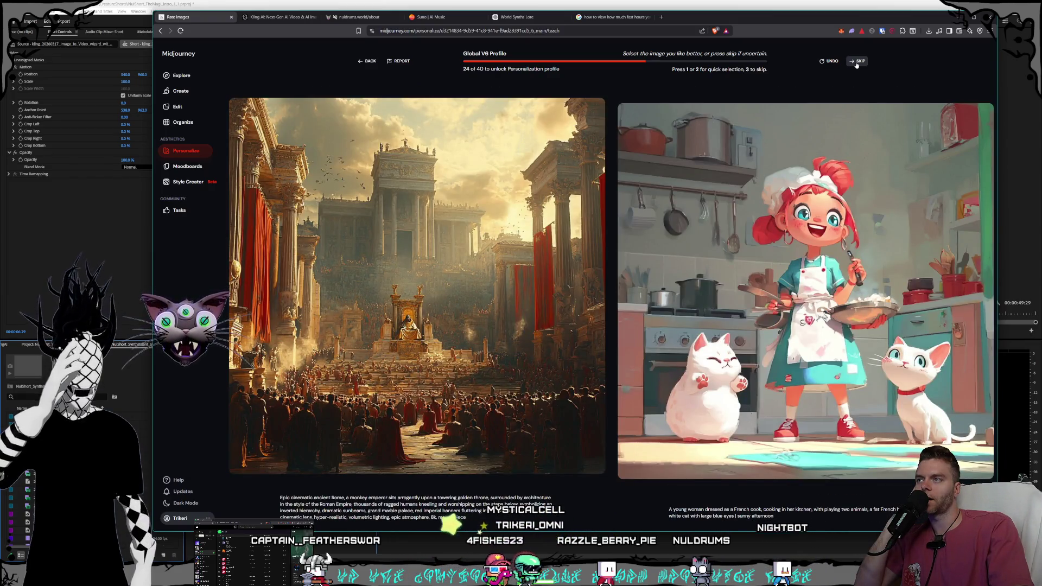
left_click(856, 64)
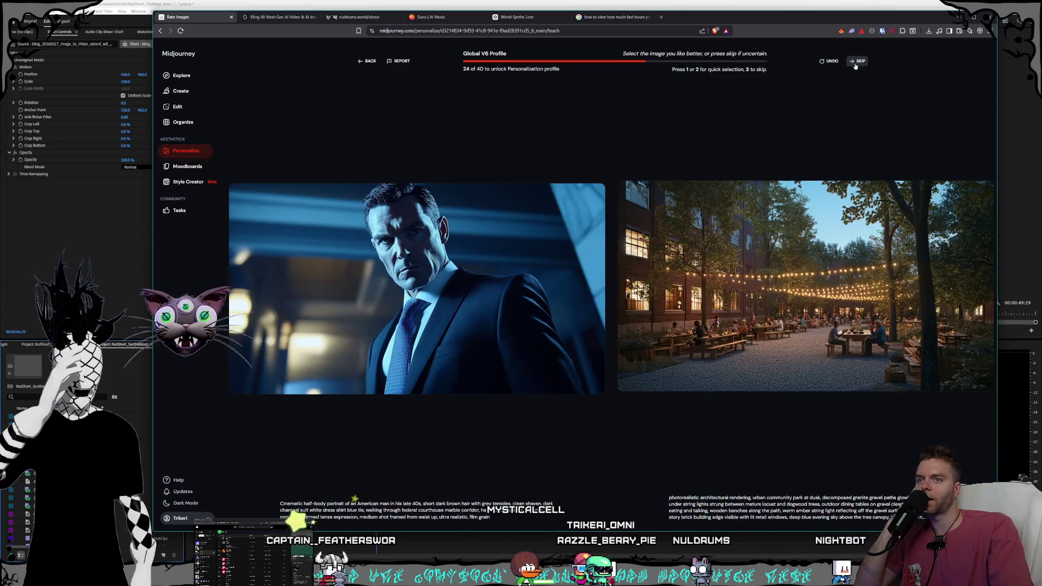
left_click(855, 65)
left_click(855, 65)
left_click(855, 65)
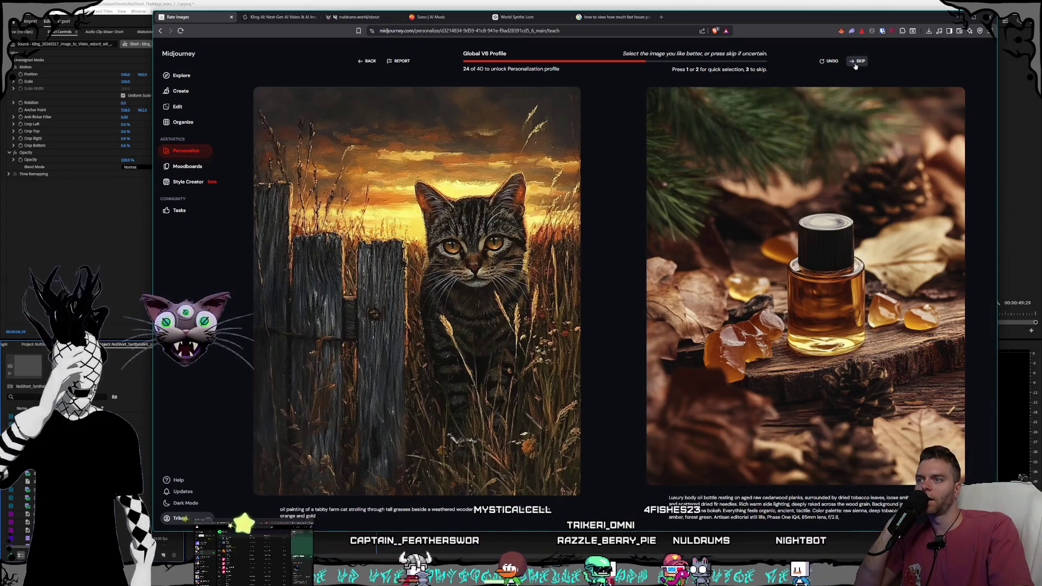
left_click(855, 65)
left_click(855, 65)
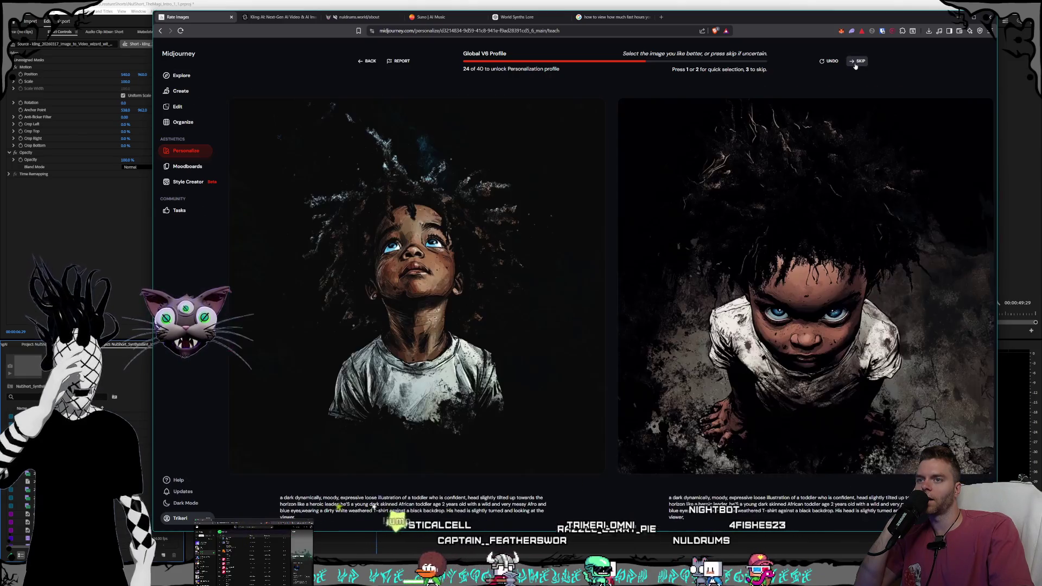
left_click(855, 65)
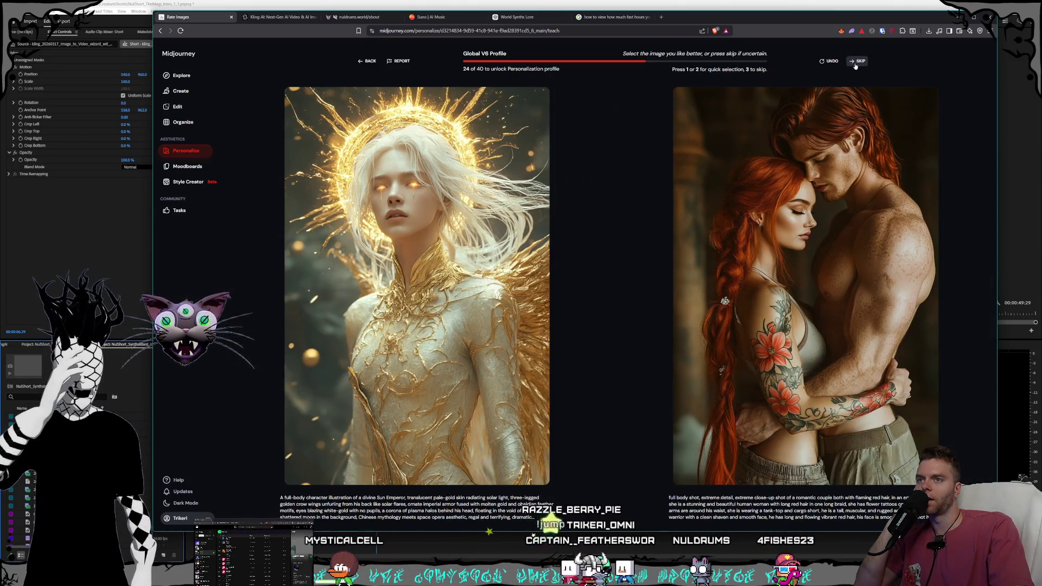
left_click(855, 64)
left_click(855, 64)
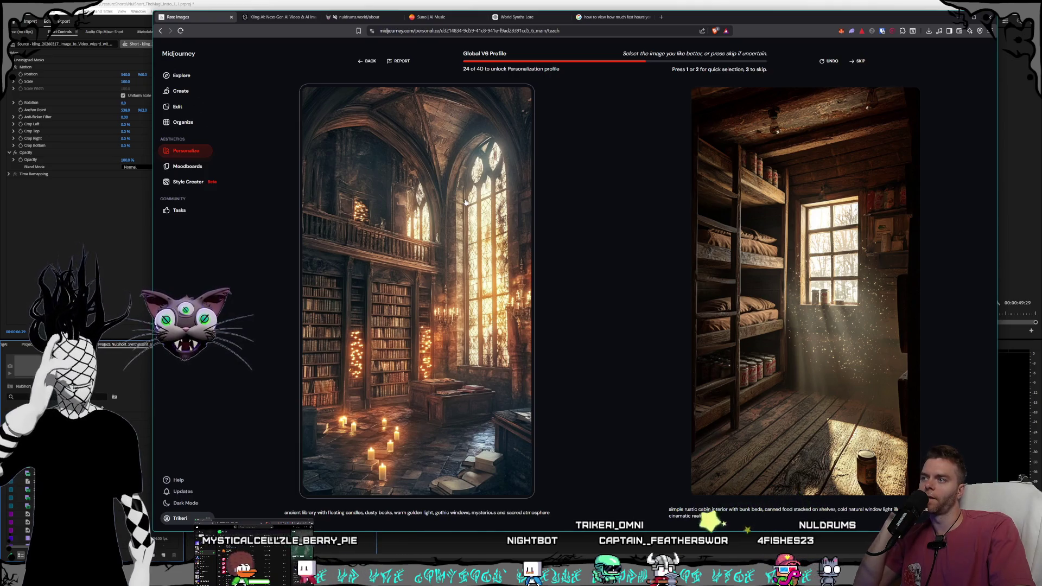
left_click(465, 202)
left_click(860, 64)
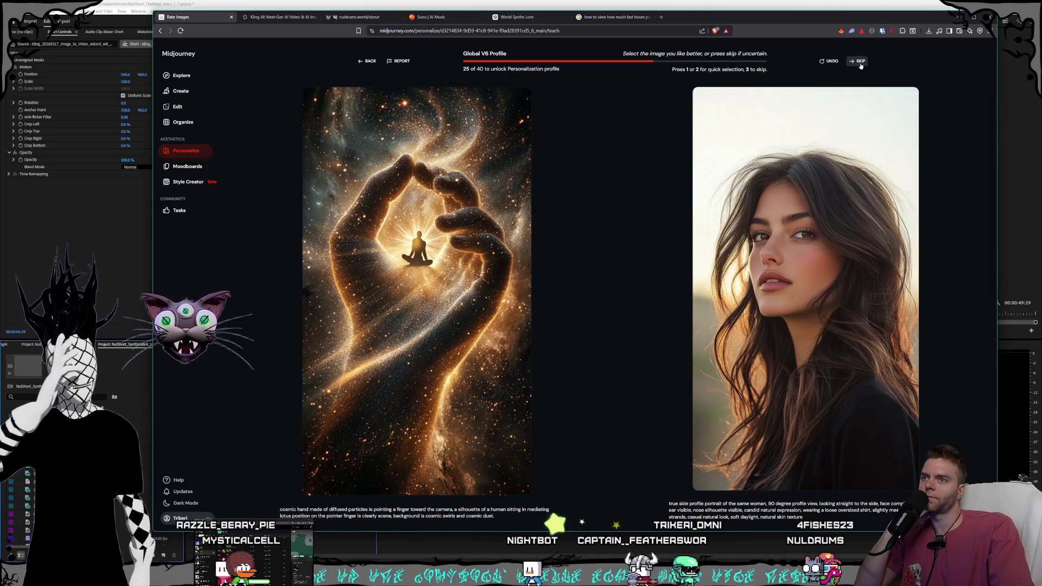
Step: Skip fifteen uncertain pairs, then prefer the watercolour baseball over the fireball
left_click(861, 63)
left_click(860, 63)
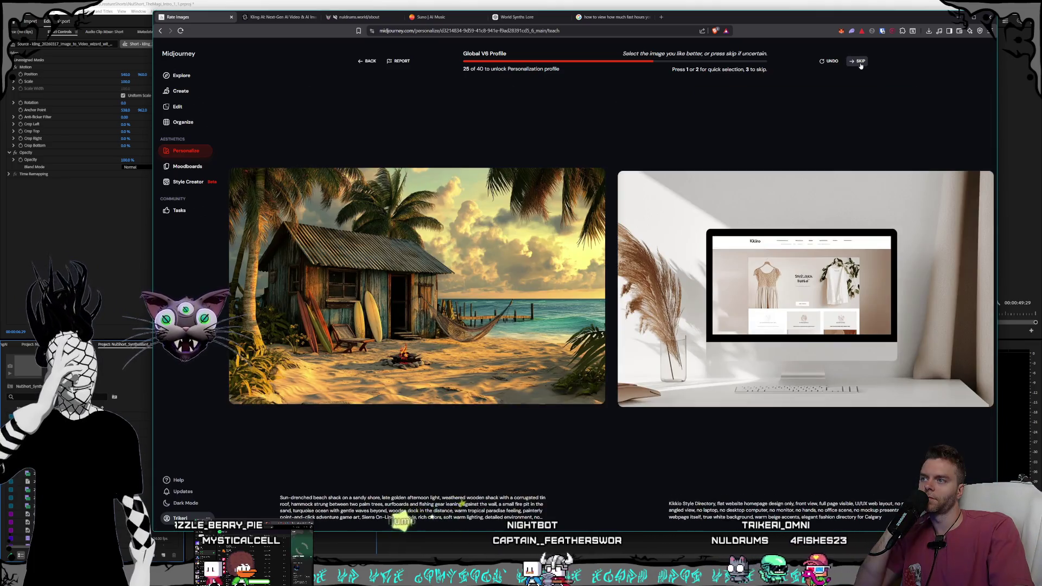
left_click(860, 63)
left_click(860, 63)
left_click(860, 64)
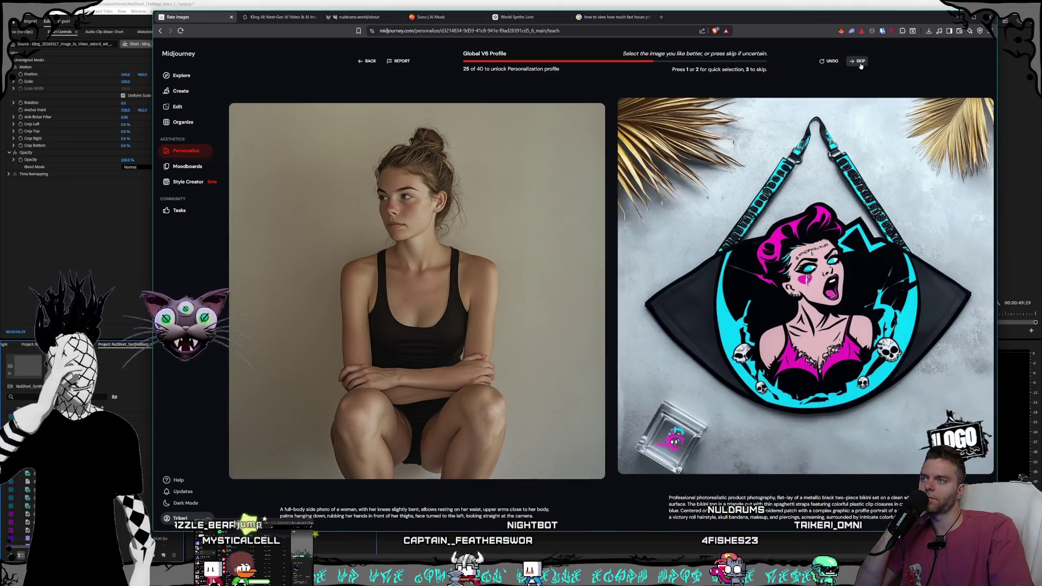
left_click(860, 64)
left_click(861, 64)
left_click(860, 64)
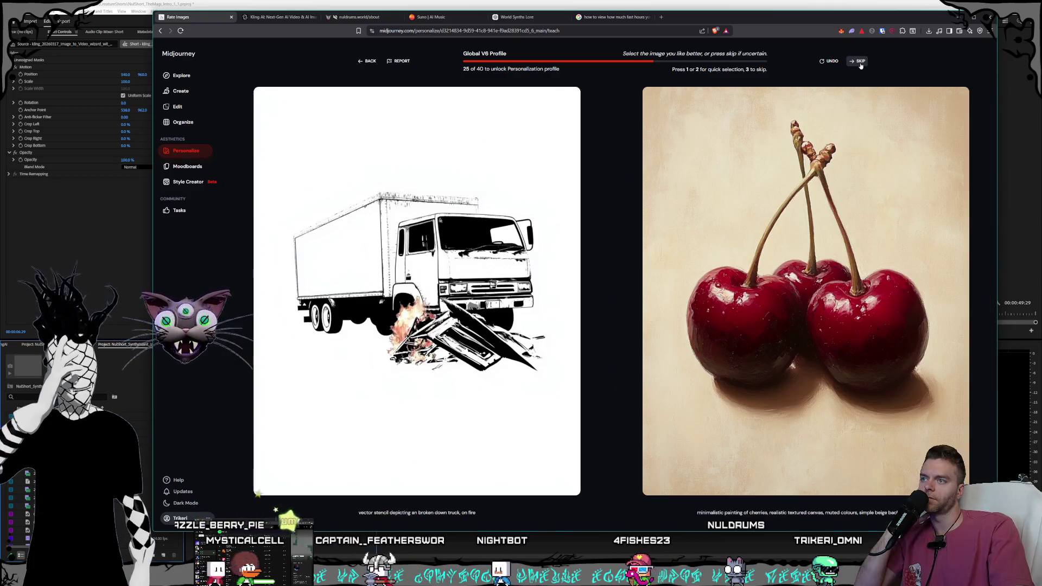
left_click(860, 64)
left_click(860, 63)
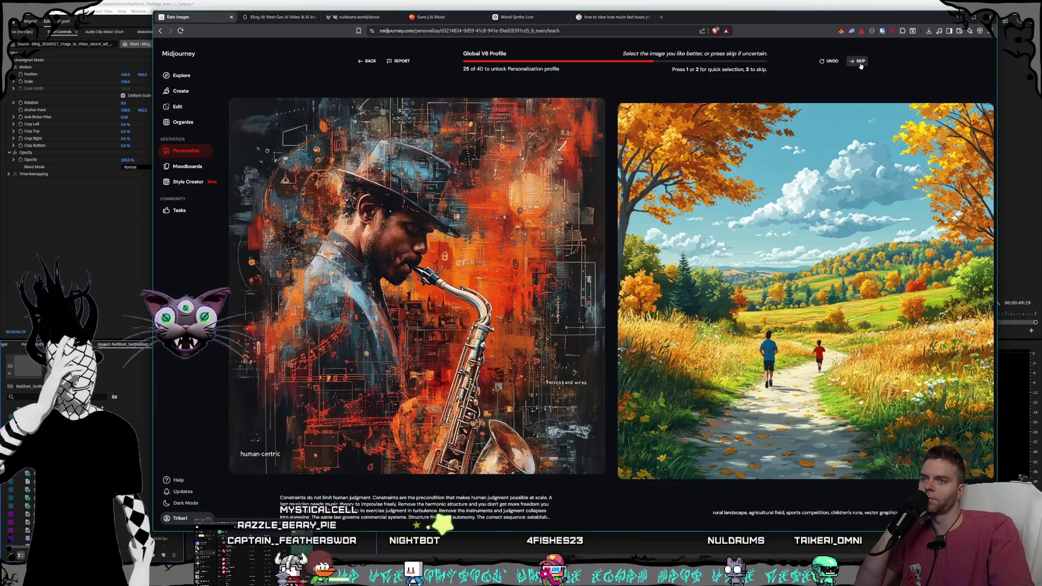
left_click(860, 64)
left_click(861, 64)
left_click(860, 63)
left_click(860, 63)
left_click(860, 64)
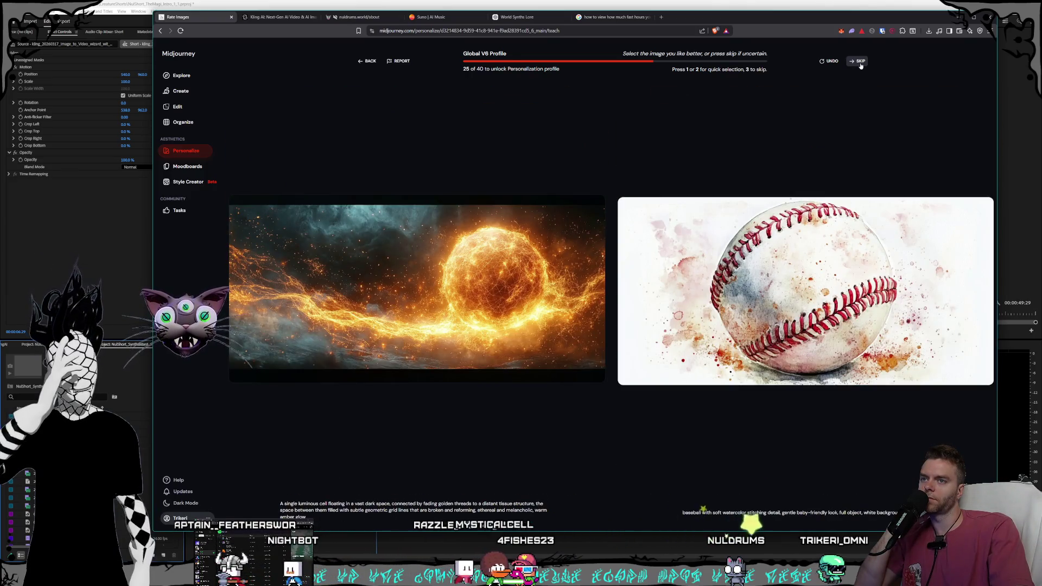
left_click(651, 217)
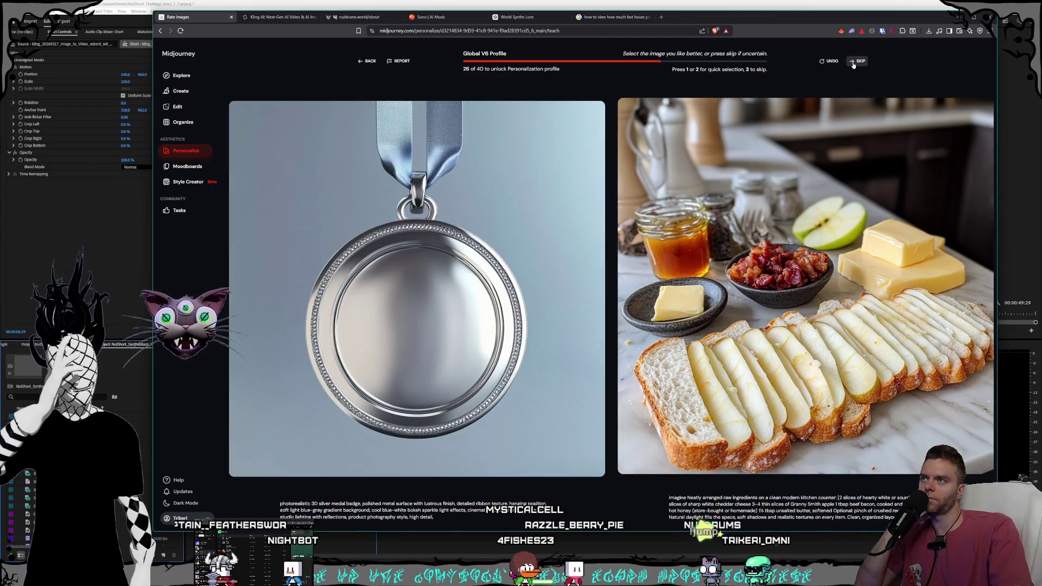
Step: Rate the red goat envelope, top hat-over-mask and Santa/woman pairs, skipping the others
left_click(855, 62)
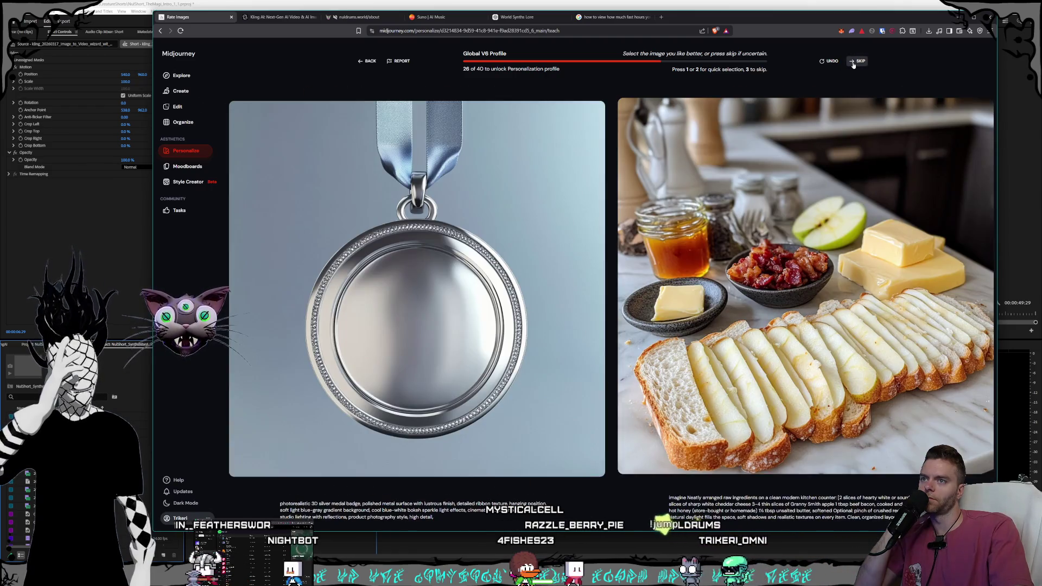
left_click(854, 63)
left_click(857, 62)
left_click(857, 62)
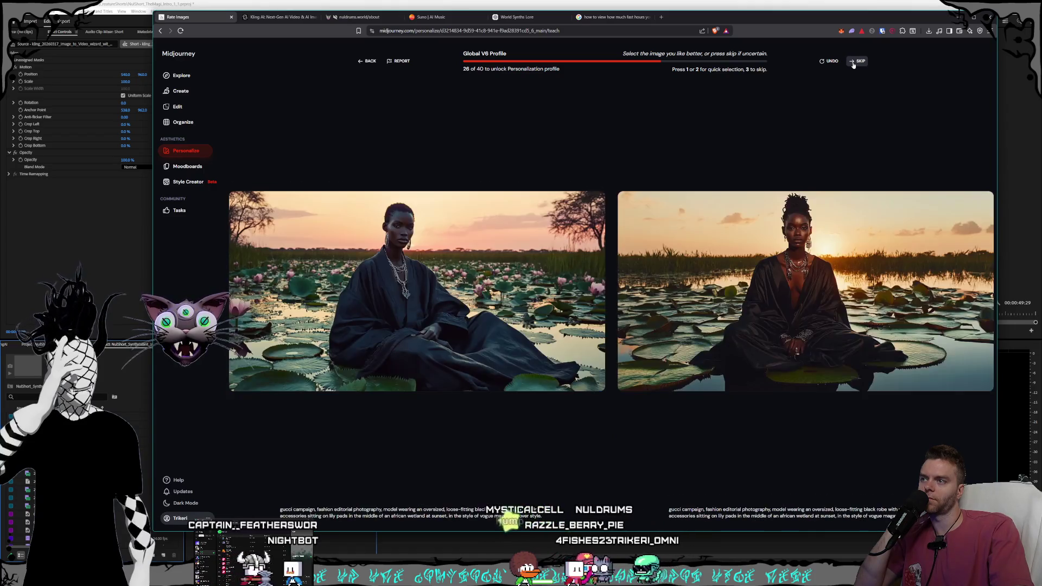
left_click(858, 62)
left_click(853, 63)
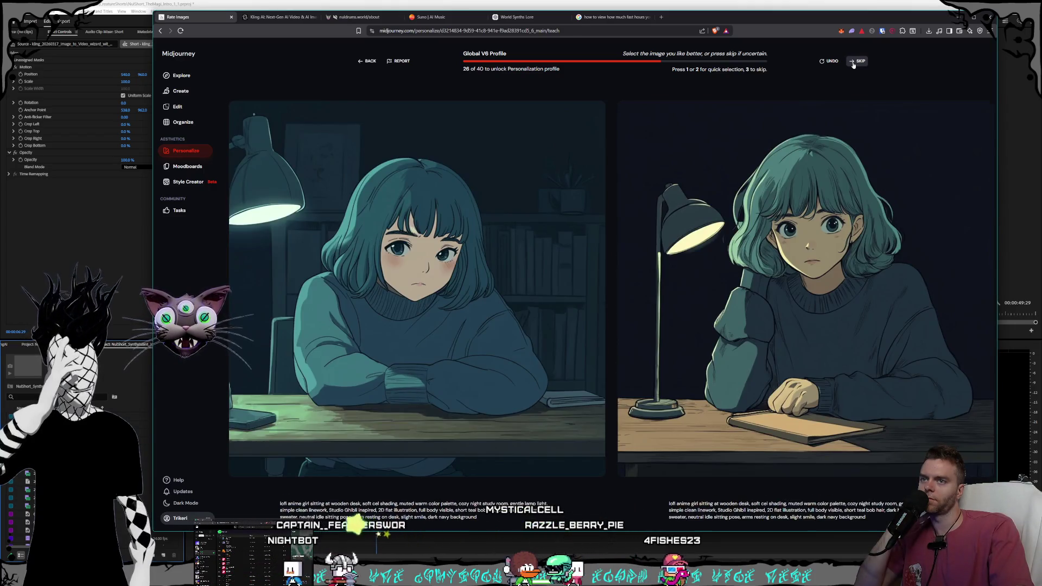
left_click(853, 63)
left_click(853, 62)
left_click(853, 63)
left_click(853, 63)
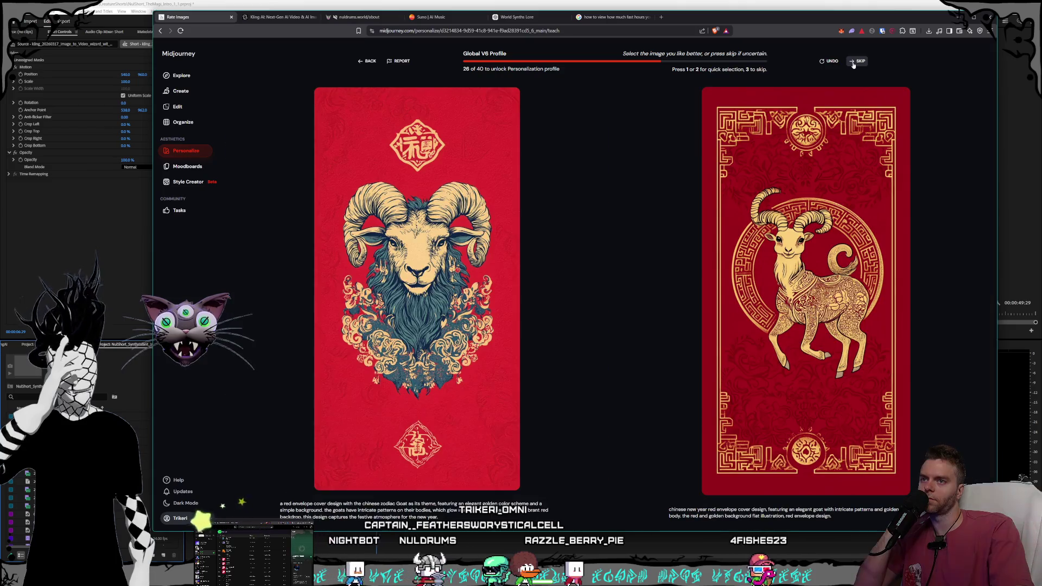
left_click(516, 170)
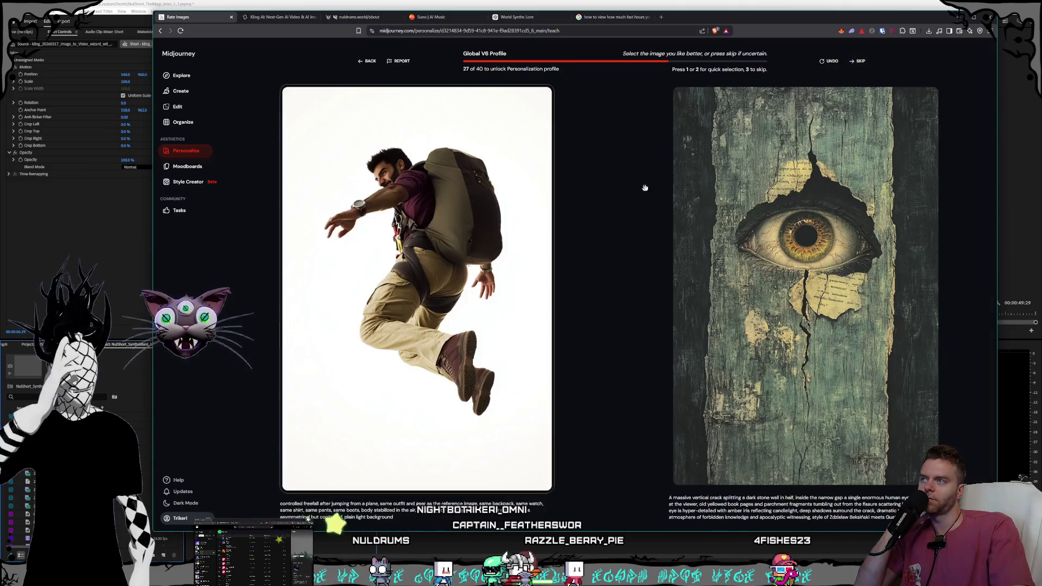
left_click(859, 63)
left_click(860, 62)
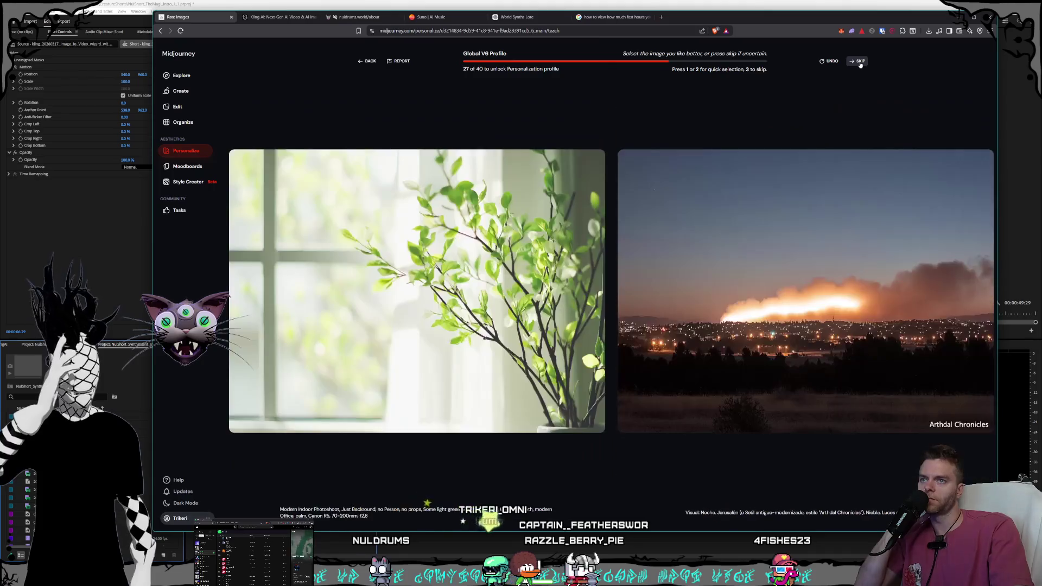
left_click(860, 63)
left_click(804, 221)
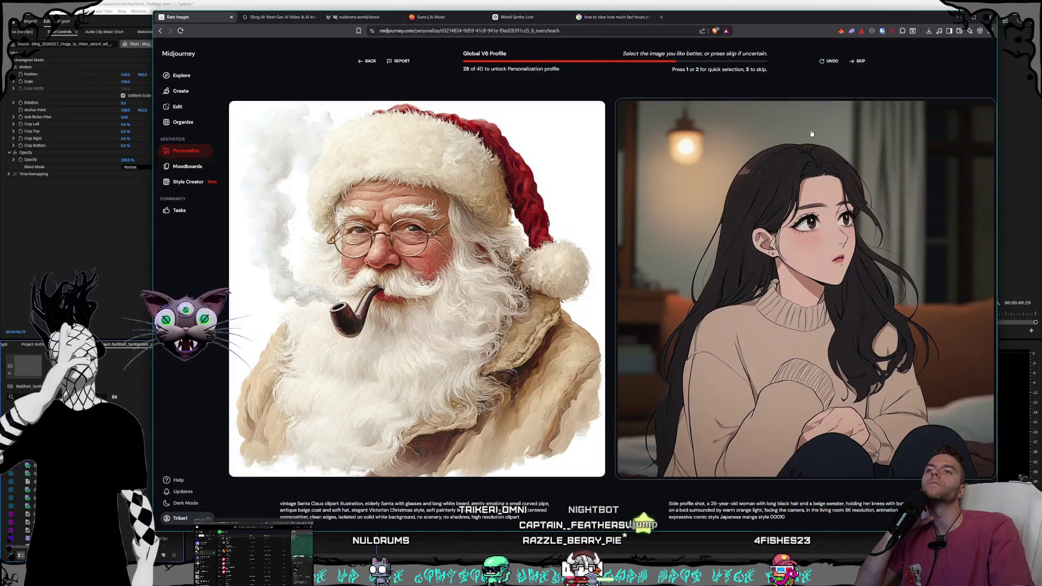
key("2")
key("3")
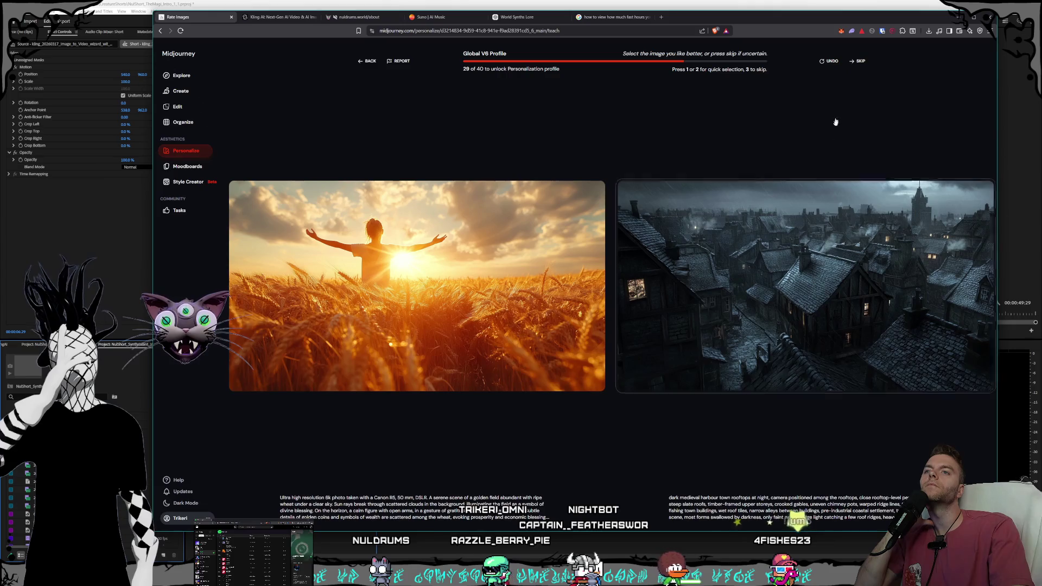
Step: Skip twelve pairs from wheat field to starry sky, then rate the red umbrella and dragon/laptop pairs
left_click(859, 63)
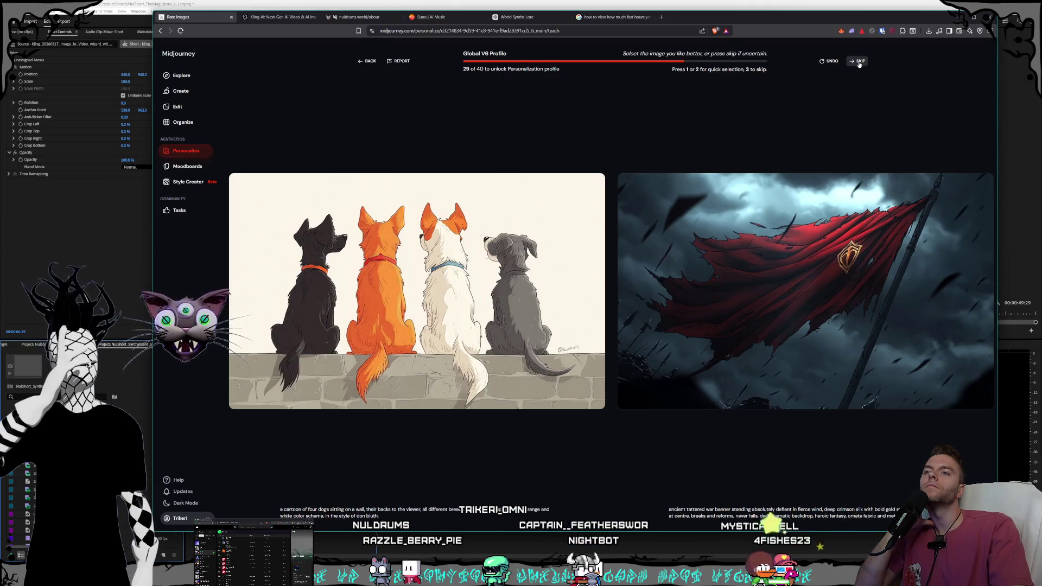
left_click(860, 63)
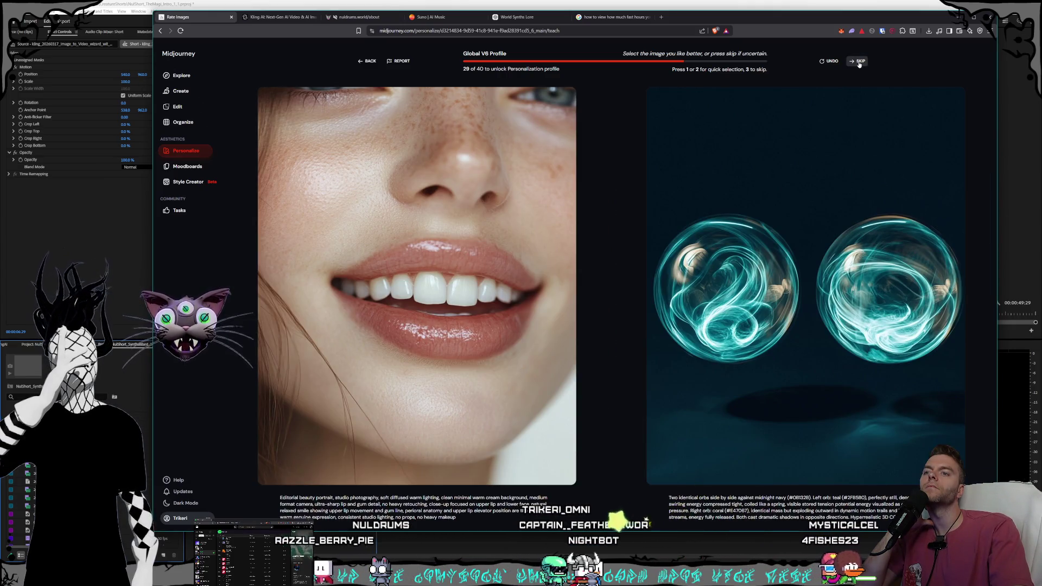
left_click(860, 62)
left_click(860, 62)
left_click(859, 63)
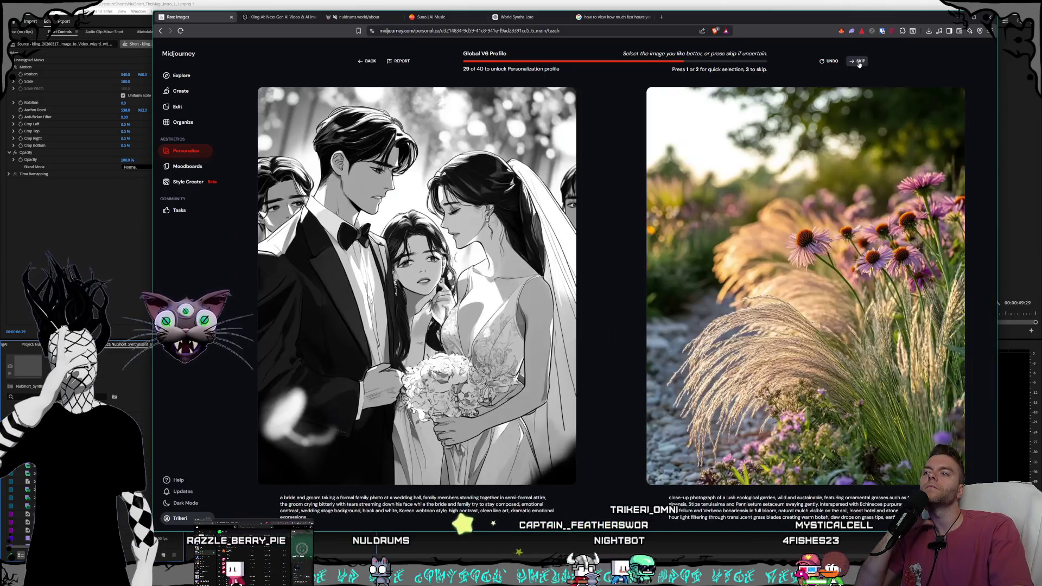
left_click(859, 63)
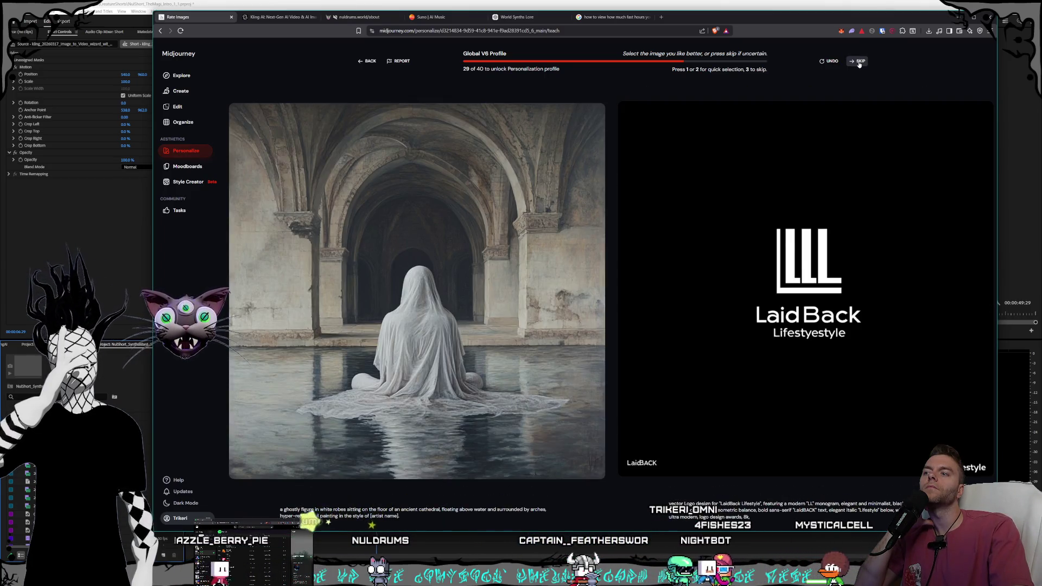
left_click(859, 62)
left_click(859, 62)
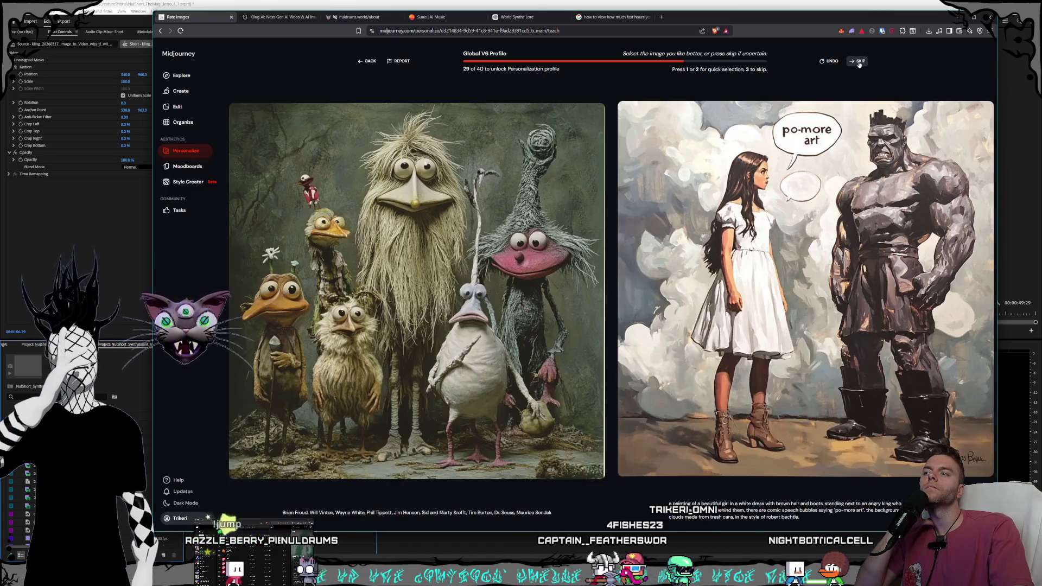
left_click(859, 62)
left_click(860, 63)
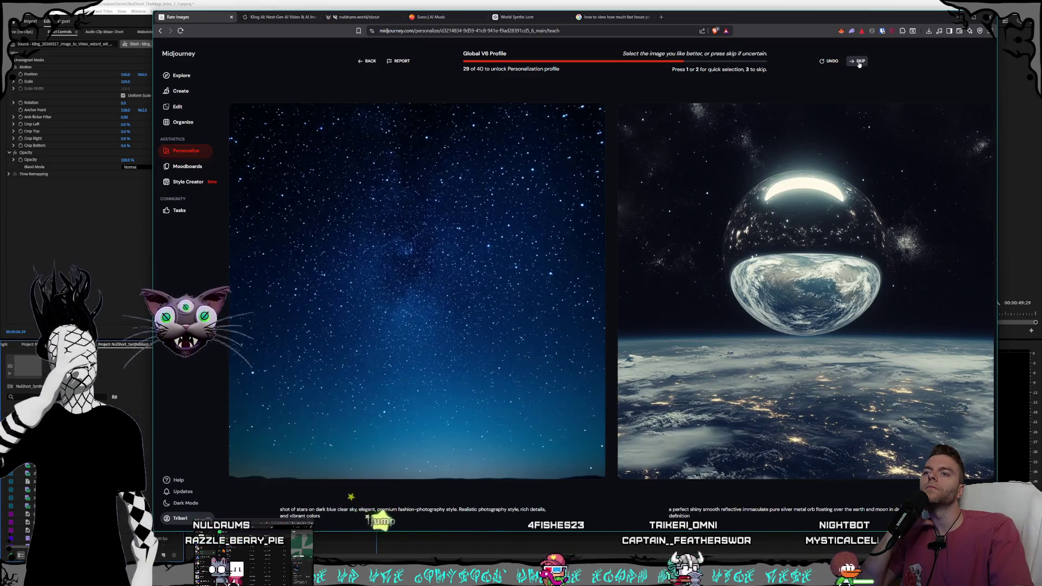
left_click(860, 62)
left_click(860, 62)
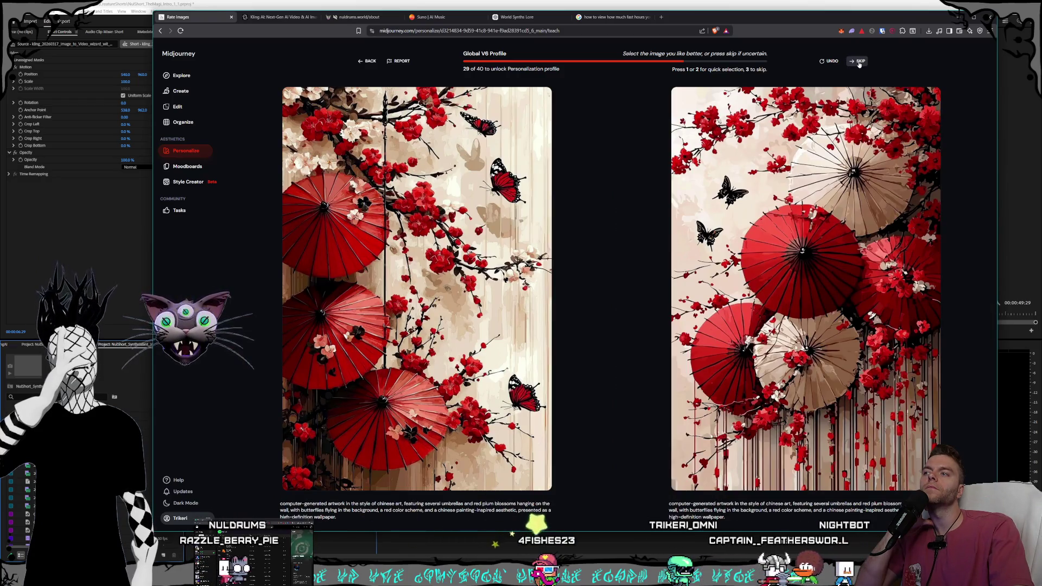
left_click(706, 90)
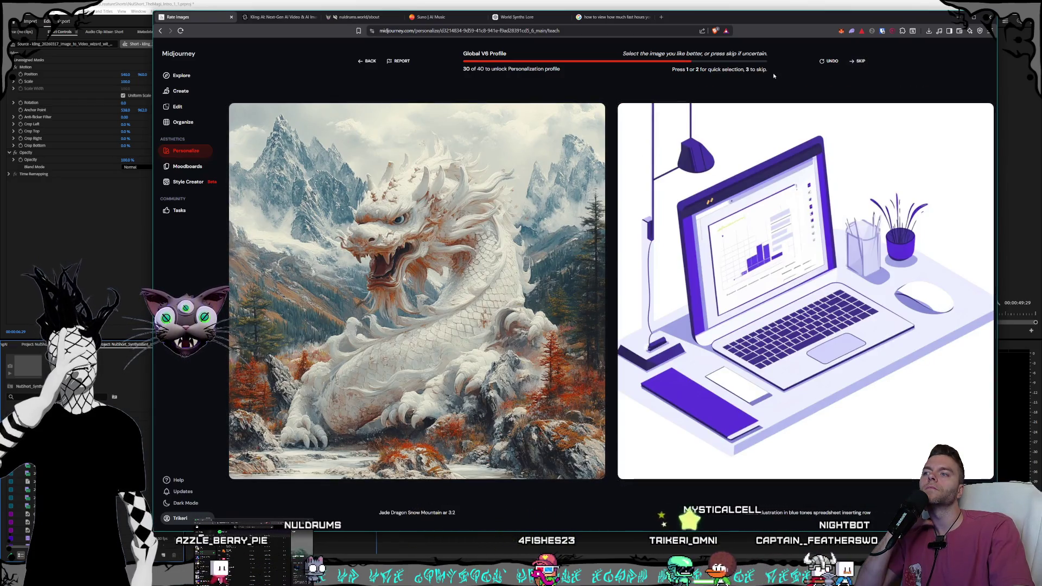
left_click(536, 205)
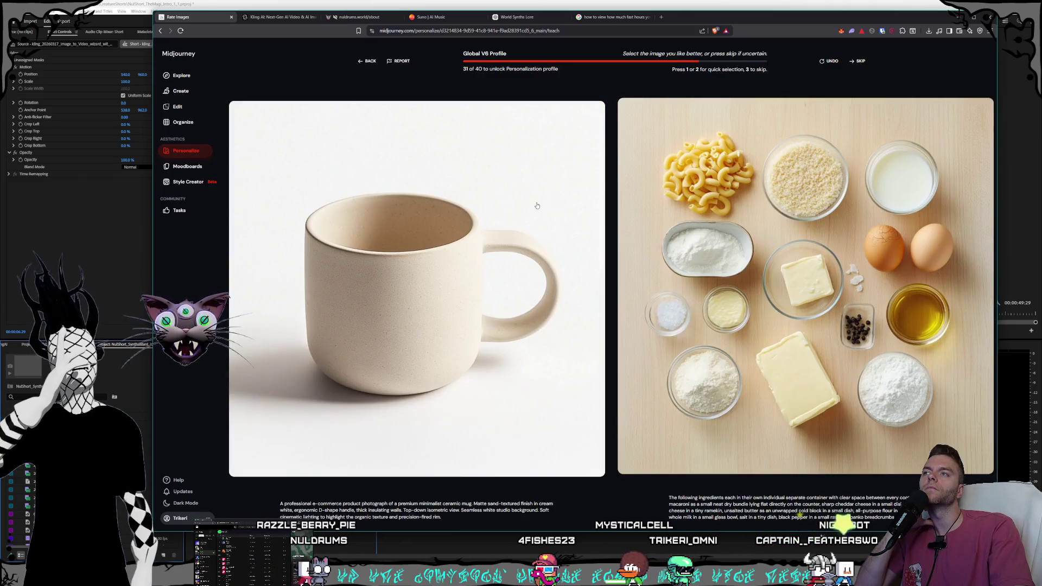
Step: Pass over nineteen uncertain pairs, then choose the preferred desert-oasis image
left_click(858, 61)
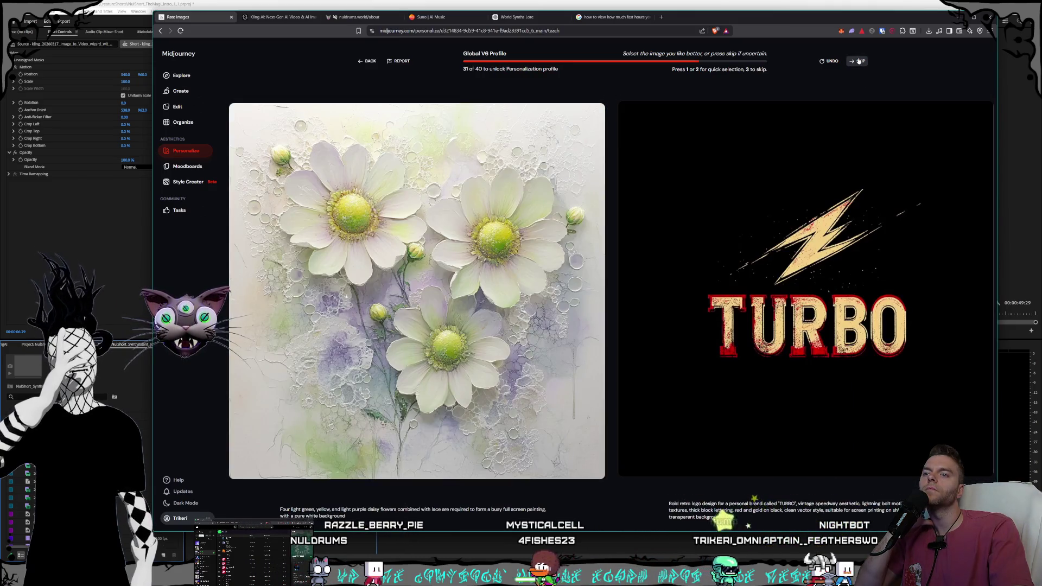
left_click(859, 62)
left_click(858, 61)
left_click(858, 61)
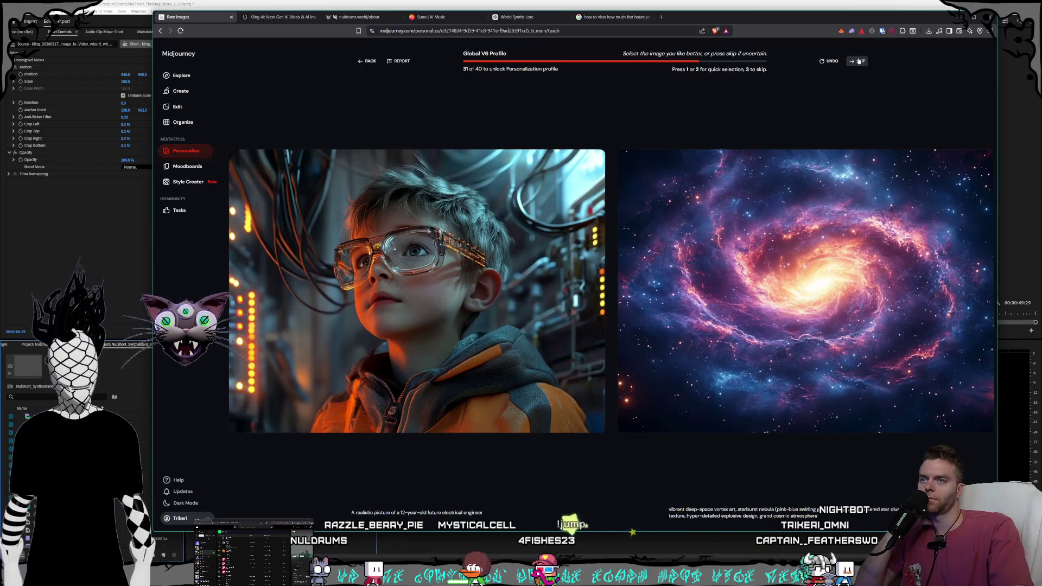
left_click(858, 62)
left_click(859, 62)
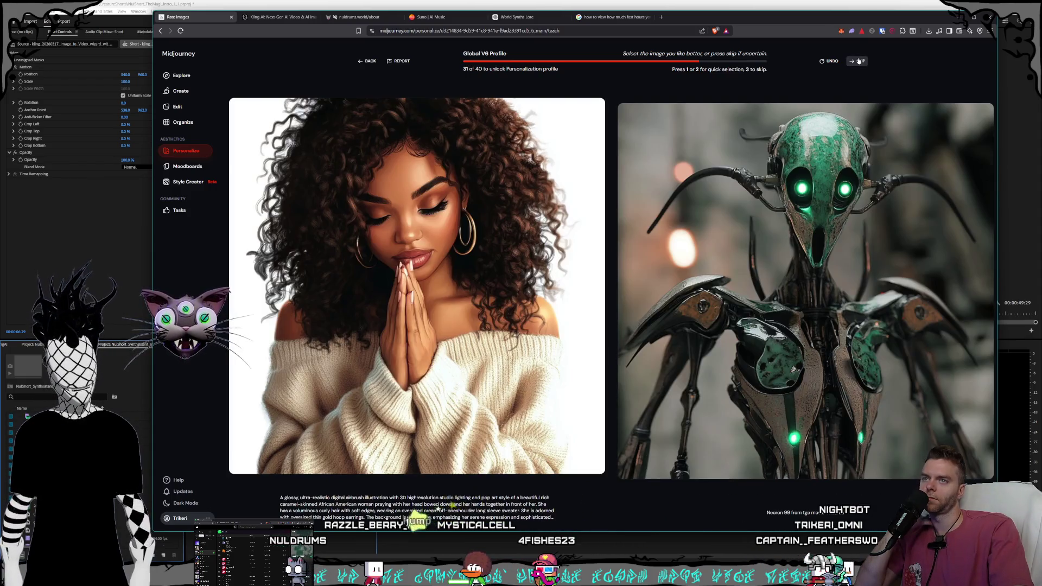
left_click(859, 62)
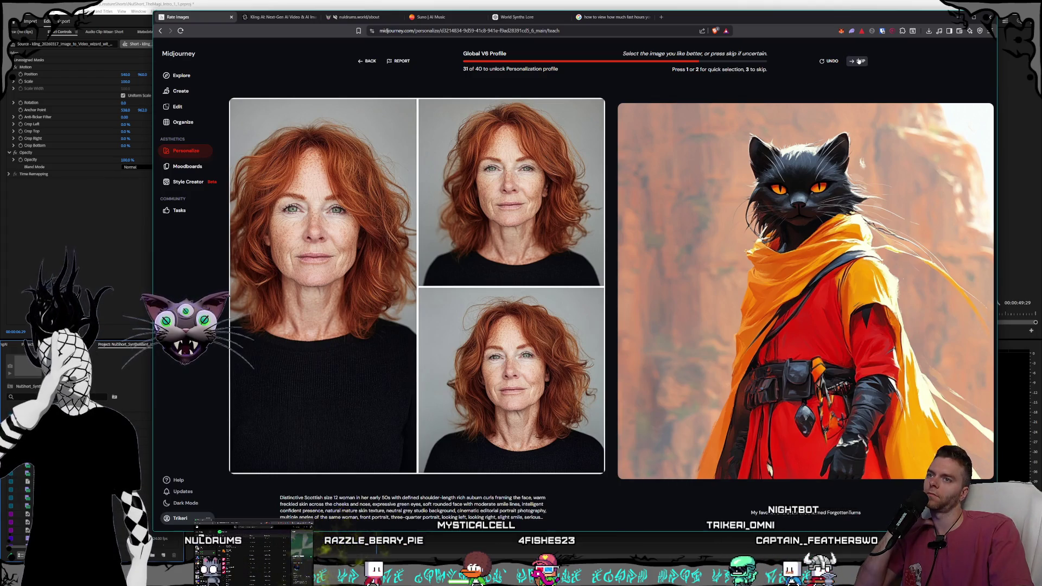
left_click(858, 61)
left_click(858, 61)
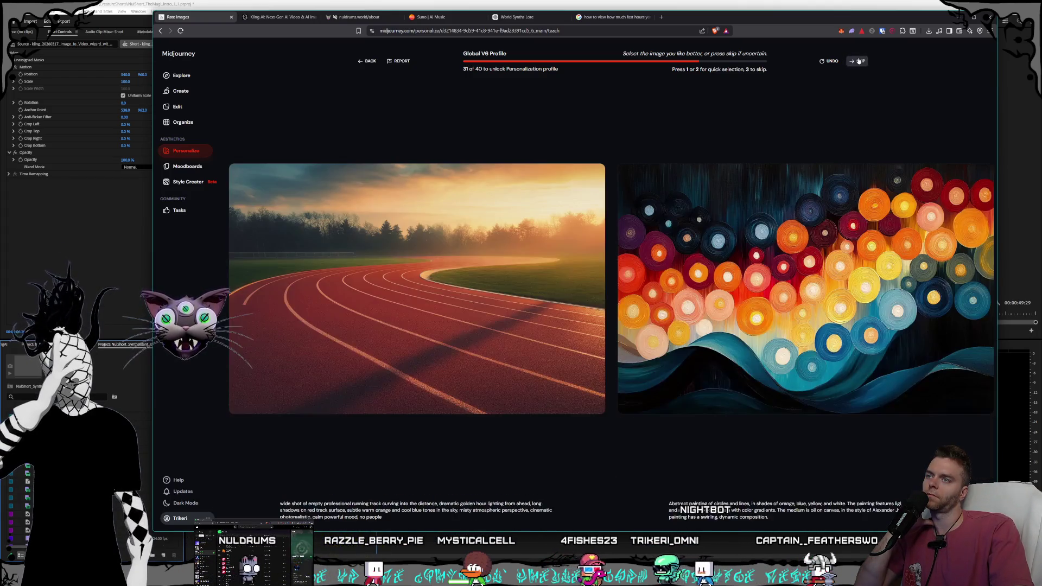
left_click(859, 62)
left_click(859, 61)
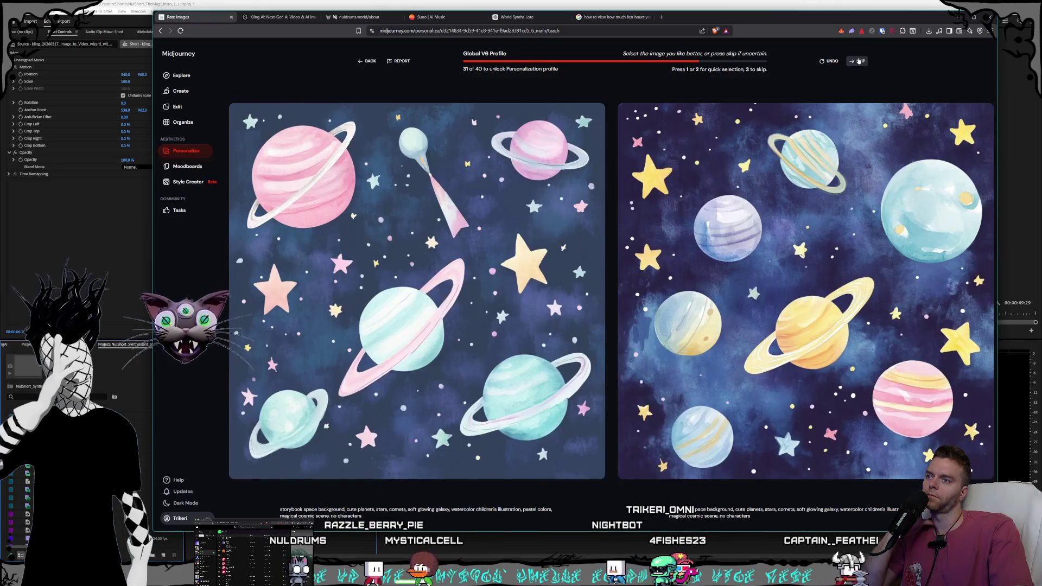
left_click(859, 62)
left_click(858, 61)
left_click(859, 61)
left_click(859, 62)
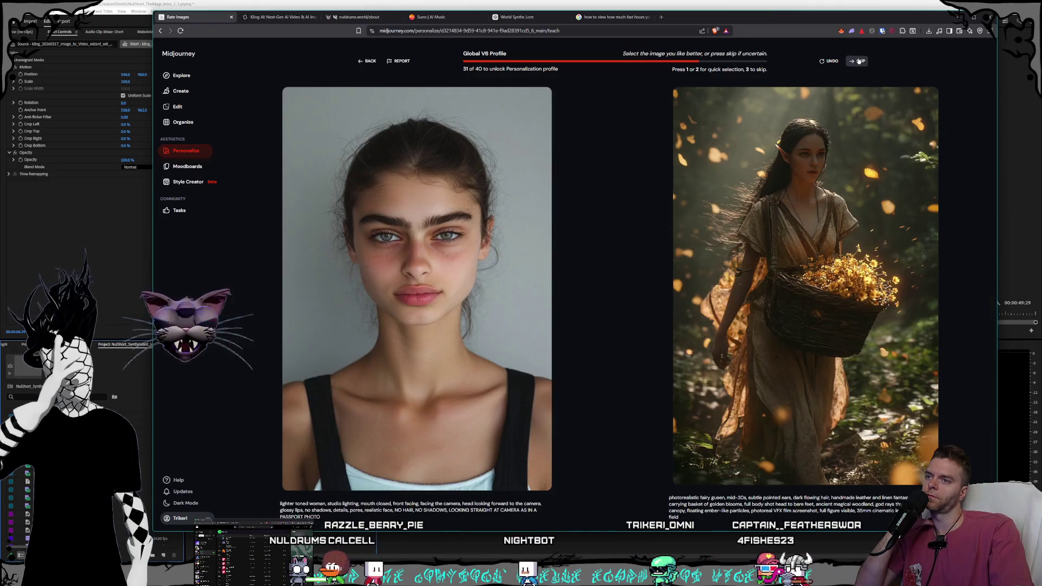
left_click(858, 61)
left_click(858, 61)
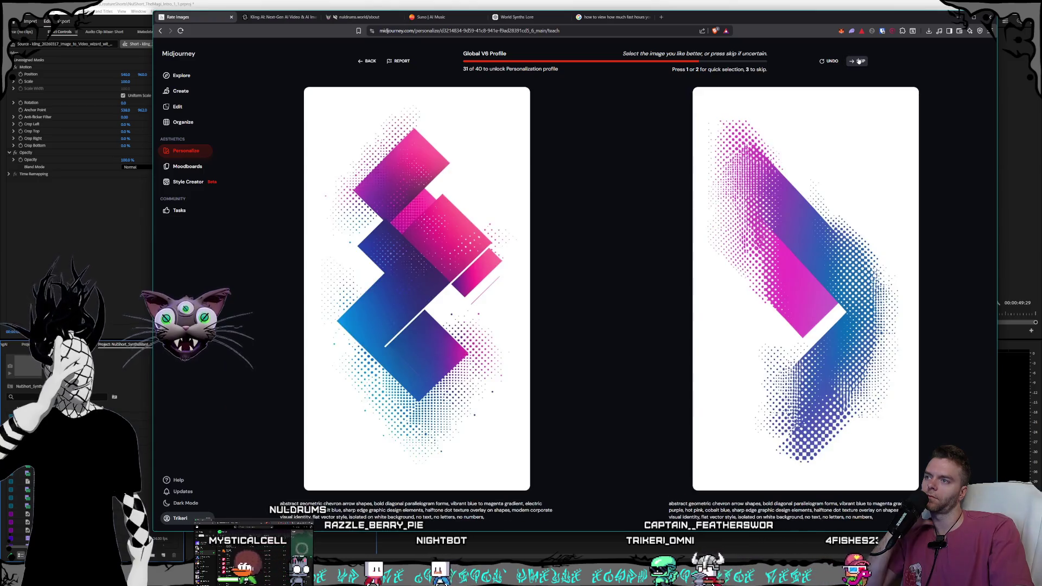
left_click(858, 62)
left_click(858, 62)
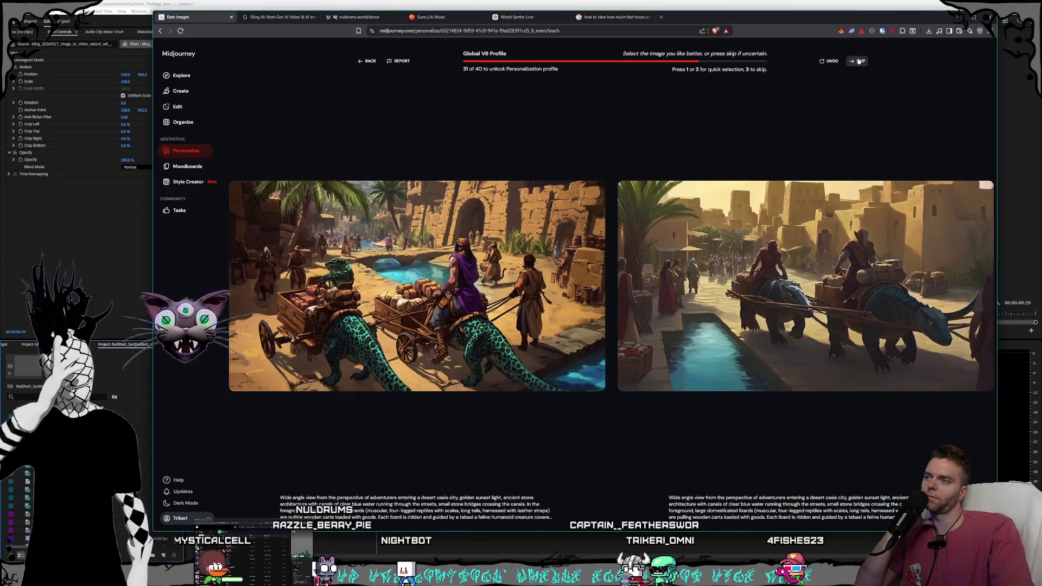
left_click(488, 278)
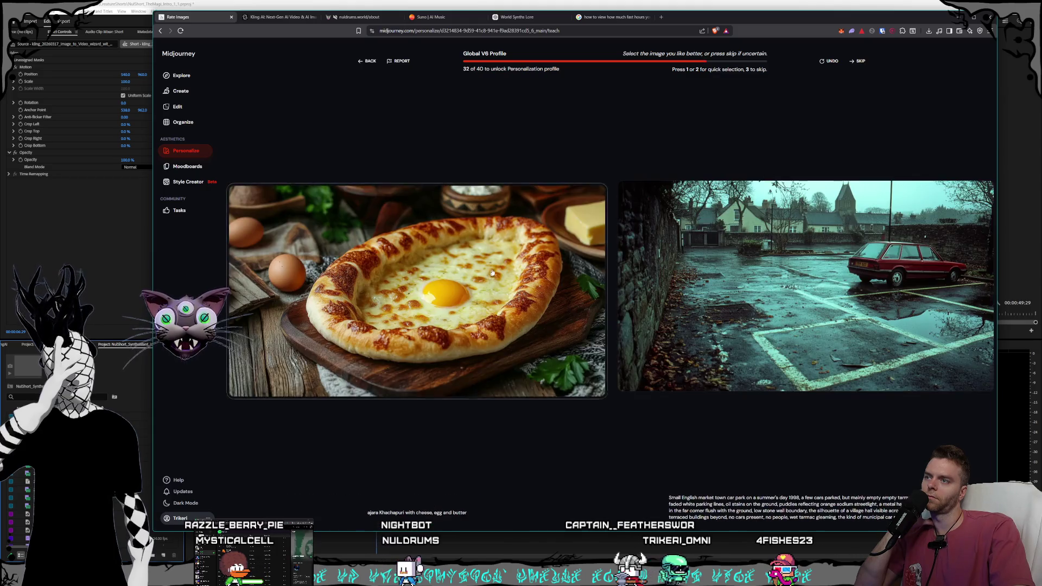
Step: Pass over seventeen more pairs, khachapuri/car park through cartoon couple/white landscape, unrated
left_click(857, 62)
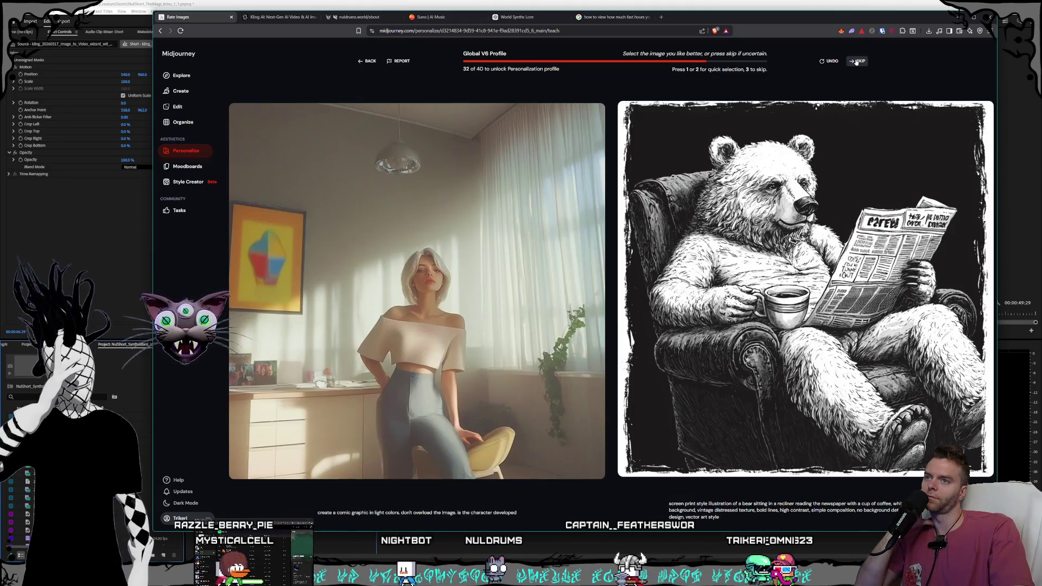
left_click(856, 62)
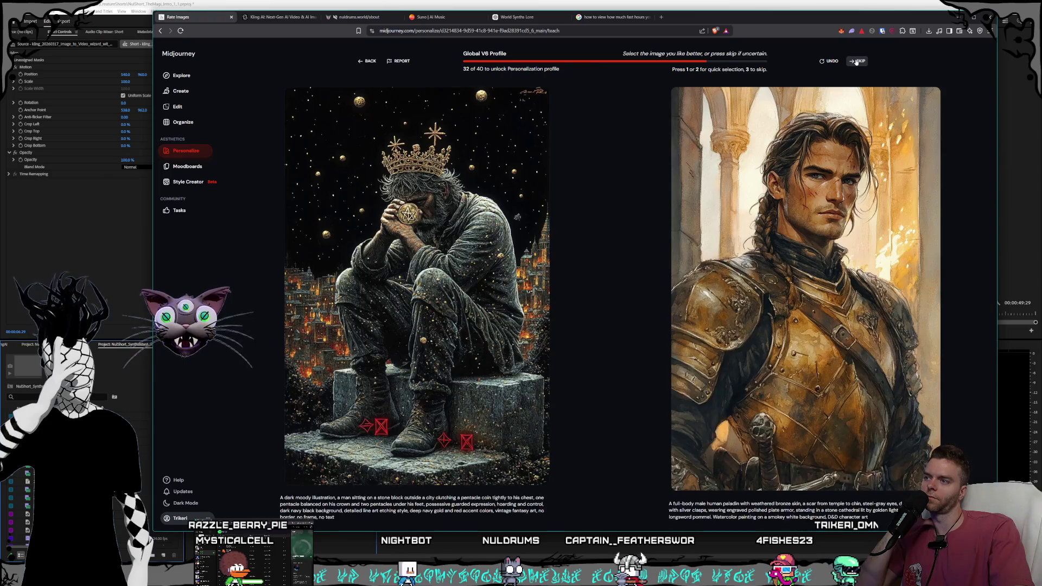
left_click(856, 62)
left_click(856, 61)
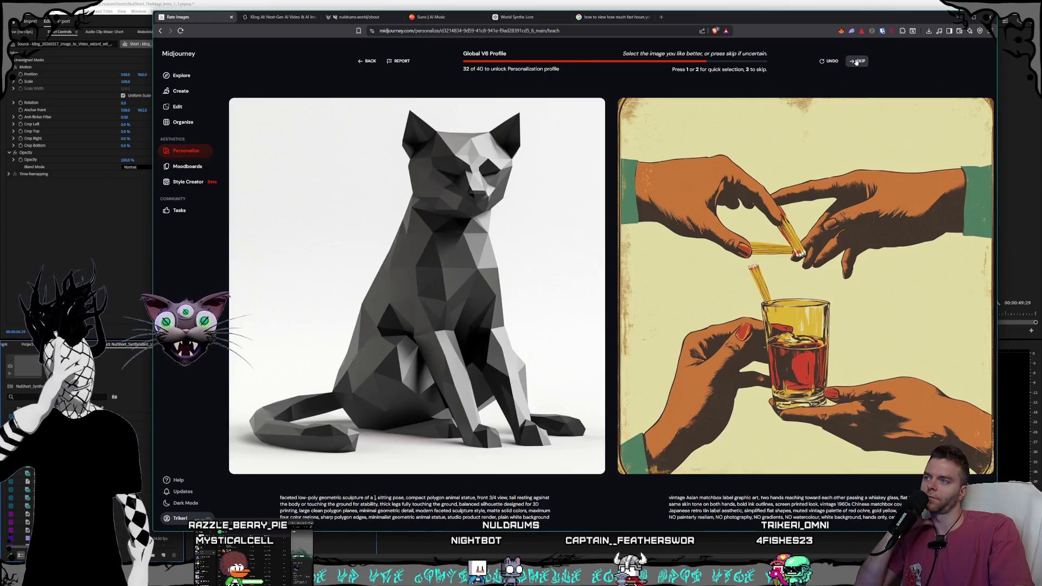
left_click(856, 62)
left_click(856, 61)
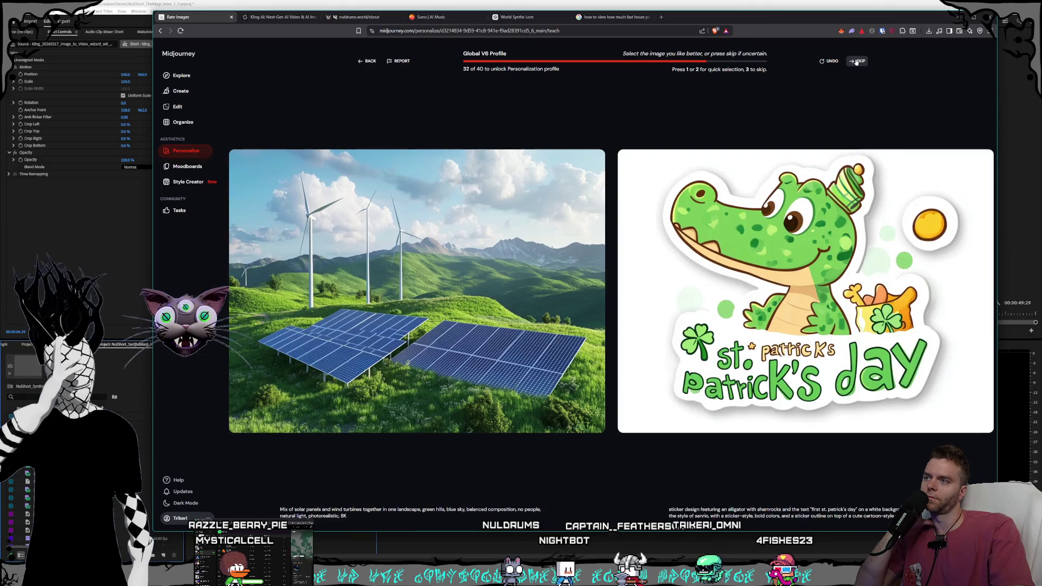
left_click(856, 61)
left_click(856, 61)
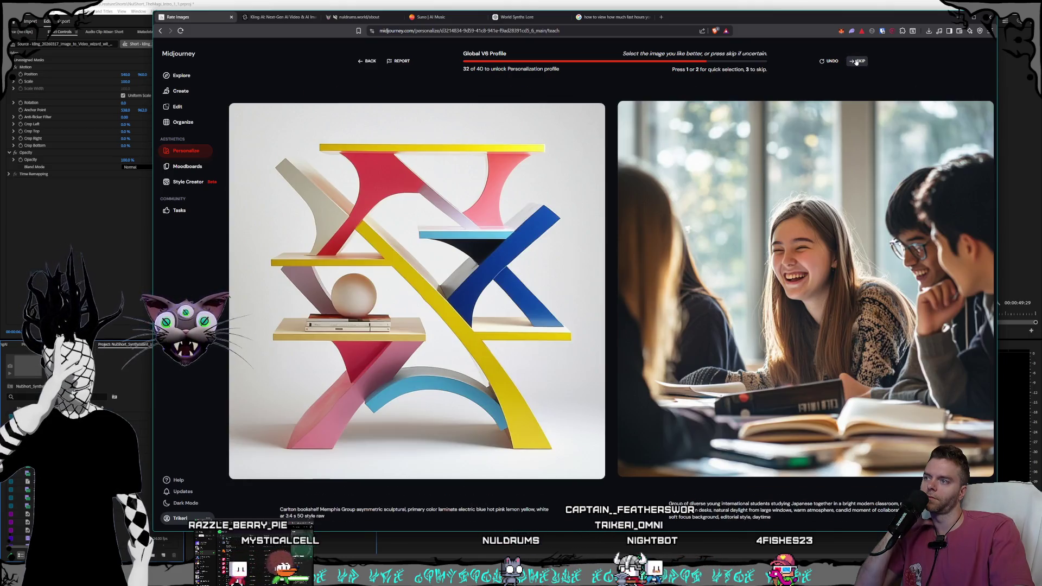
left_click(856, 61)
left_click(857, 62)
left_click(857, 61)
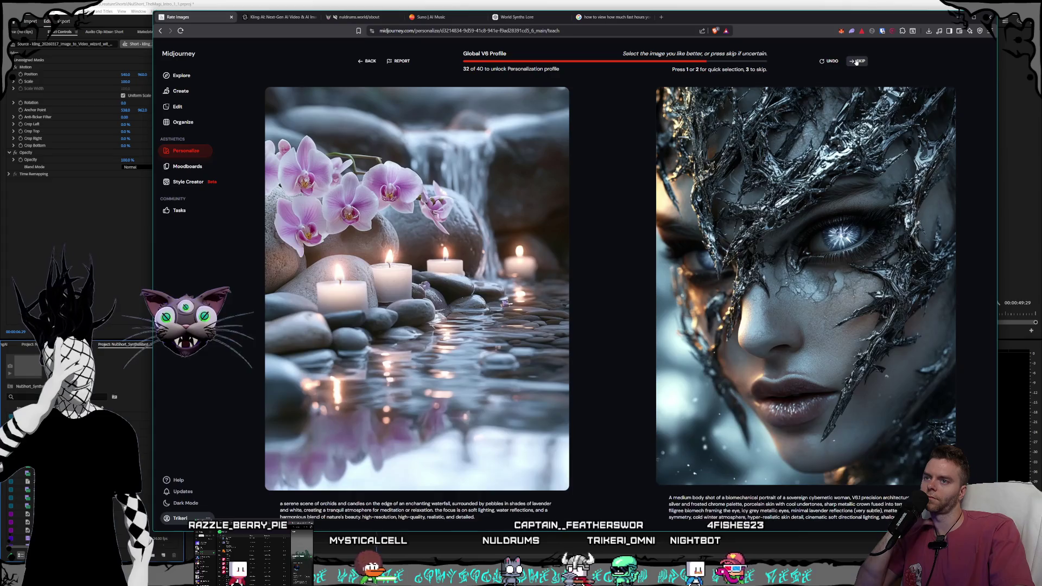
left_click(857, 61)
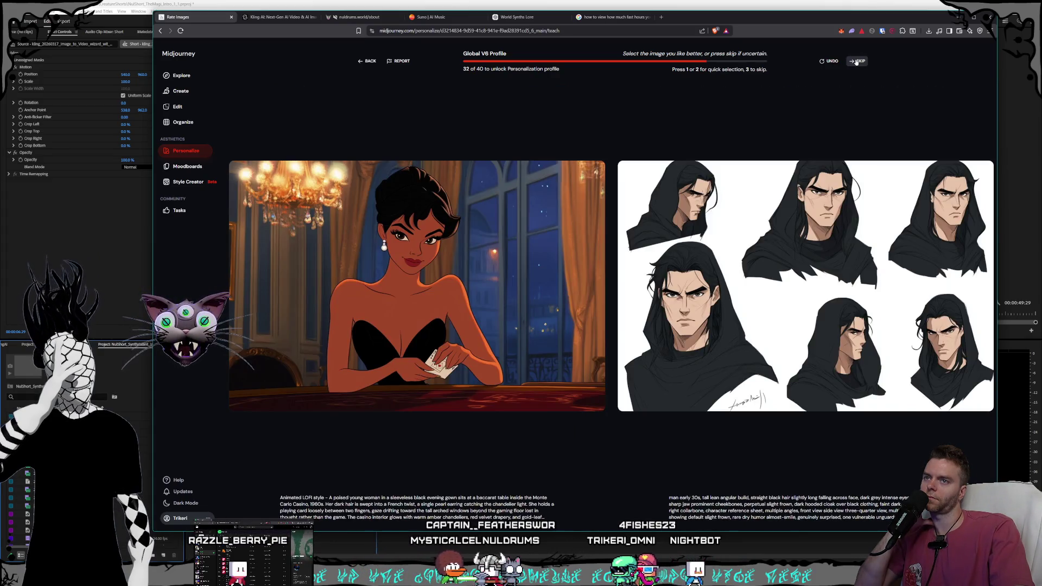
left_click(856, 62)
left_click(857, 61)
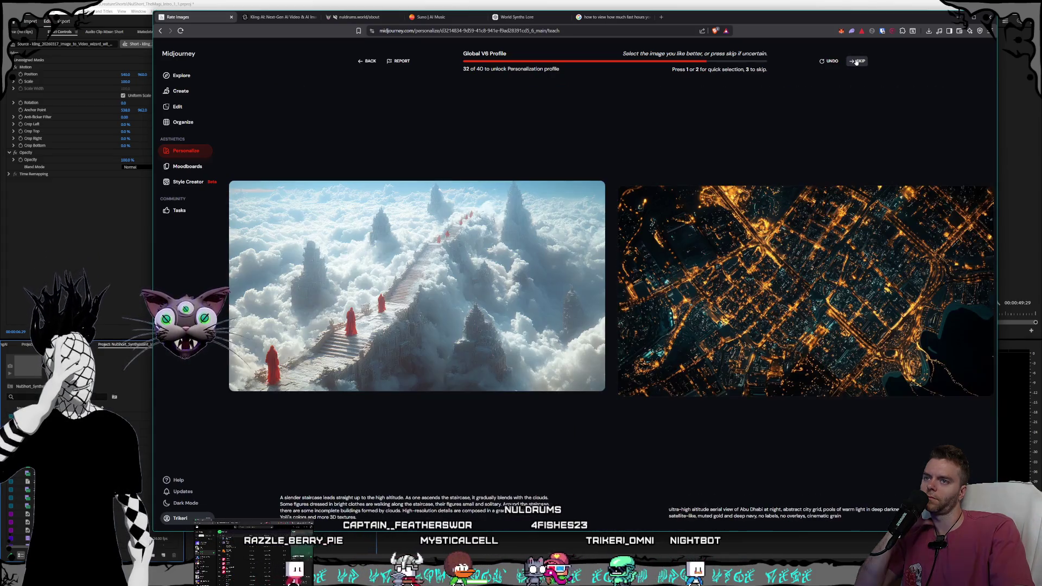
left_click(856, 62)
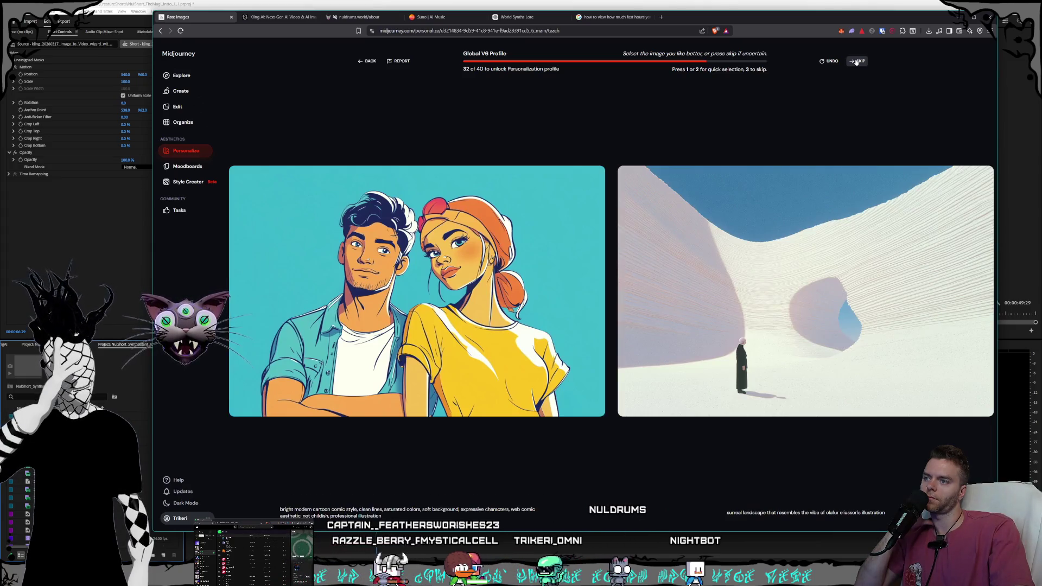
left_click(856, 62)
left_click(856, 62)
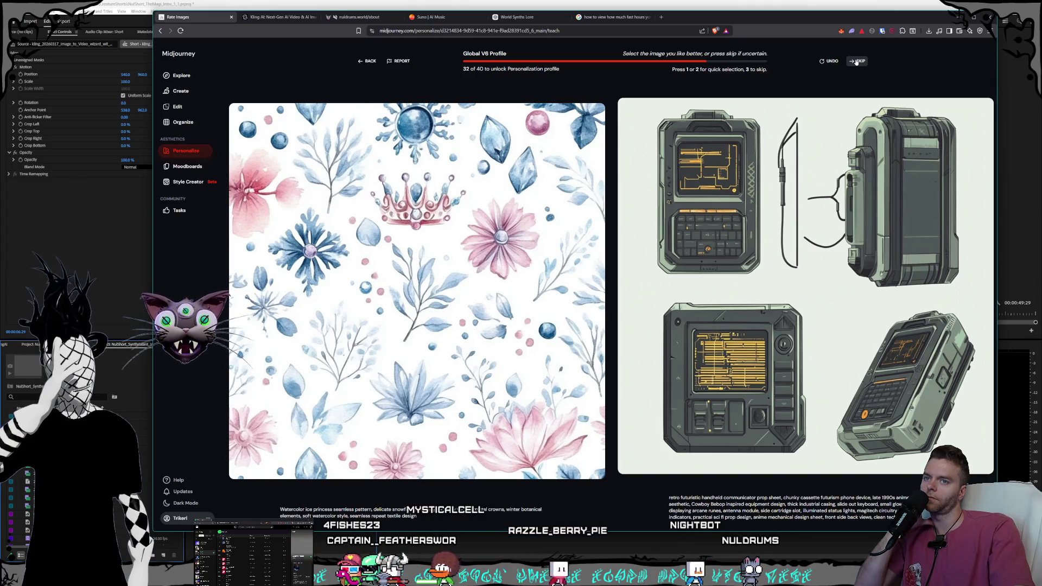
Step: Rate the watercolour pattern/retro device pair, skip nineteen pairs, then prefer the girl group photo
key("2")
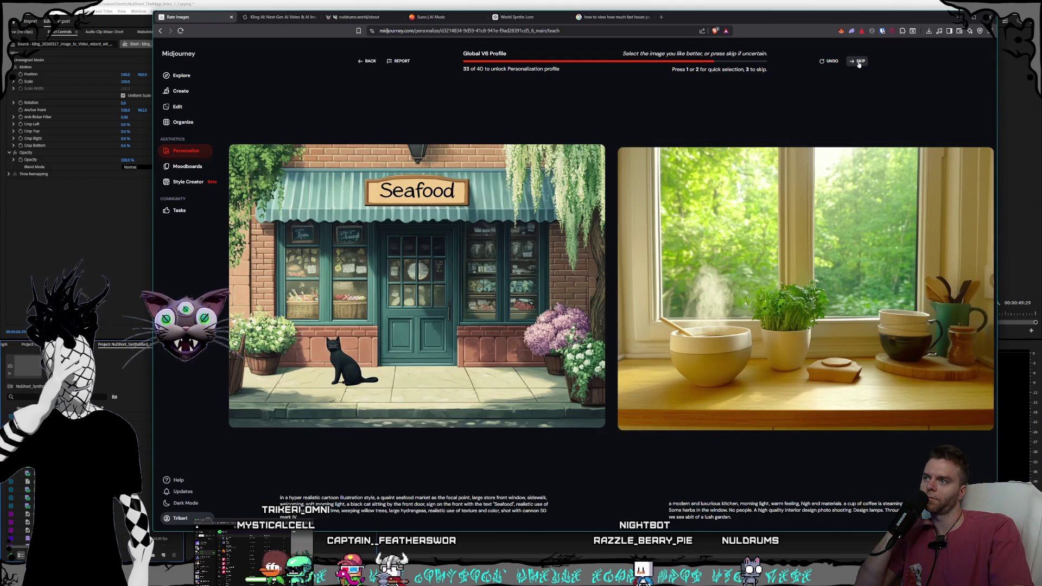
left_click(858, 62)
left_click(858, 62)
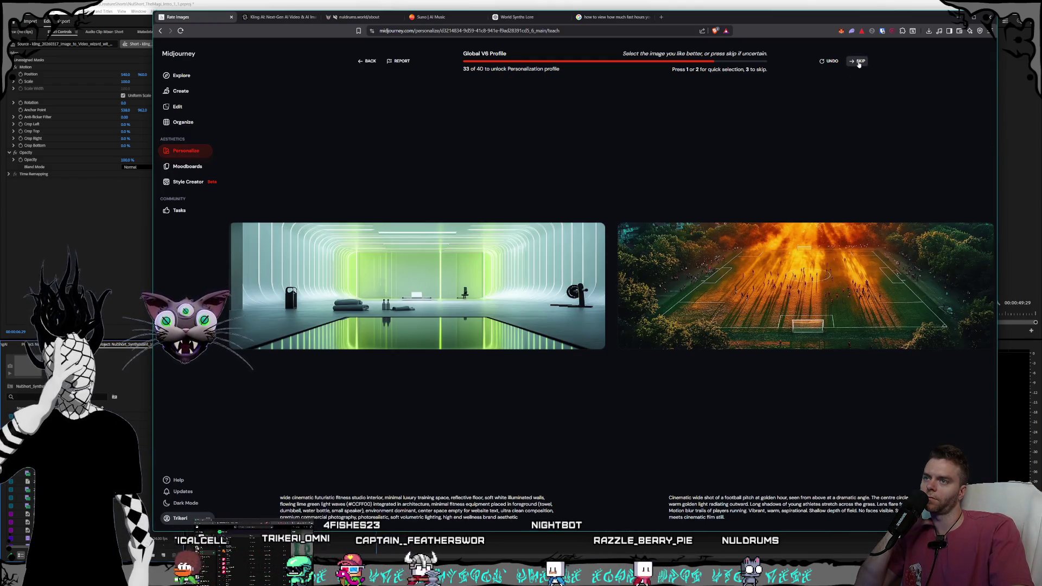
left_click(859, 63)
left_click(859, 63)
left_click(858, 62)
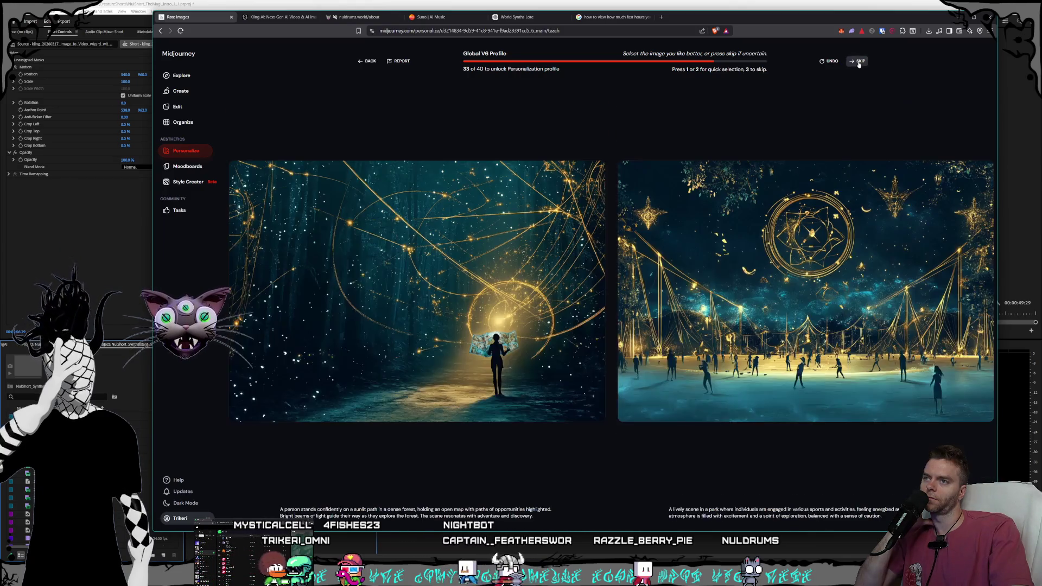
left_click(859, 62)
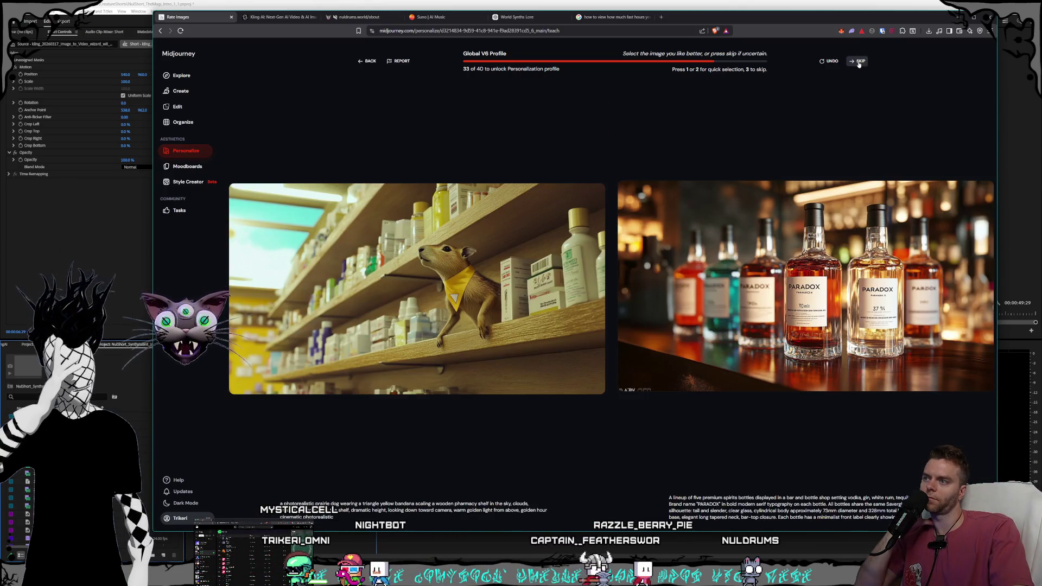
left_click(858, 62)
left_click(858, 63)
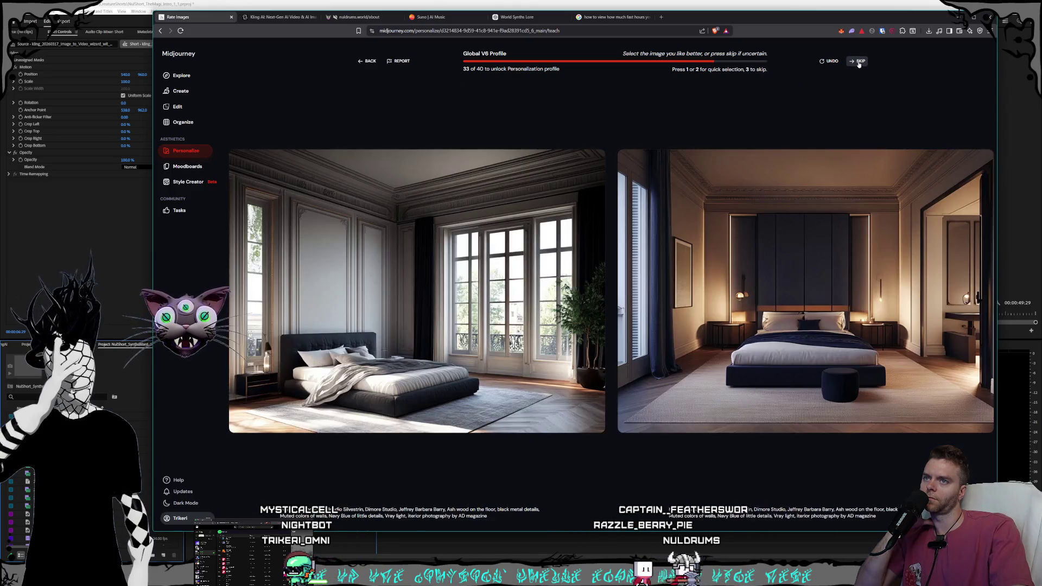
left_click(859, 63)
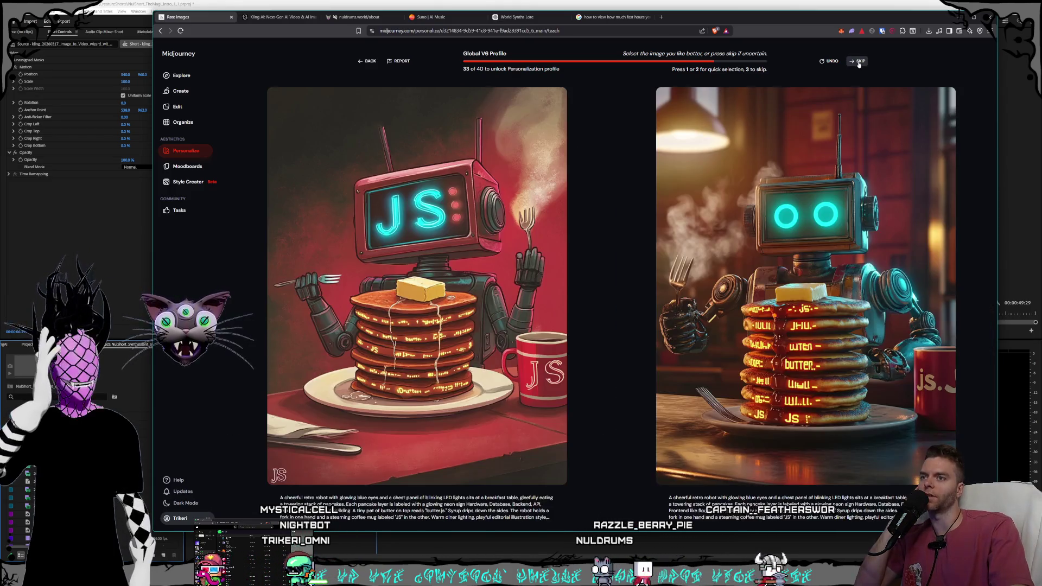
left_click(858, 63)
left_click(859, 63)
left_click(858, 63)
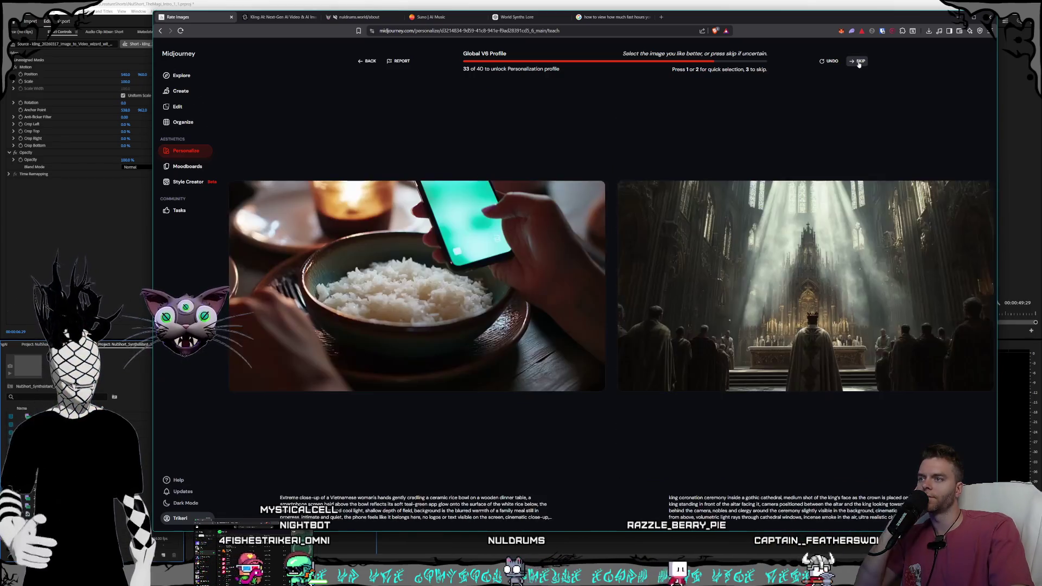
left_click(858, 62)
left_click(858, 62)
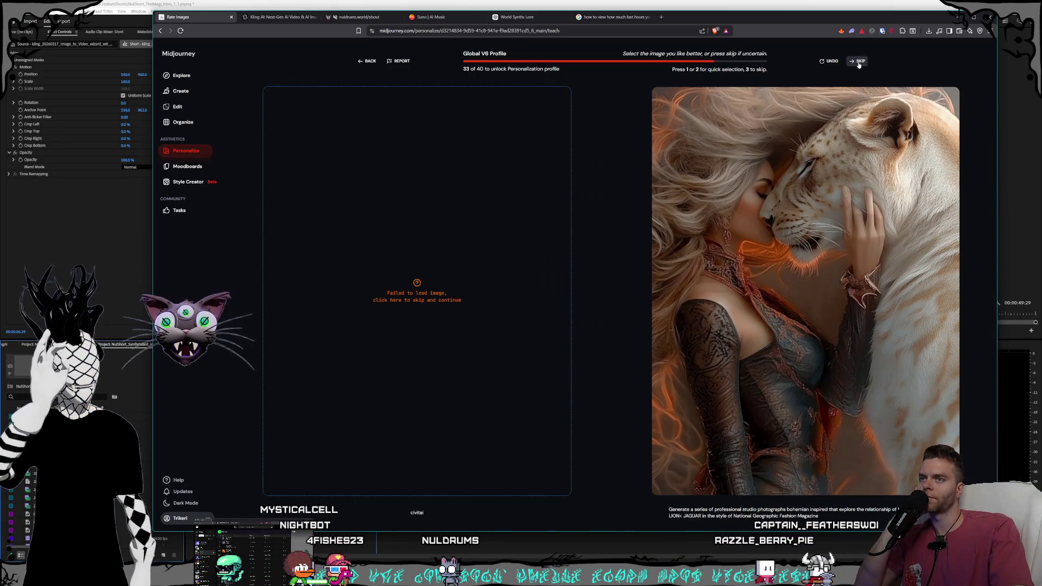
left_click(859, 63)
left_click(858, 62)
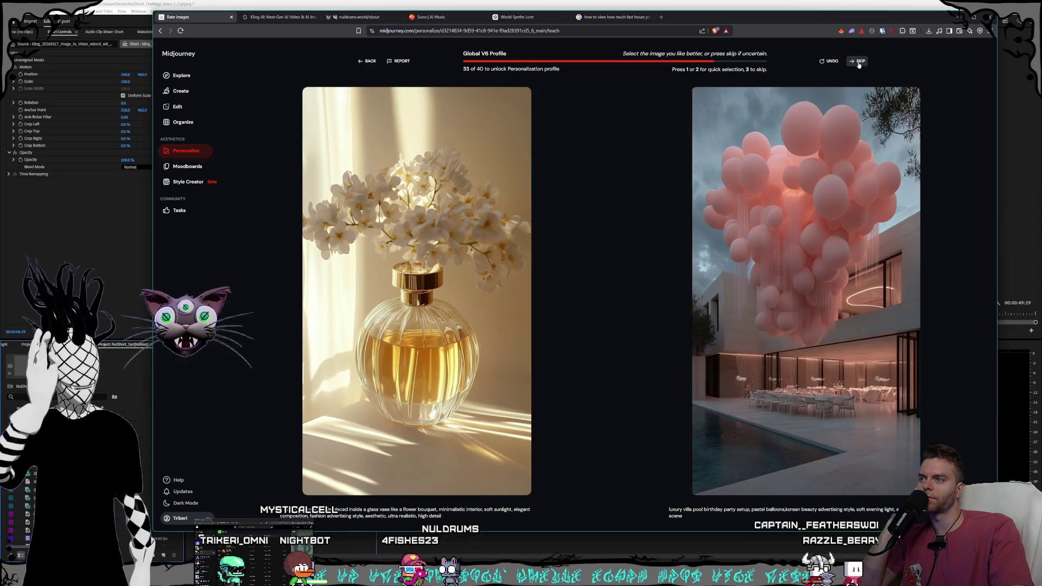
left_click(858, 63)
left_click(859, 62)
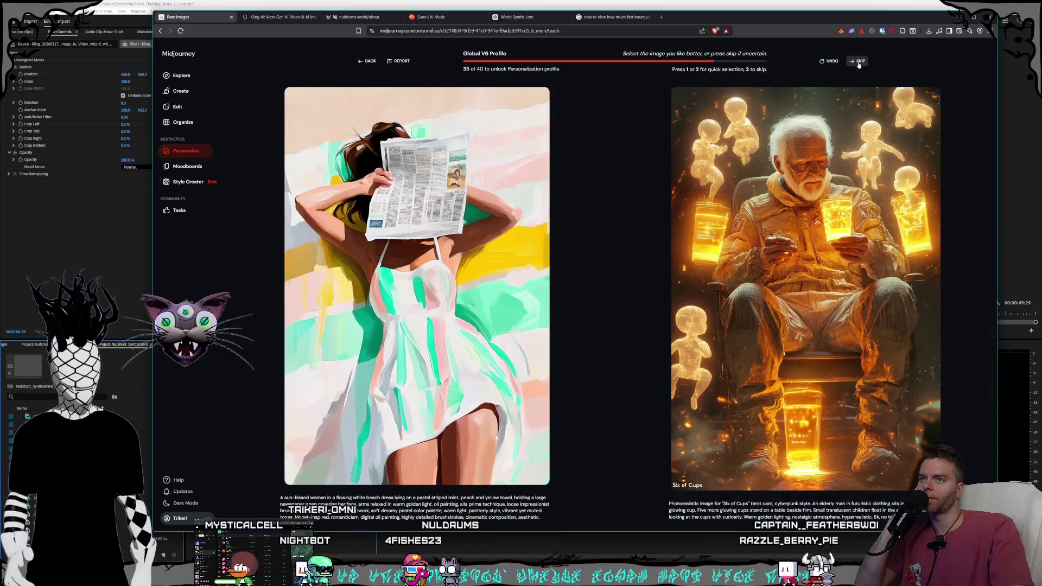
left_click(858, 62)
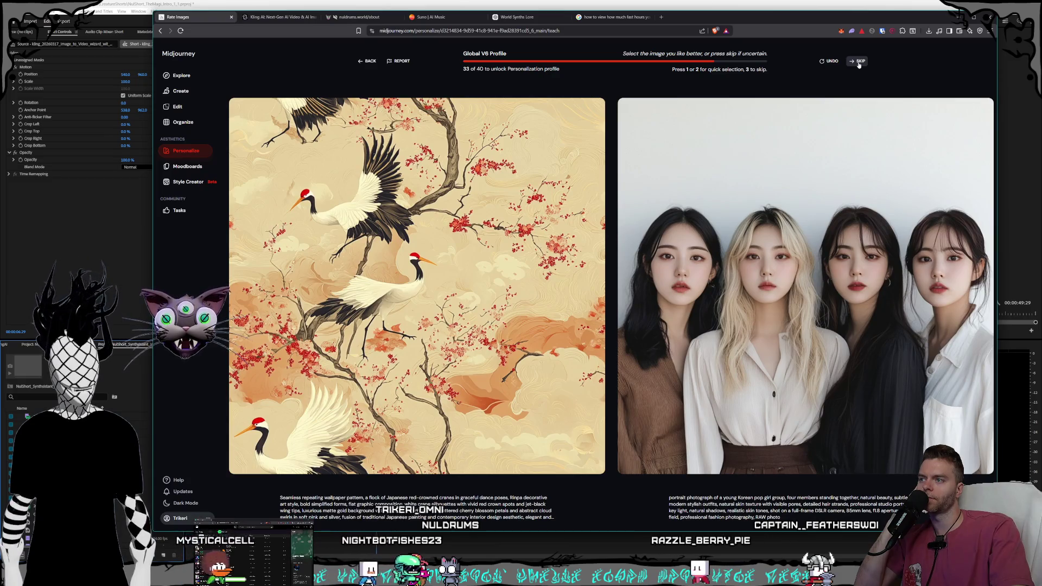
left_click(804, 136)
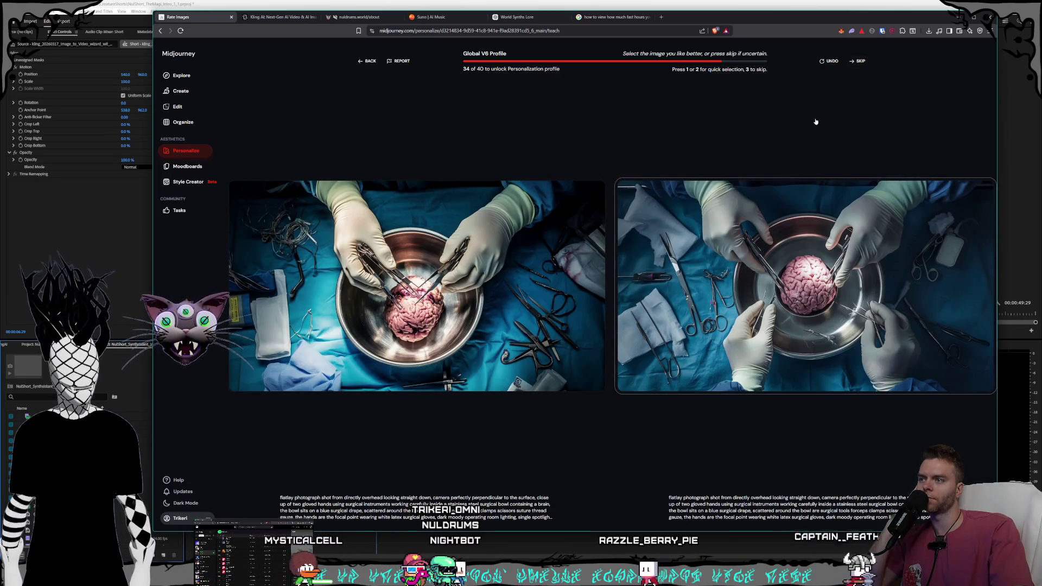
Step: Prefer the cyberpunk boy, tree-of-life tarot and cherry blossom images, skipping the other pairs
left_click(858, 61)
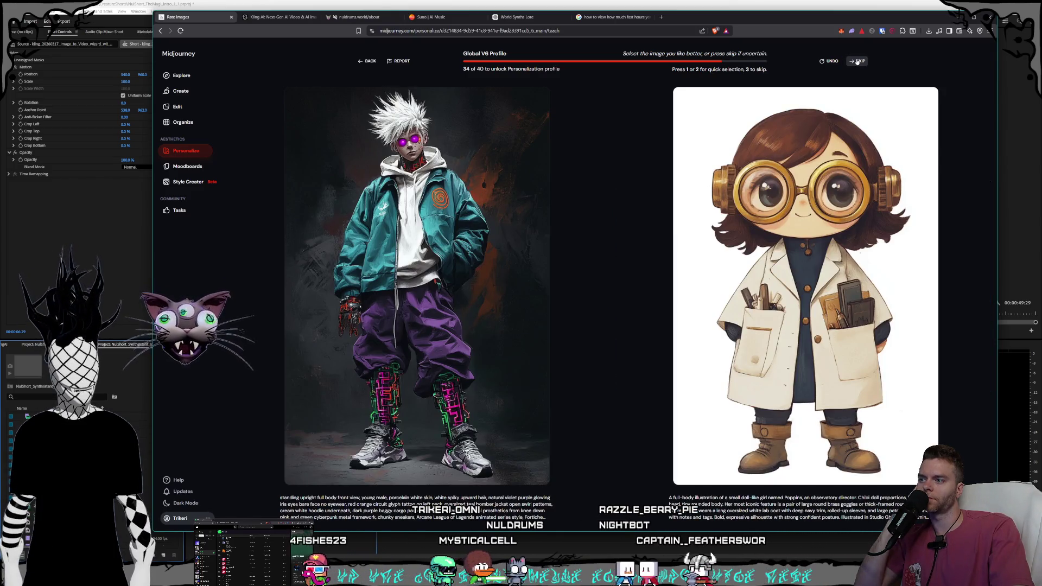
left_click(469, 230)
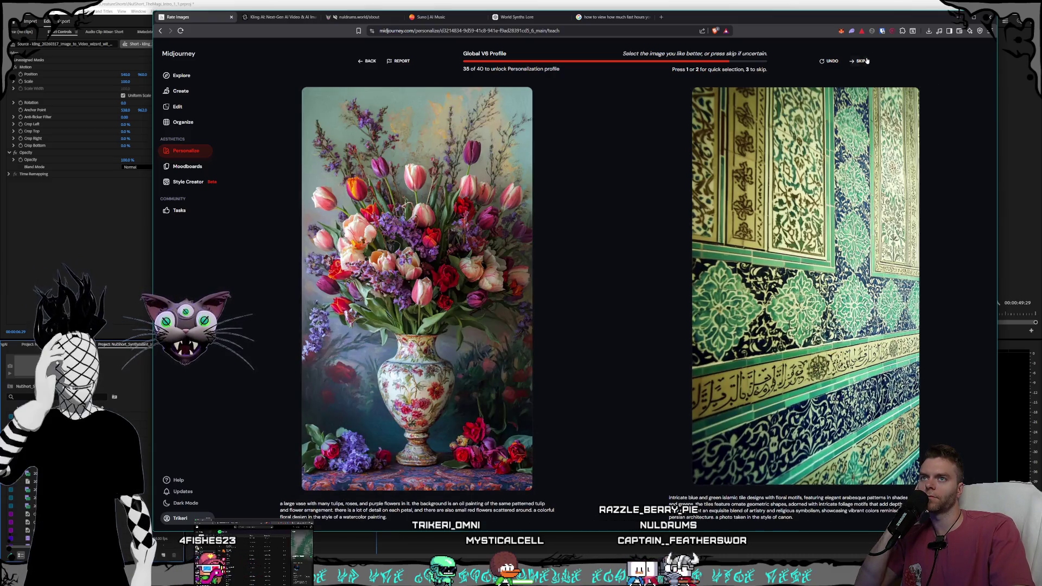
left_click(865, 62)
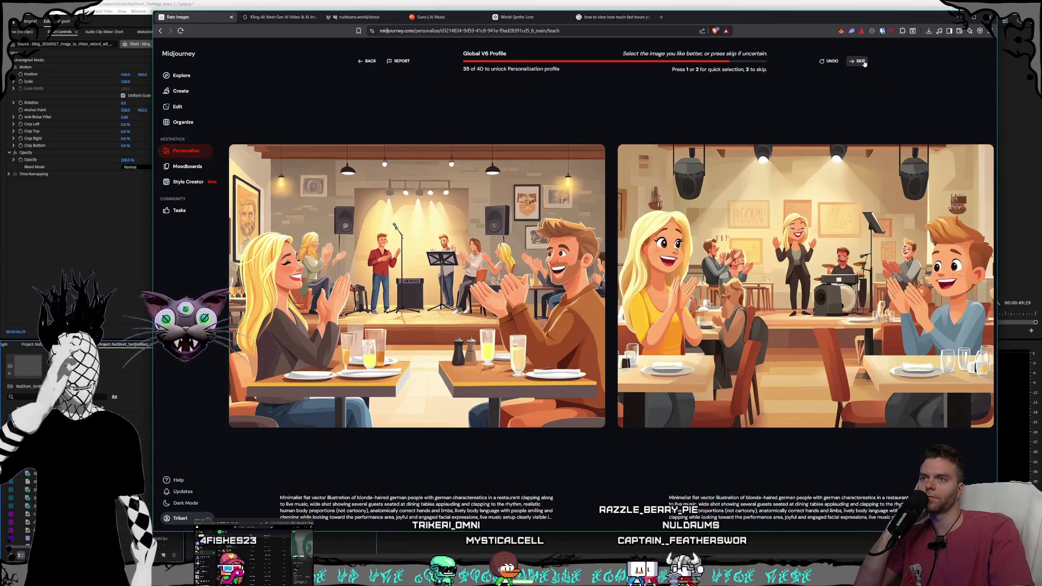
left_click(865, 62)
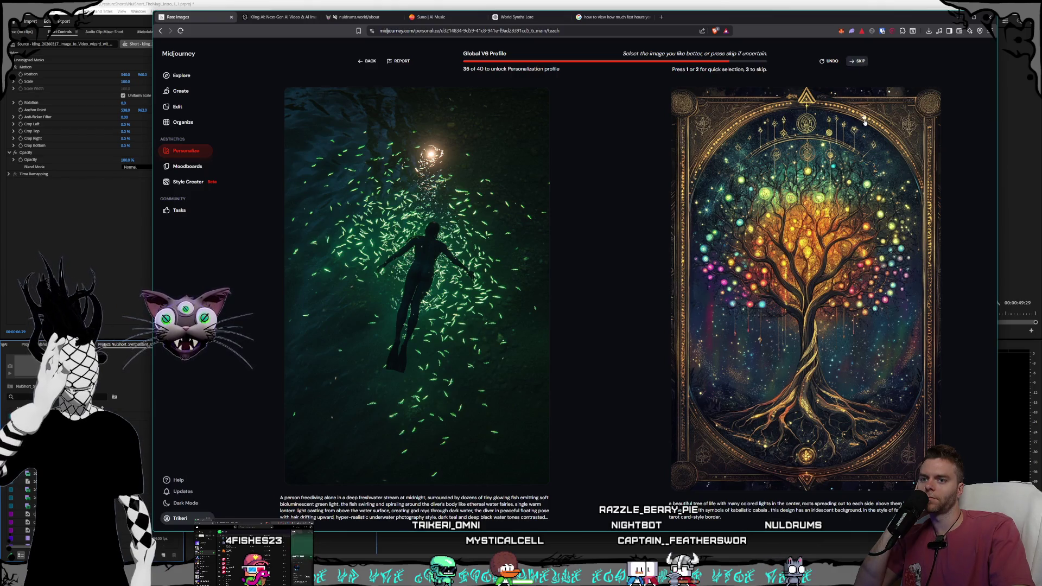
left_click(861, 93)
left_click(860, 63)
left_click(860, 62)
left_click(861, 63)
left_click(860, 63)
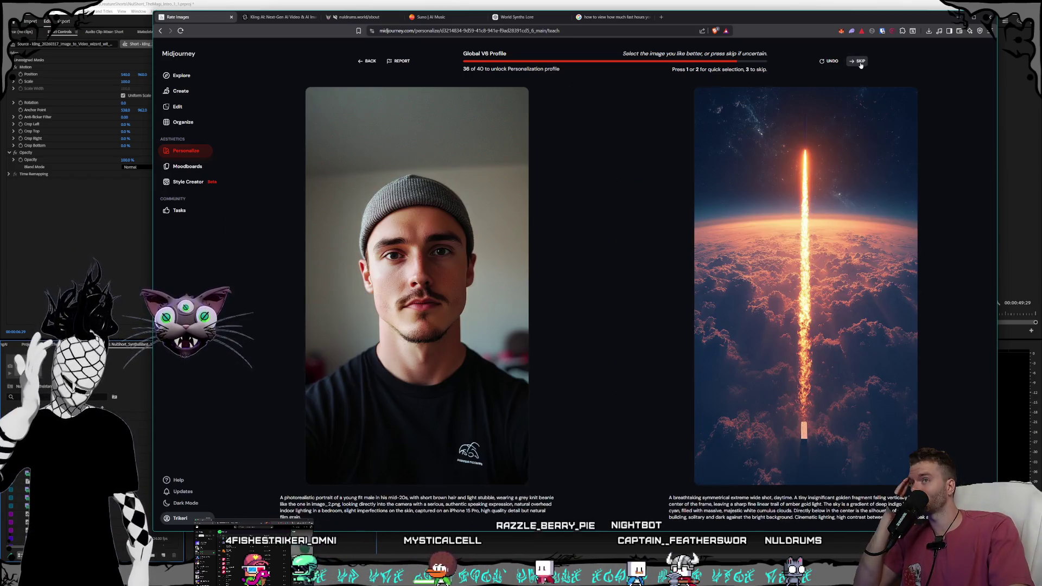
left_click(861, 63)
left_click(861, 63)
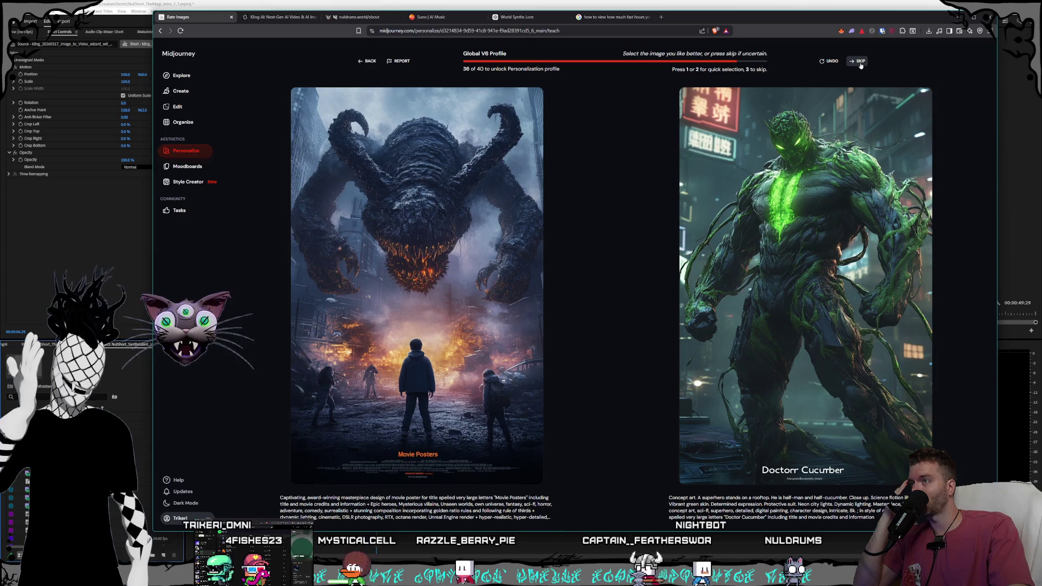
left_click(860, 63)
left_click(860, 63)
left_click(861, 63)
left_click(861, 63)
left_click(861, 63)
left_click(861, 63)
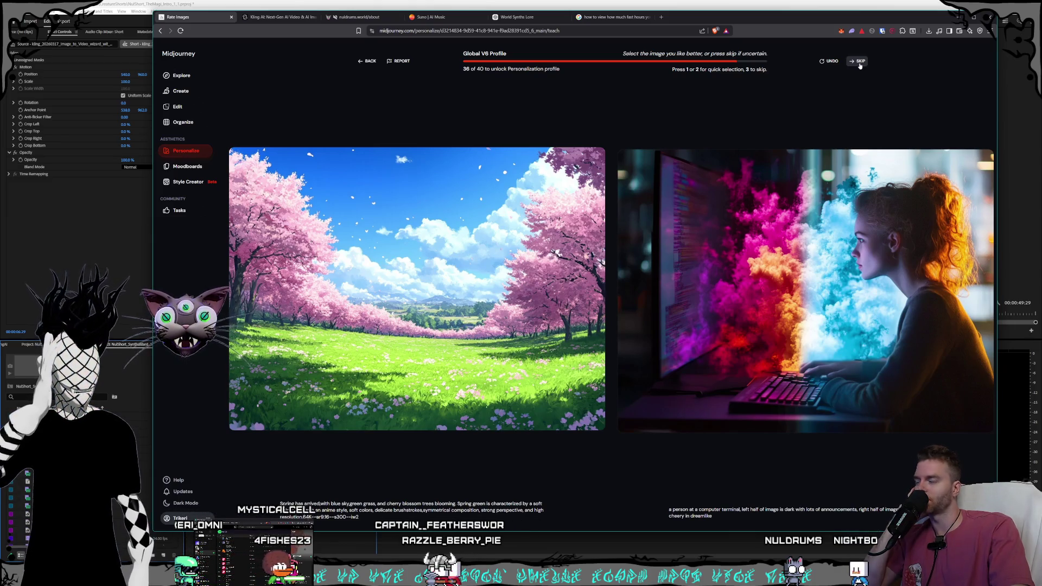
left_click(394, 246)
Step: Prefer the rose-covered dragon and modern house rendering, skipping the remaining pairs
left_click(859, 63)
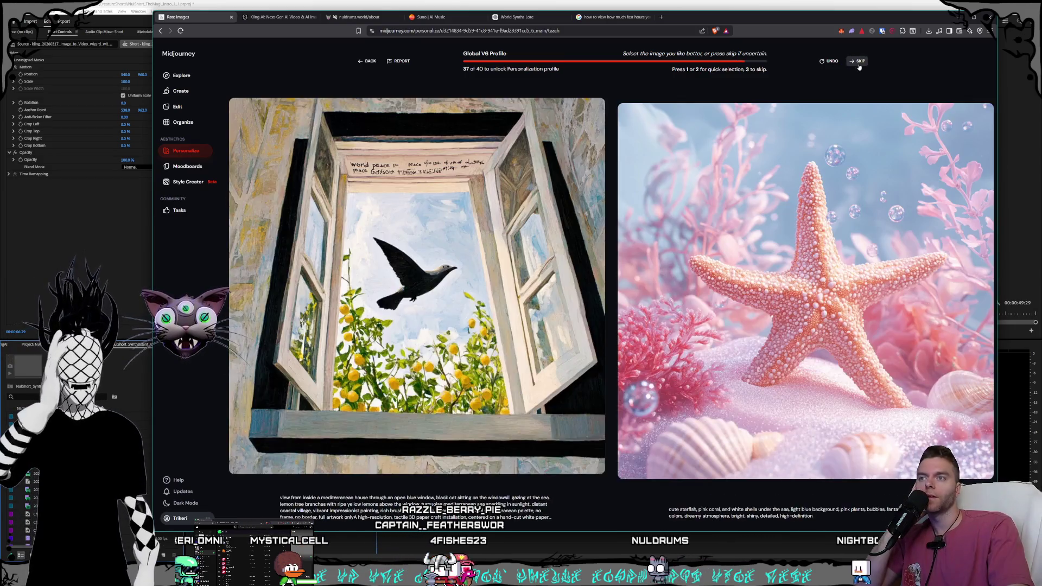
left_click(859, 63)
left_click(859, 63)
left_click(859, 65)
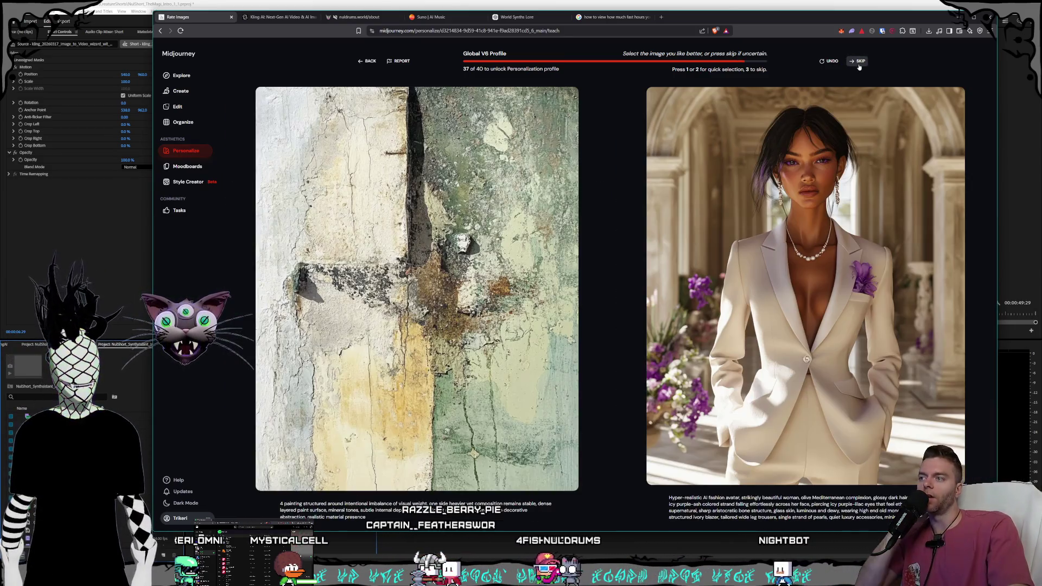
left_click(859, 65)
left_click(859, 64)
left_click(859, 65)
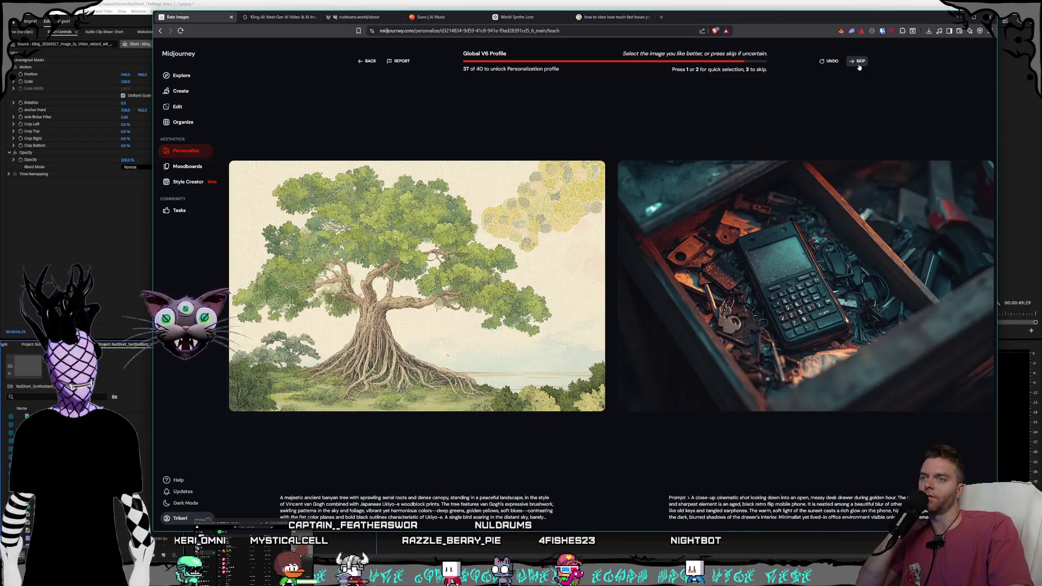
left_click(859, 64)
left_click(858, 64)
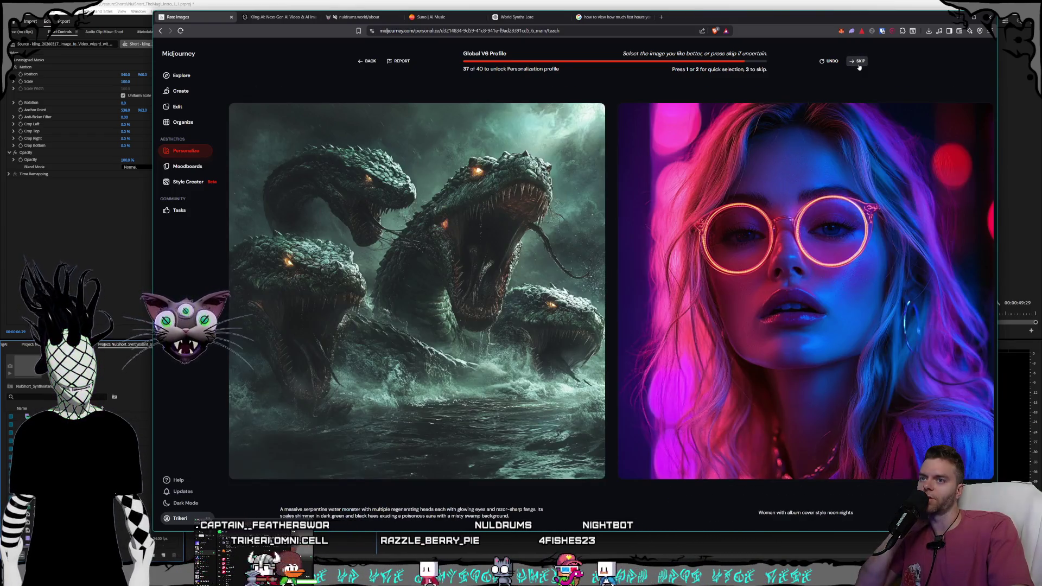
left_click(859, 65)
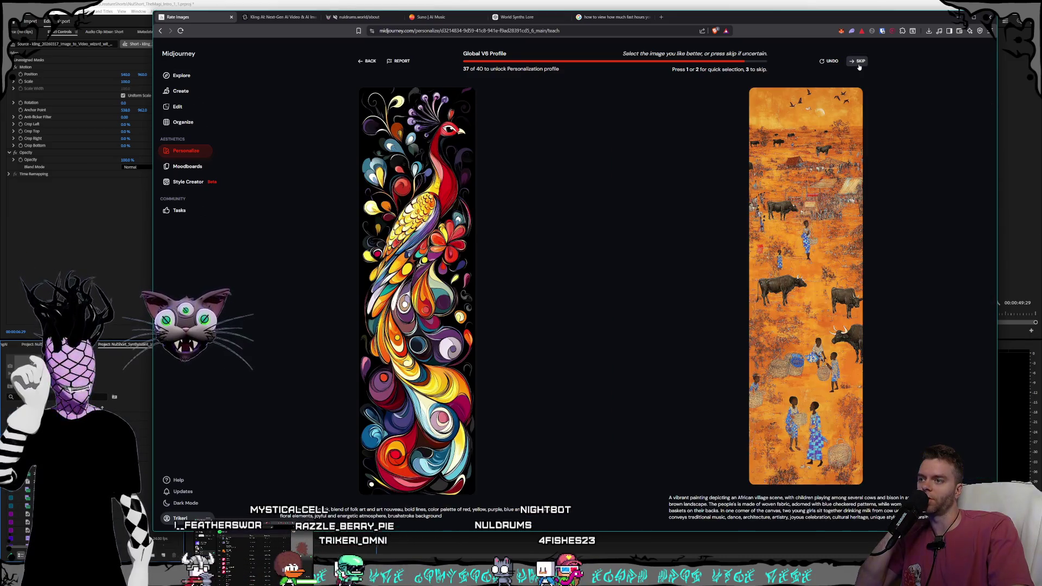
left_click(859, 65)
left_click(859, 65)
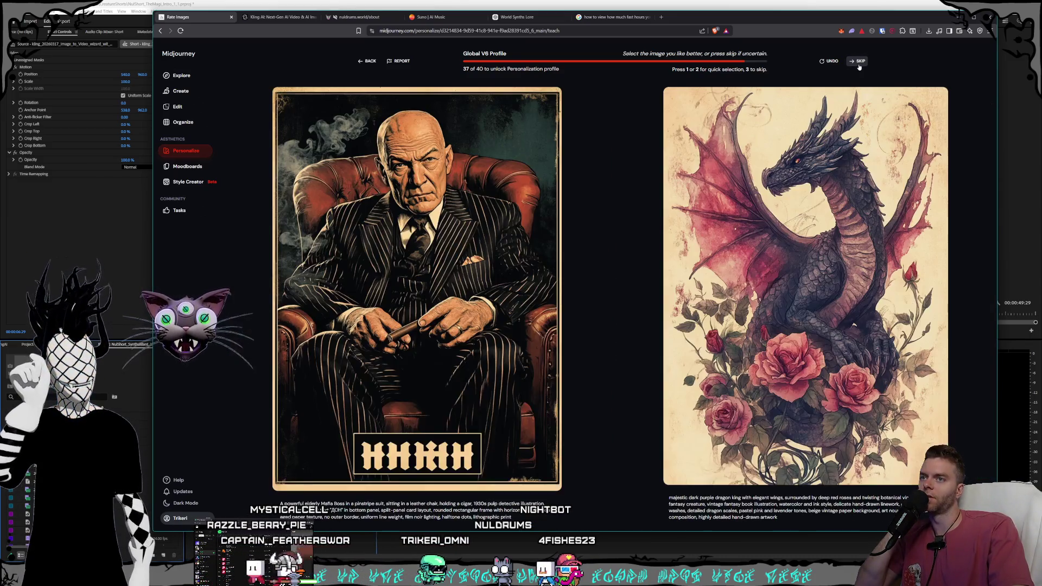
left_click(812, 173)
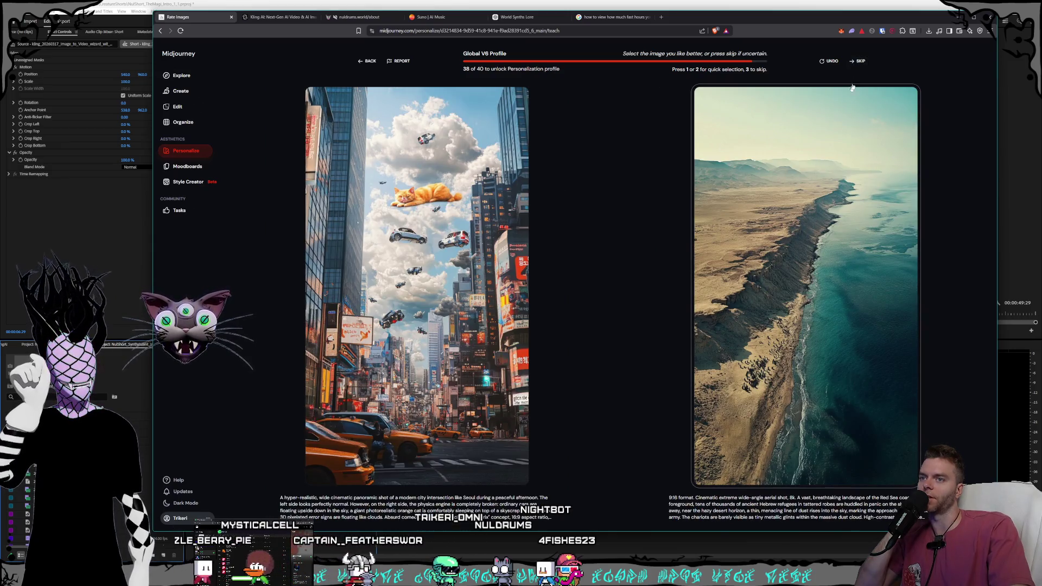
left_click(859, 63)
left_click(859, 64)
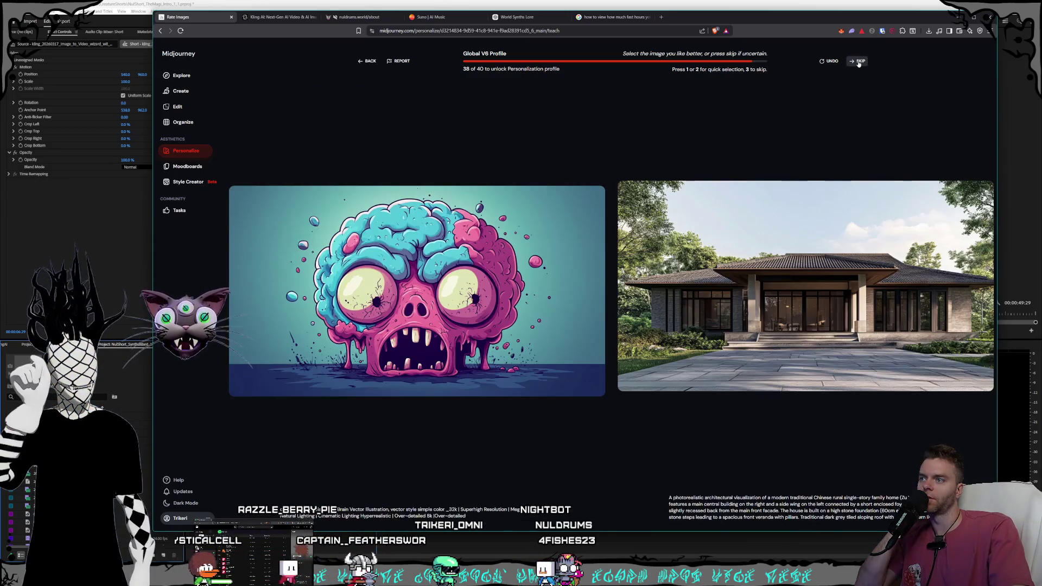
left_click(761, 186)
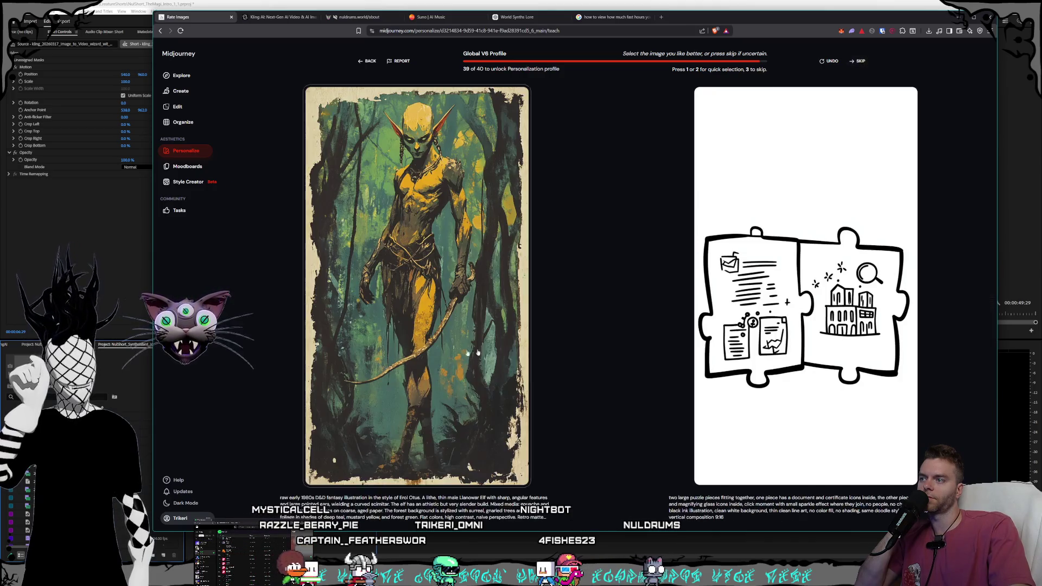
Step: Skip the personalization image pairs without rating them
left_click(860, 63)
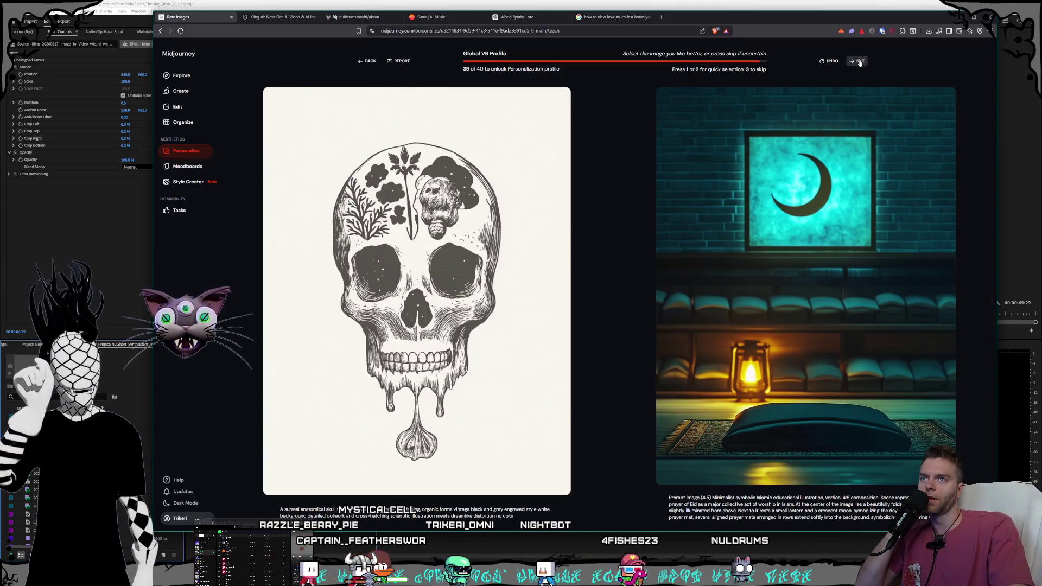
left_click(859, 63)
left_click(860, 62)
left_click(859, 62)
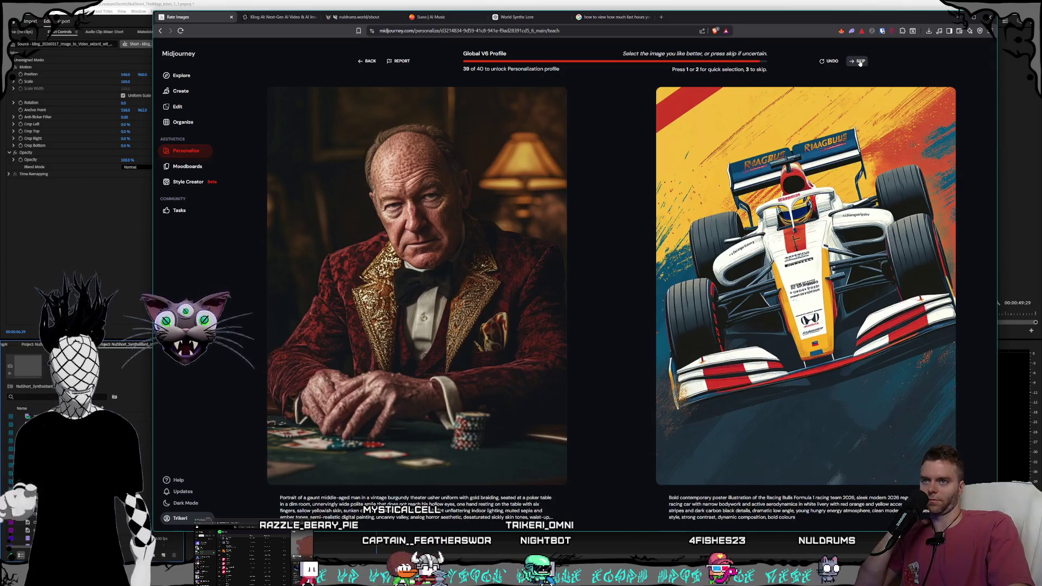
left_click(859, 62)
left_click(859, 63)
left_click(859, 62)
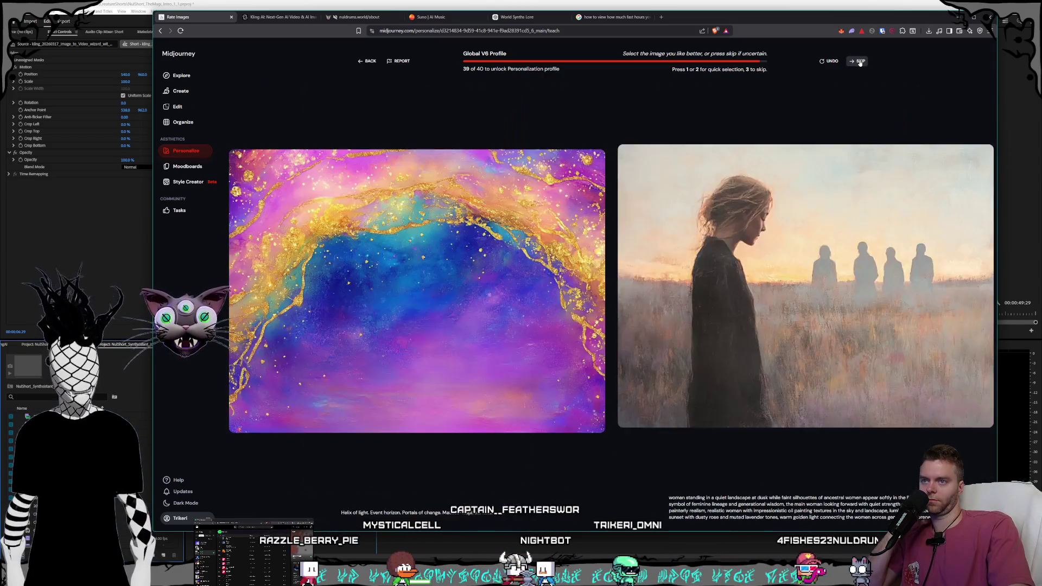
left_click(860, 63)
left_click(859, 62)
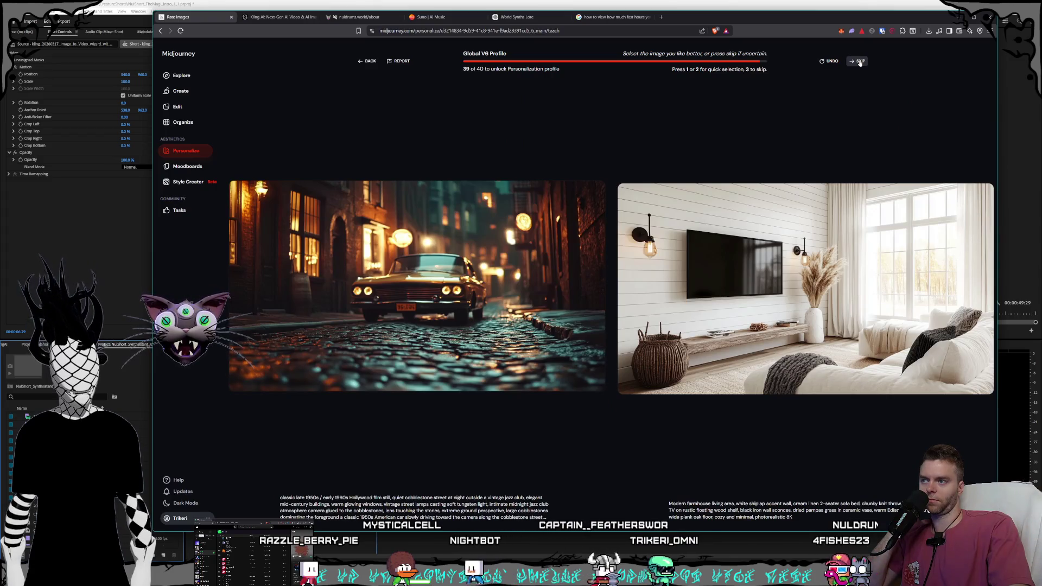
left_click(860, 62)
left_click(860, 62)
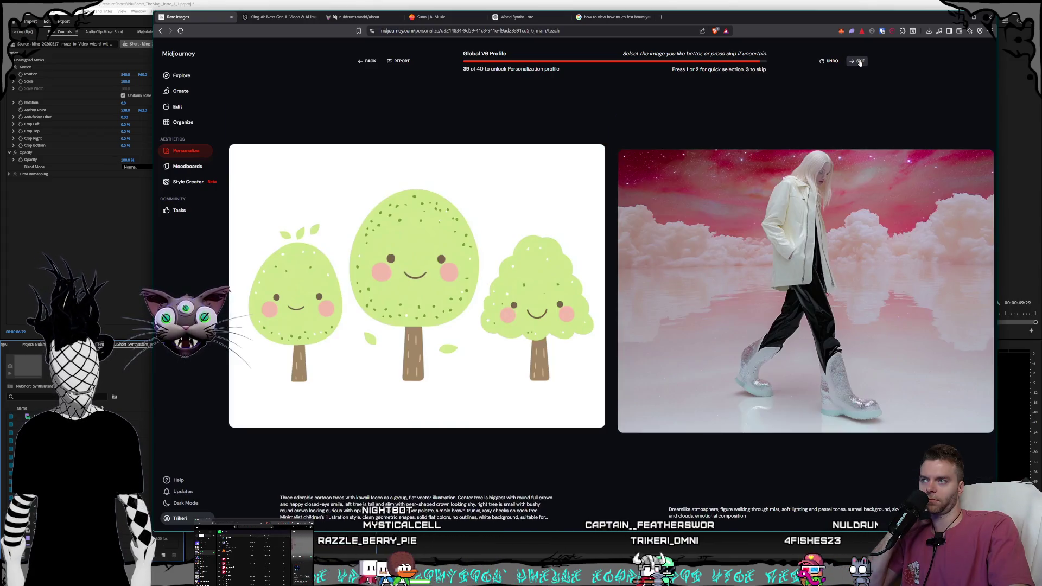
left_click(860, 62)
left_click(860, 63)
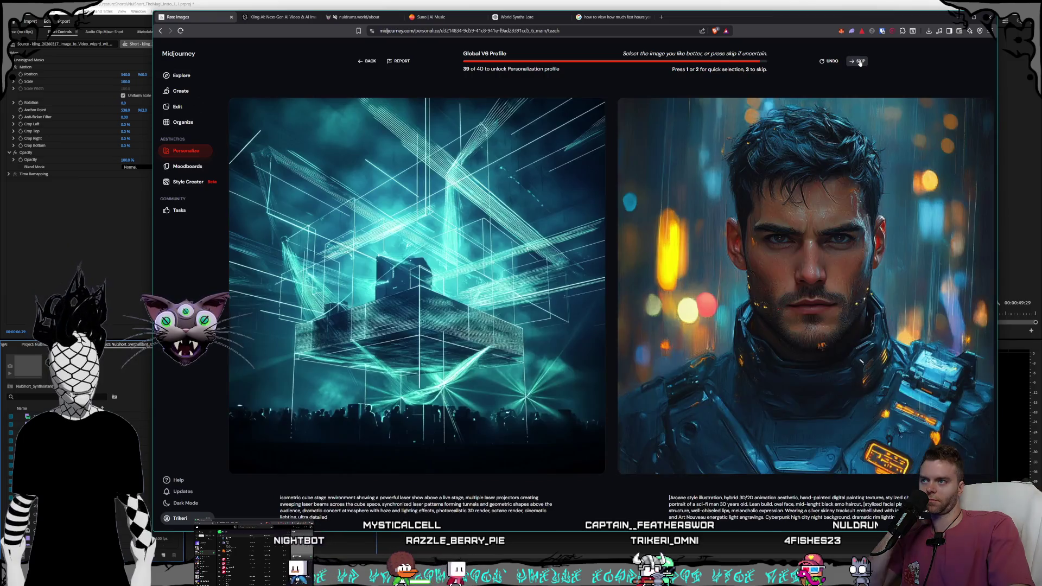
left_click(860, 63)
left_click(859, 63)
left_click(859, 62)
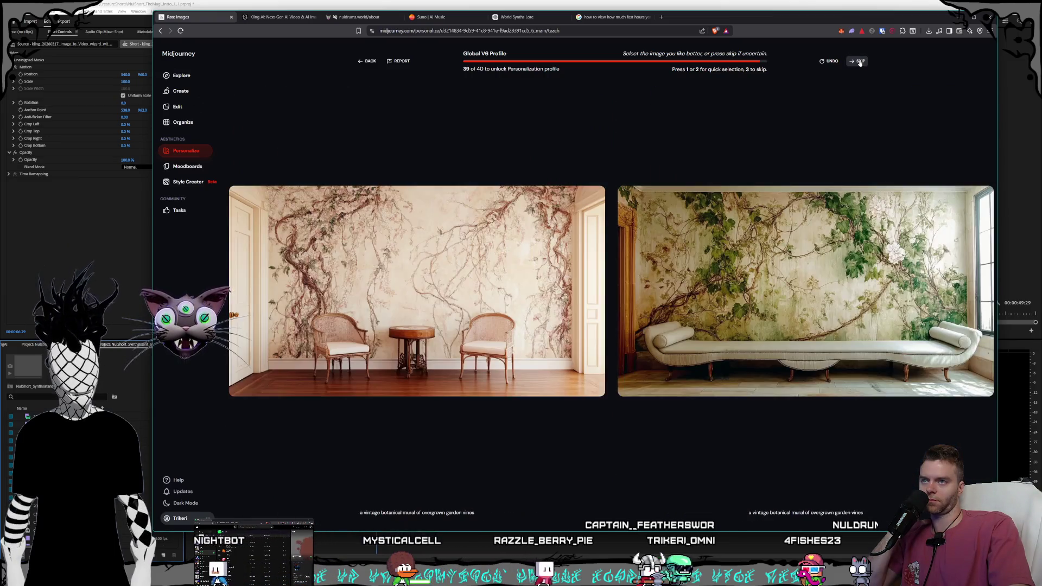
left_click(860, 63)
left_click(860, 62)
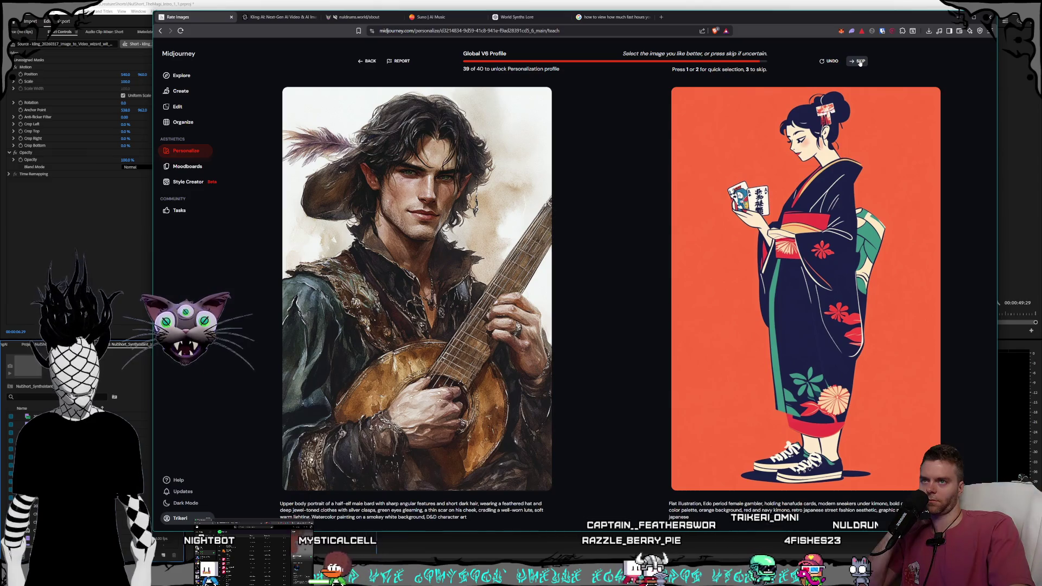
left_click(860, 62)
left_click(859, 62)
left_click(859, 63)
left_click(859, 63)
left_click(859, 62)
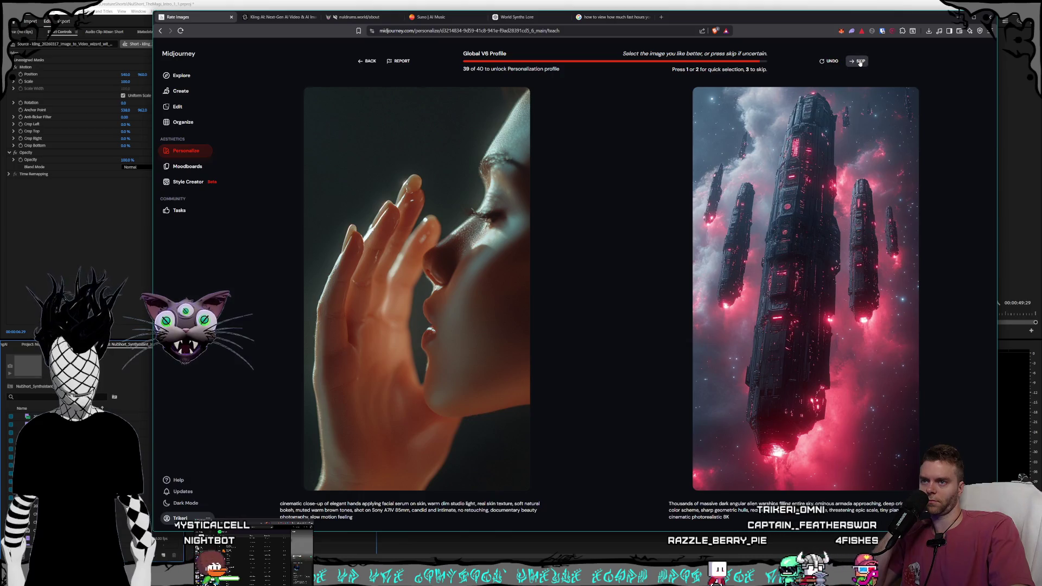
left_click(860, 62)
left_click(859, 63)
left_click(860, 62)
left_click(859, 62)
left_click(859, 62)
left_click(860, 62)
left_click(860, 63)
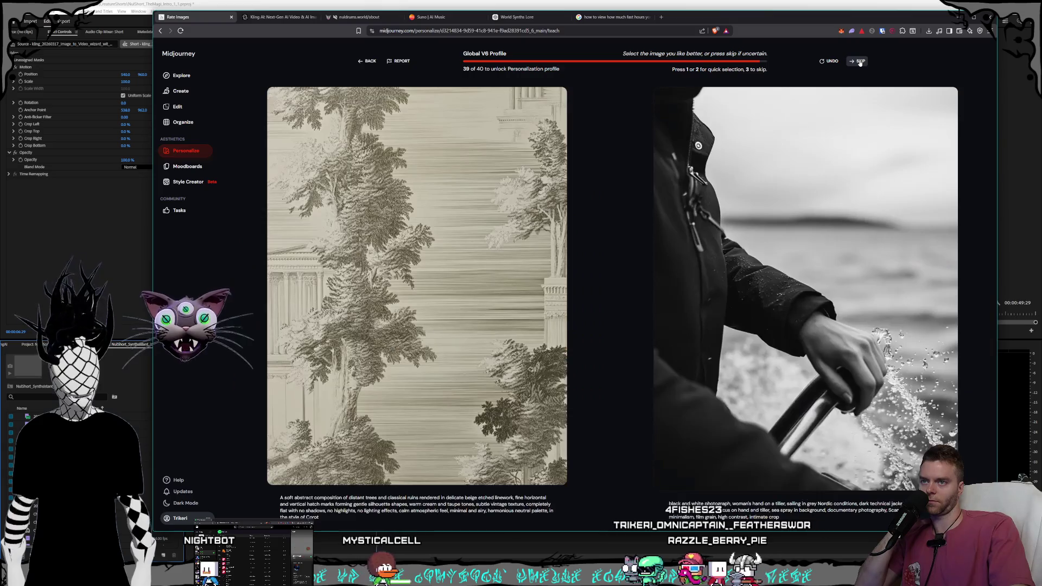
left_click(860, 63)
left_click(859, 63)
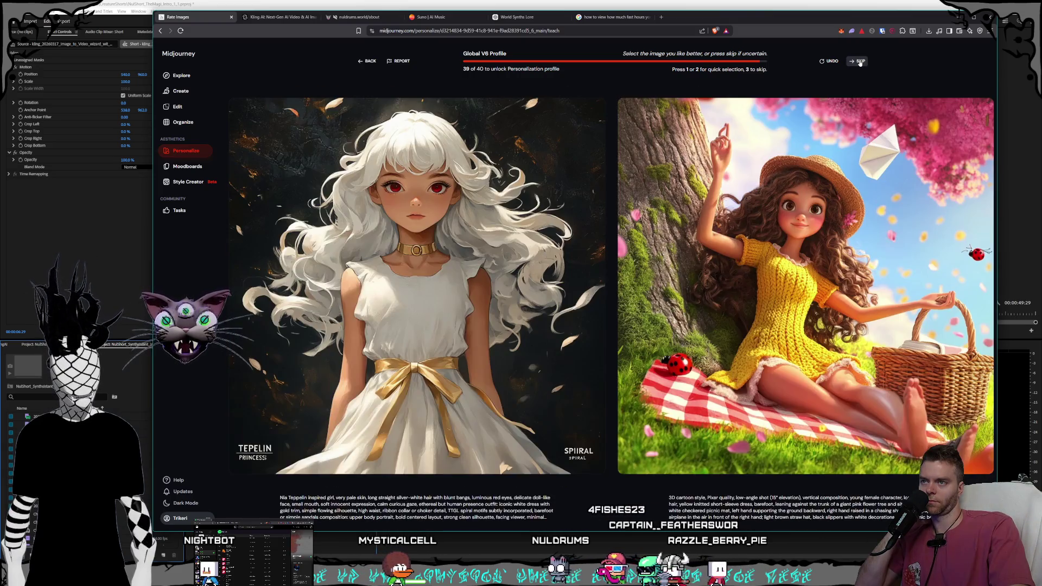
left_click(859, 62)
left_click(859, 62)
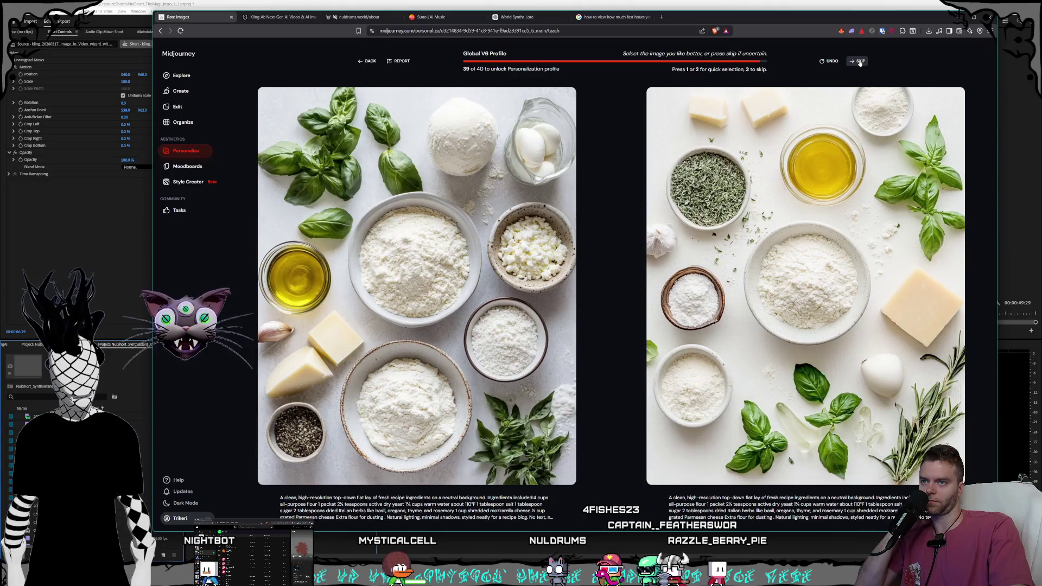
left_click(859, 62)
left_click(859, 63)
left_click(860, 62)
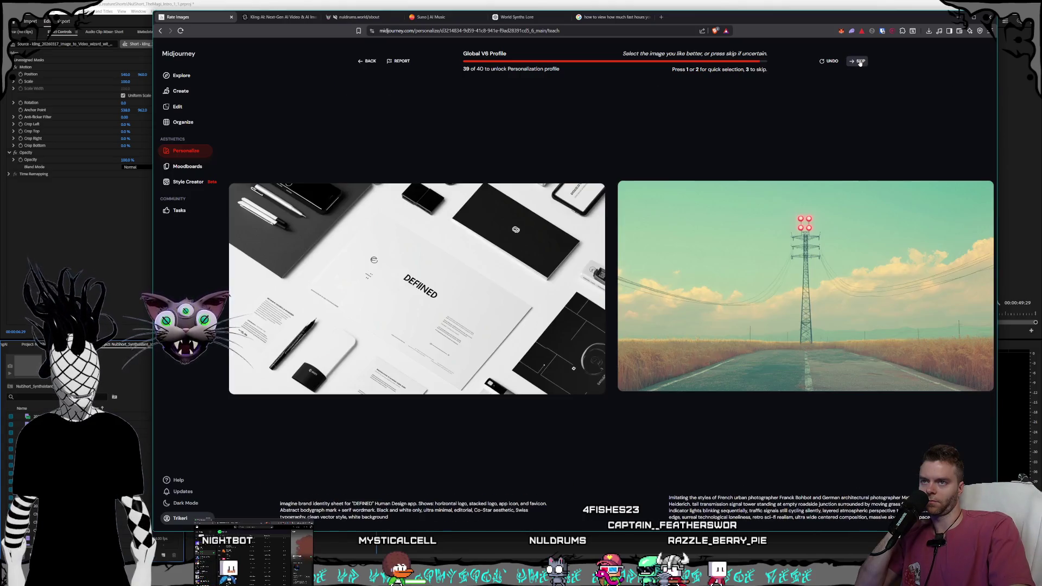
left_click(859, 63)
left_click(860, 63)
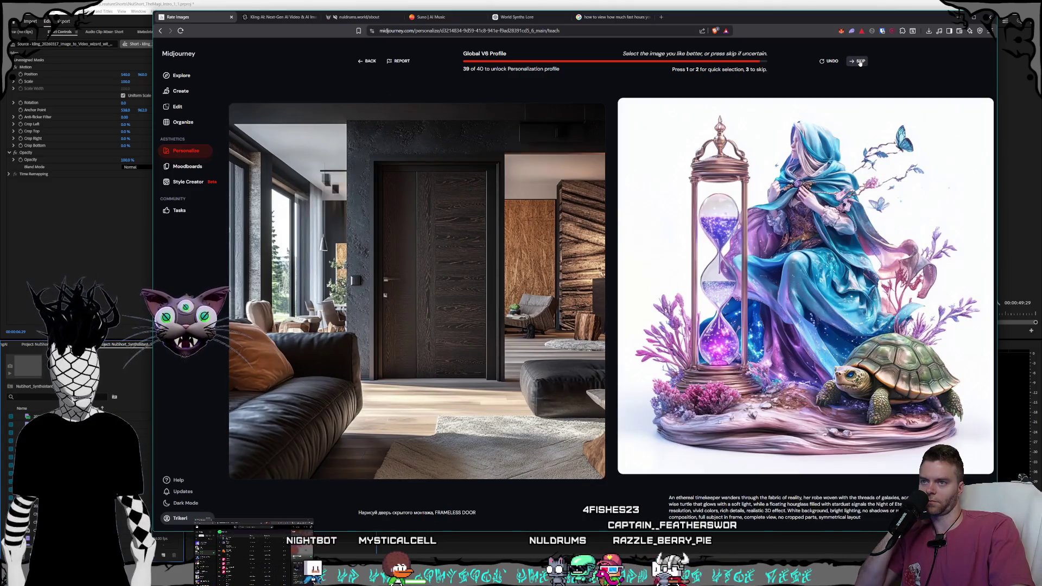
left_click(860, 63)
left_click(859, 62)
left_click(859, 63)
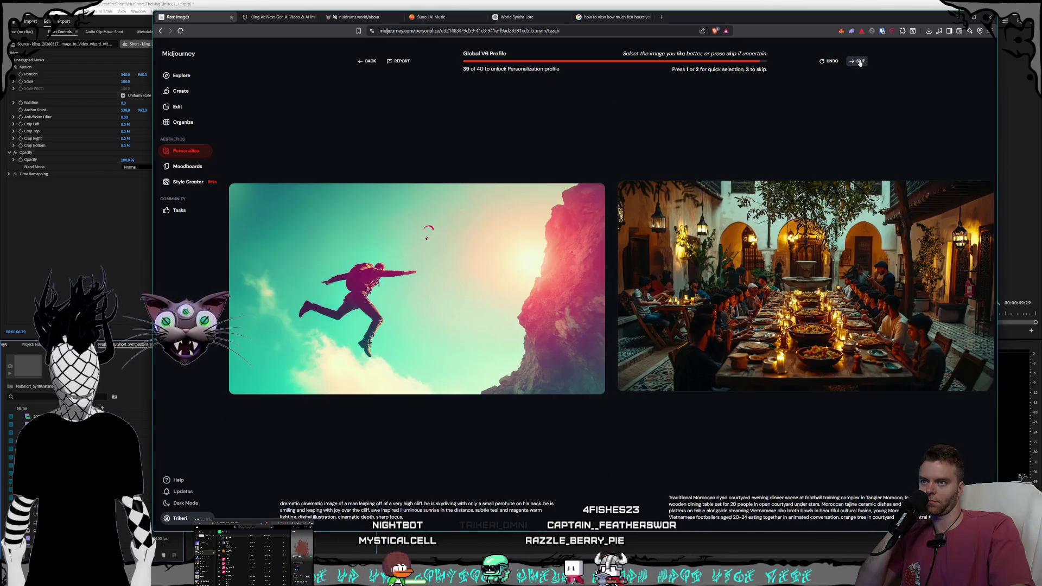
left_click(860, 62)
left_click(860, 62)
left_click(860, 62)
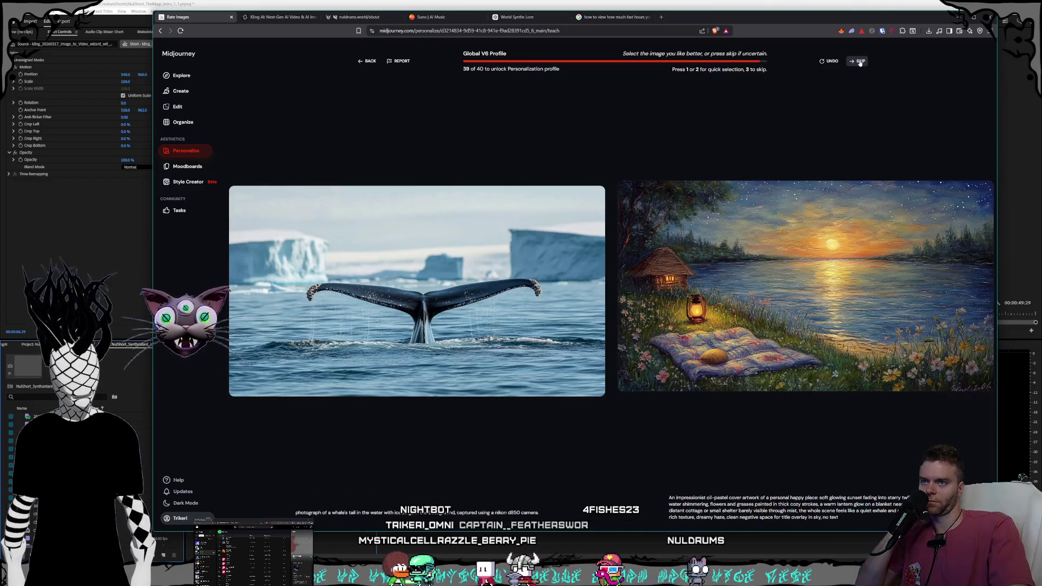
left_click(859, 63)
left_click(860, 62)
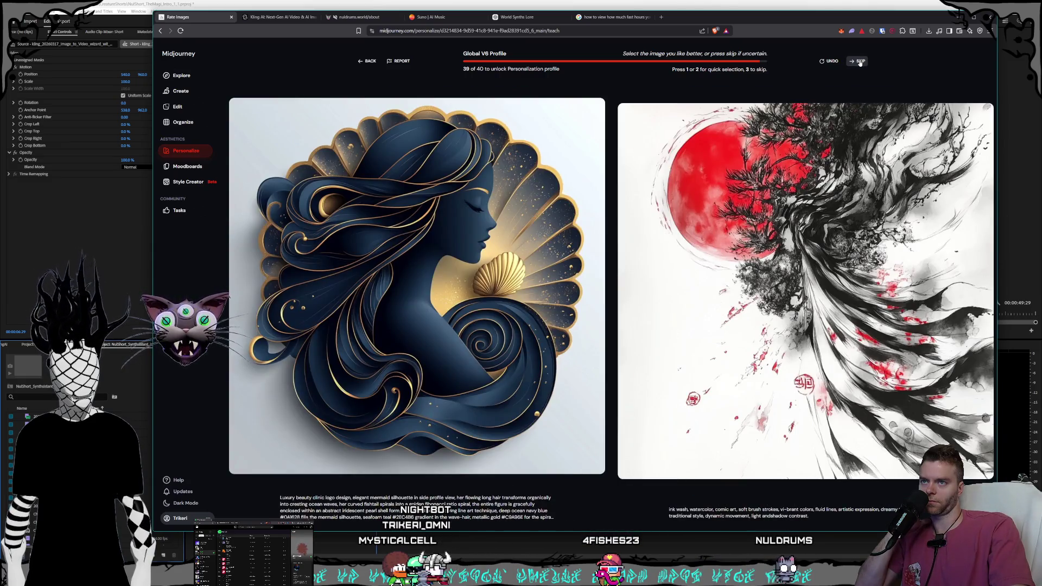
left_click(859, 63)
left_click(860, 62)
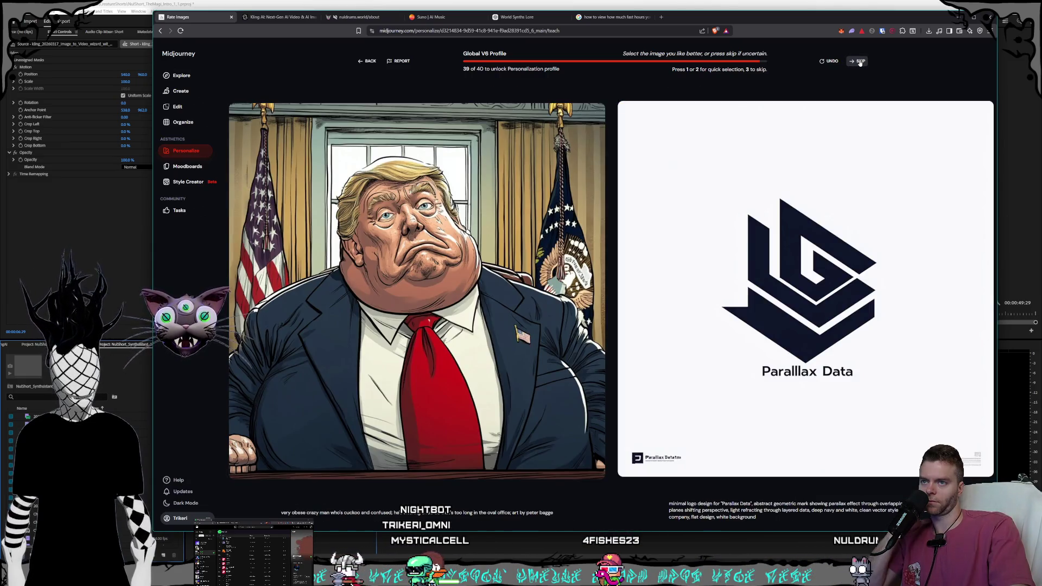
left_click(860, 63)
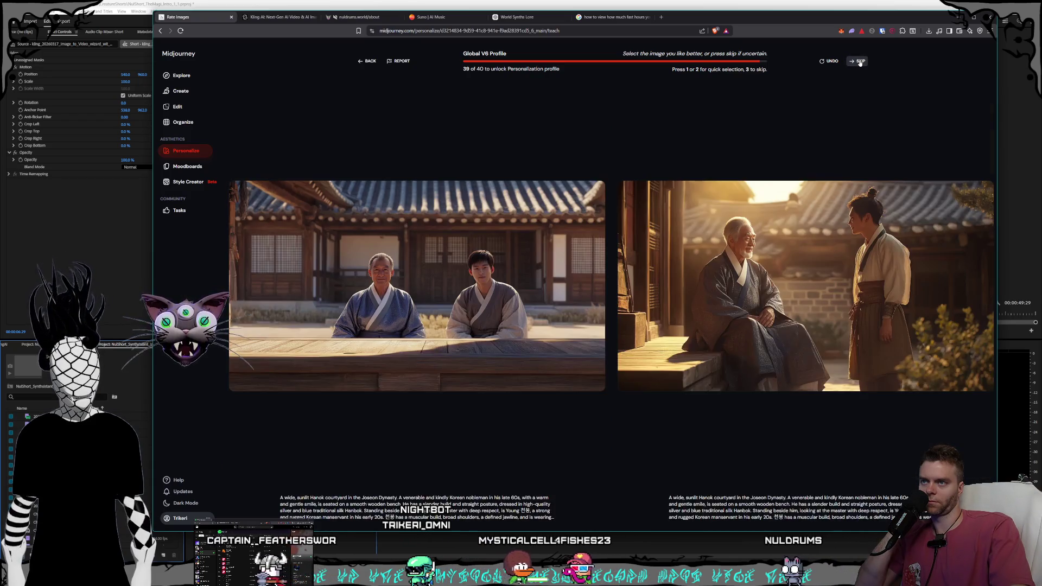
left_click(860, 62)
left_click(860, 62)
left_click(860, 63)
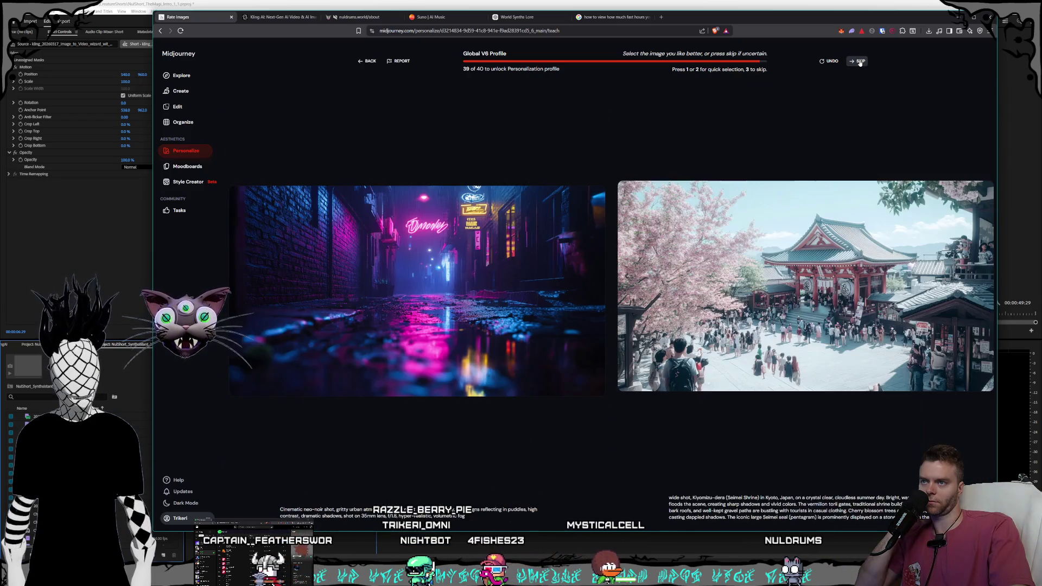
left_click(860, 63)
left_click(860, 63)
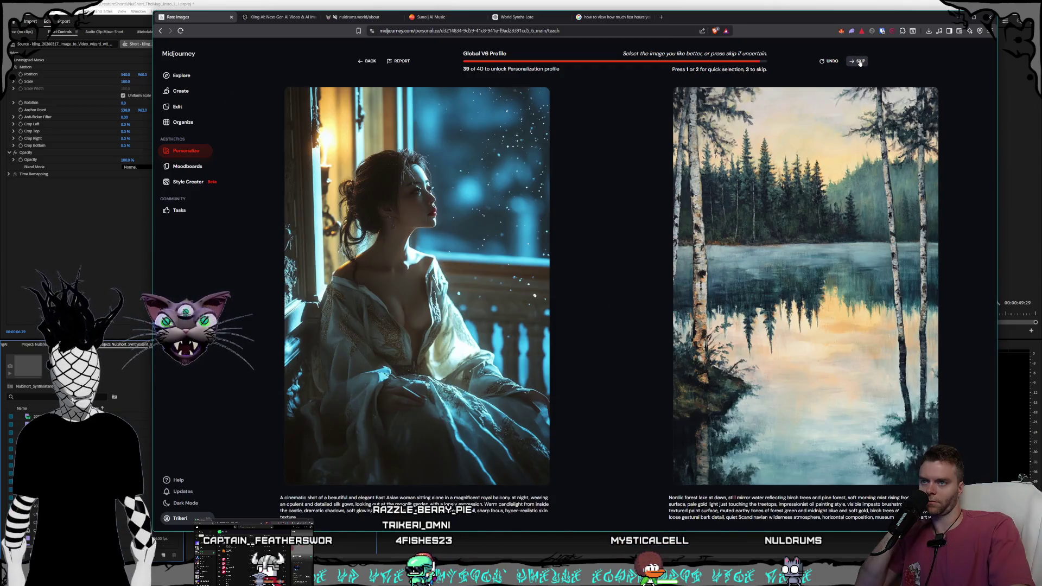
left_click(860, 62)
left_click(860, 62)
left_click(860, 62)
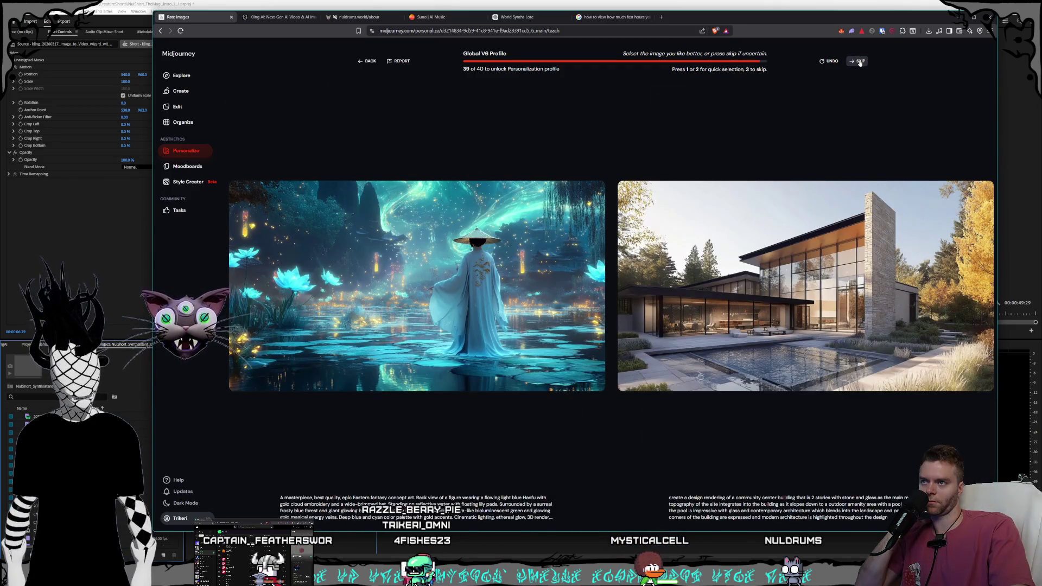
left_click(860, 63)
left_click(860, 62)
left_click(860, 62)
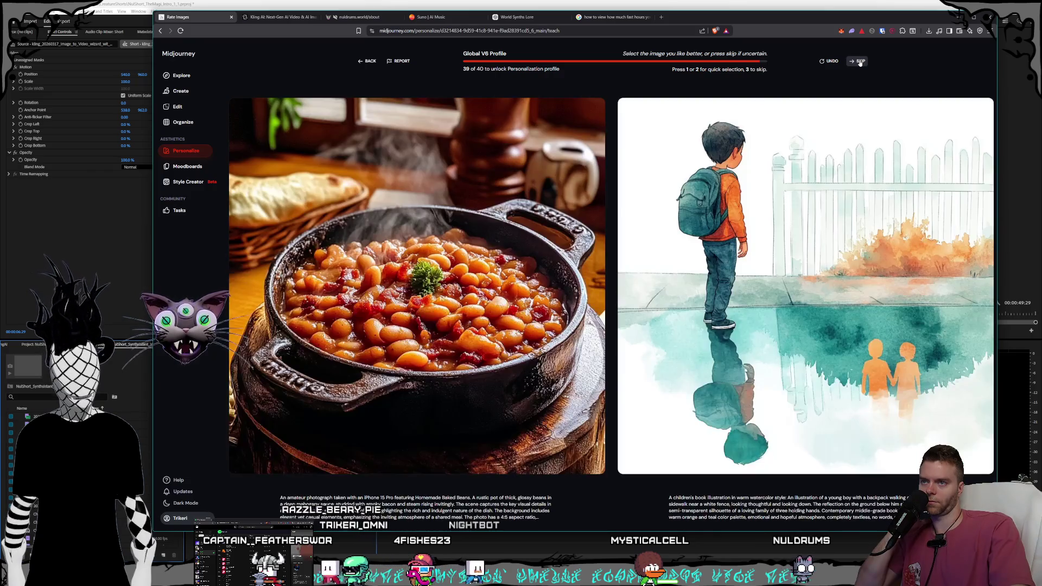
left_click(860, 63)
left_click(860, 62)
left_click(860, 63)
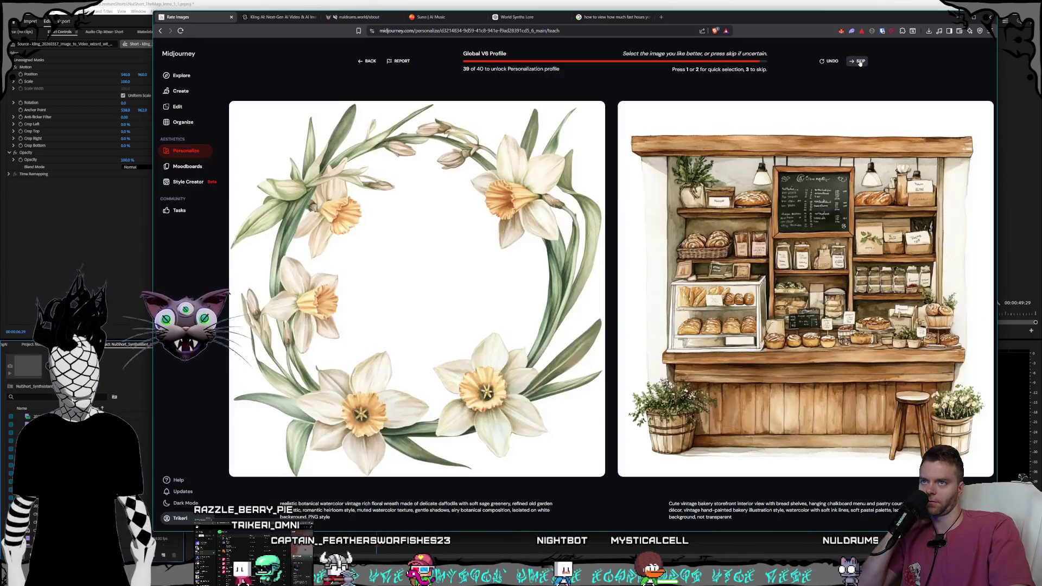
Step: Skip the last few pairs, make the 40th rating, and accept 'Try it out'
left_click(860, 62)
left_click(860, 62)
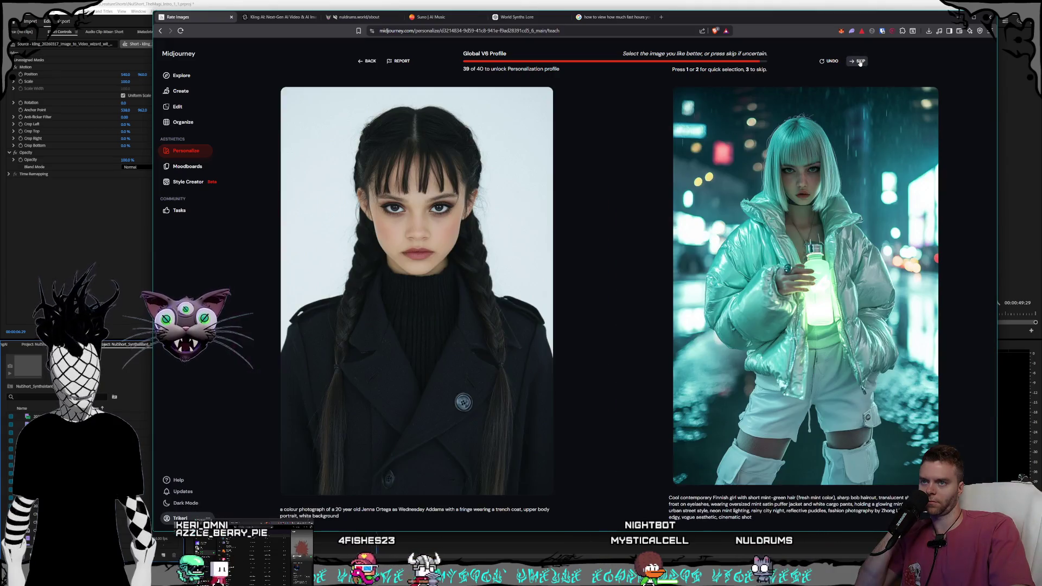
left_click(860, 62)
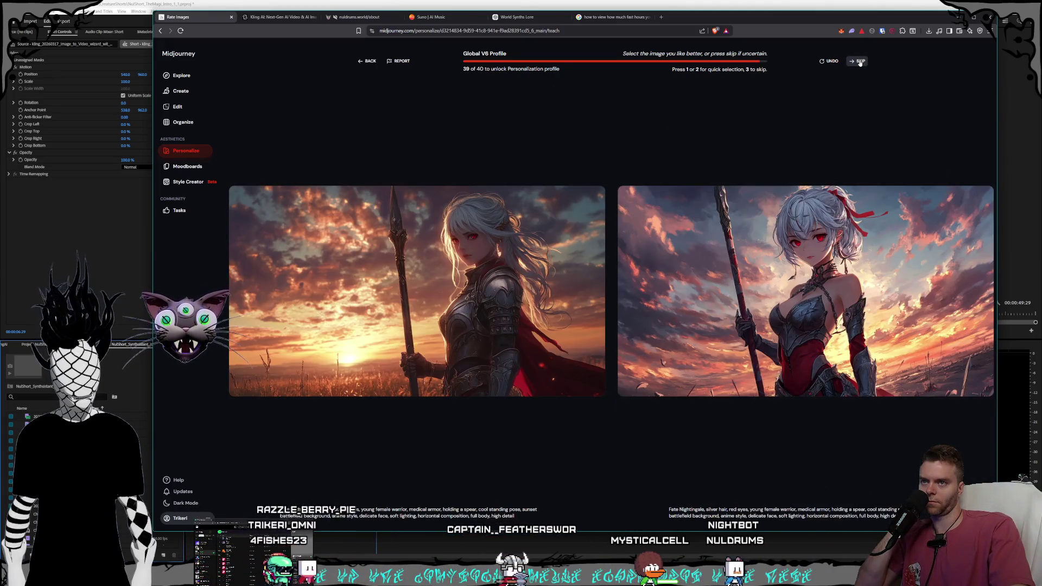
left_click(860, 63)
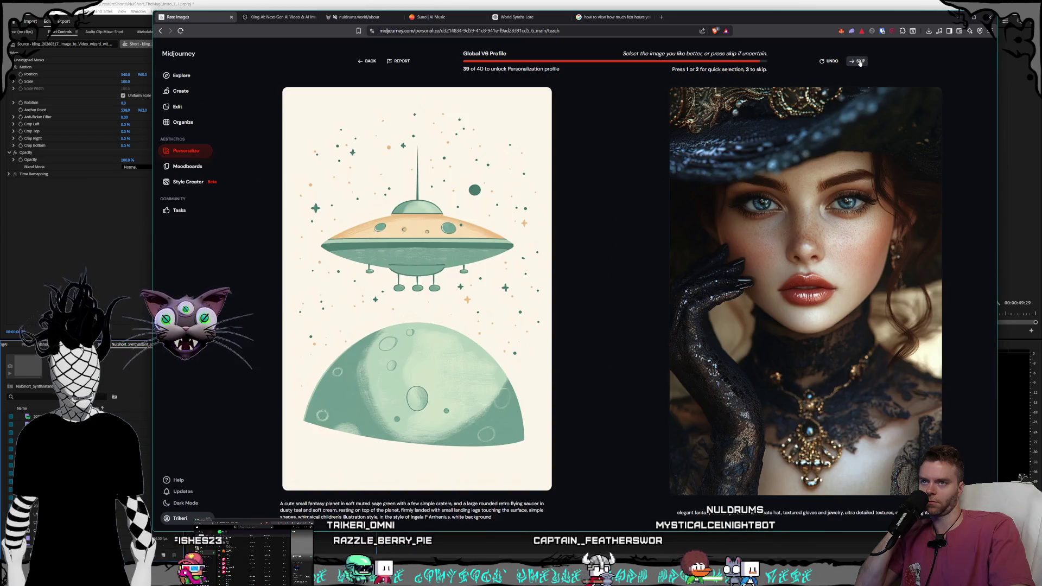
left_click(860, 62)
left_click(860, 62)
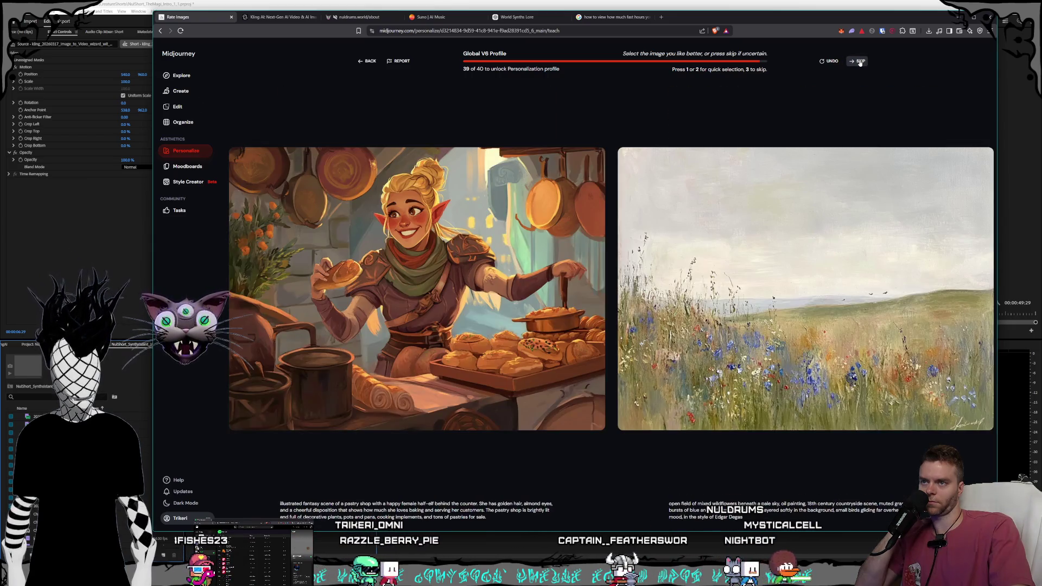
left_click(860, 62)
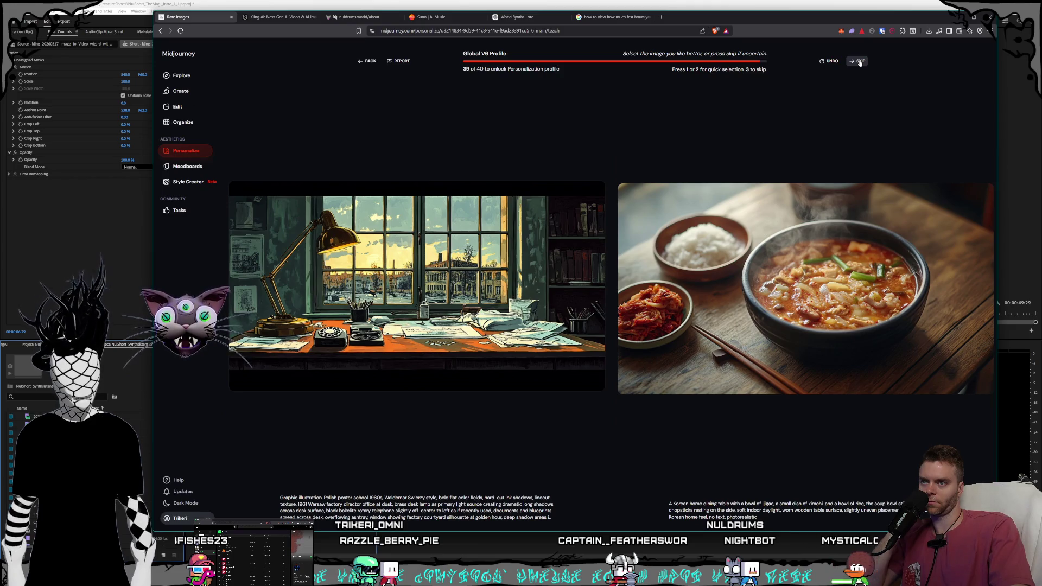
left_click(509, 232)
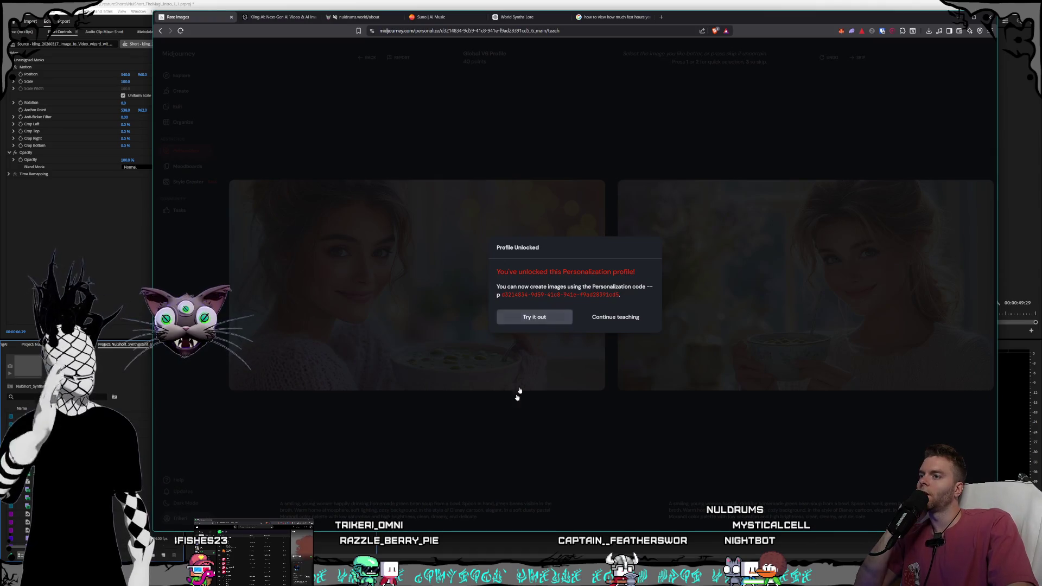
key("Return")
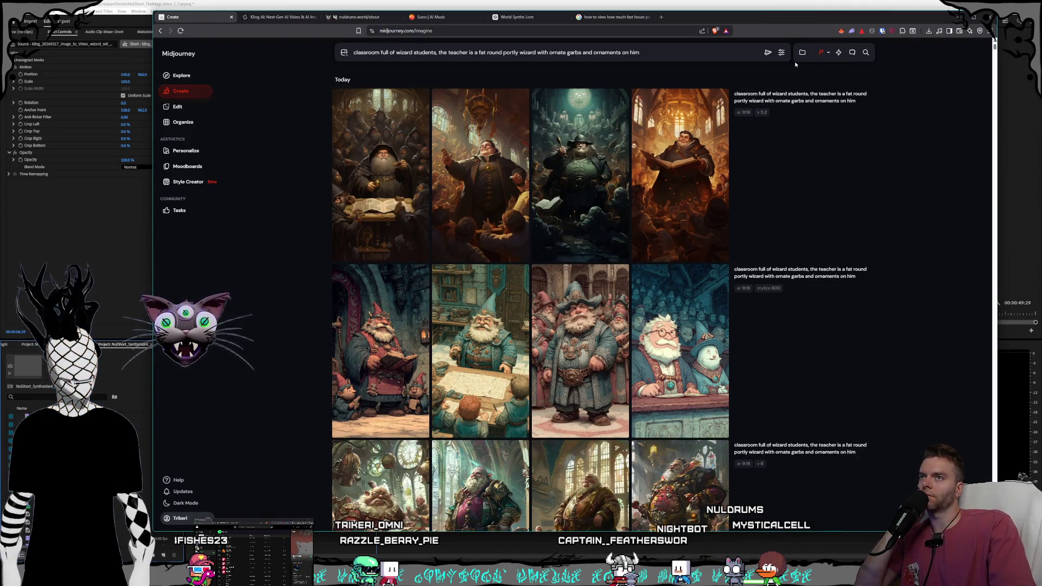
Step: Check the model version in the generation settings, then resubmit the wizard-classroom prompt
left_click(782, 53)
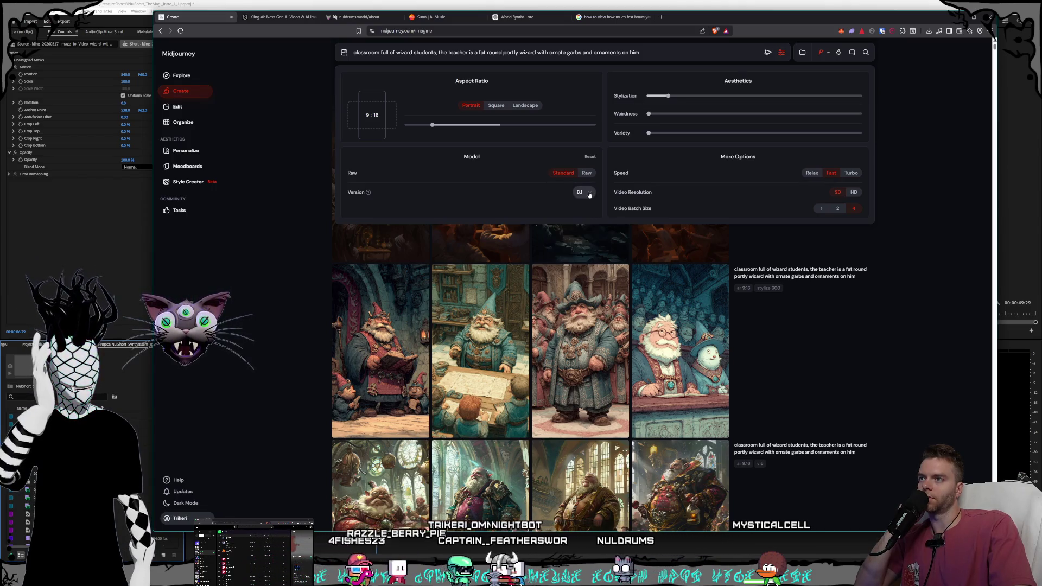
left_click(911, 264)
scroll(917, 288, "down", 1)
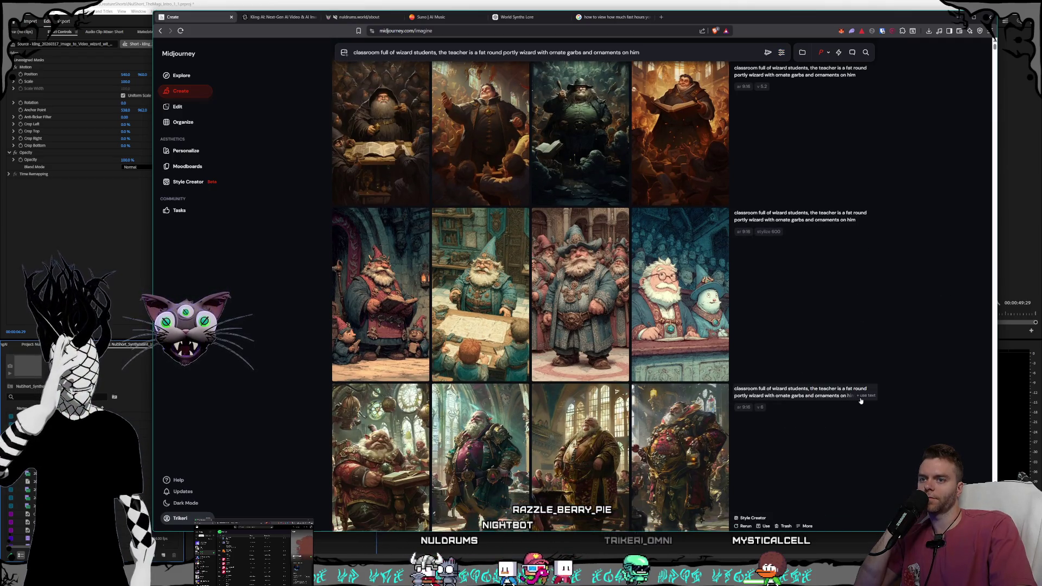
scroll(770, 217, "up", 1)
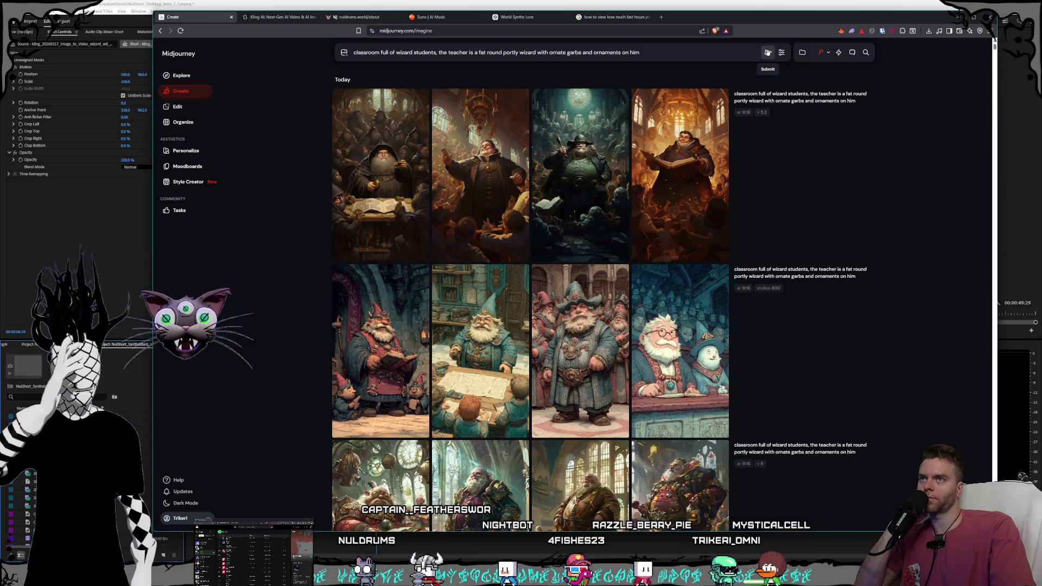
left_click(767, 53)
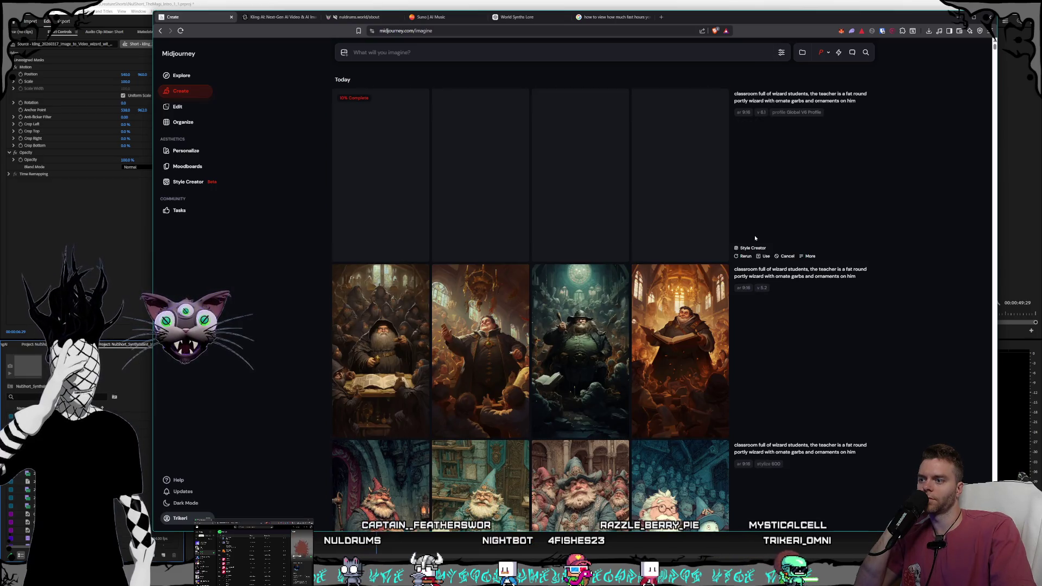
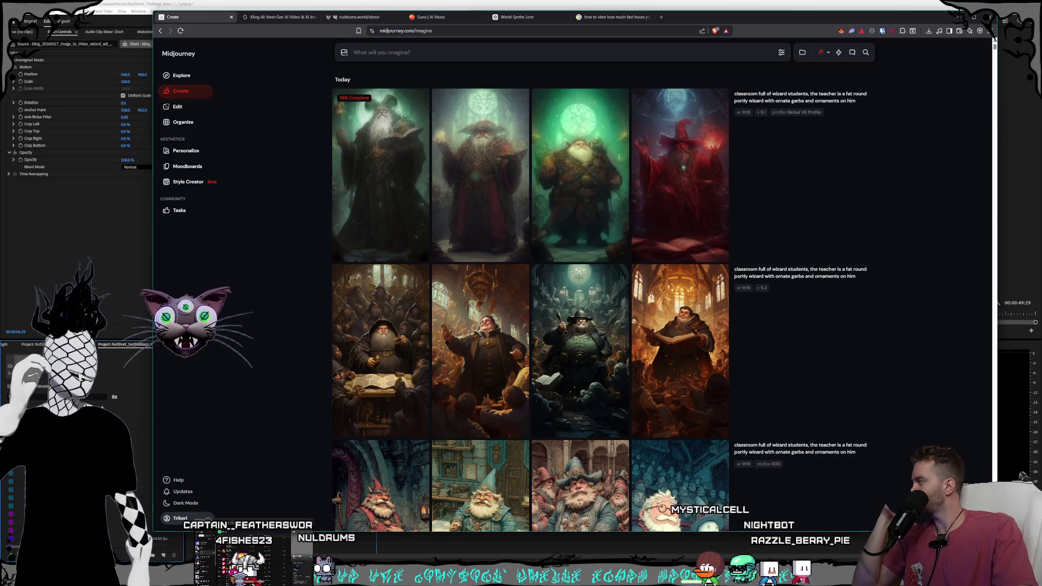
Step: View the second, third and red wizard images enlarged, then return to the grid
mouse_move(739, 297)
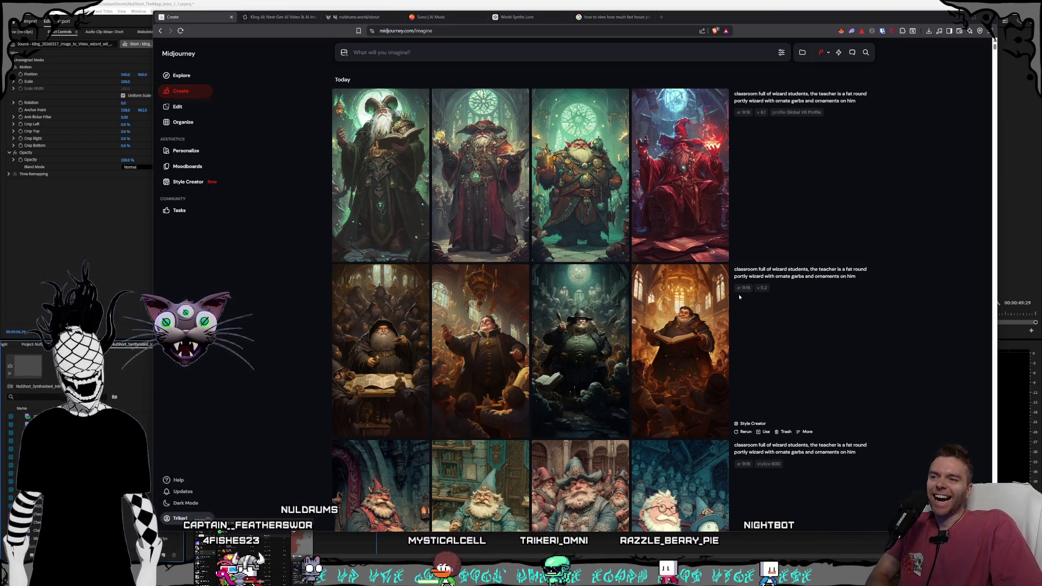
mouse_move(437, 239)
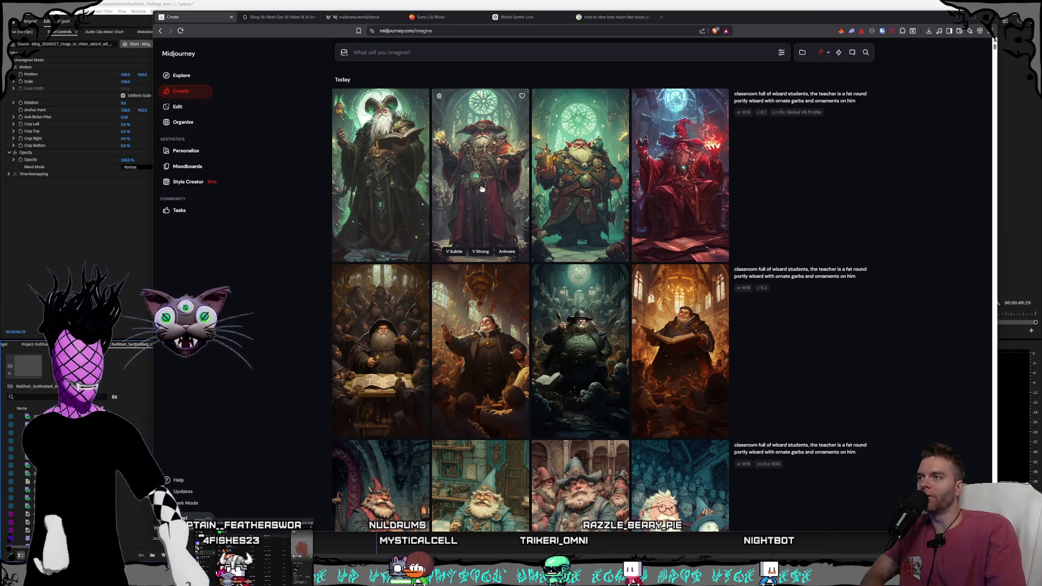
left_click(478, 188)
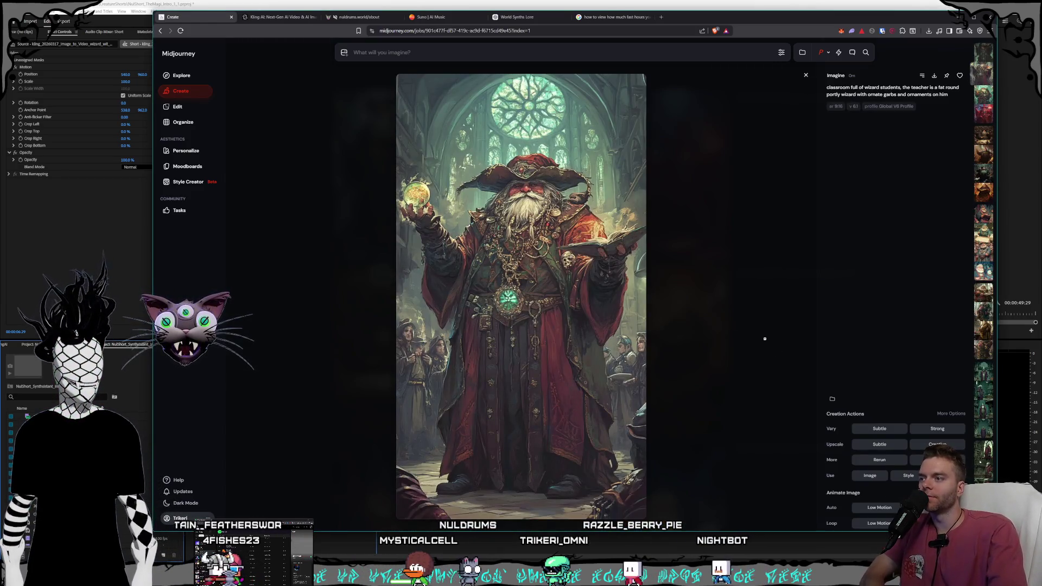
left_click(769, 340)
left_click(567, 198)
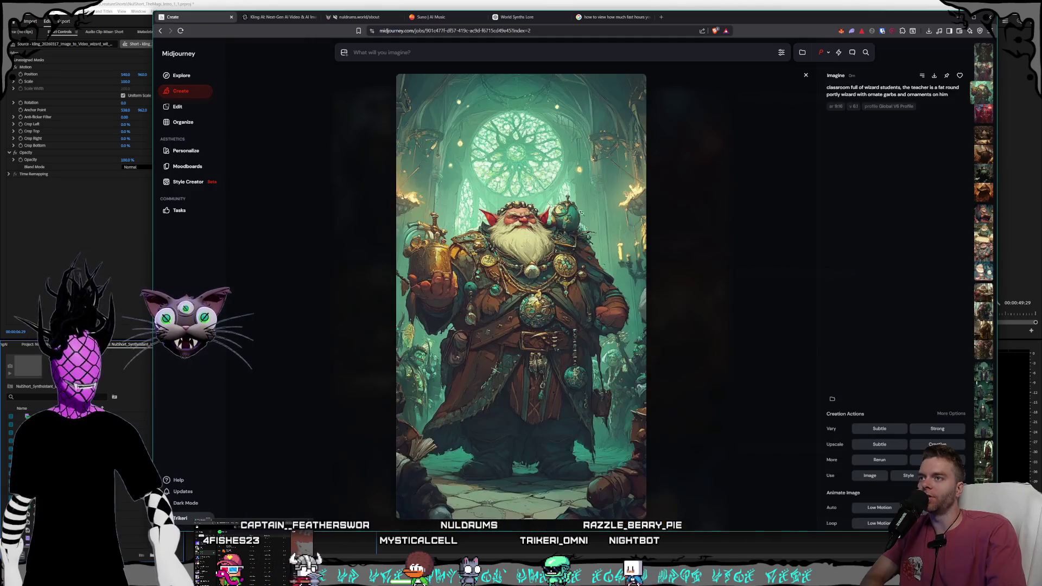
left_click(736, 347)
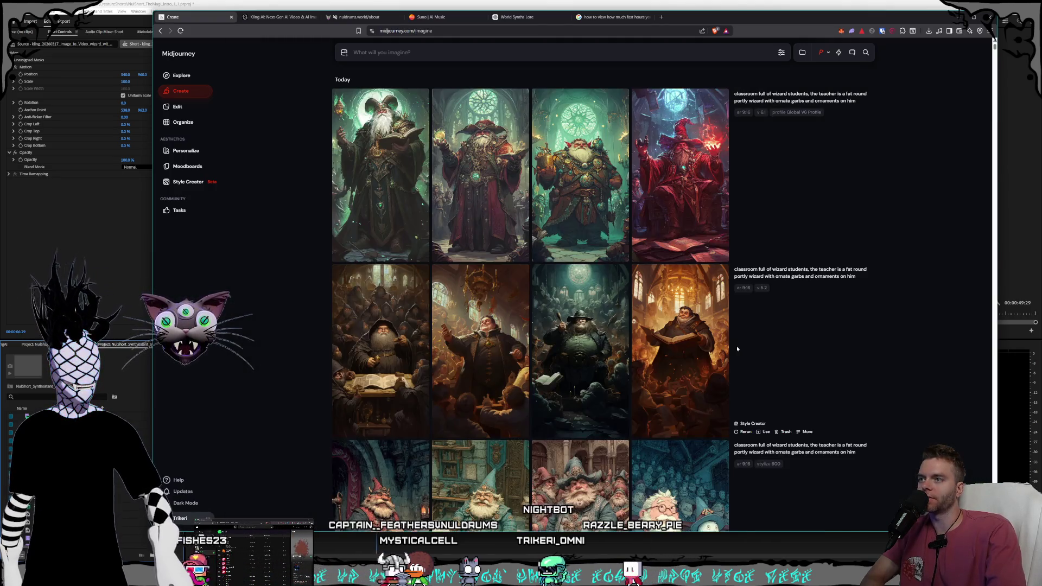
left_click(673, 188)
left_click(713, 313)
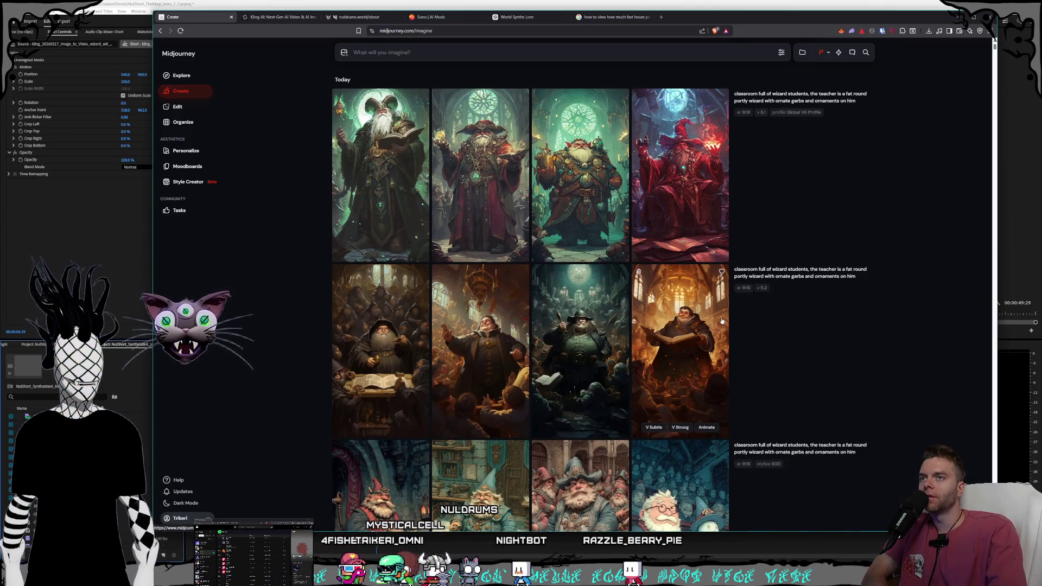
Step: Start a Style Creator session using the prefilled wizard classroom prompt
left_click(188, 182)
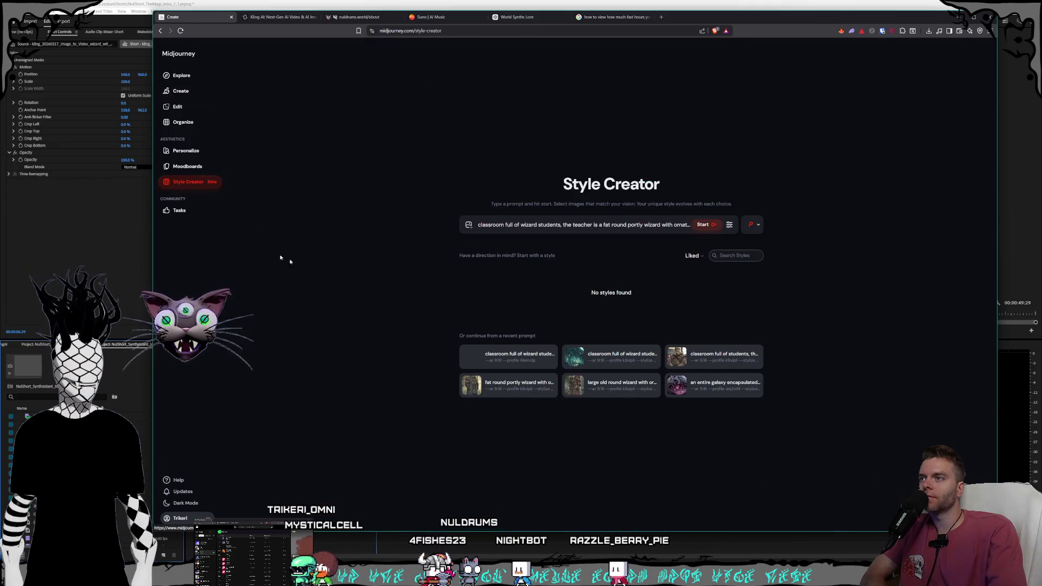
left_click(660, 225)
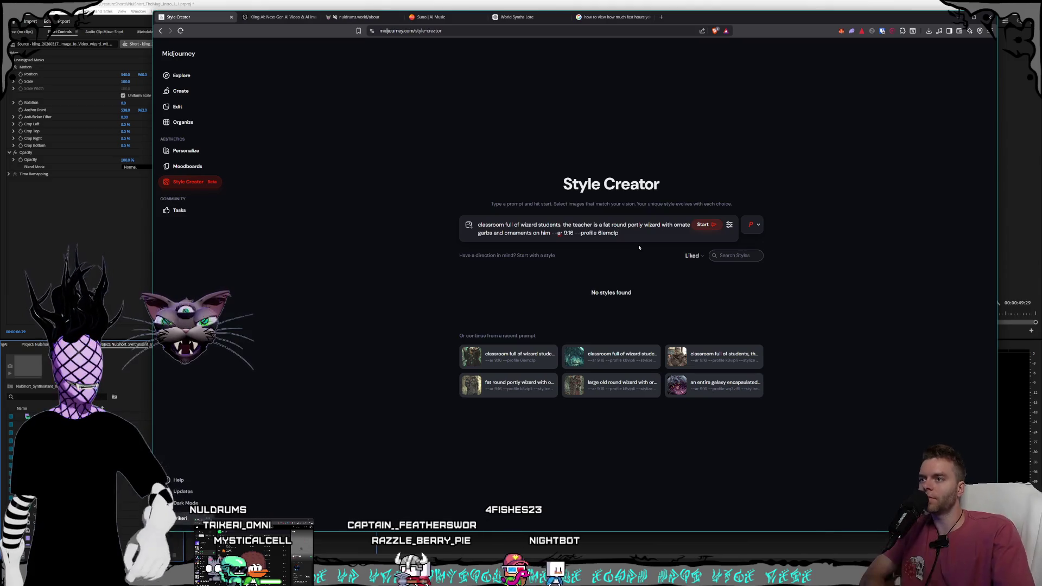
key("Return")
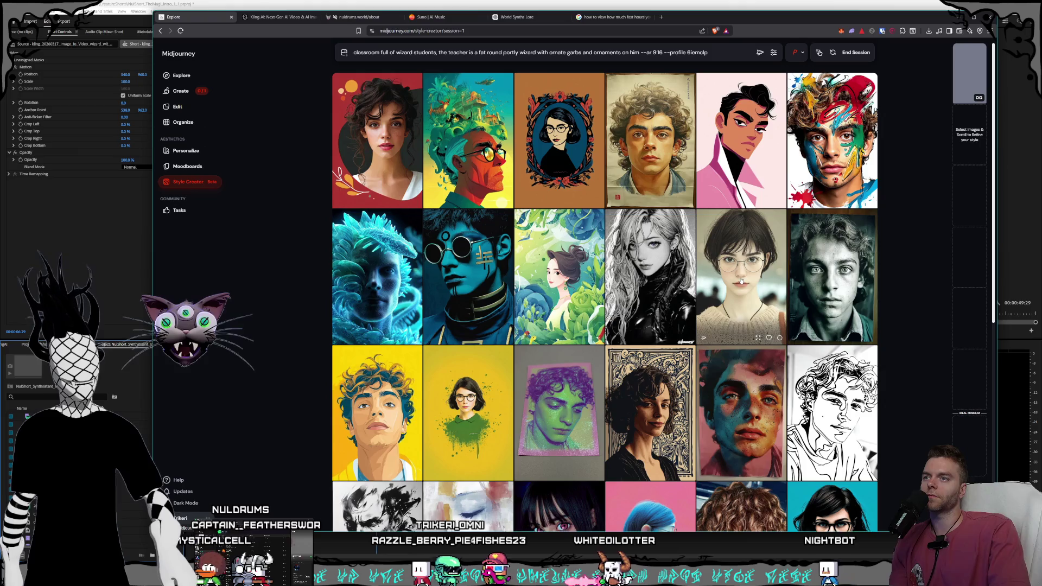
scroll(642, 199, "down", 5)
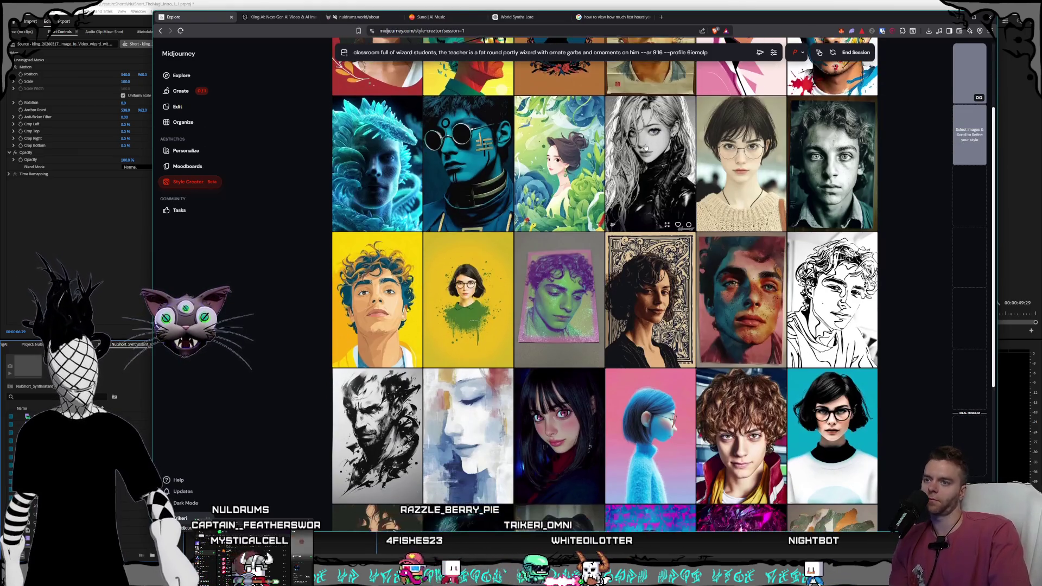
scroll(633, 126, "down", 2)
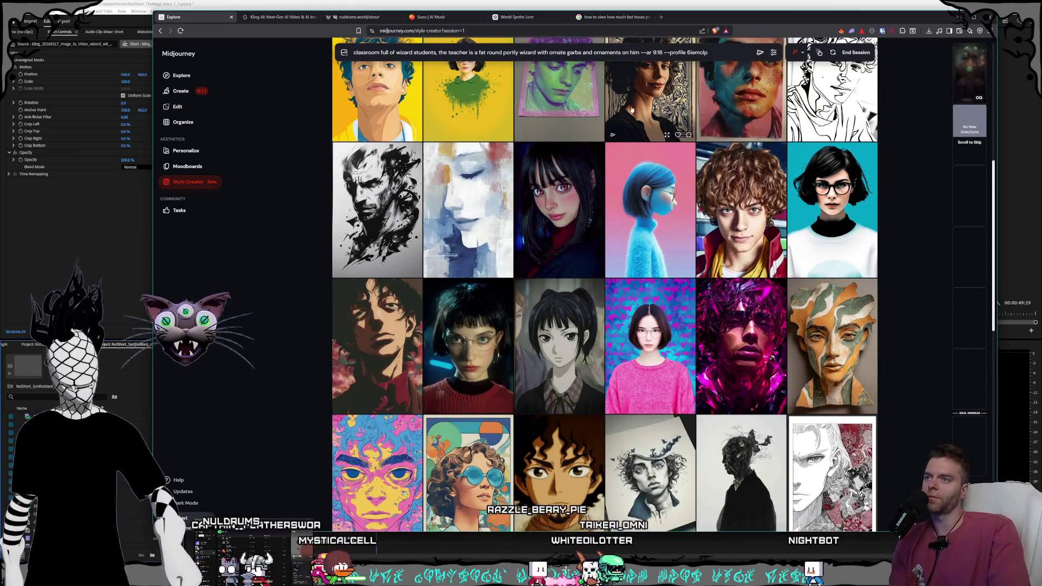
scroll(627, 111, "down", 1)
scroll(627, 111, "down", 2)
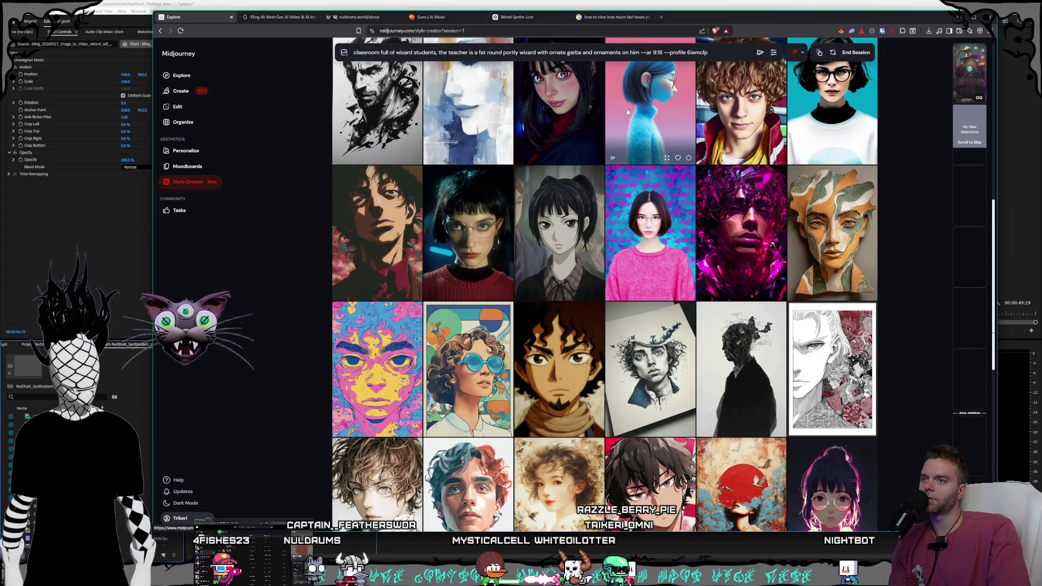
scroll(627, 110, "down", 3)
scroll(627, 111, "down", 2)
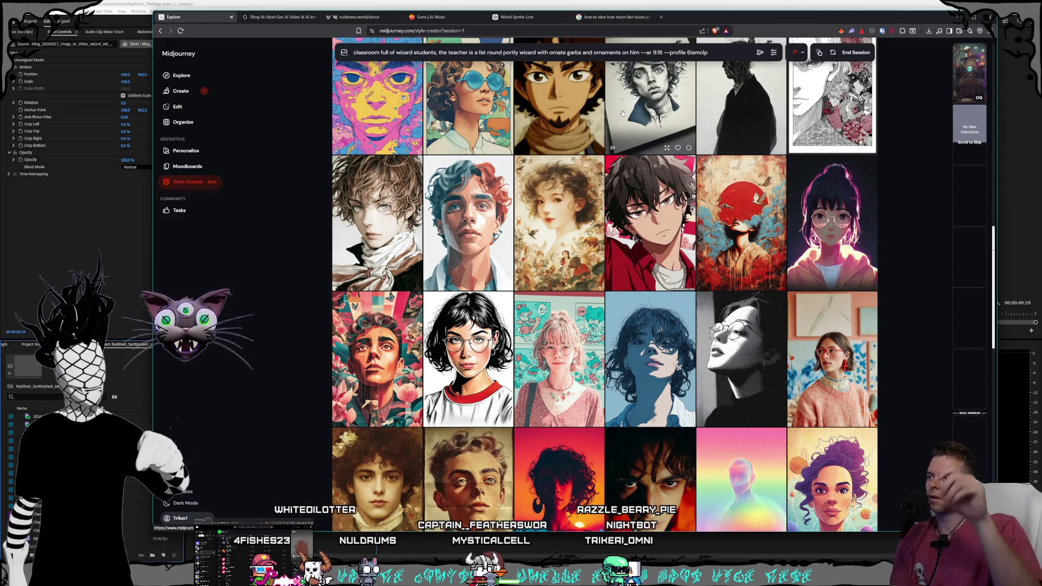
scroll(627, 110, "down", 5)
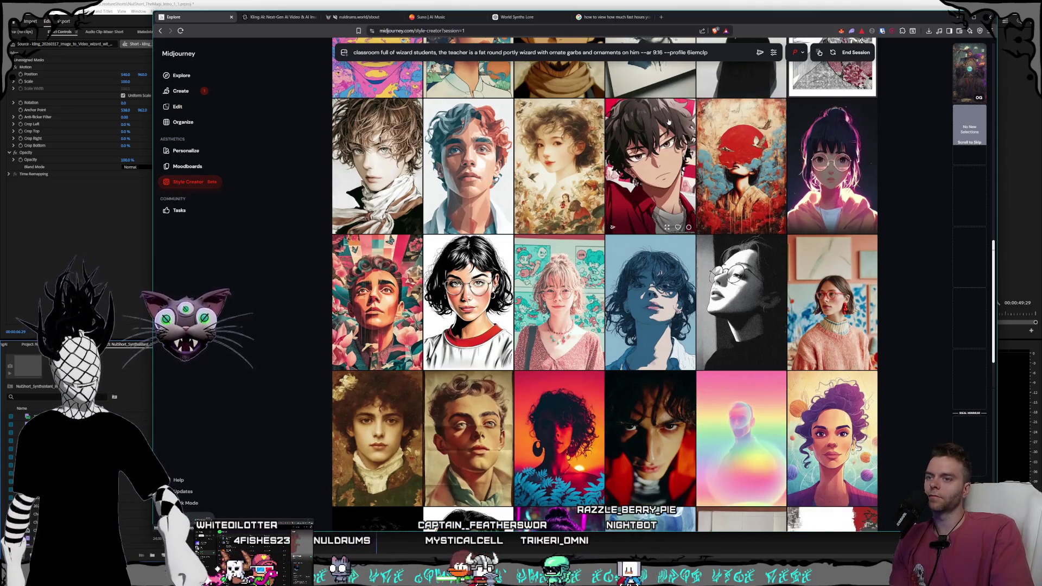
scroll(641, 110, "down", 4)
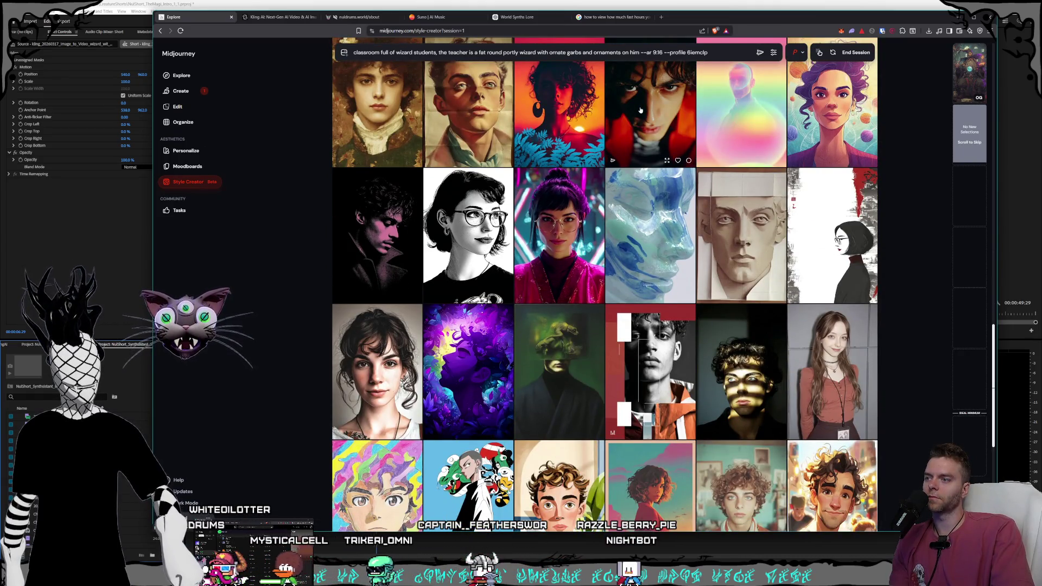
scroll(640, 111, "down", 6)
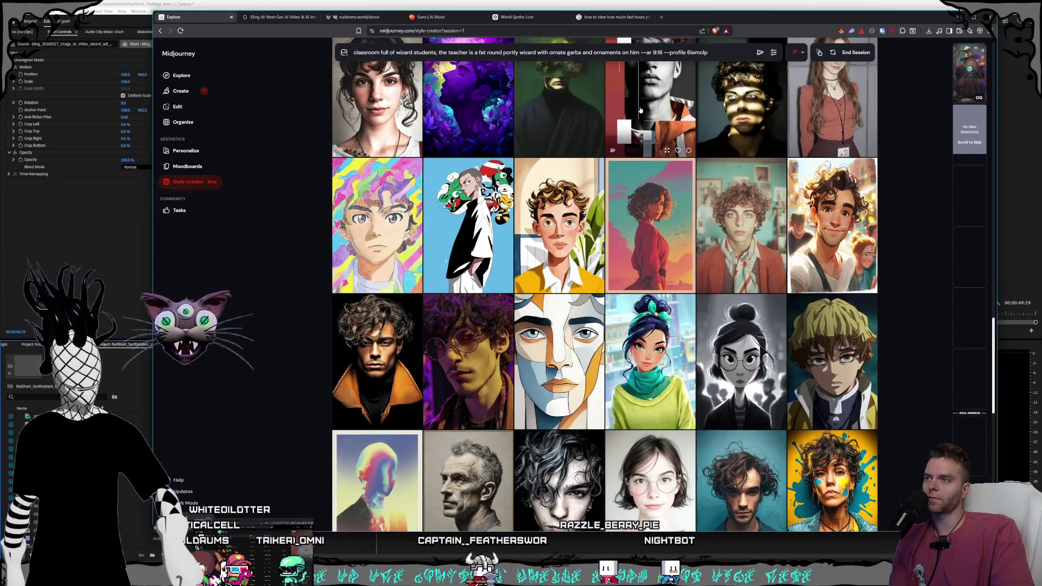
scroll(640, 110, "down", 4)
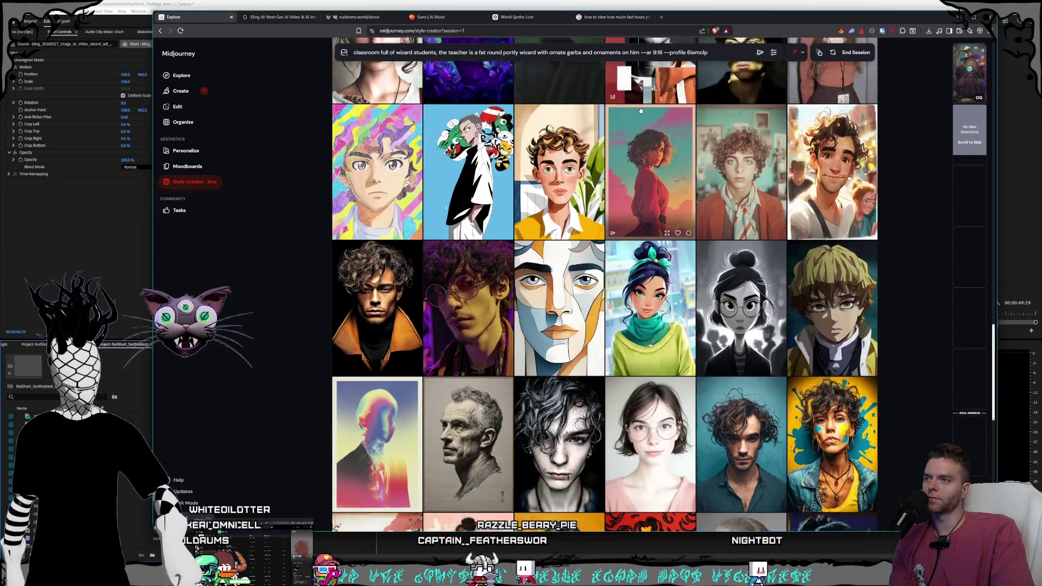
scroll(646, 111, "down", 4)
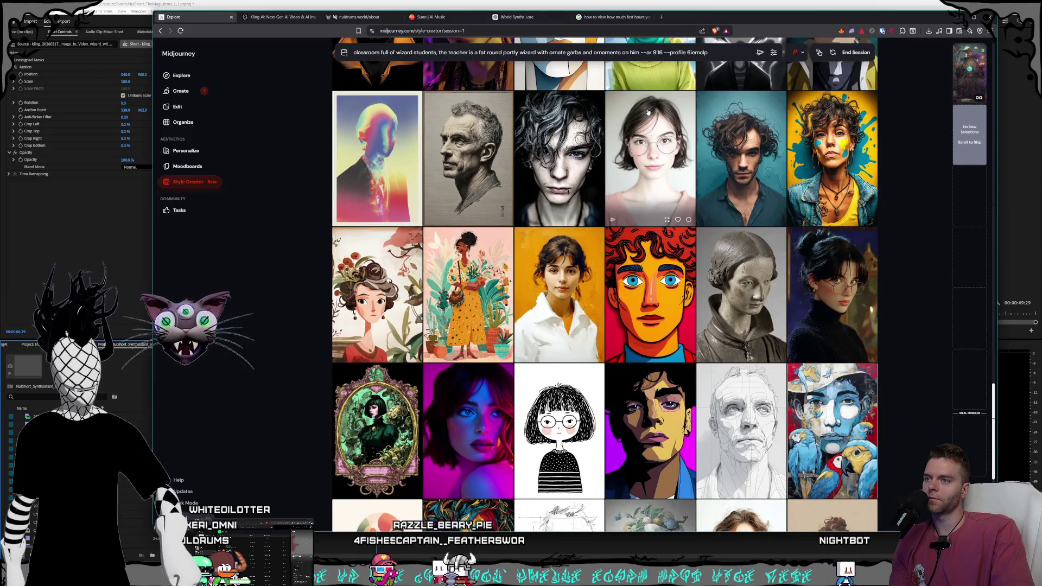
scroll(646, 112, "down", 1)
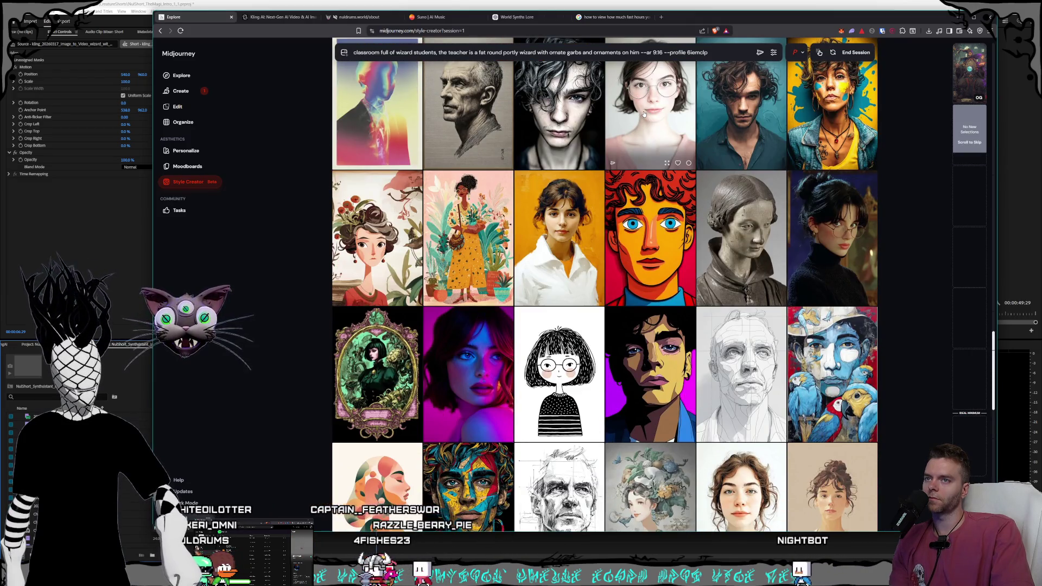
scroll(643, 114, "down", 2)
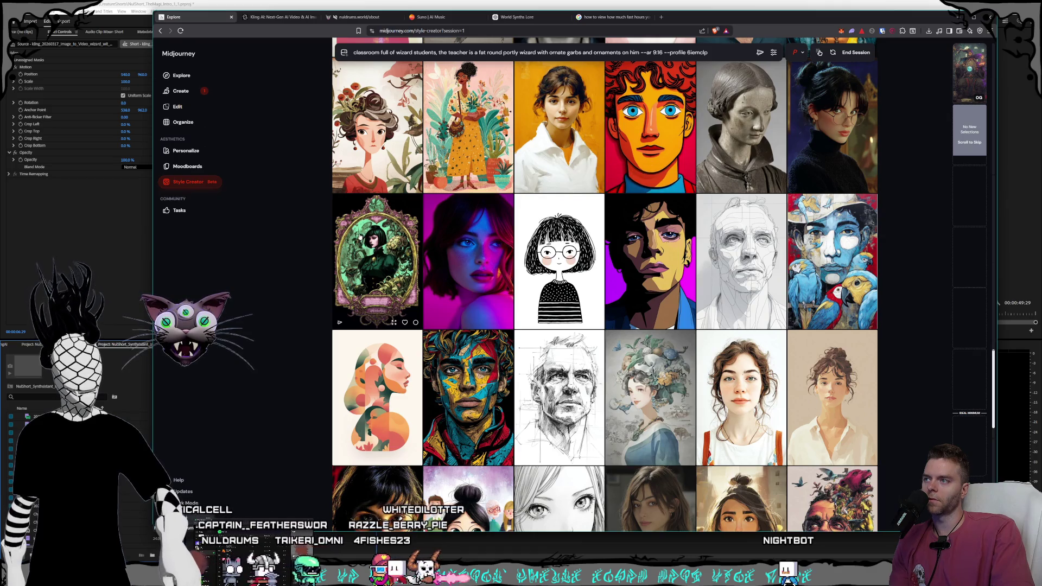
scroll(623, 179, "down", 7)
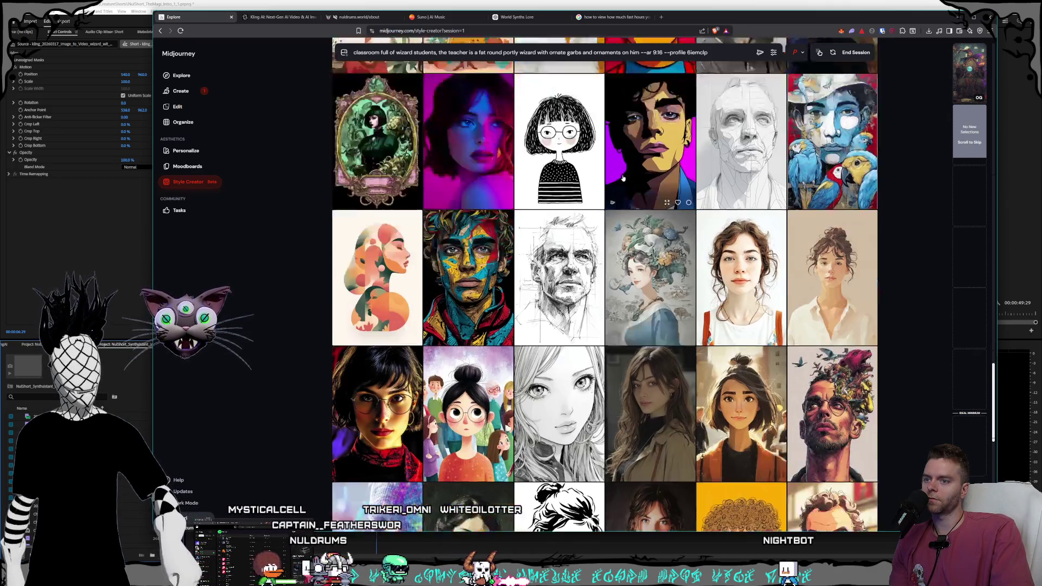
scroll(622, 179, "down", 3)
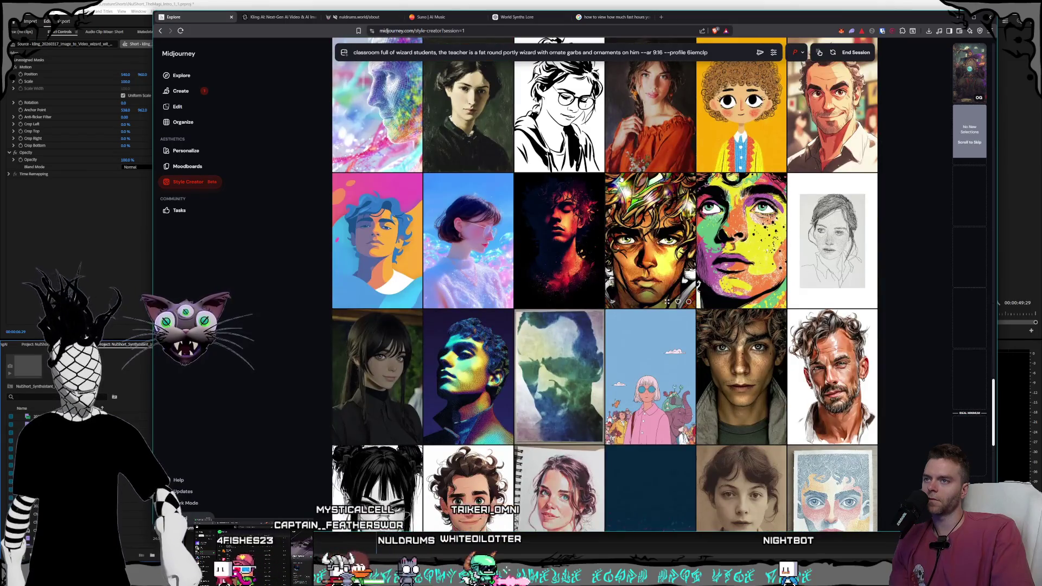
scroll(620, 175, "down", 3)
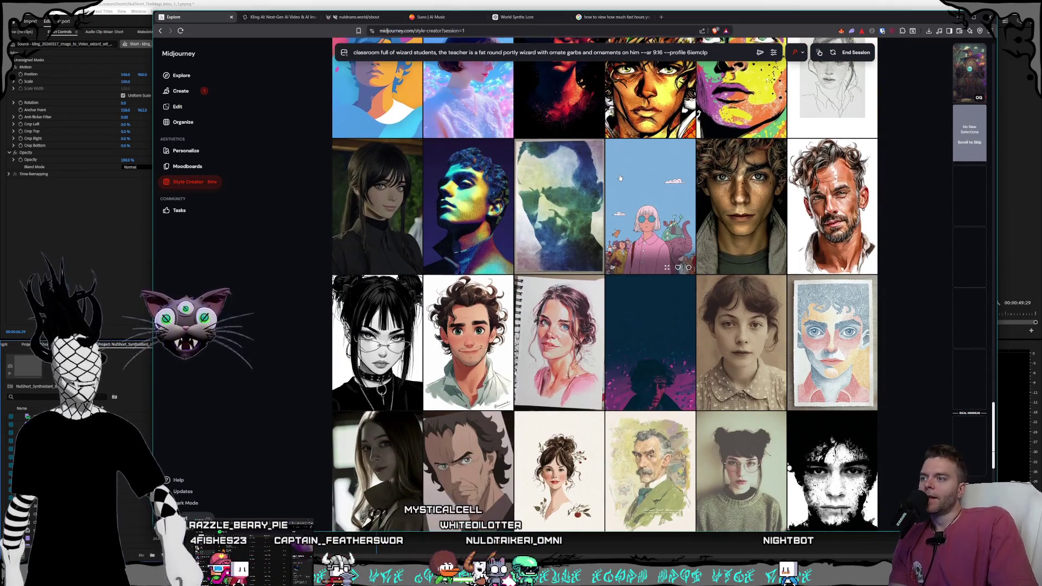
scroll(620, 176, "down", 3)
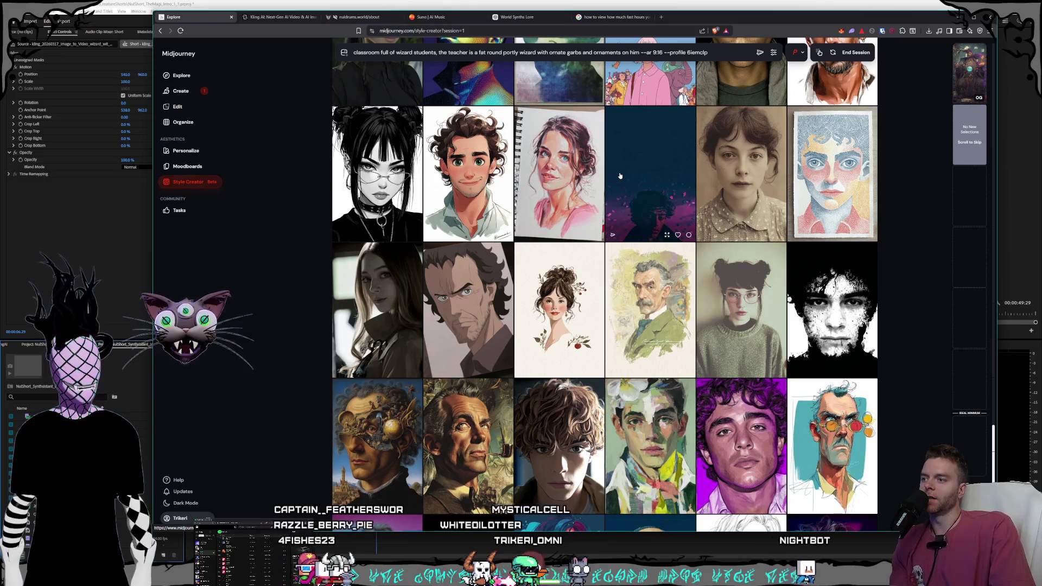
scroll(620, 175, "down", 3)
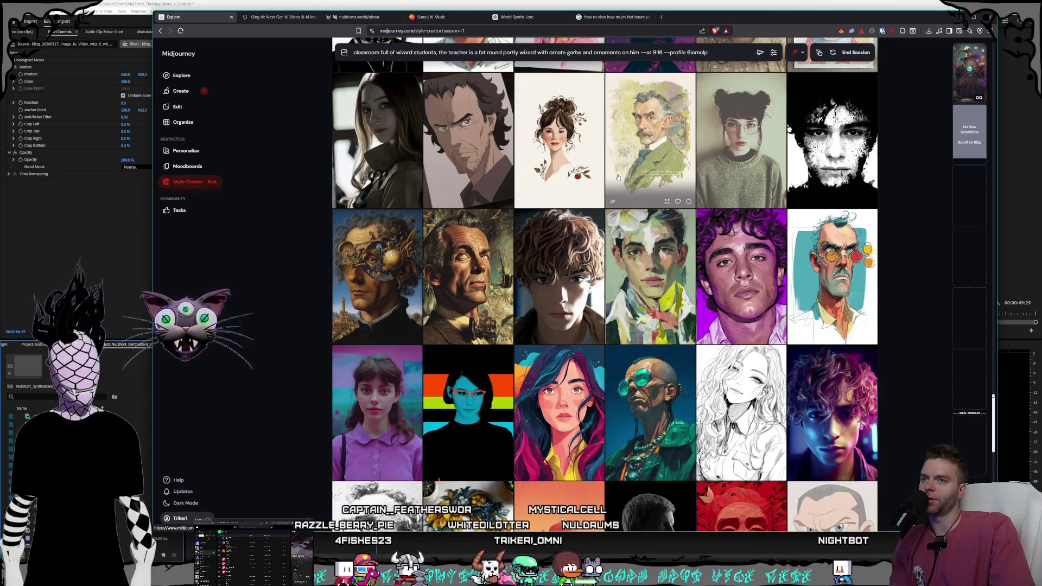
scroll(618, 177, "down", 2)
scroll(618, 177, "down", 2)
Step: Pick the green-goggles and orange-jacket portraits as liked styles
left_click(663, 215)
scroll(662, 215, "down", 15)
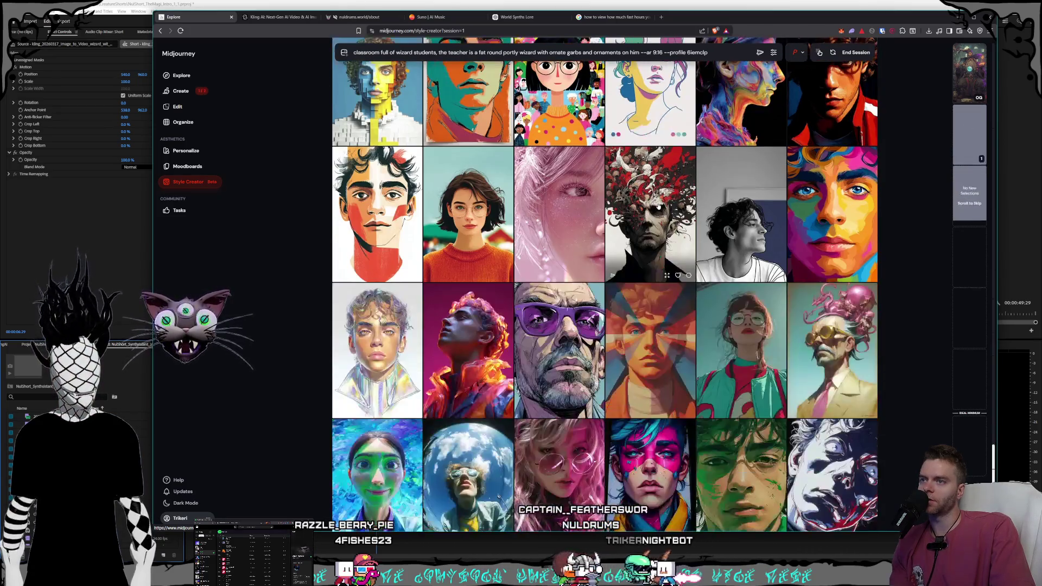
scroll(658, 208, "down", 3)
scroll(658, 206, "down", 2)
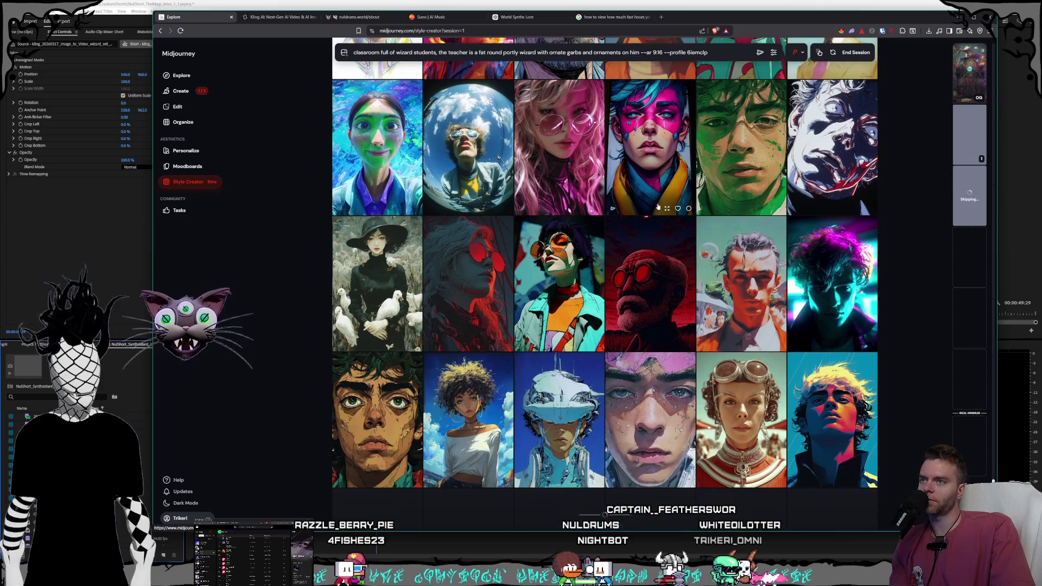
scroll(656, 208, "down", 2)
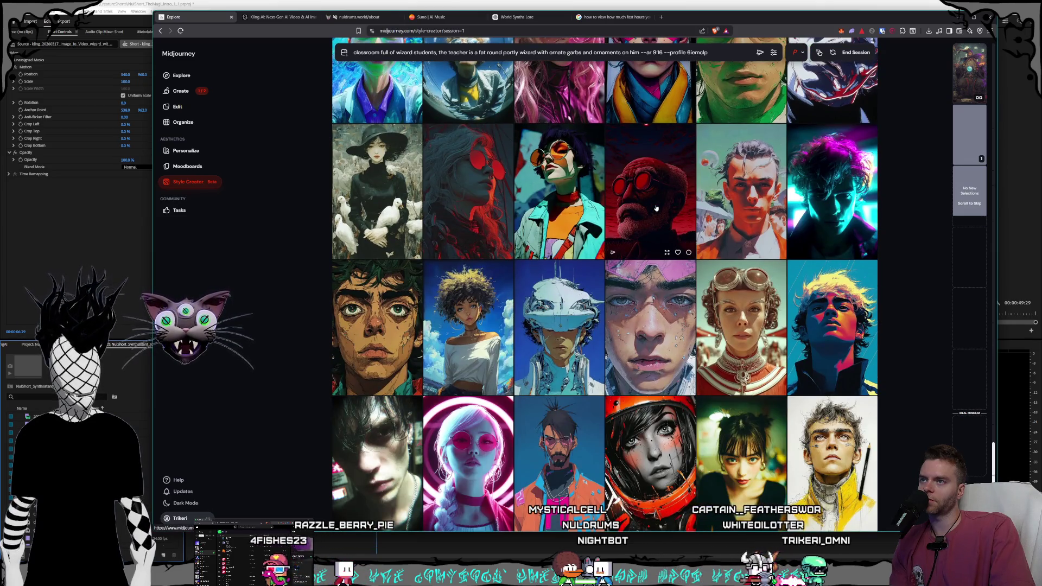
scroll(656, 208, "down", 2)
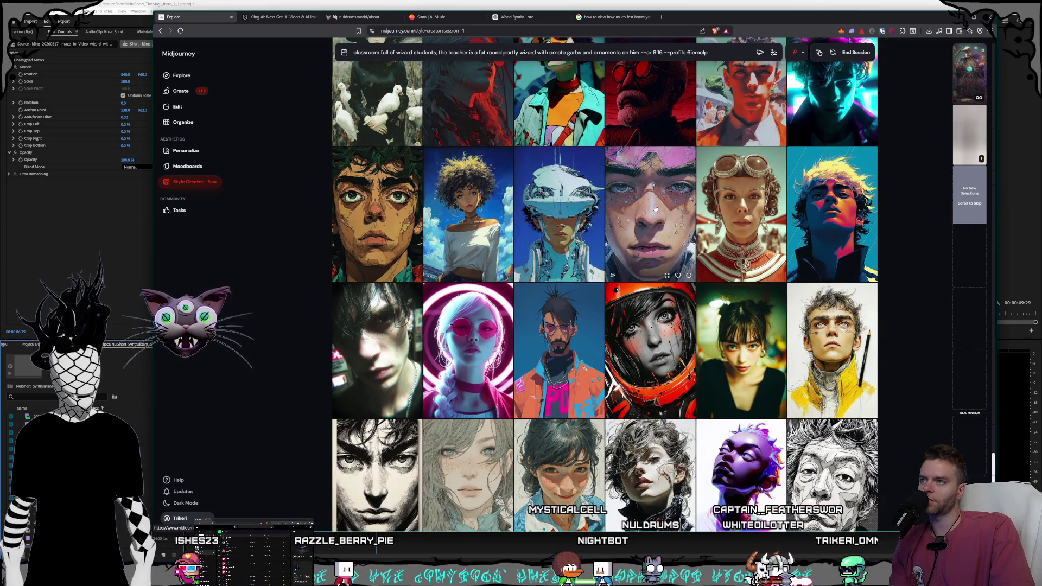
scroll(656, 209, "down", 1)
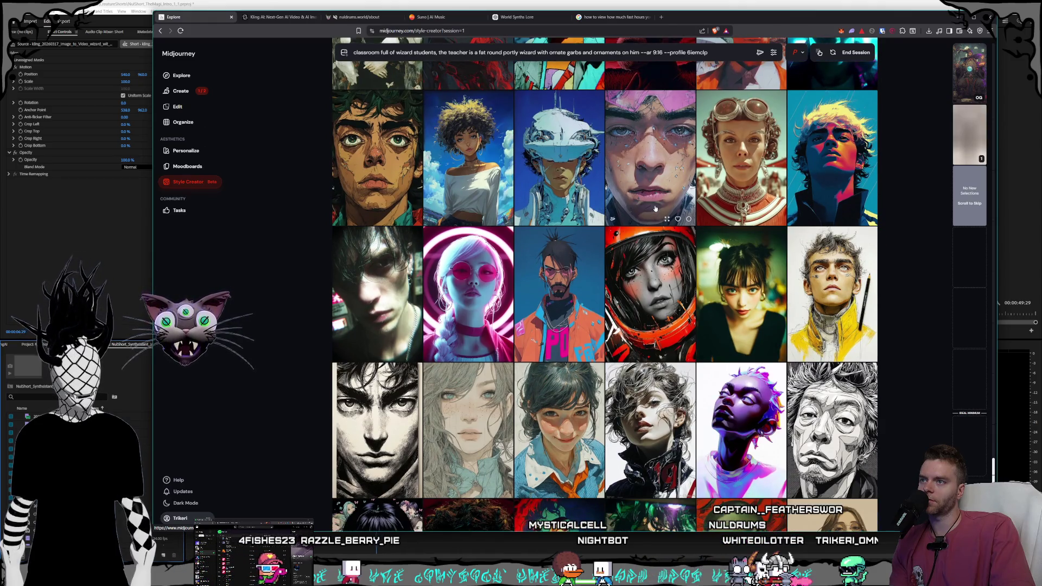
scroll(655, 209, "down", 2)
left_click(597, 196)
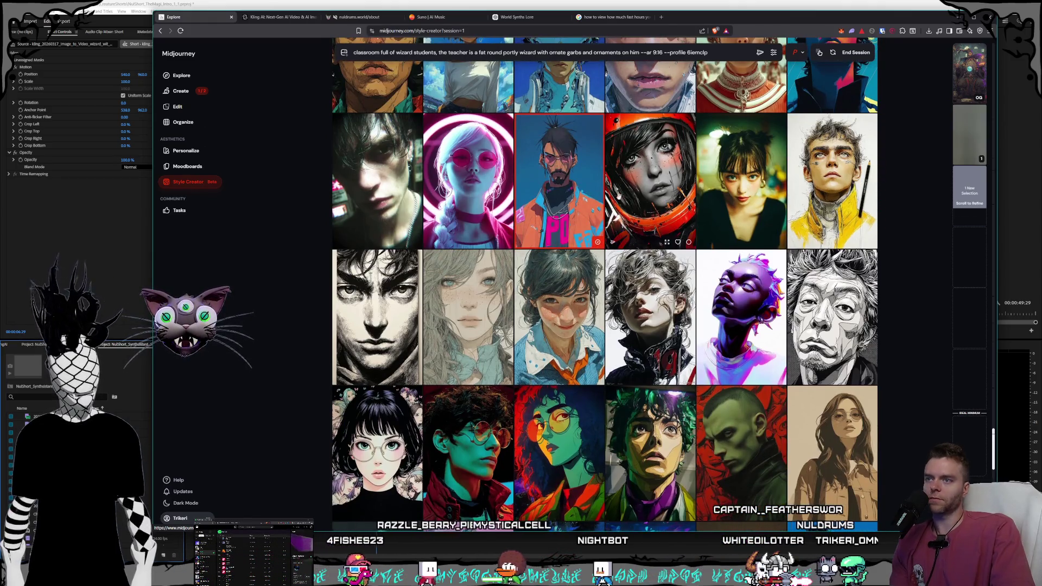
Step: Scroll further down and pick the sketch-style man portrait
scroll(621, 191, "down", 3)
scroll(619, 195, "down", 3)
scroll(616, 201, "down", 3)
scroll(616, 201, "down", 3)
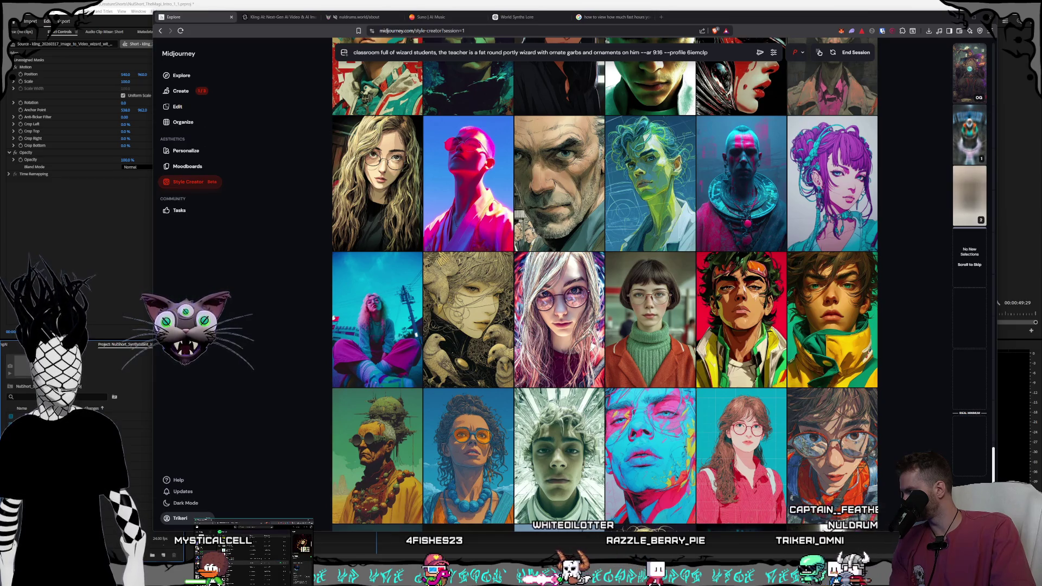
mouse_move(647, 194)
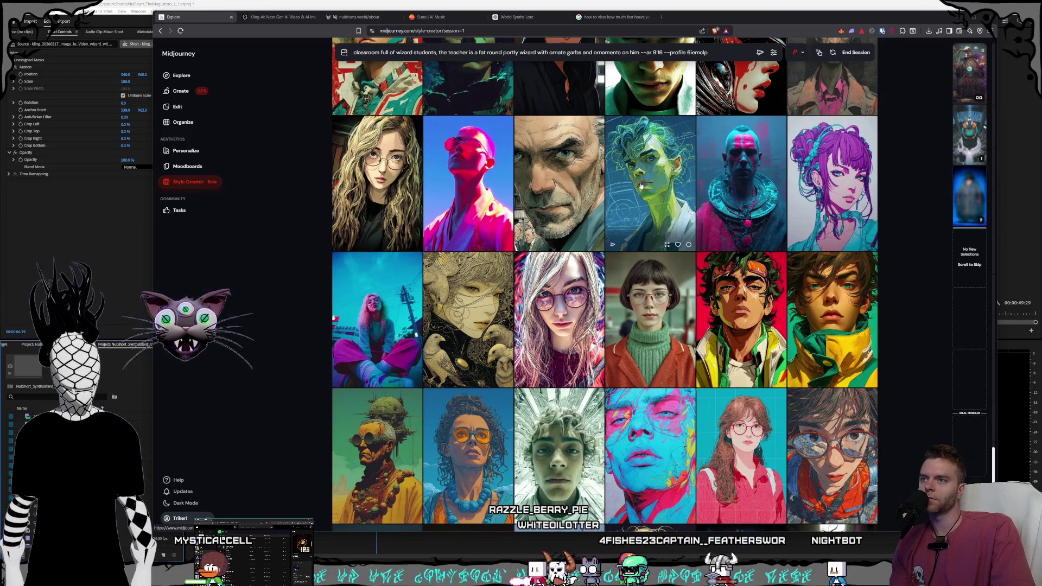
scroll(636, 188, "down", 2)
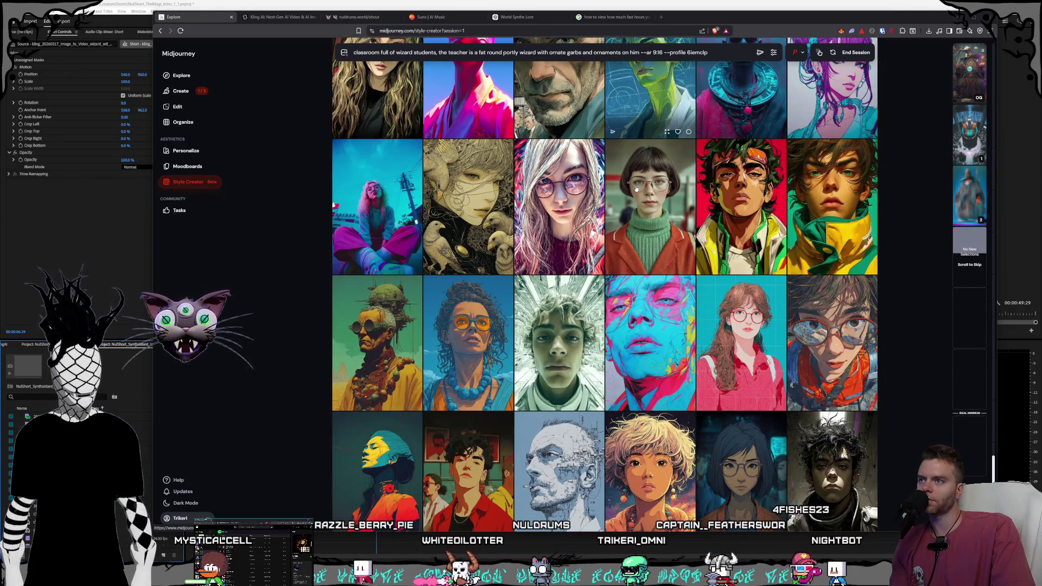
scroll(636, 189, "down", 2)
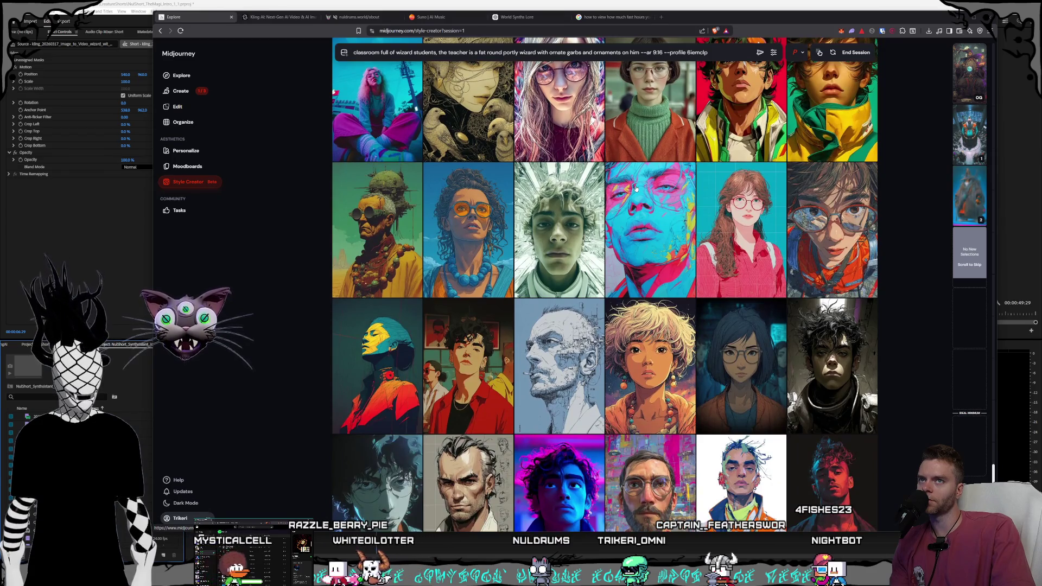
scroll(636, 188, "down", 2)
scroll(636, 189, "down", 1)
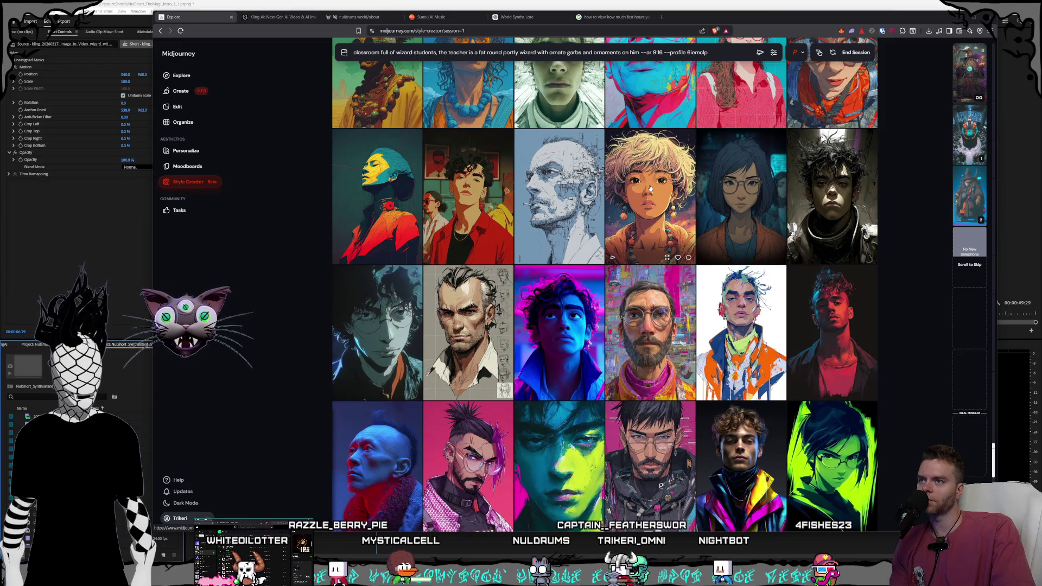
scroll(650, 188, "down", 4)
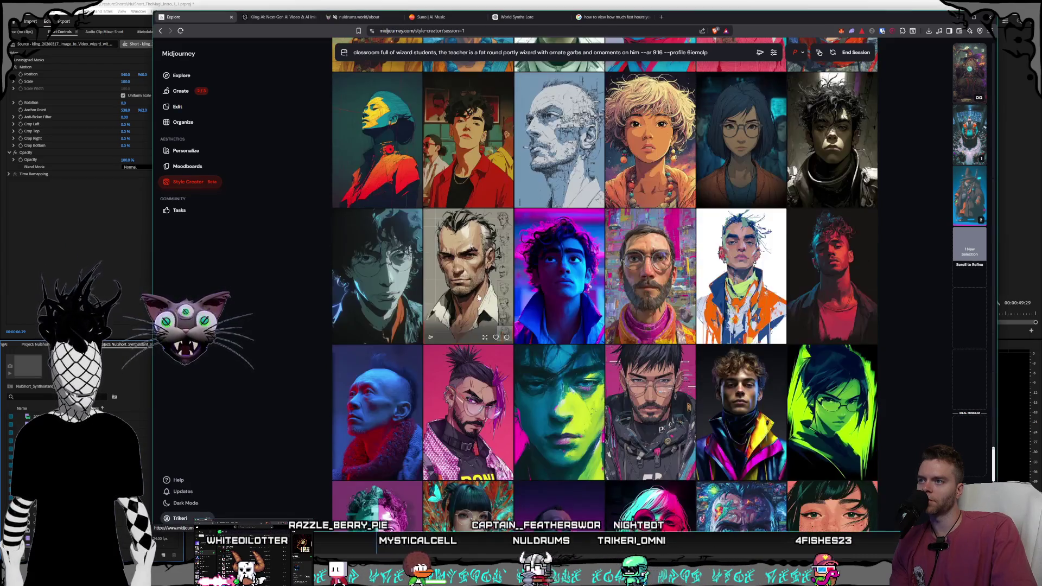
left_click(468, 271)
Step: Scroll through the remaining candidate portraits in the style grid
scroll(666, 247, "down", 3)
scroll(664, 246, "down", 3)
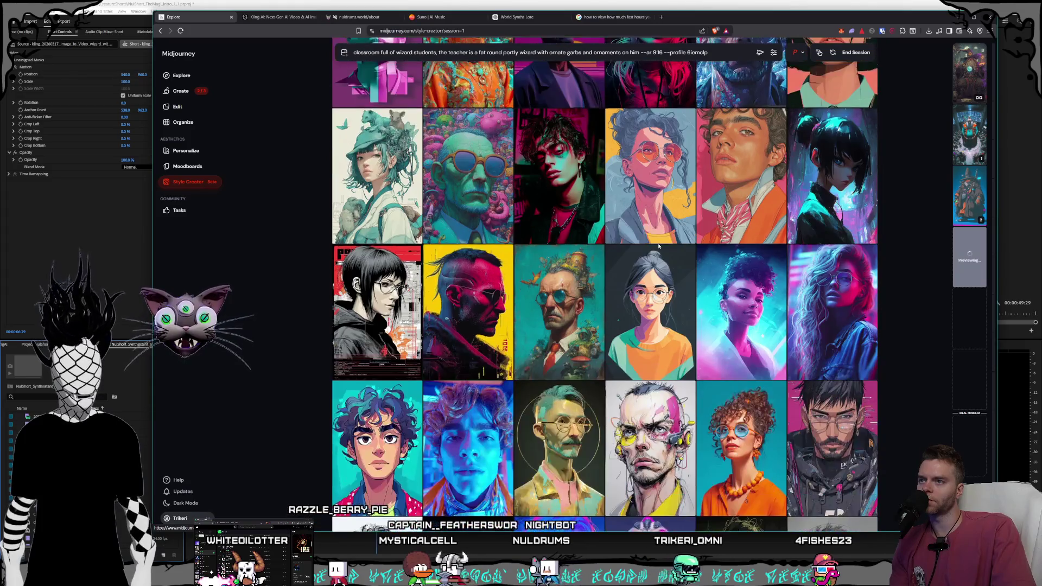
scroll(658, 246, "down", 1)
scroll(658, 246, "down", 1)
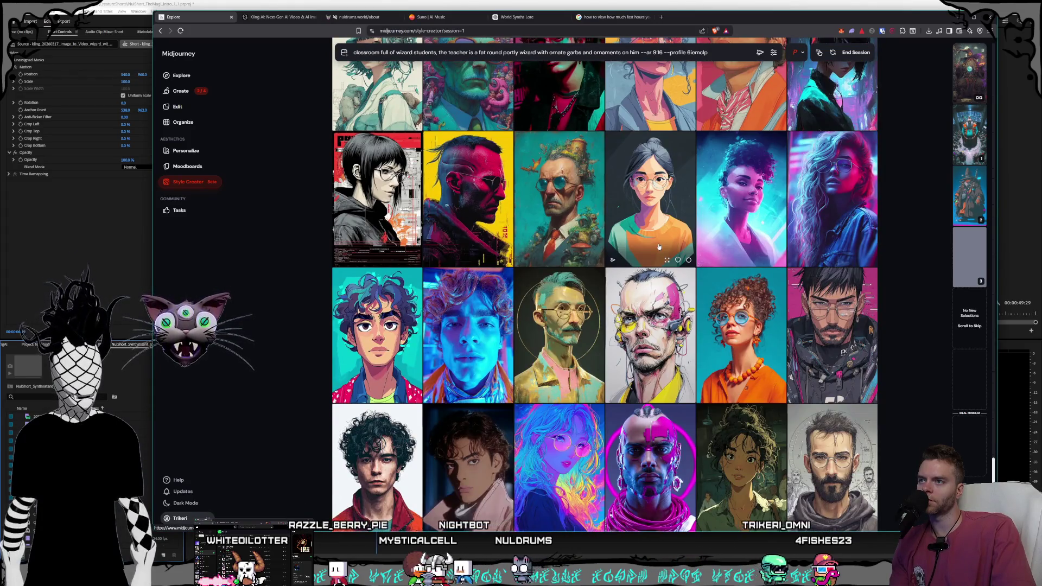
scroll(659, 247, "down", 2)
scroll(658, 247, "up", 1)
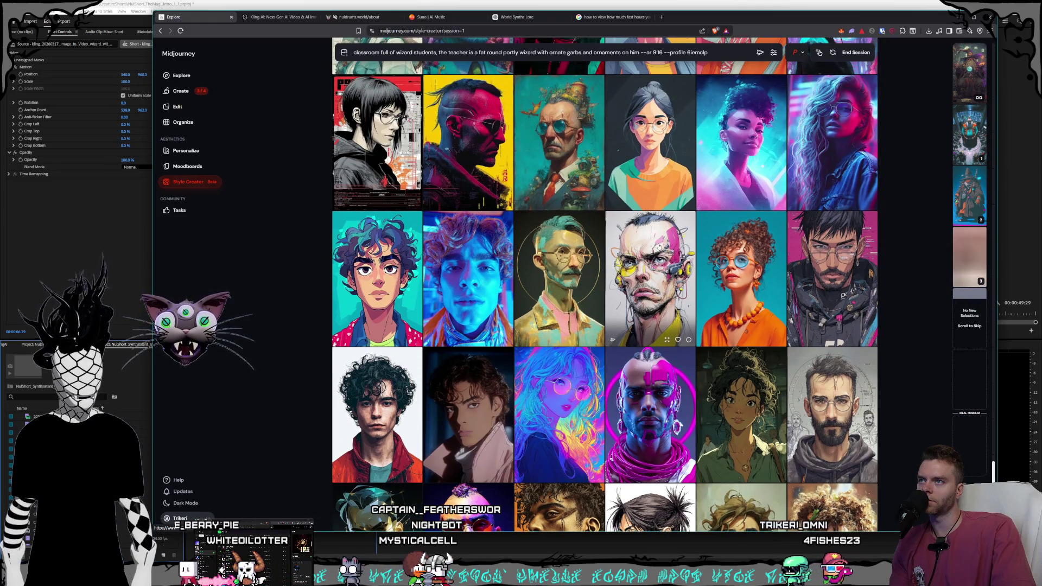
scroll(659, 247, "down", 3)
scroll(659, 246, "down", 3)
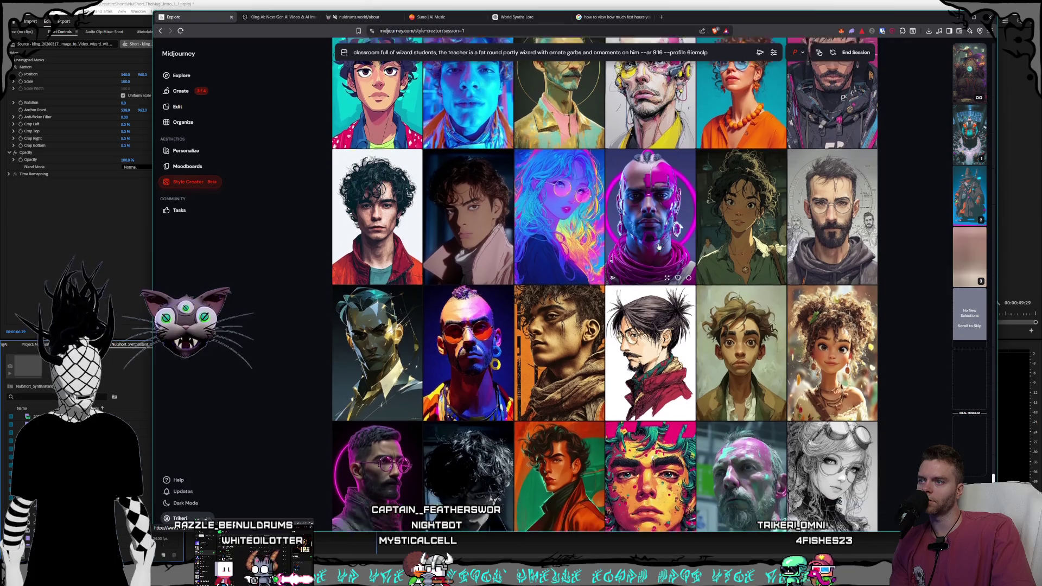
scroll(659, 246, "down", 3)
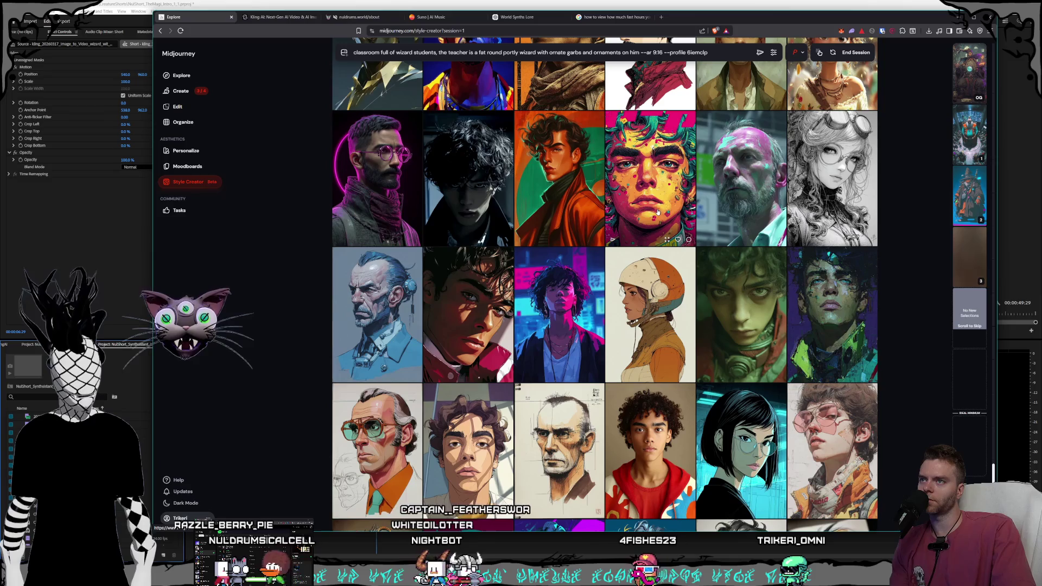
scroll(657, 212, "down", 5)
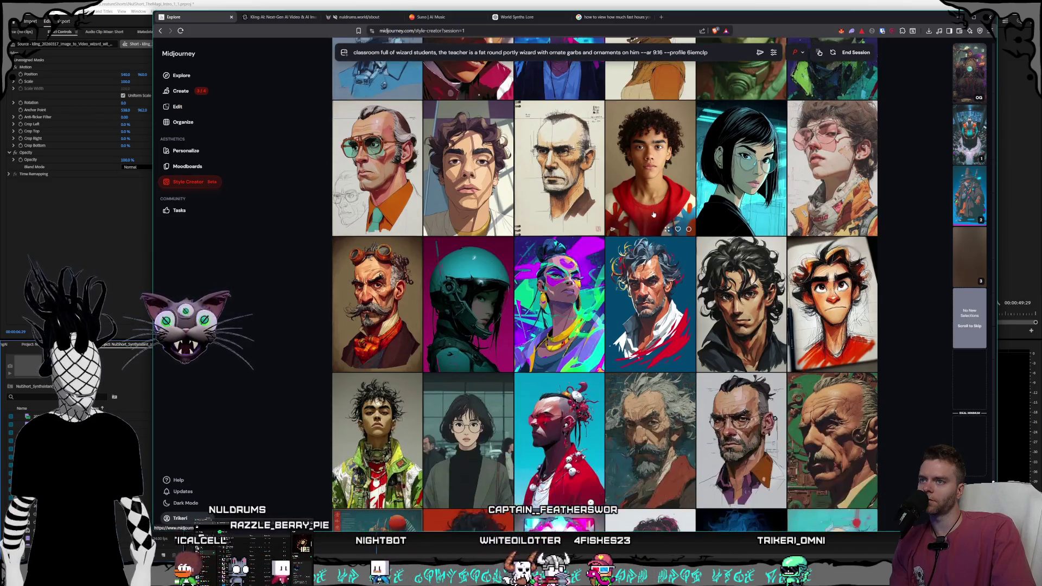
scroll(654, 214, "down", 1)
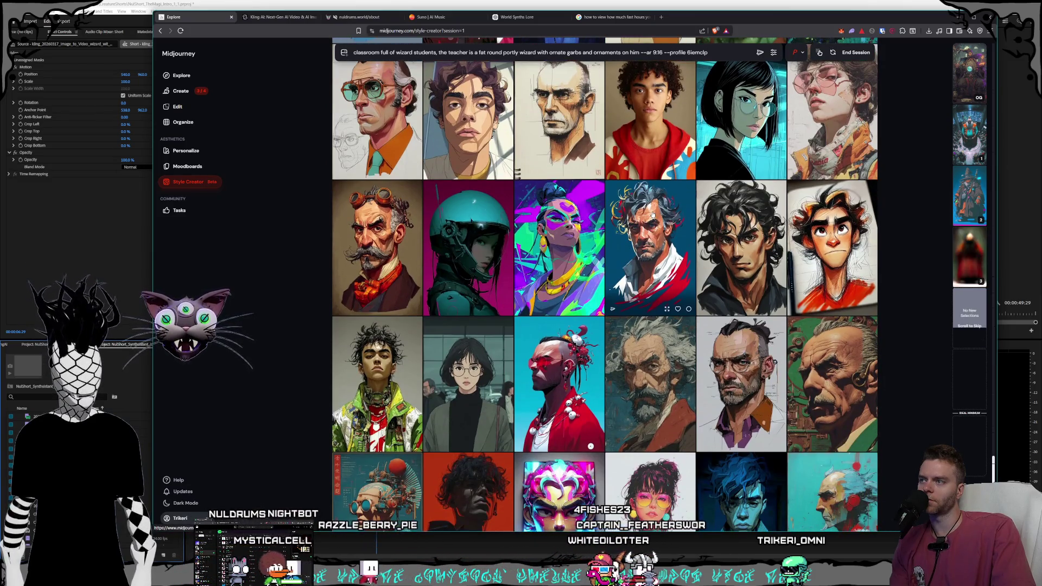
scroll(653, 215, "down", 2)
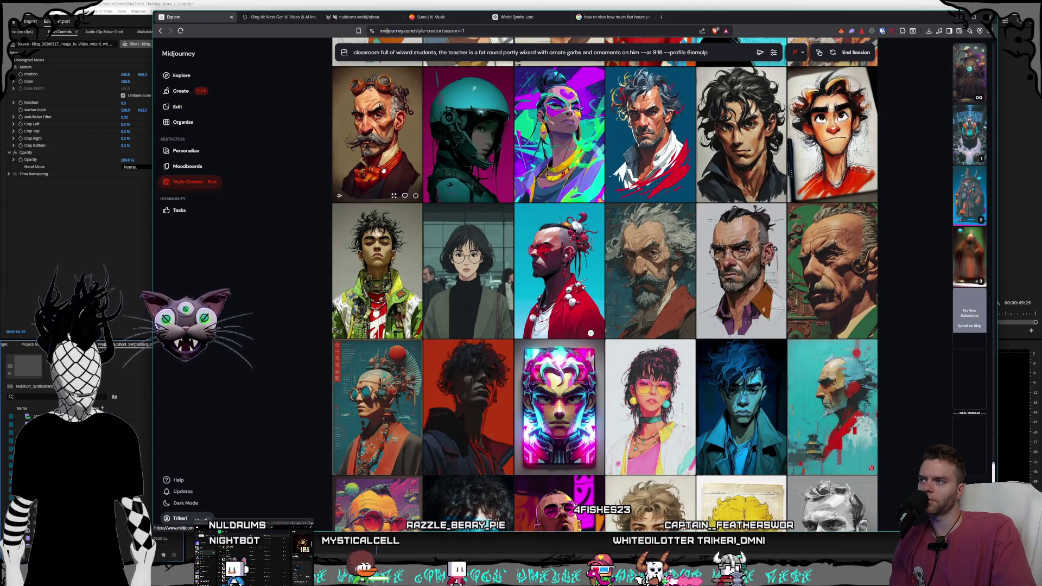
scroll(646, 218, "down", 5)
scroll(638, 221, "up", 3)
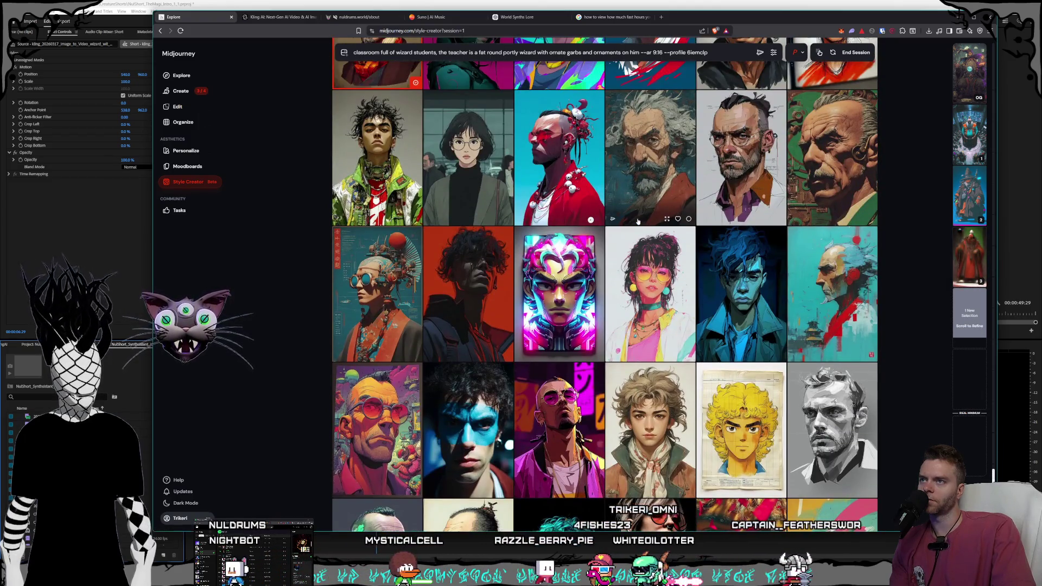
scroll(639, 222, "down", 12)
scroll(637, 223, "down", 4)
scroll(637, 222, "down", 2)
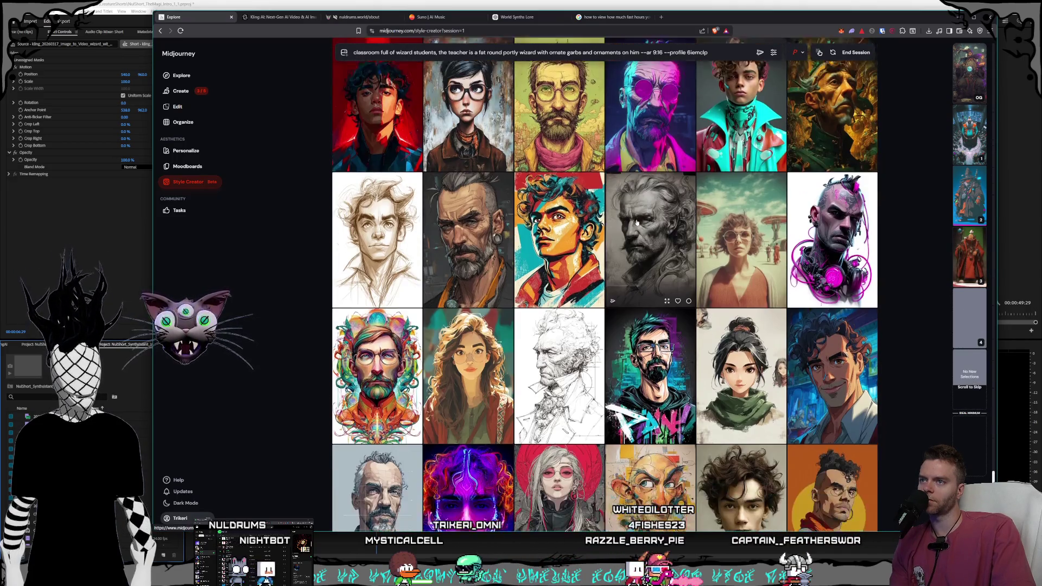
scroll(654, 229, "down", 1)
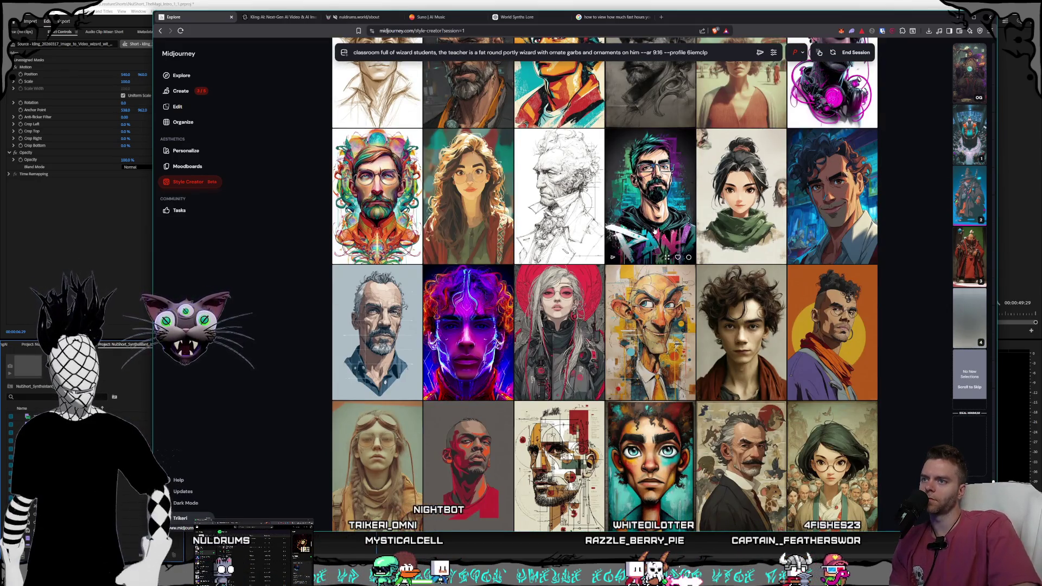
scroll(663, 221, "down", 1)
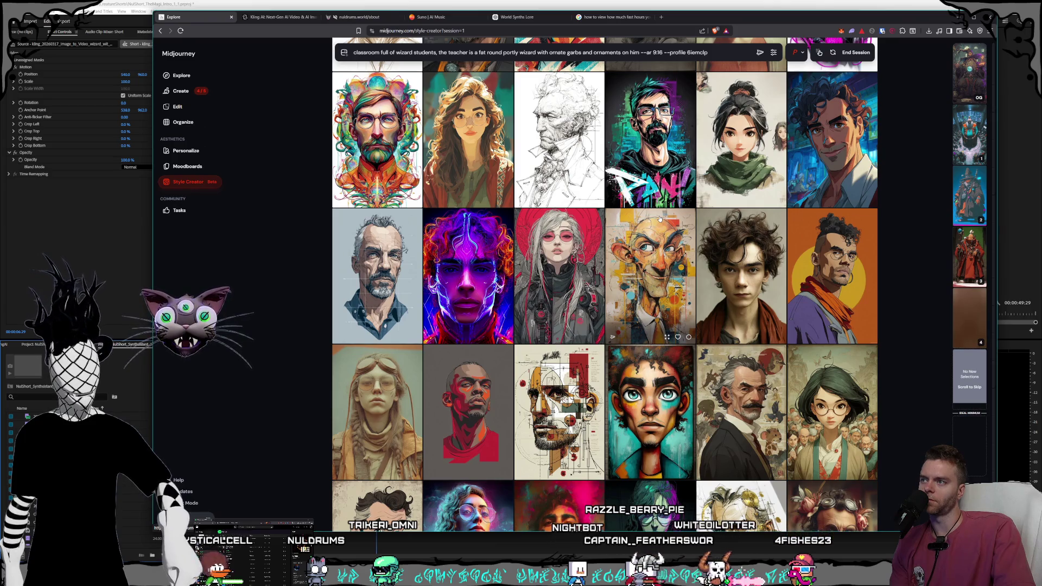
scroll(661, 220, "down", 3)
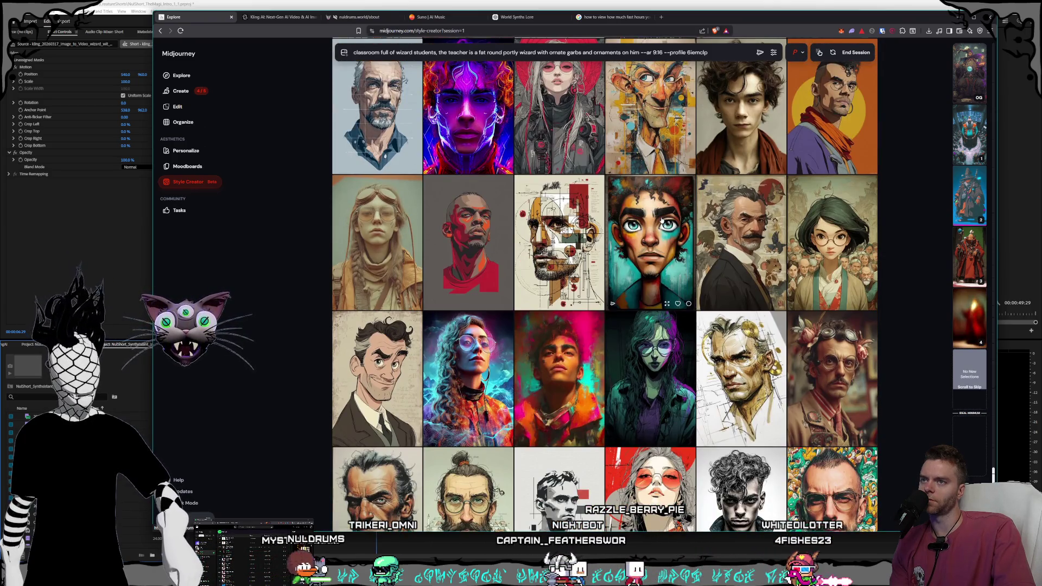
scroll(666, 195, "down", 1)
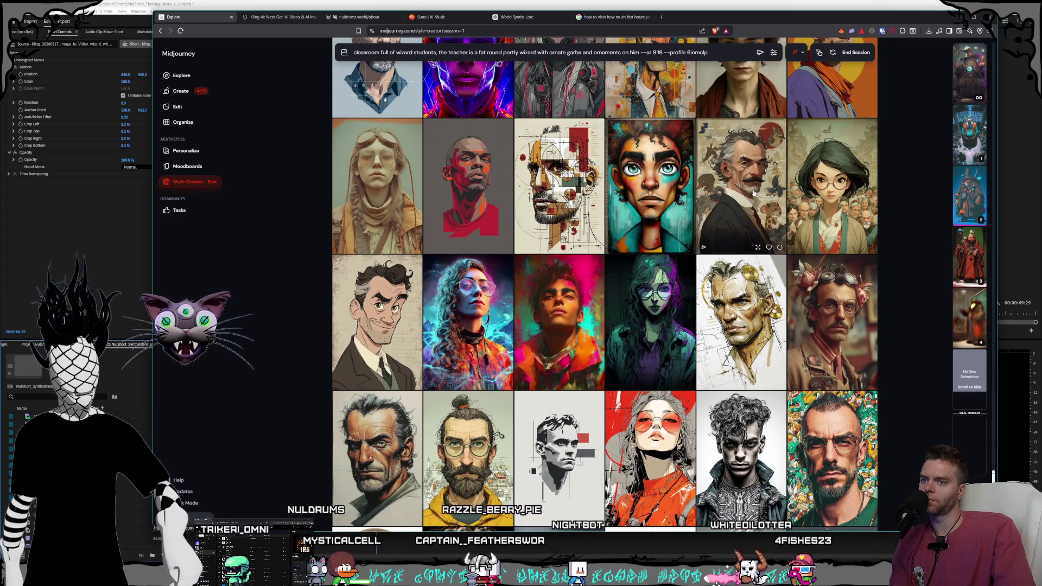
scroll(753, 192, "down", 1)
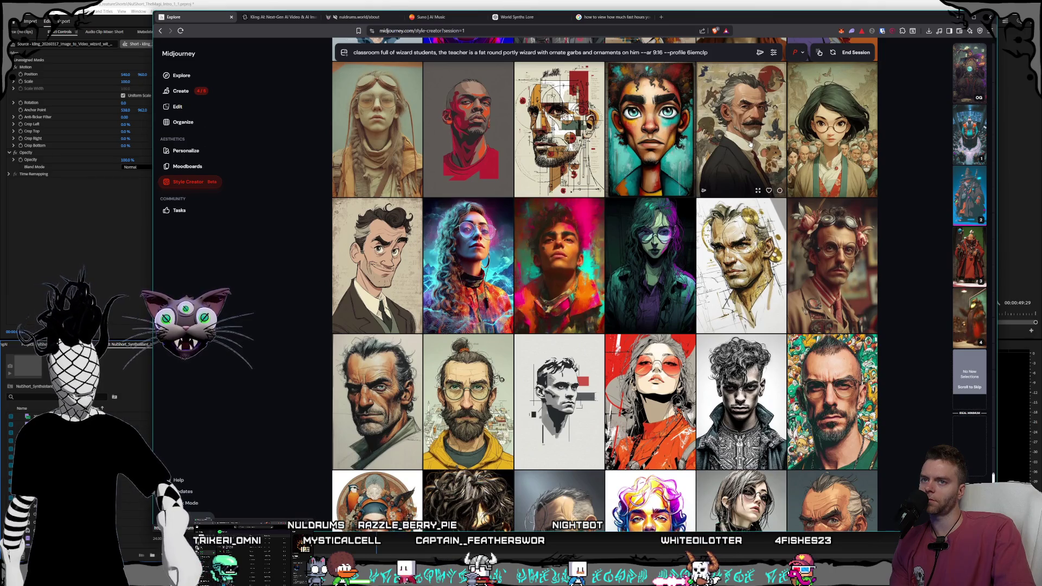
mouse_move(981, 264)
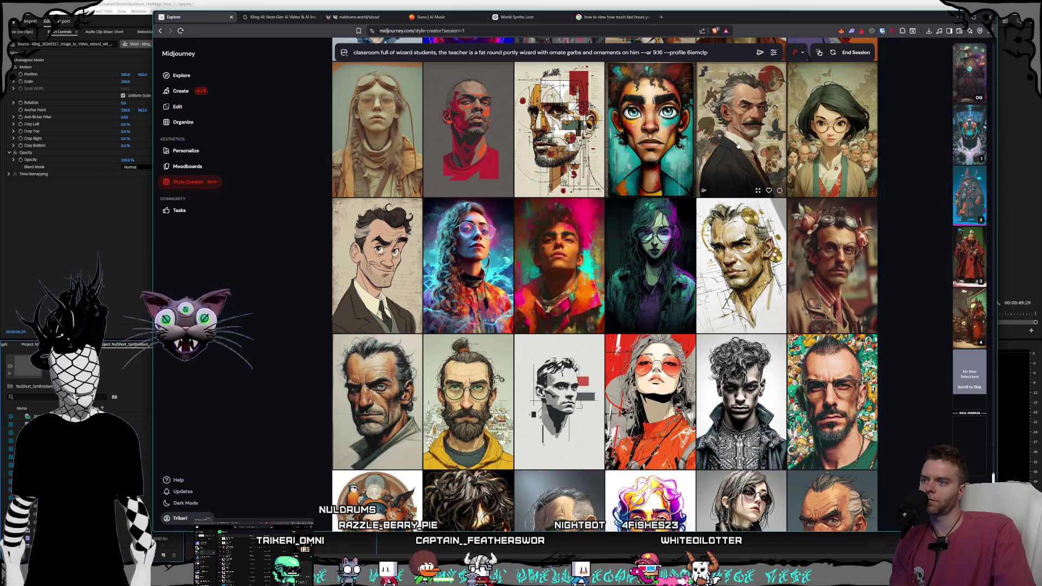
scroll(737, 145, "down", 10)
scroll(699, 173, "down", 5)
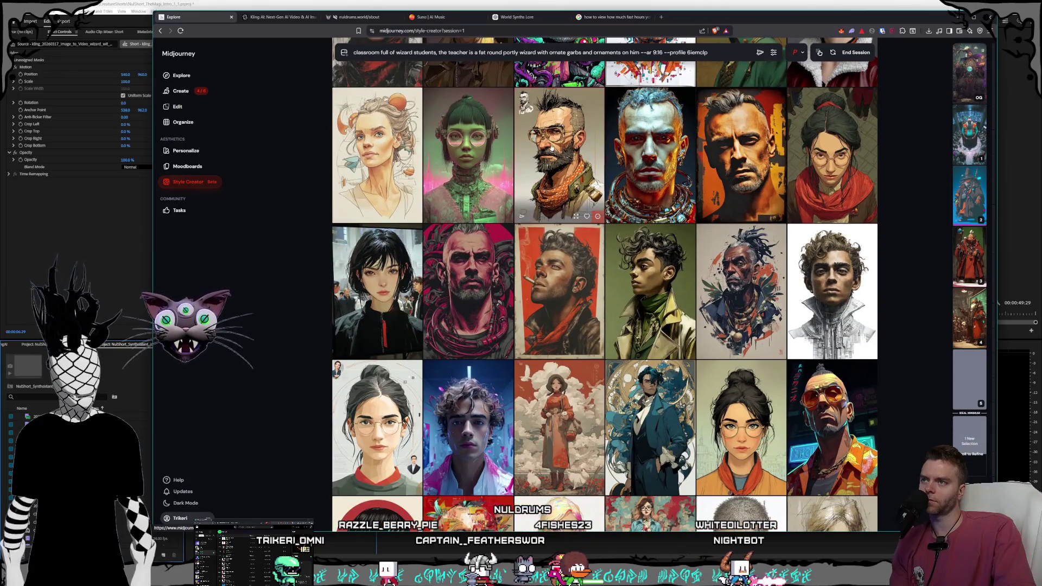
Step: Scroll down the grid and pick the grey-haired man portrait
scroll(551, 147, "down", 8)
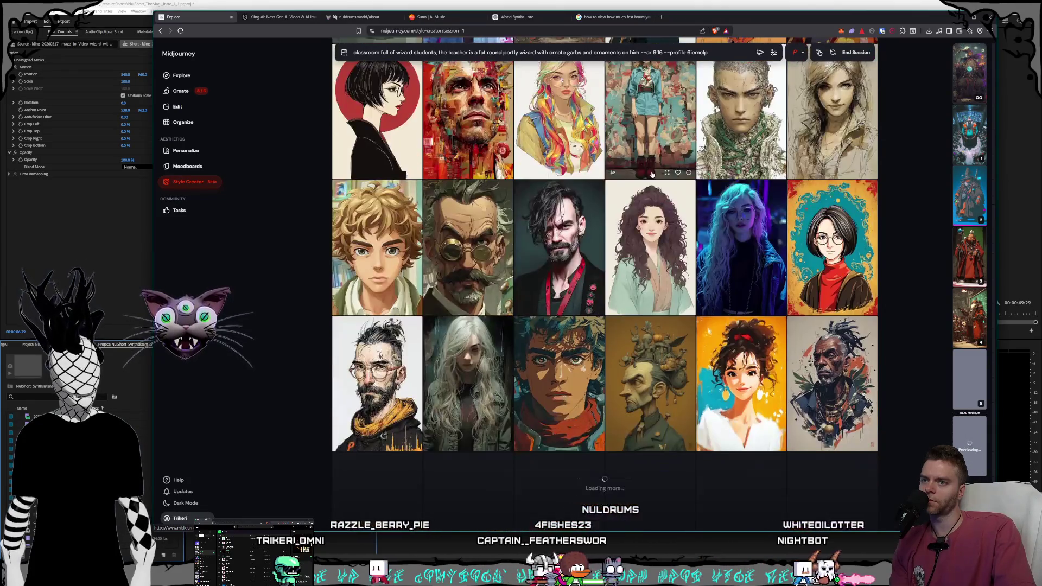
scroll(652, 173, "down", 6)
scroll(652, 174, "down", 6)
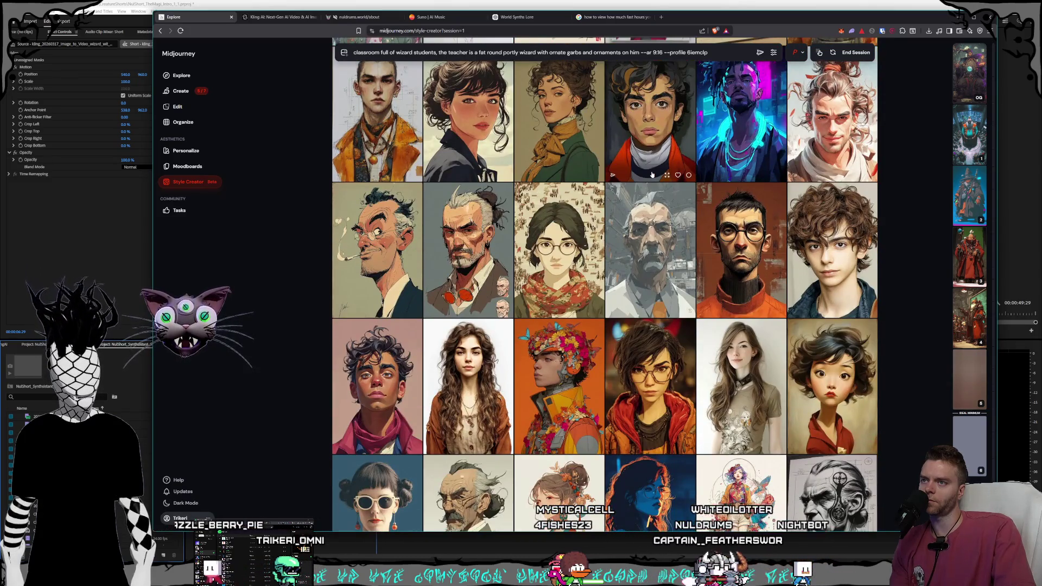
scroll(652, 173, "down", 2)
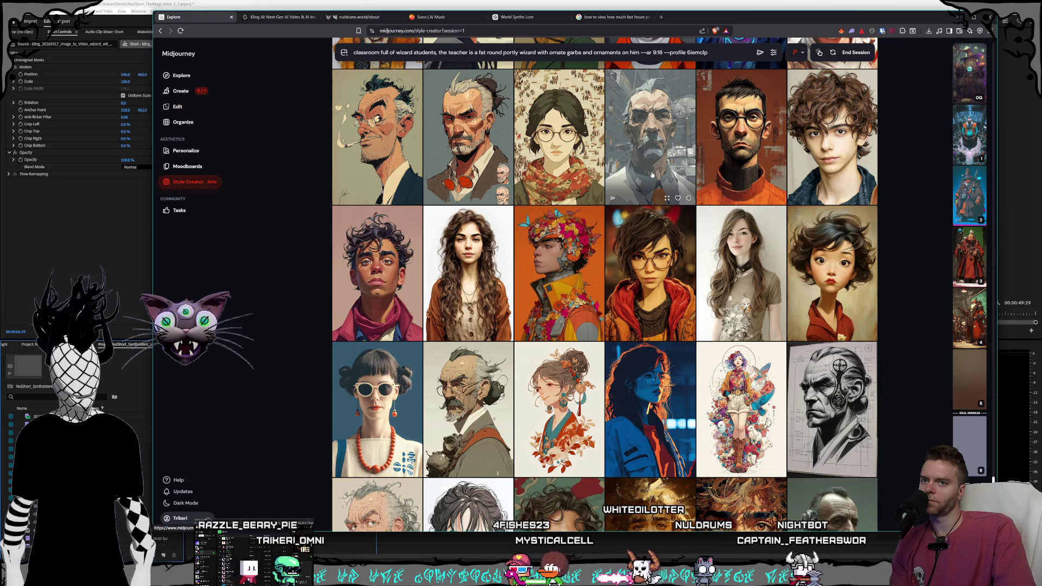
scroll(653, 174, "down", 1)
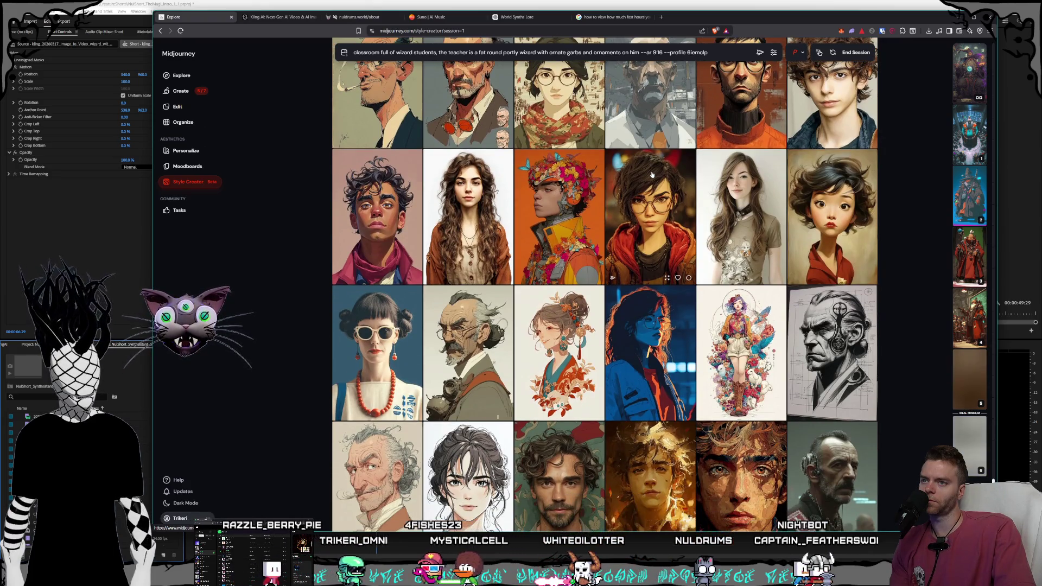
scroll(652, 174, "down", 1)
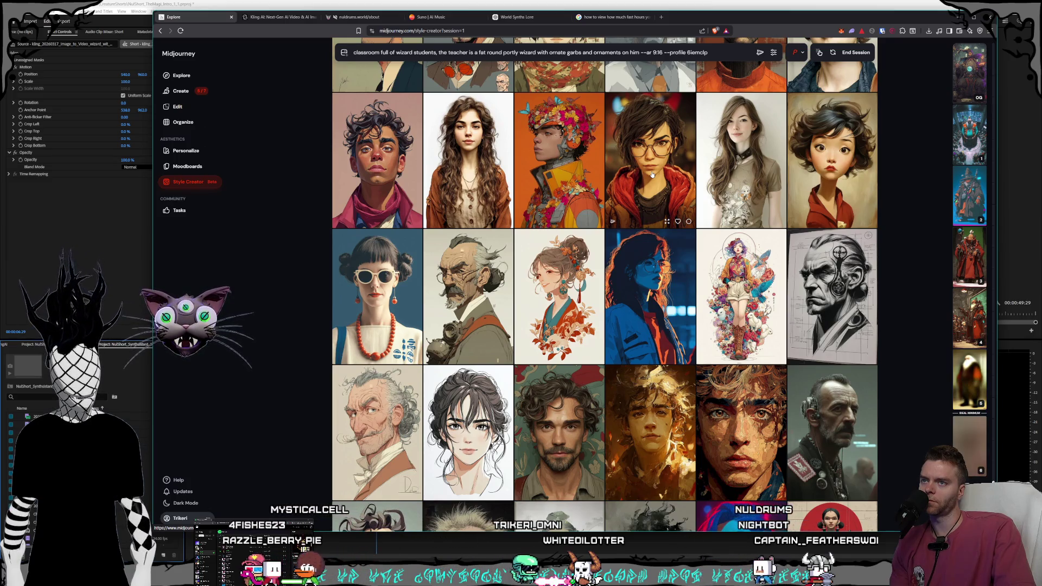
scroll(653, 173, "down", 4)
scroll(652, 173, "down", 2)
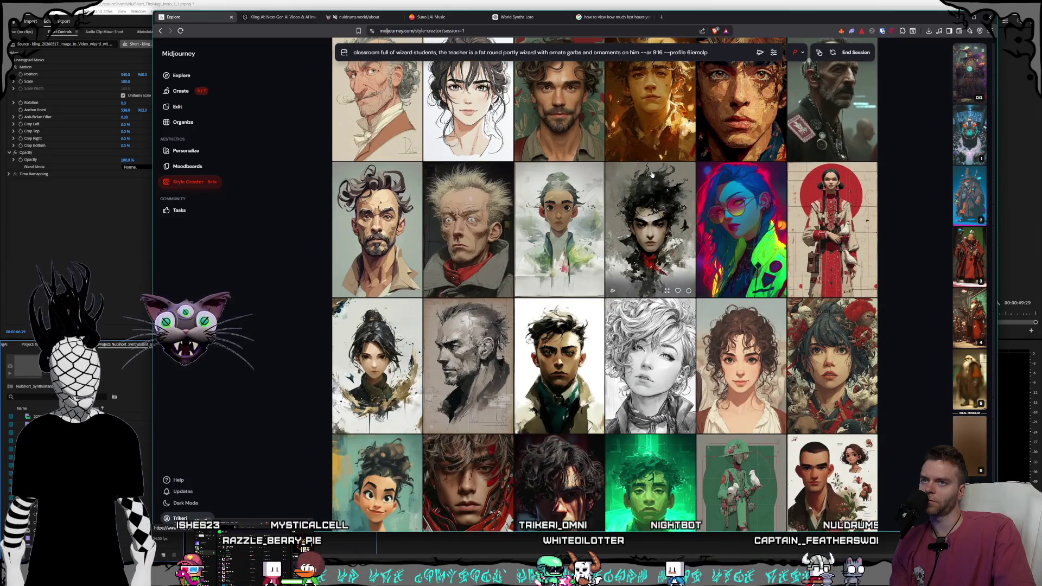
scroll(652, 174, "down", 2)
scroll(652, 174, "down", 4)
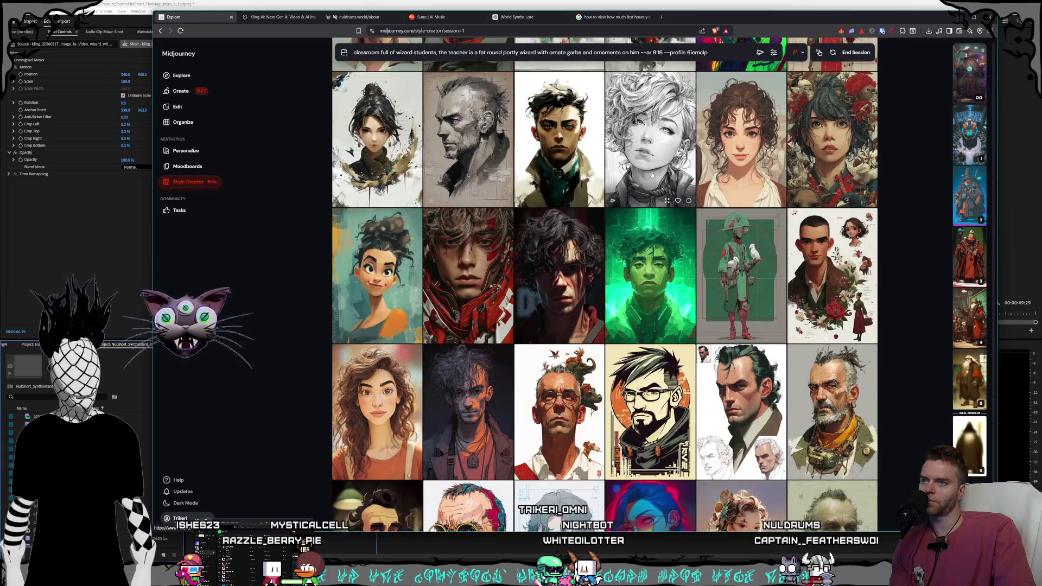
scroll(652, 173, "down", 6)
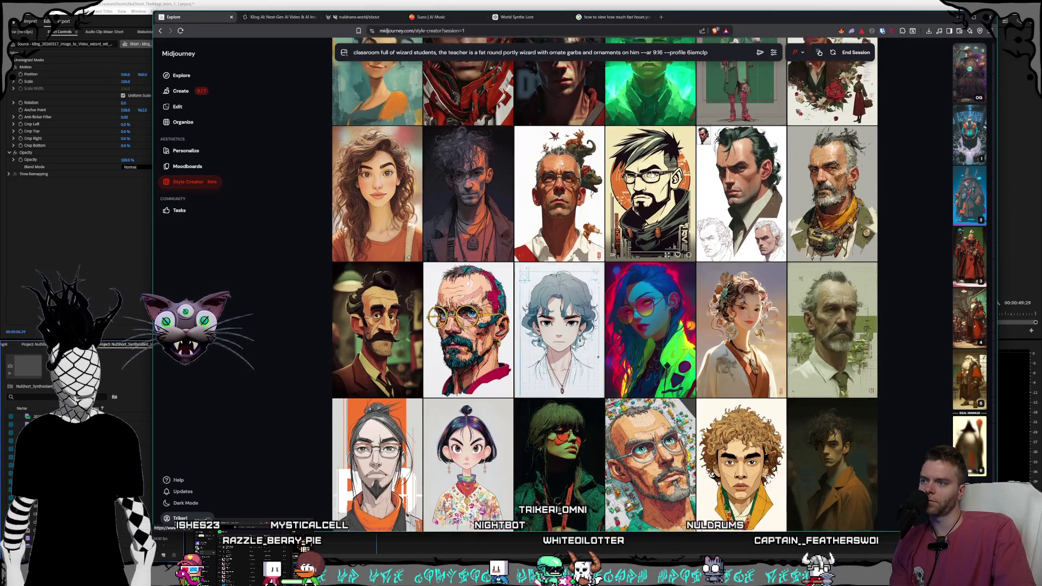
scroll(652, 175, "down", 2)
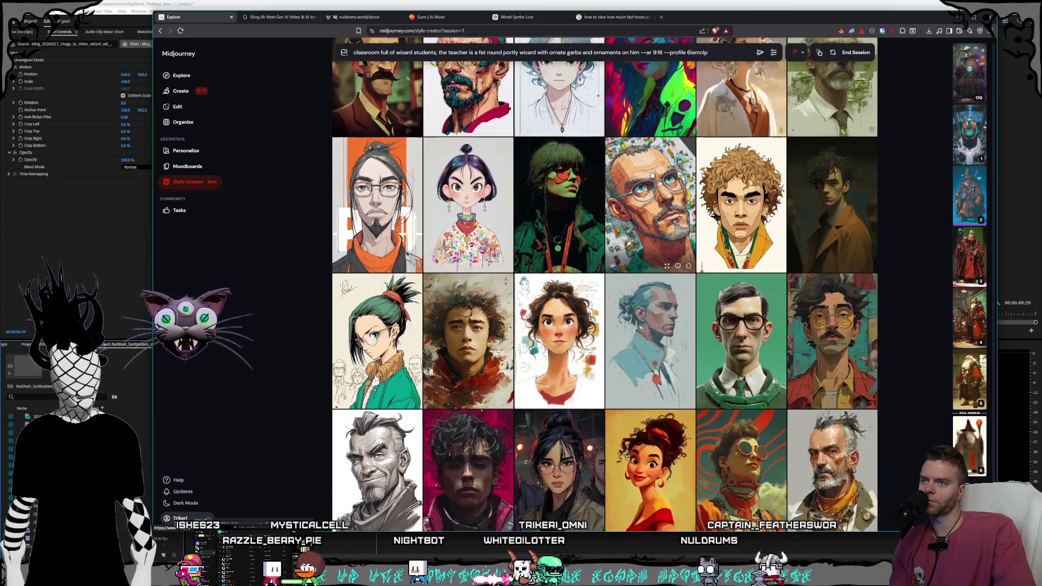
scroll(652, 173, "down", 2)
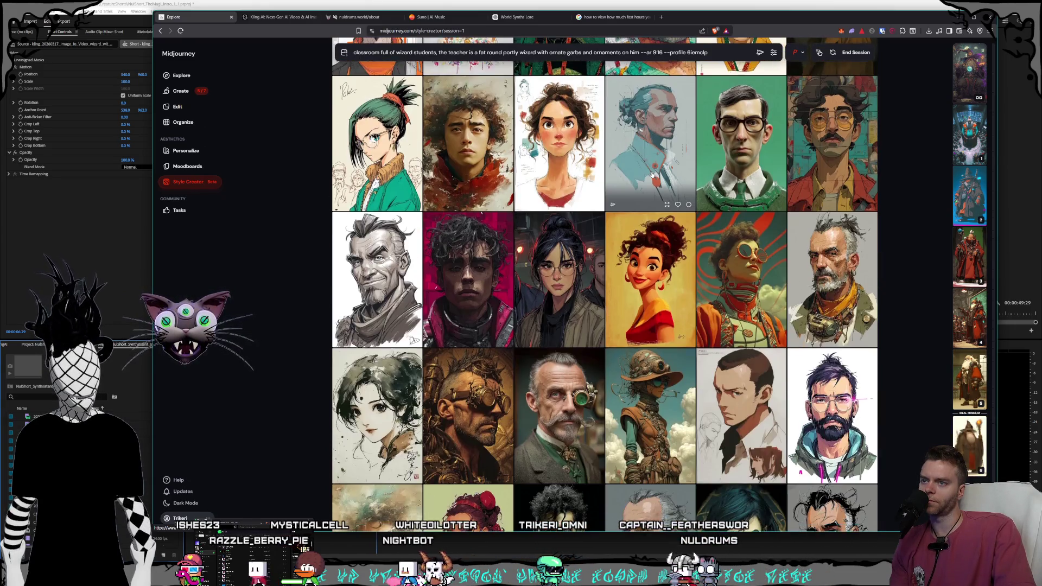
scroll(652, 173, "down", 1)
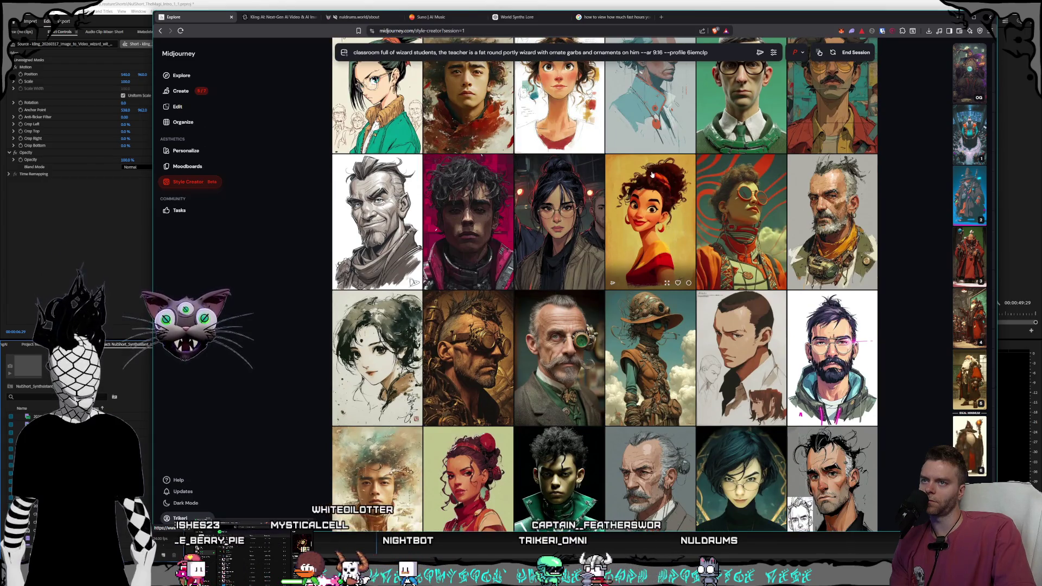
scroll(652, 174, "down", 2)
scroll(652, 173, "down", 1)
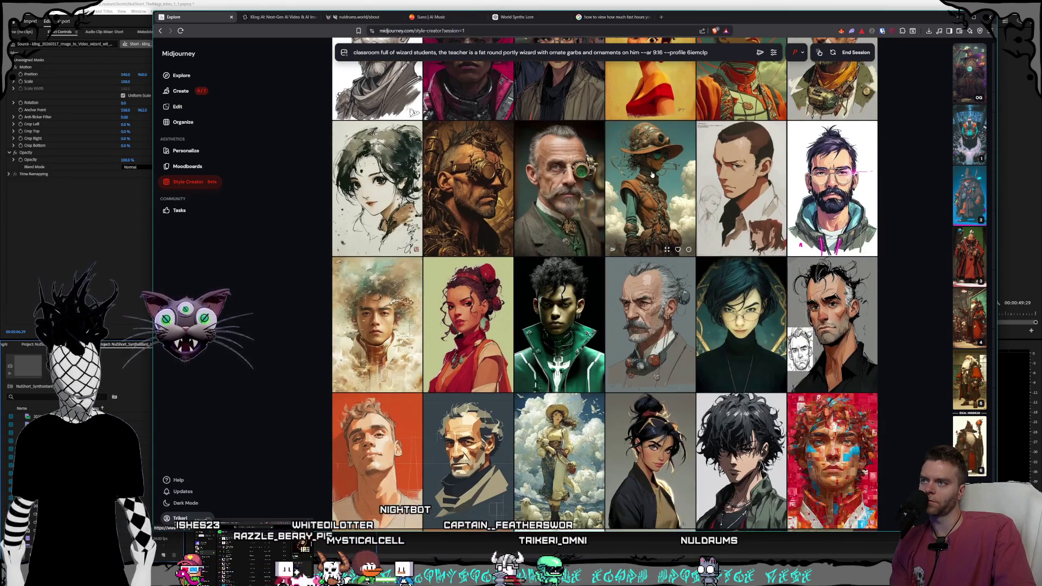
scroll(652, 173, "down", 2)
left_click(652, 174)
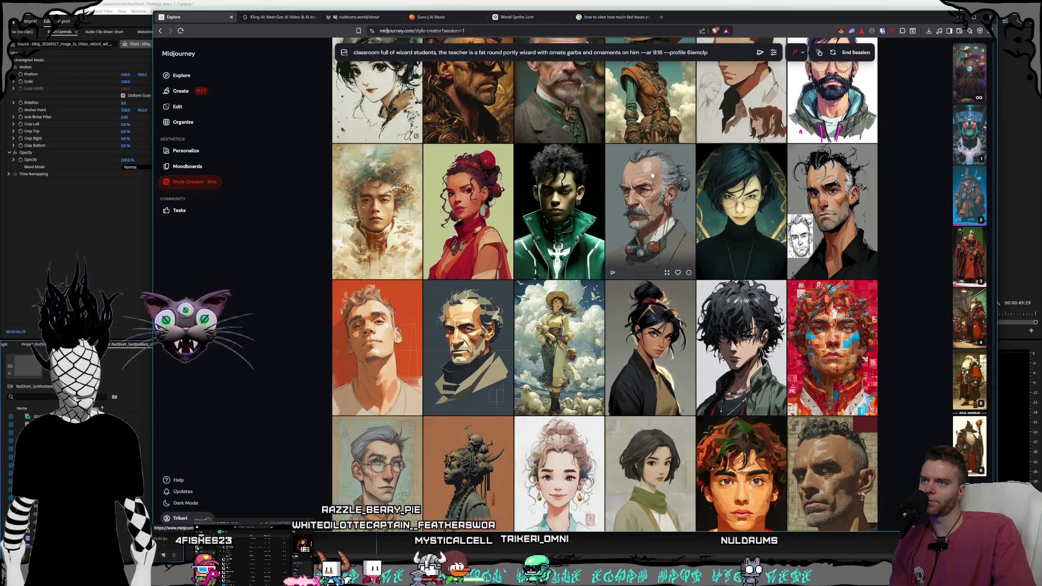
Step: End the Style Creator session and return to its start page
scroll(652, 174, "down", 3)
scroll(653, 173, "down", 8)
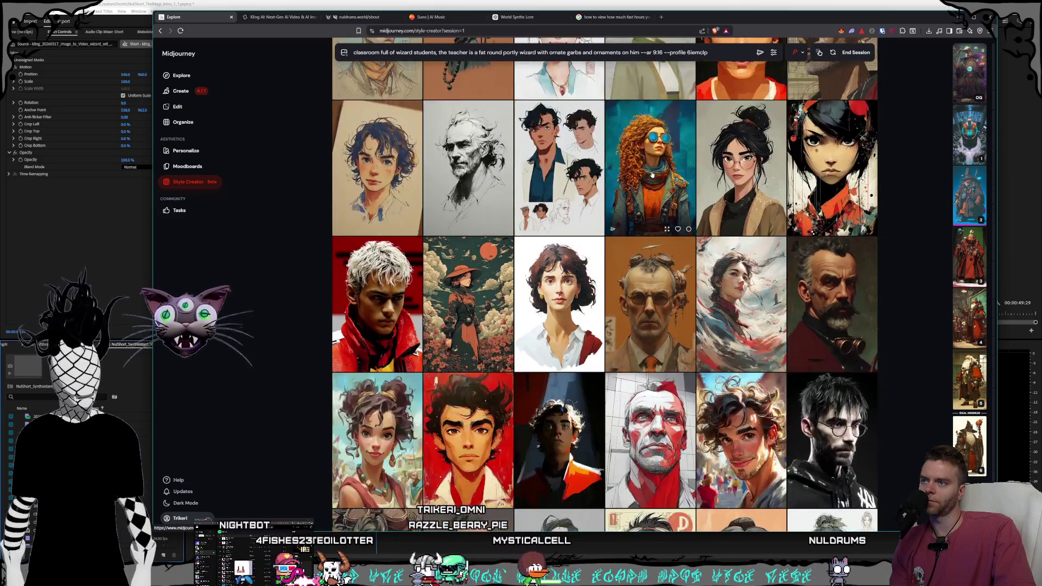
scroll(652, 174, "down", 3)
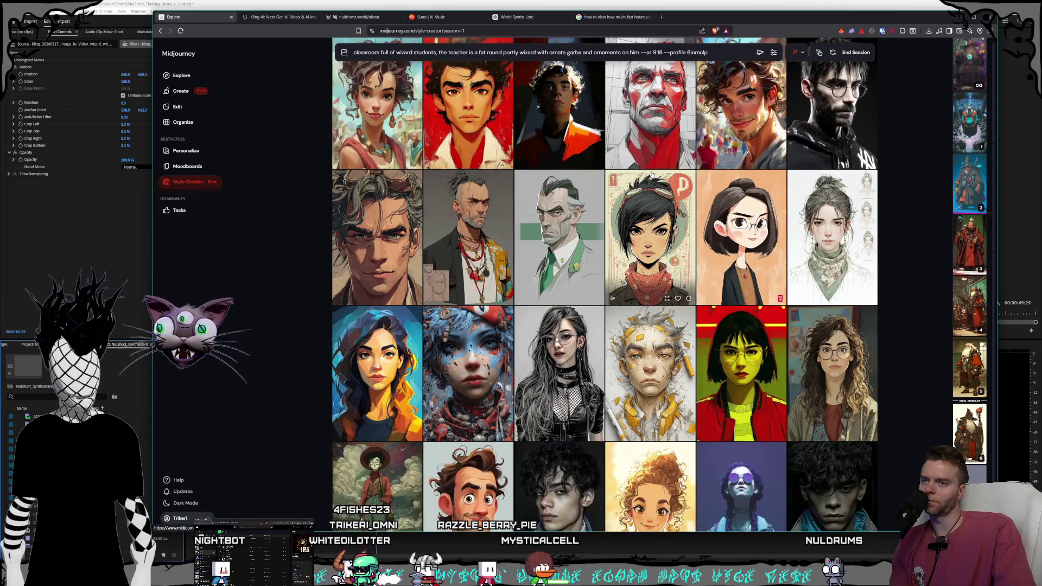
scroll(652, 174, "down", 6)
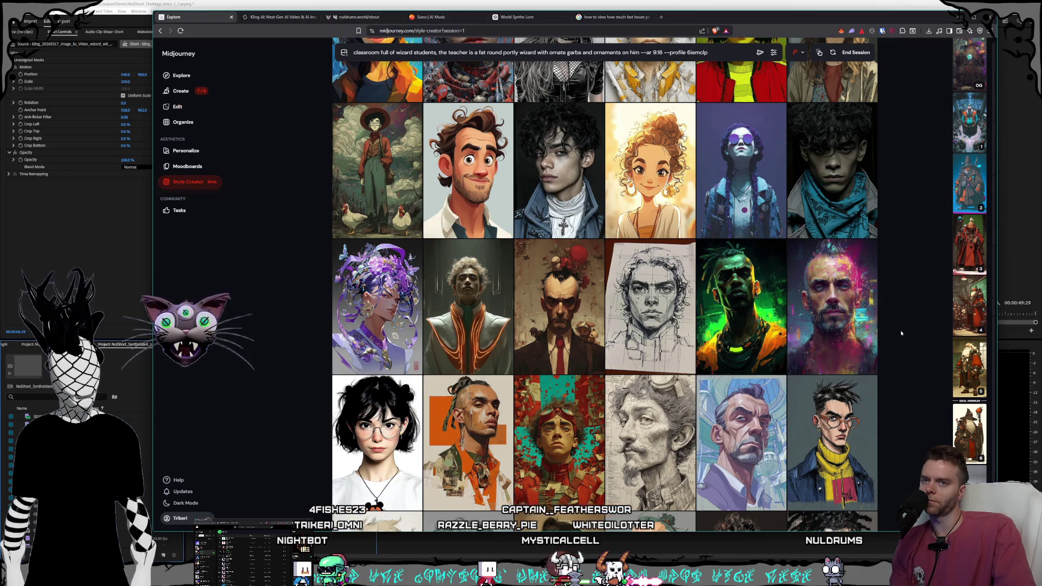
mouse_move(964, 372)
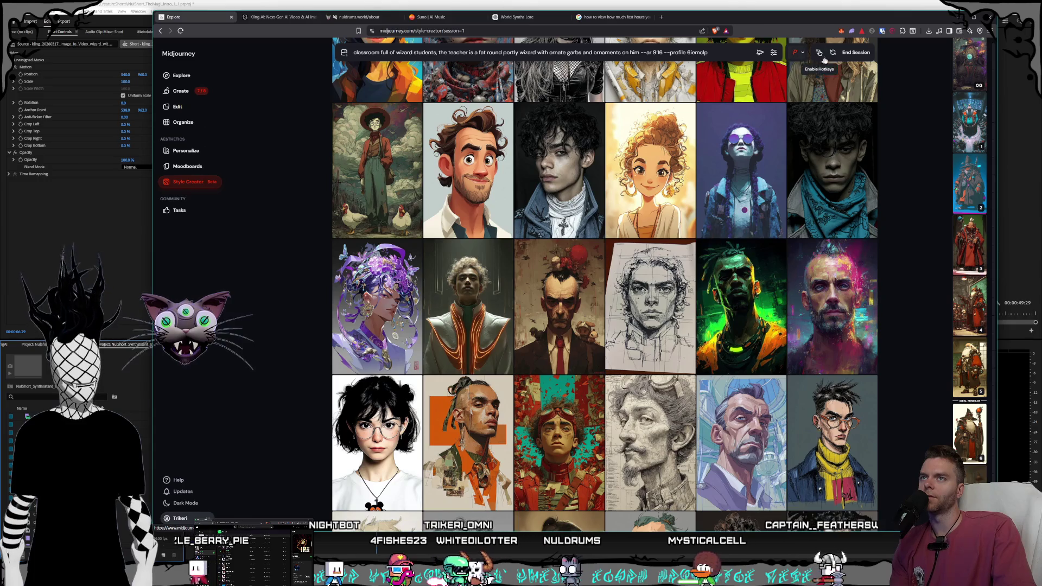
left_click(857, 54)
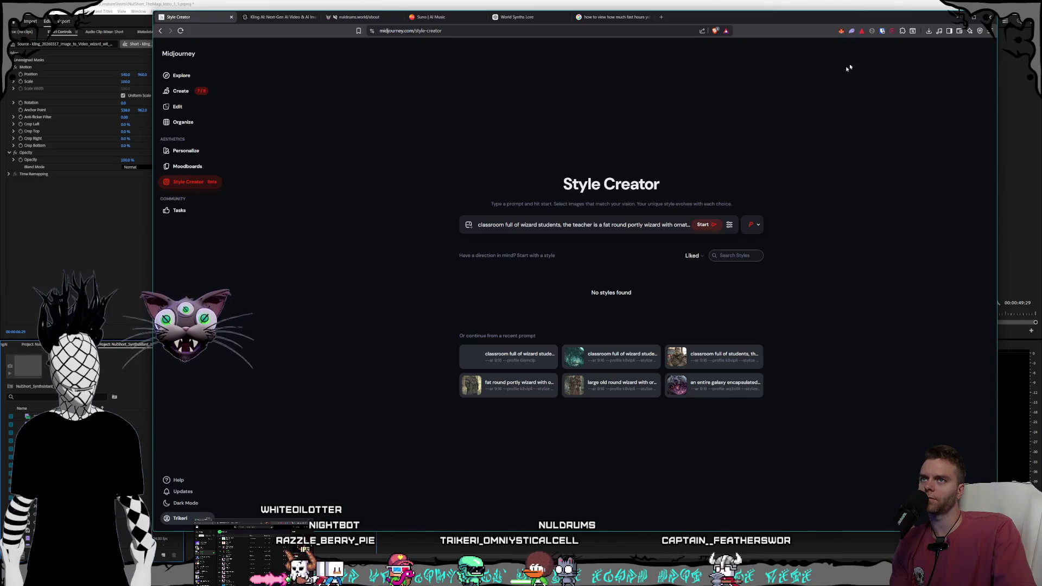
Step: Open a fat wizard generation from the Create page in the enlarged view
left_click(201, 97)
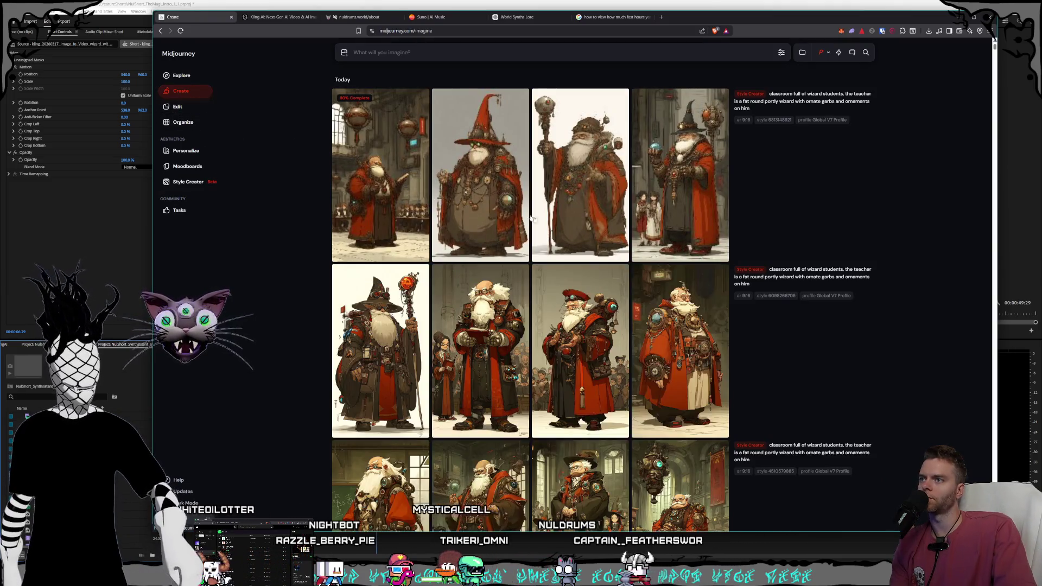
scroll(495, 199, "down", 7)
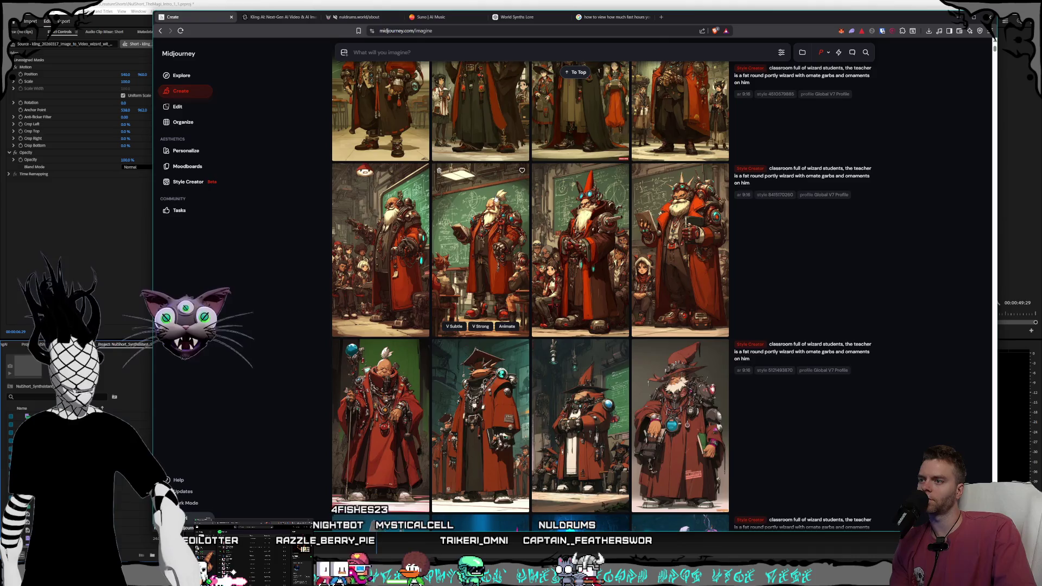
scroll(493, 200, "down", 5)
scroll(493, 202, "down", 5)
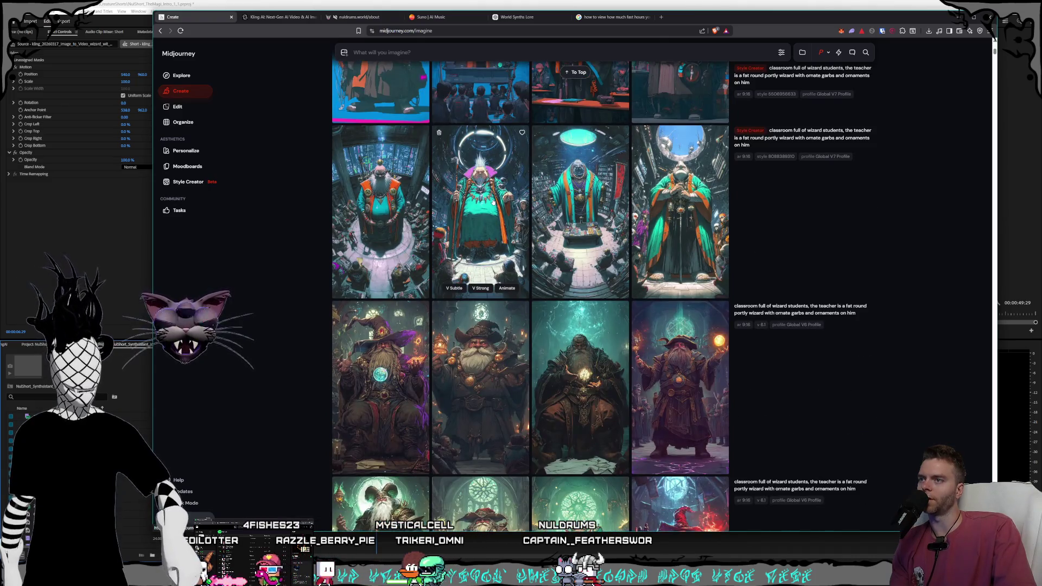
scroll(492, 201, "down", 2)
scroll(503, 212, "down", 1)
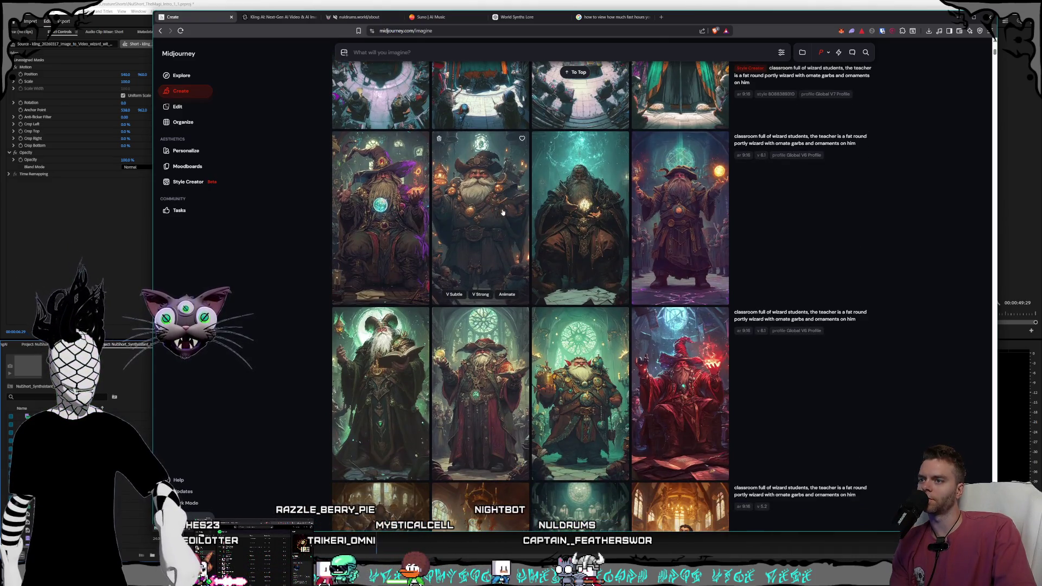
scroll(503, 212, "down", 1)
scroll(668, 274, "up", 2)
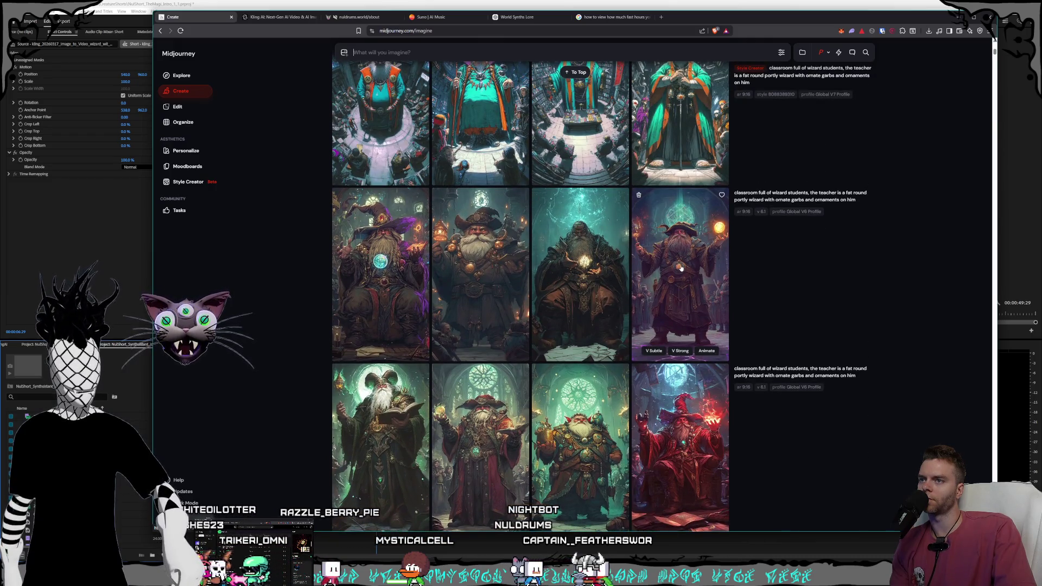
left_click(680, 268)
Step: Step back through earlier batches of wizard images one at a time
key("Up")
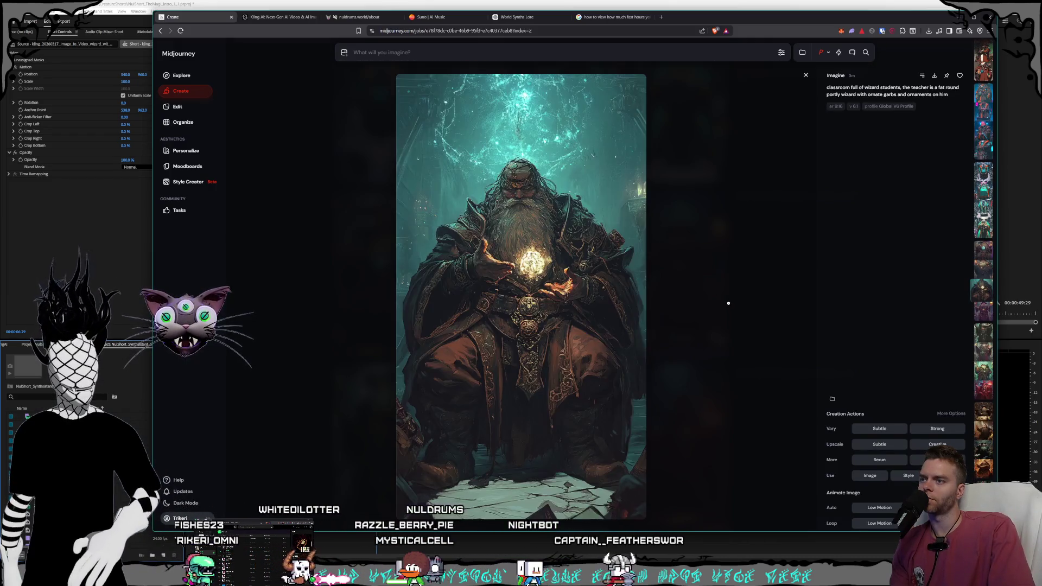
key("Up")
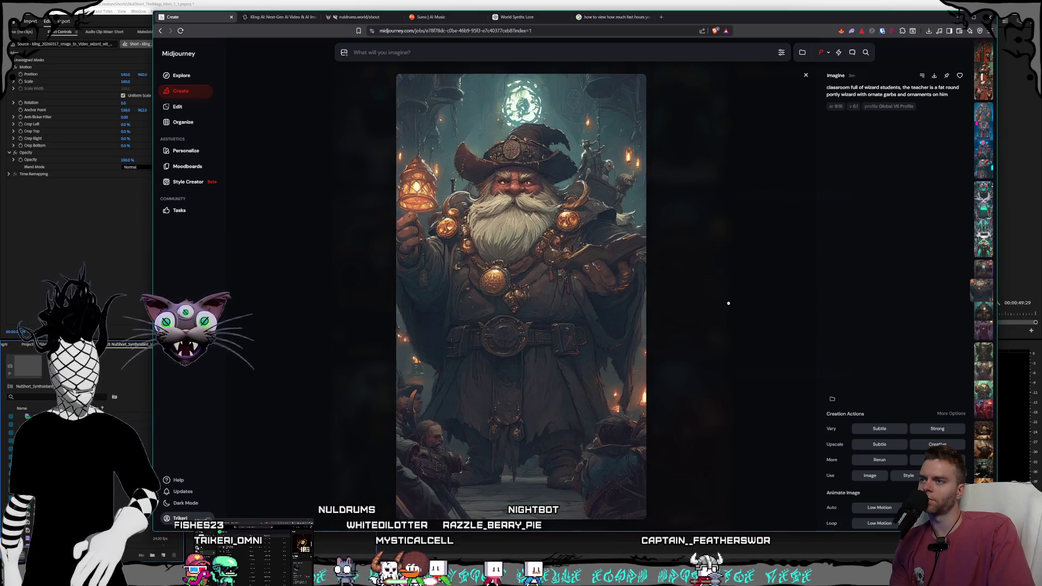
key("Up")
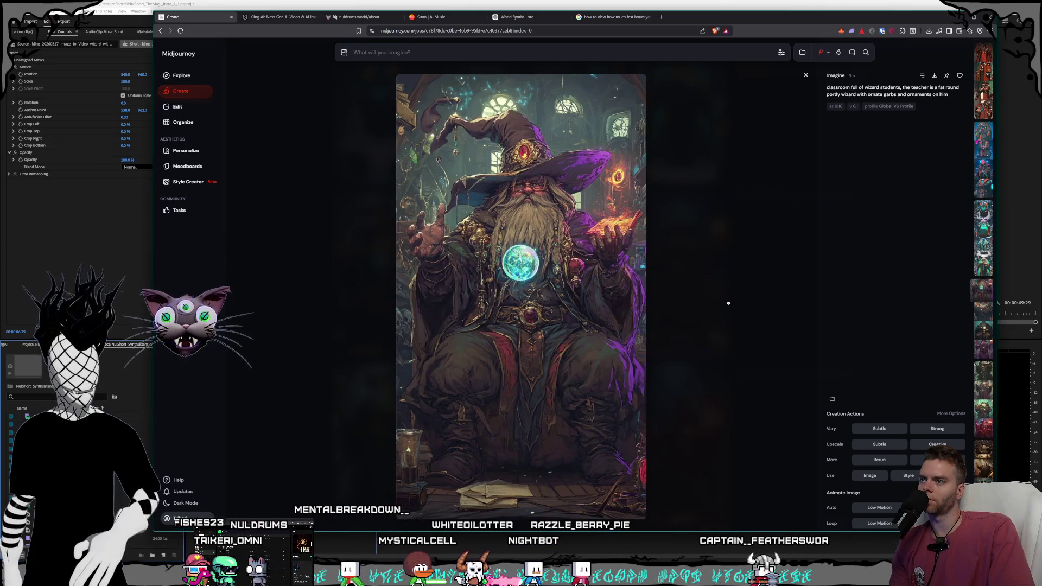
key("Up")
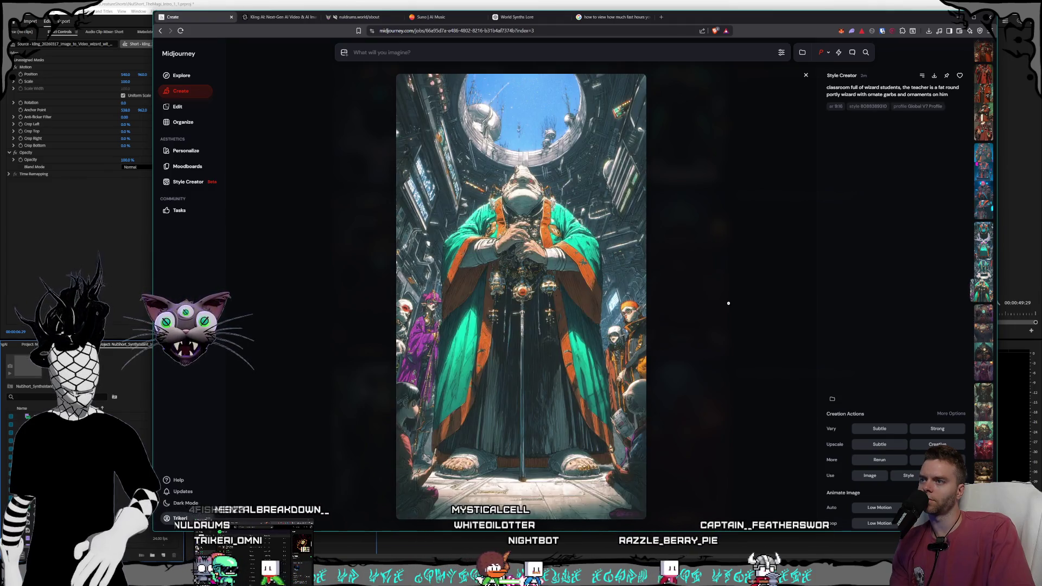
key("Up")
key("Up")
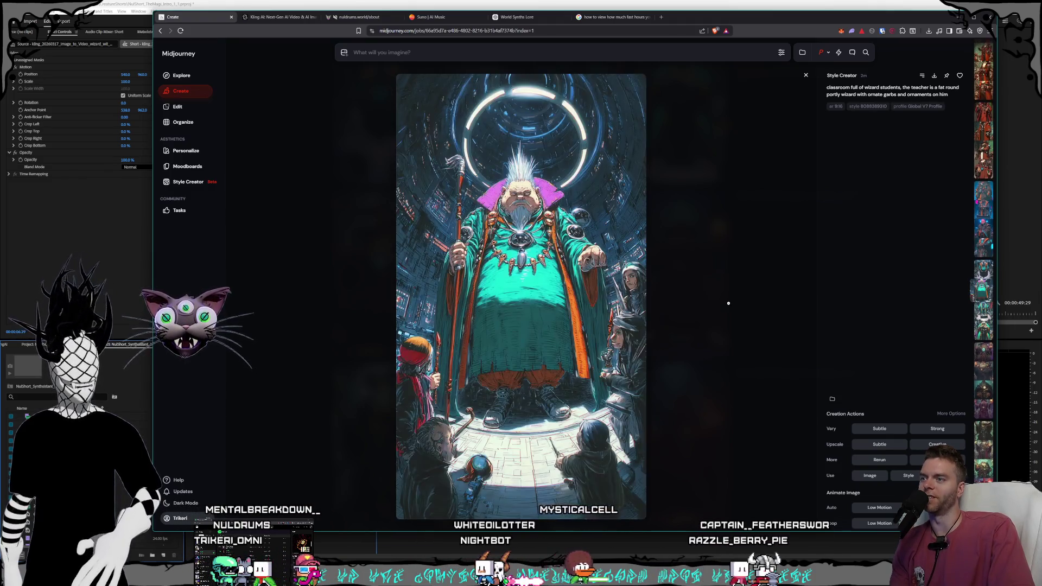
key("Up")
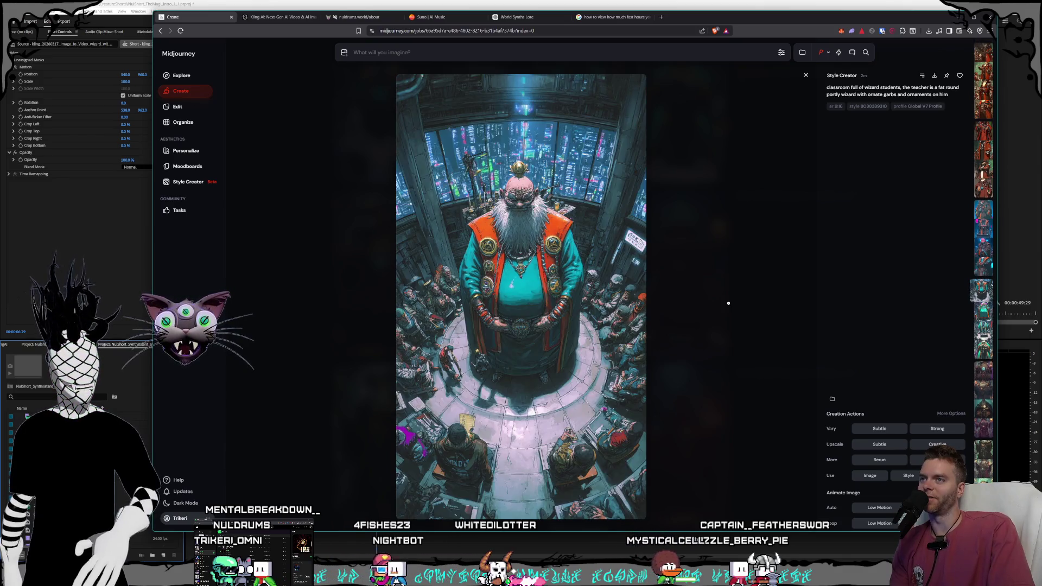
key("Up")
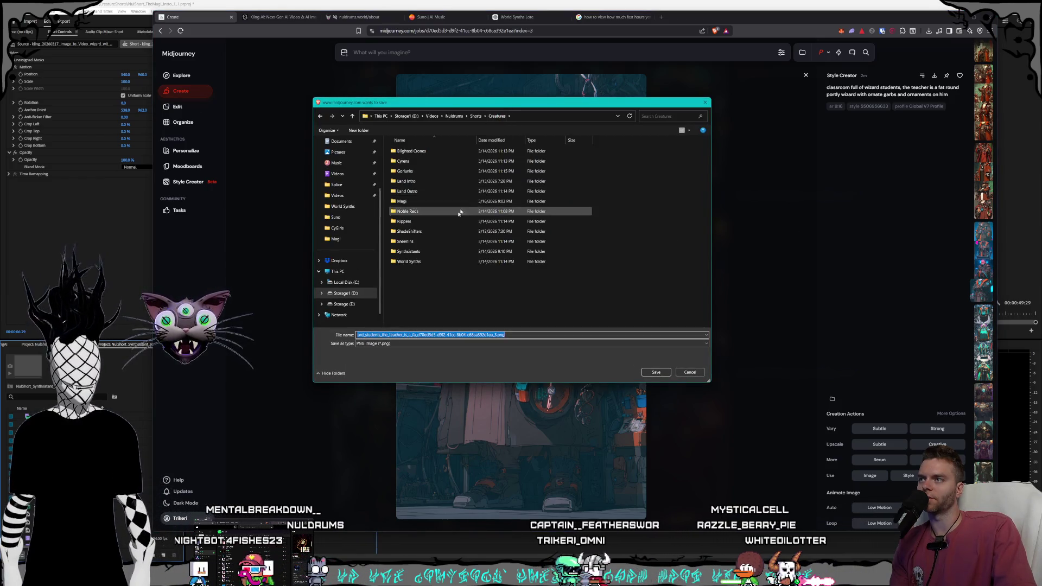
Step: Save the cyberpunk wizard into D:\Pictures\Nuldrums\Characters\Magi and close the enlarged view
double_click(465, 202)
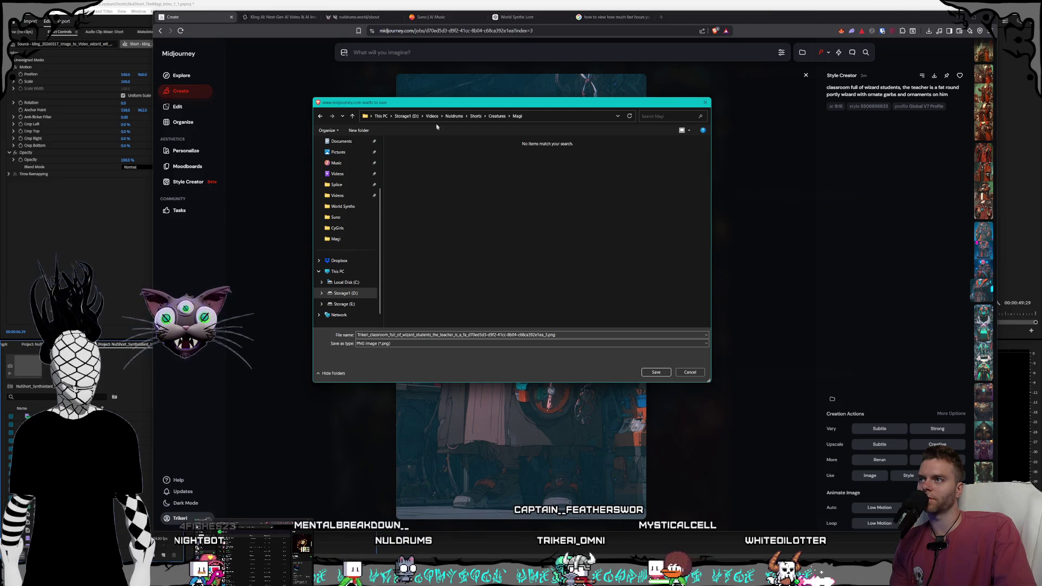
left_click(338, 152)
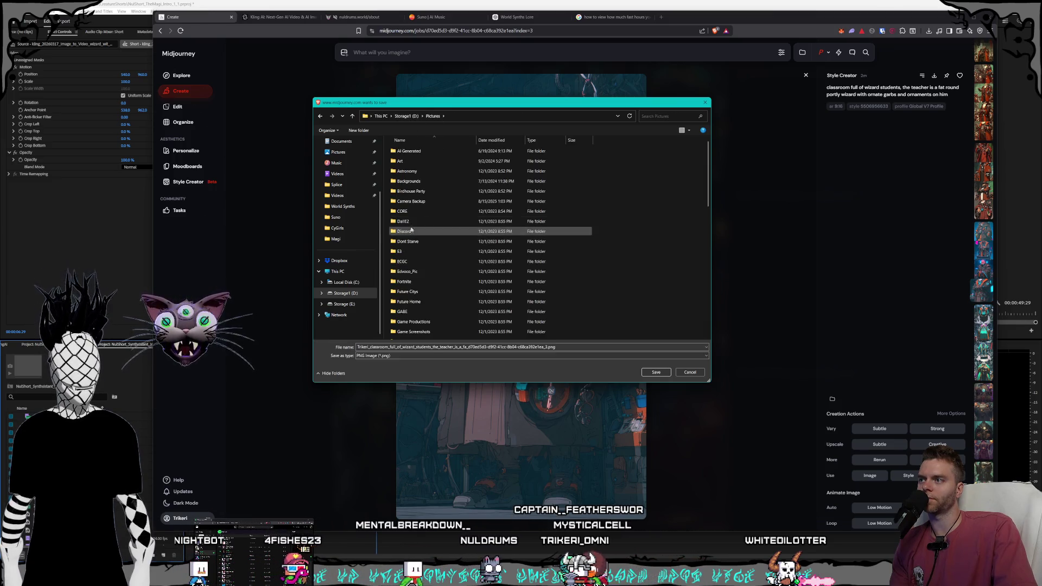
scroll(416, 231, "down", 9)
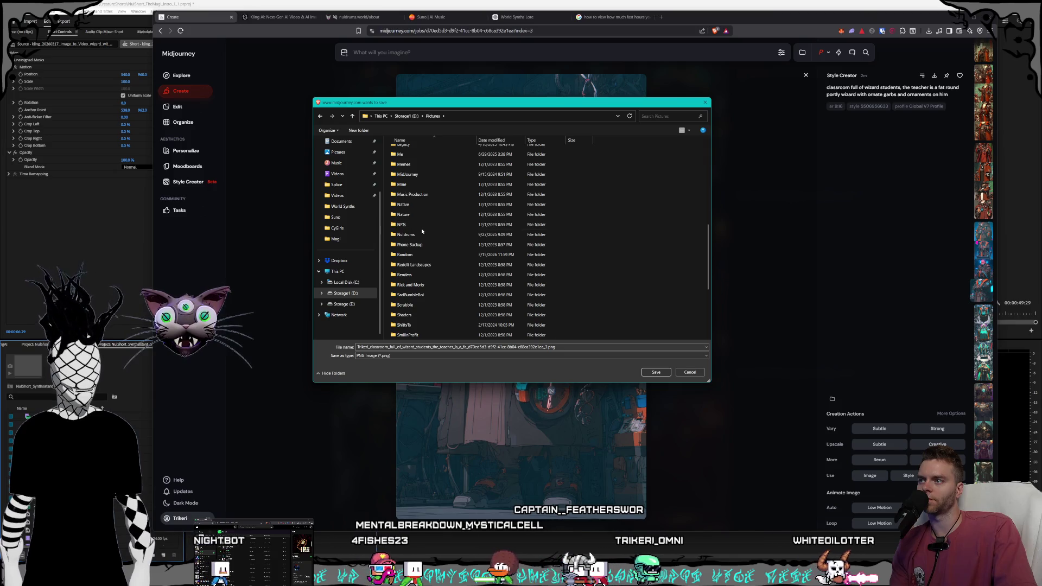
scroll(429, 240, "down", 1)
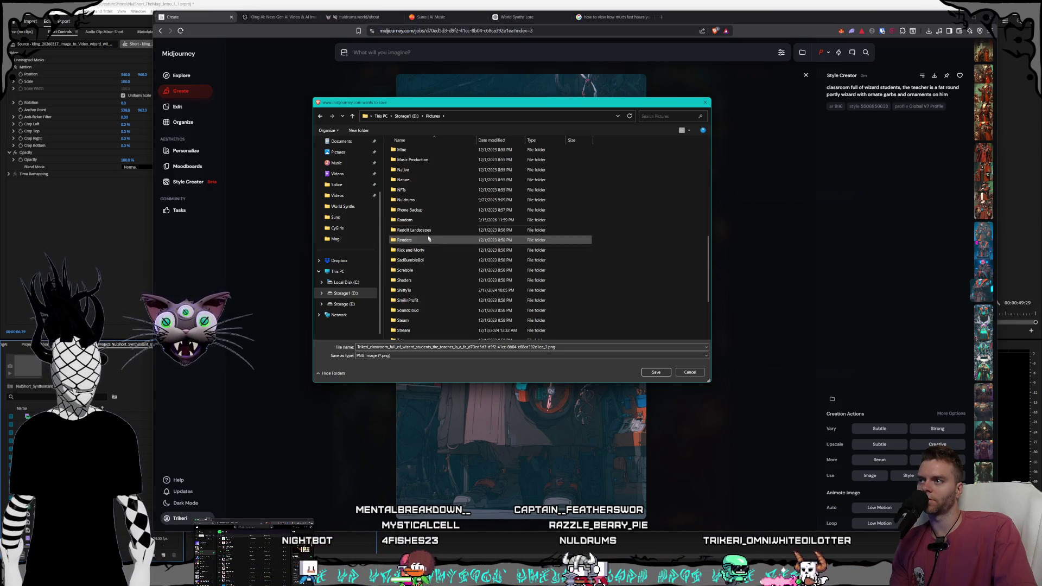
double_click(404, 203)
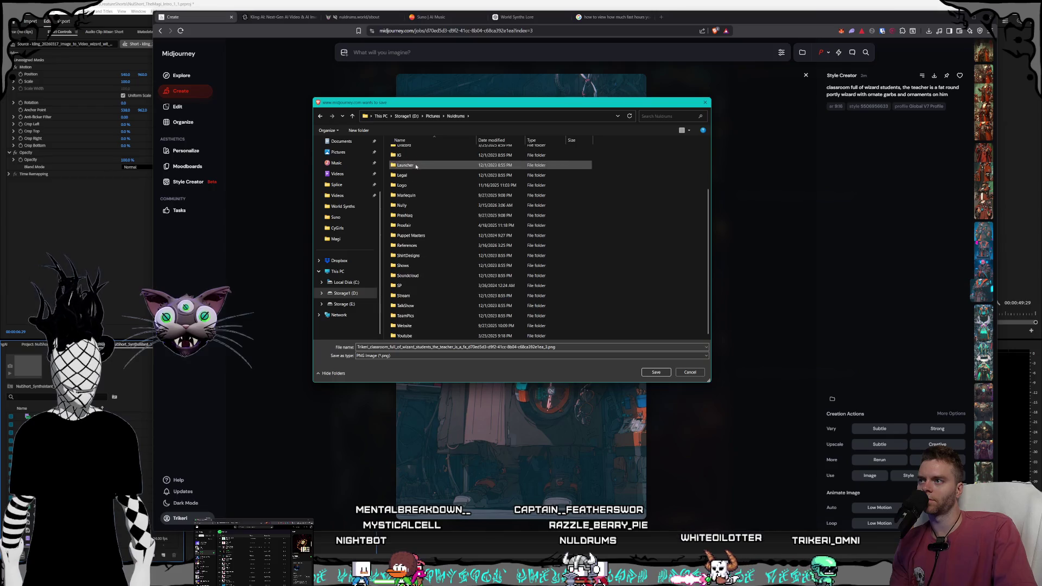
double_click(411, 191)
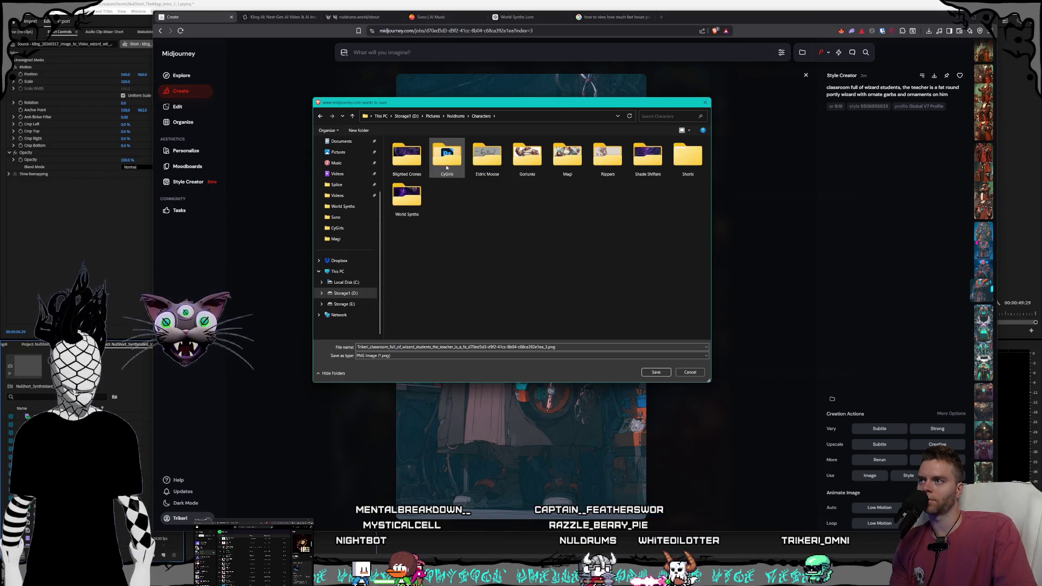
double_click(568, 157)
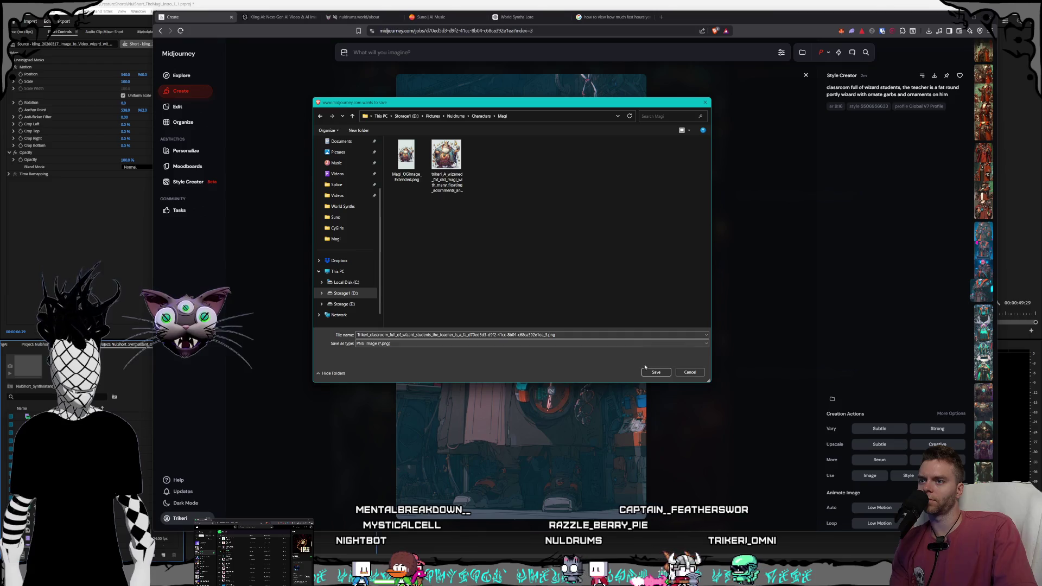
left_click(654, 372)
left_click(781, 286)
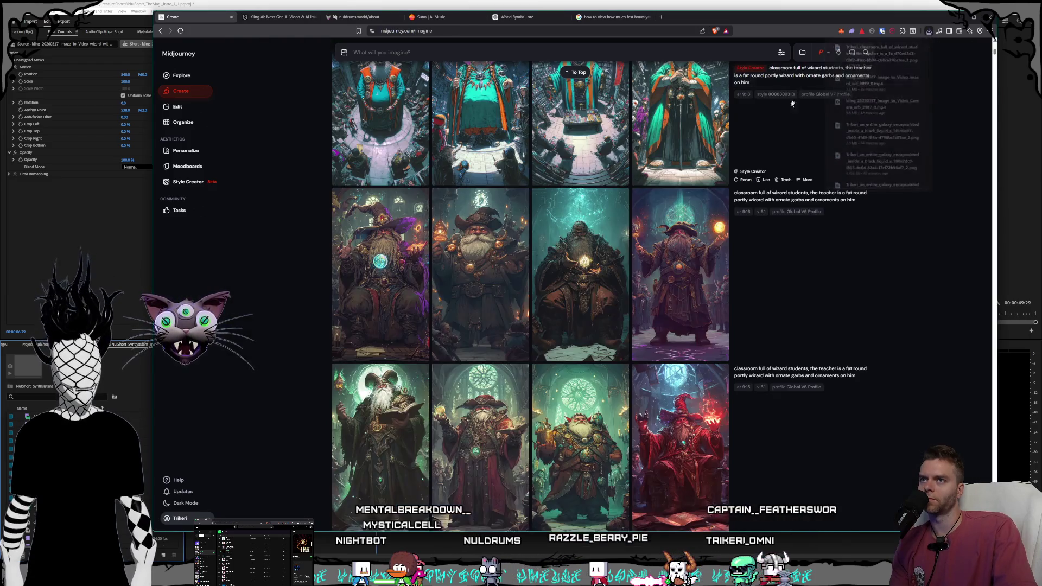
Step: Open the blue wizard image in full view and browse the neighbouring images
scroll(509, 373, "up", 4)
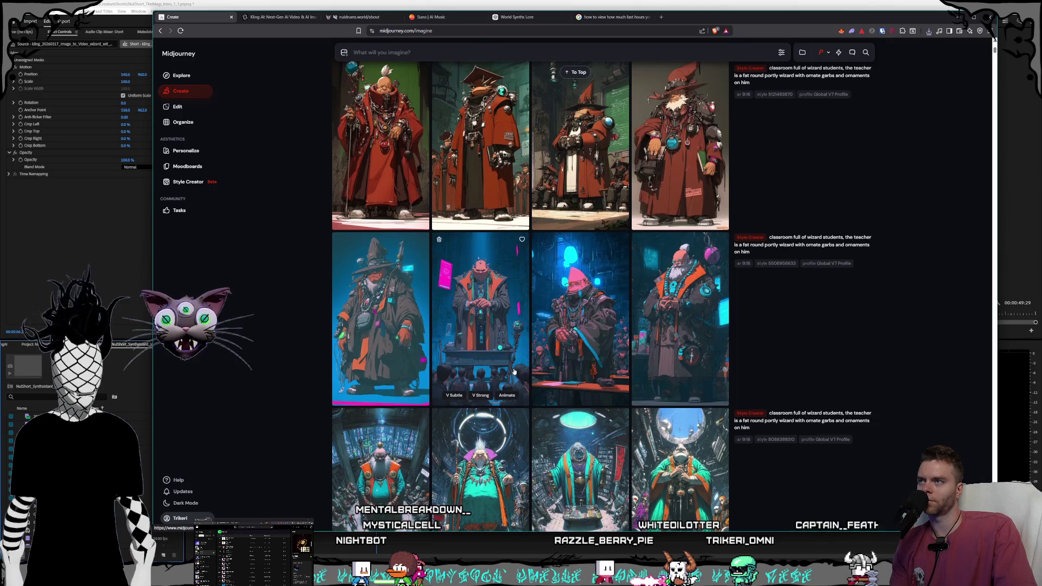
left_click(369, 313)
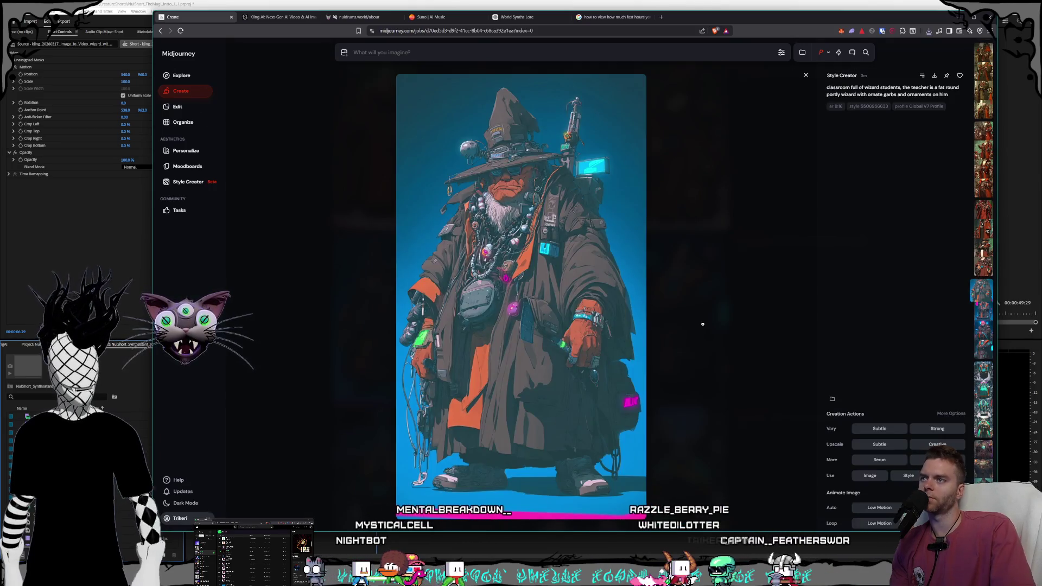
key("Left")
key("Left")
key("Left")
key("Left")
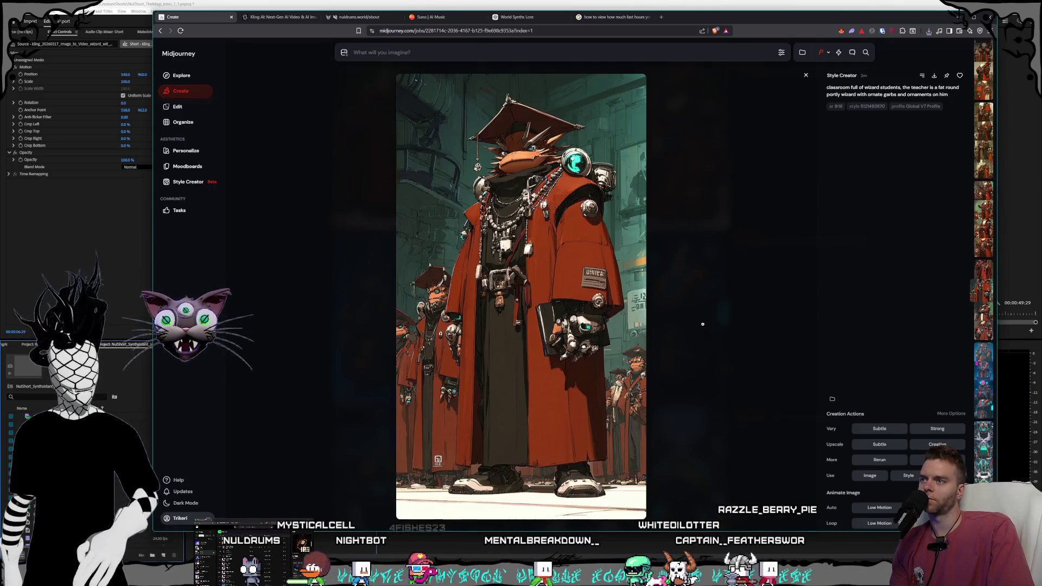
key("Left")
key("Left")
key("Left")
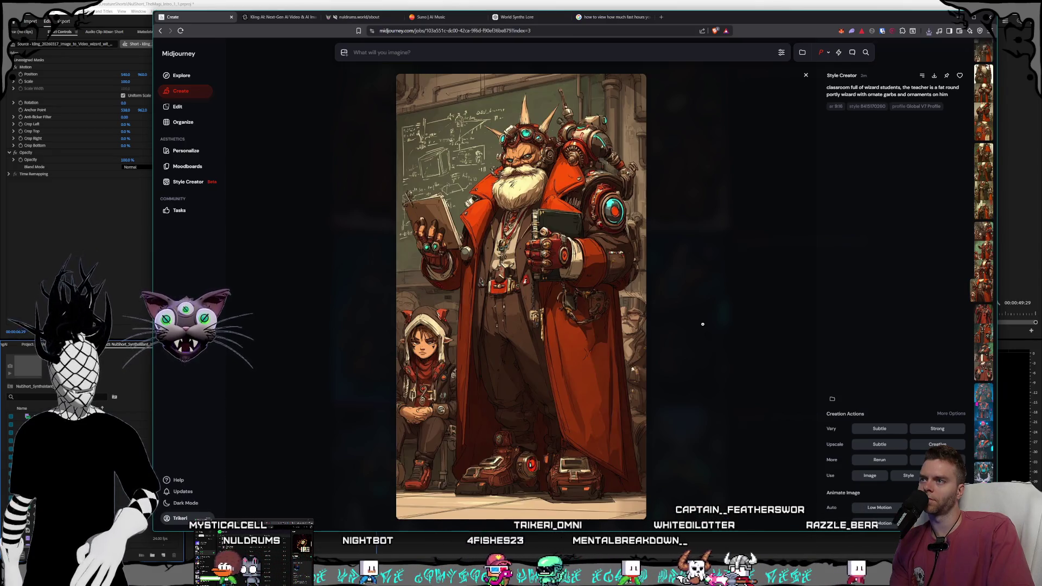
key("Left")
key("Left")
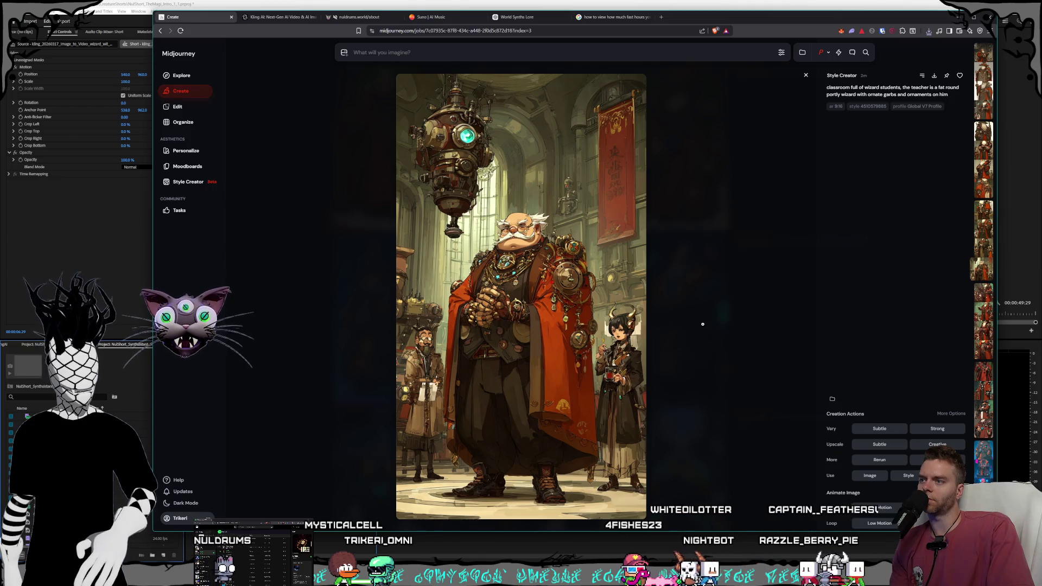
key("Left")
key("Right")
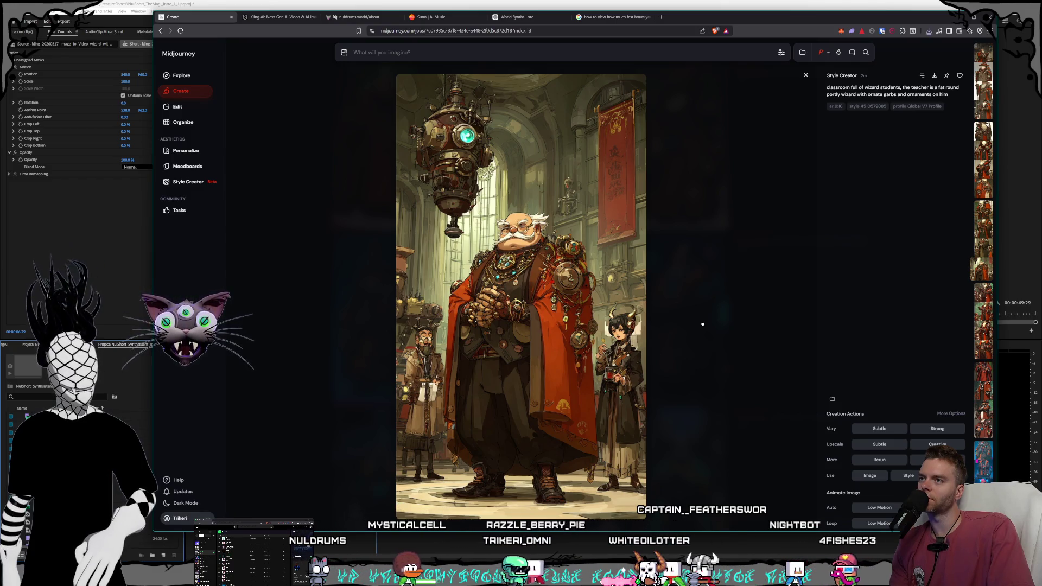
key("Up")
key("Up")
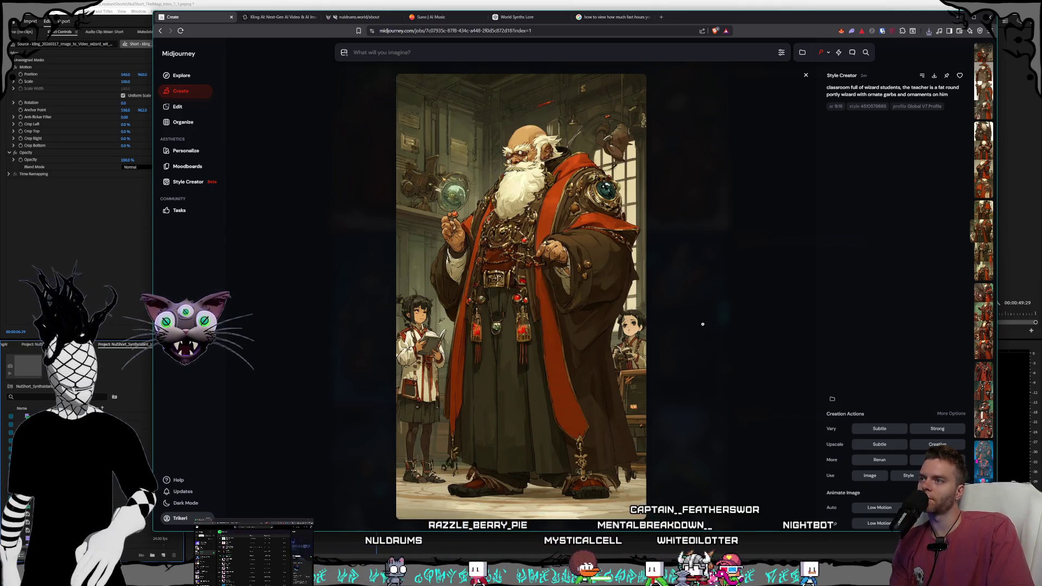
key("Up")
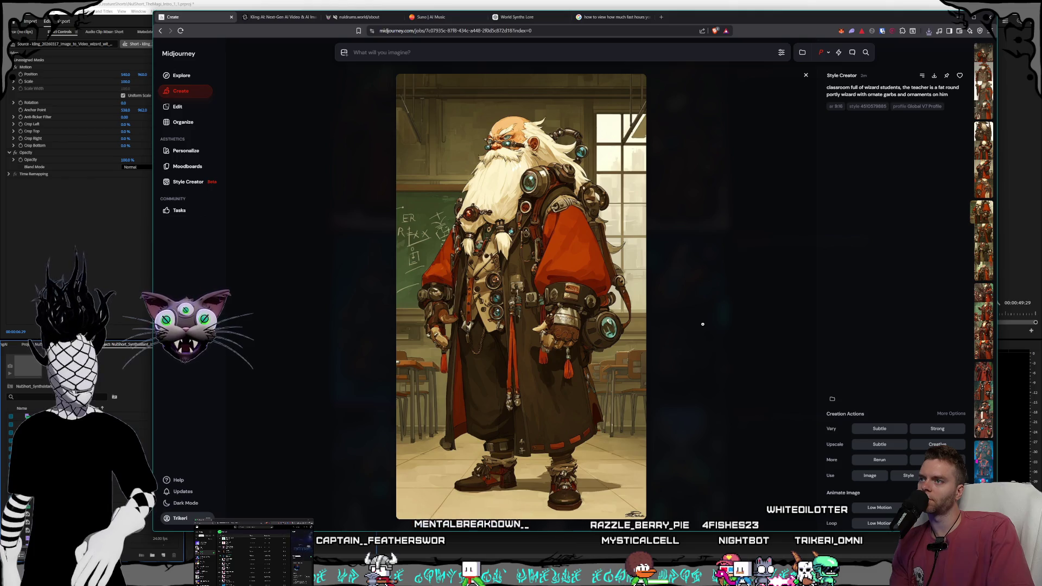
Step: Keep browsing other generations until the goggled, red-capped wizard is shown
key("Left")
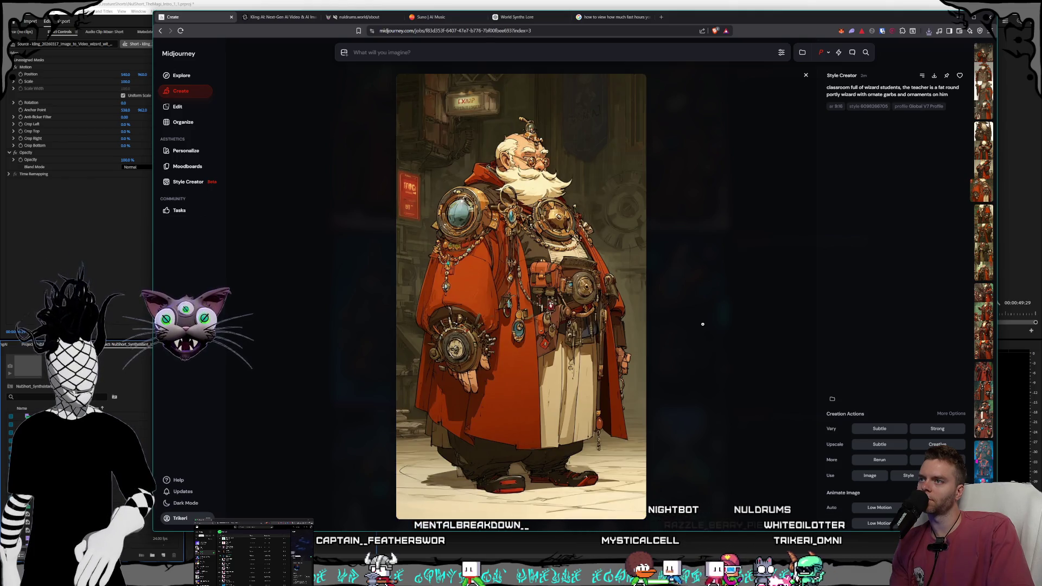
key("Left")
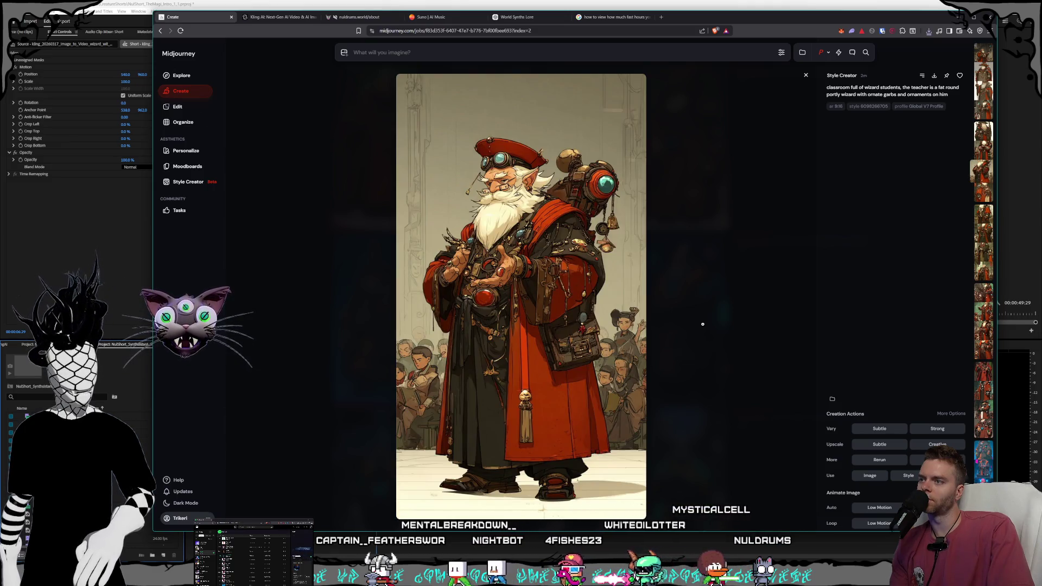
key("Left")
key("Left")
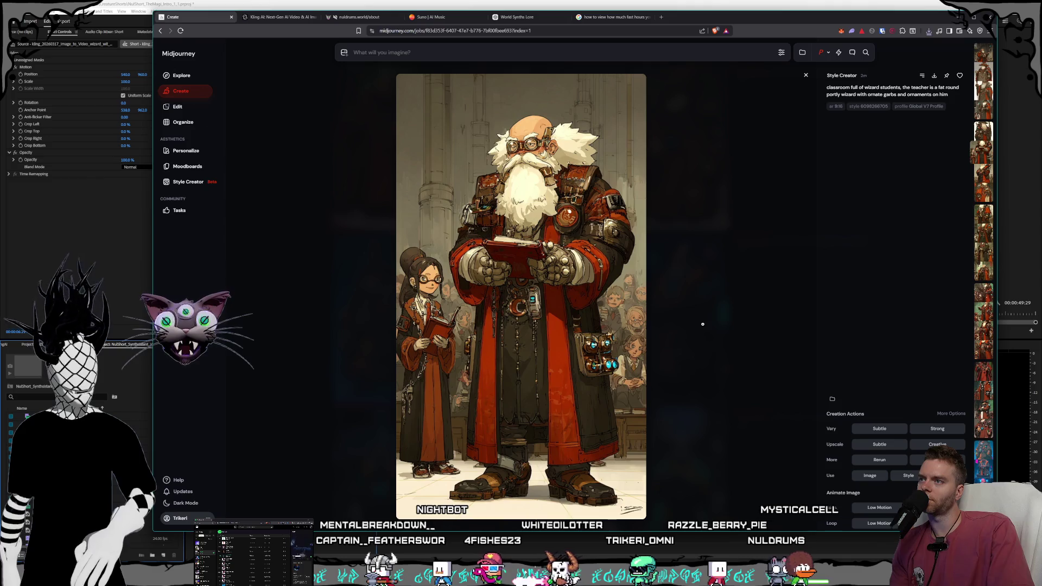
key("Left")
key("Left")
key("Left")
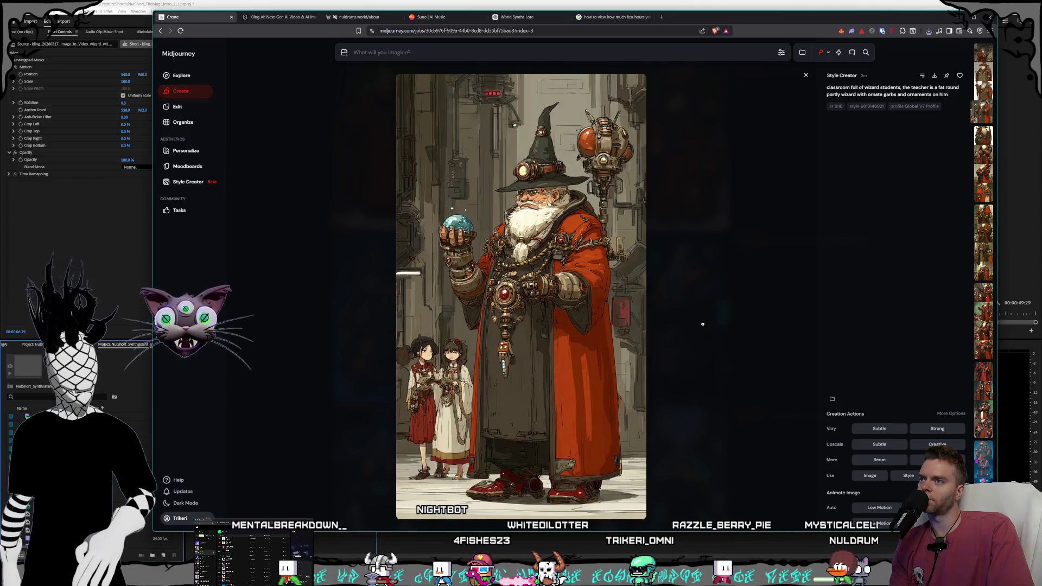
key("Left")
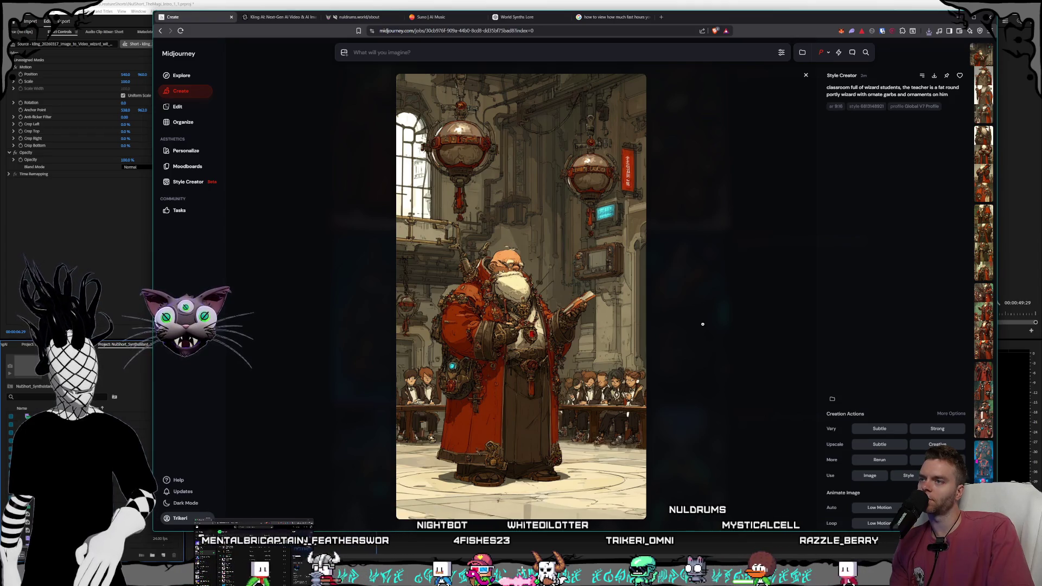
key("Right")
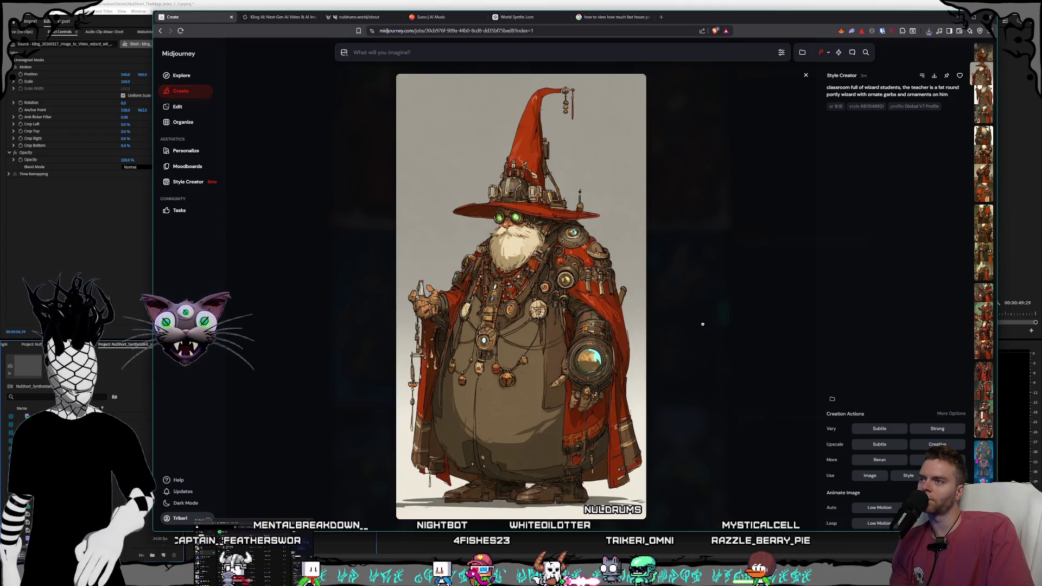
key("Right")
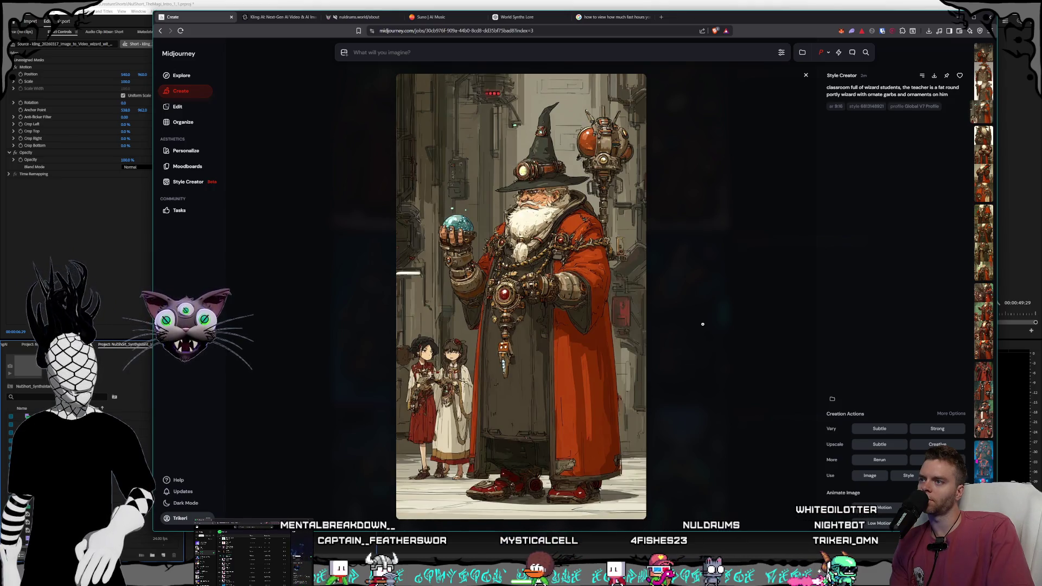
key("Down")
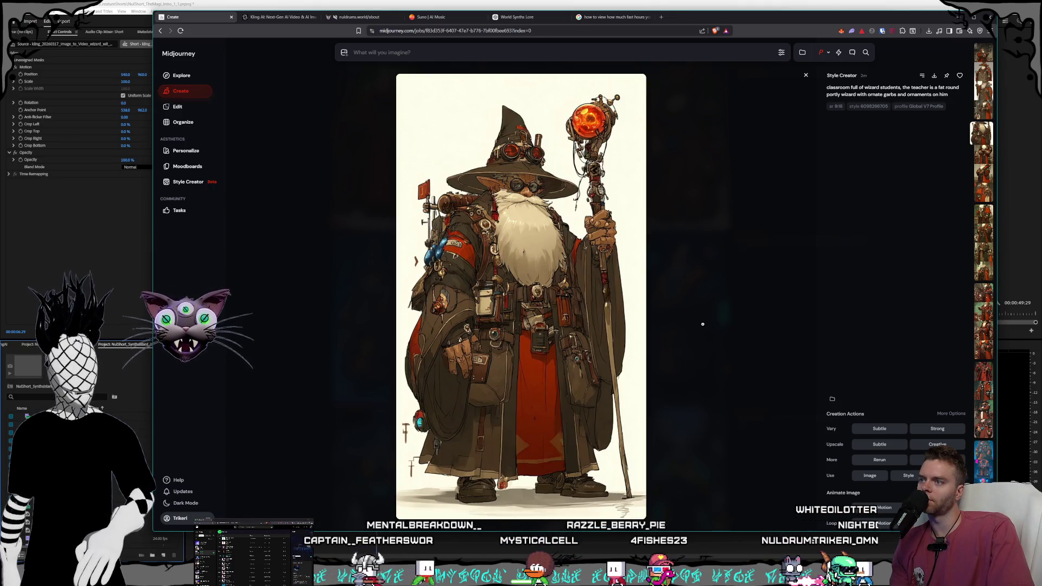
key("Down")
key("Down")
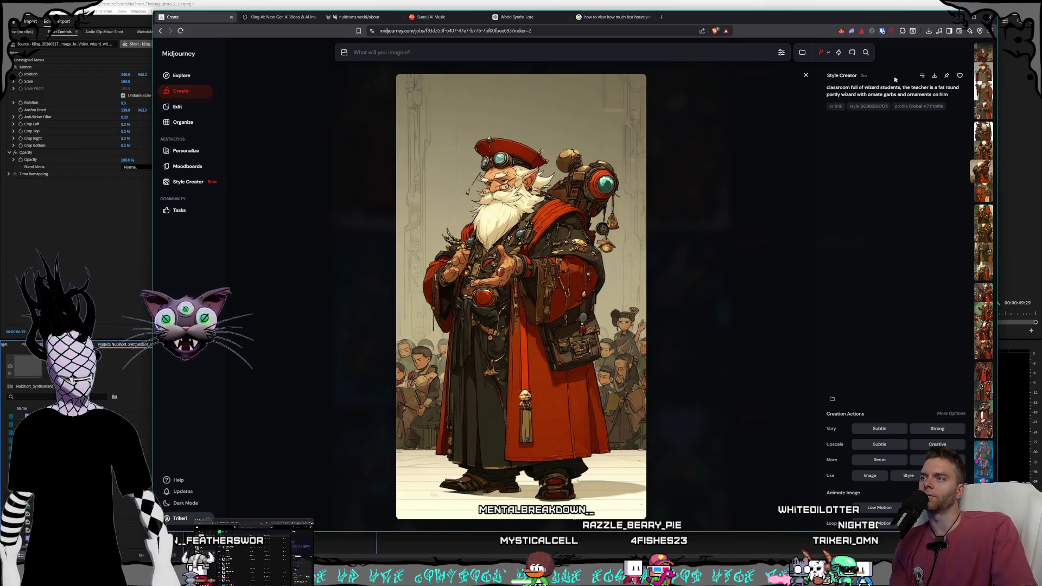
Step: Download the red-capped wizard image into the Magi folder and close the view
left_click(935, 76)
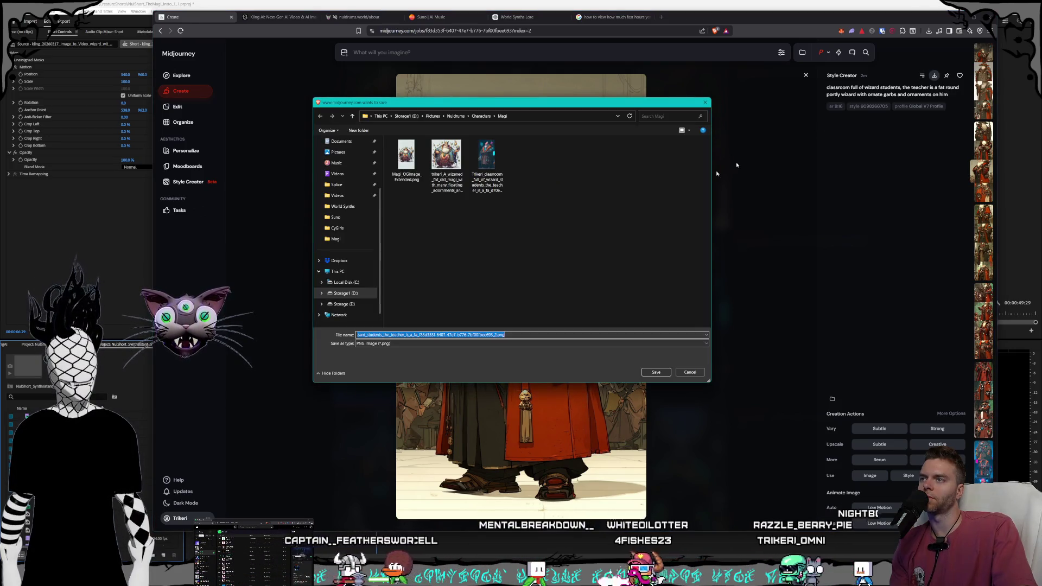
left_click(654, 372)
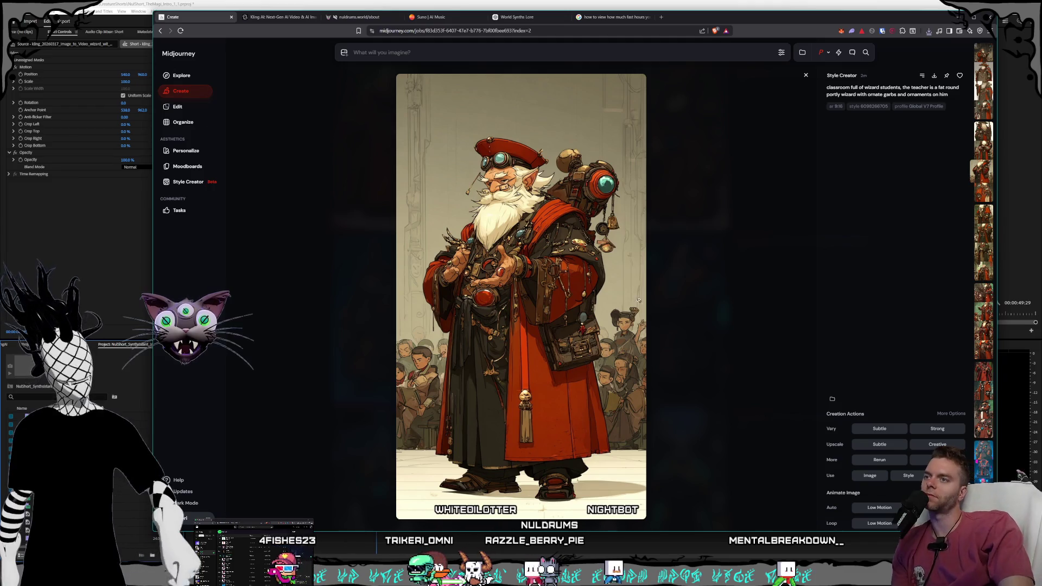
left_click(745, 319)
Step: Open the ornate red-robed fat wizard holding a lantern in full view
scroll(745, 318, "down", 10)
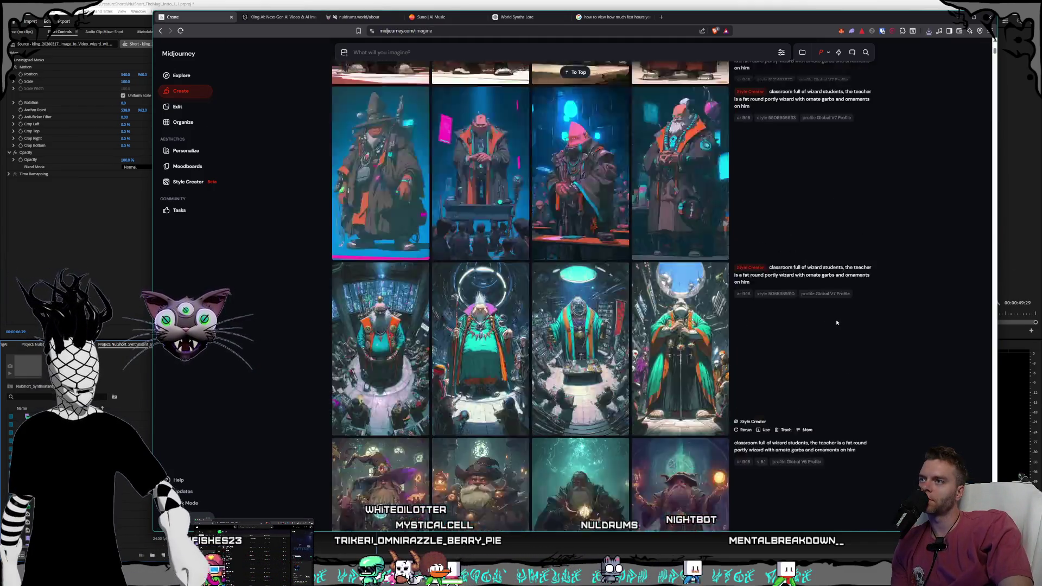
scroll(803, 337, "down", 6)
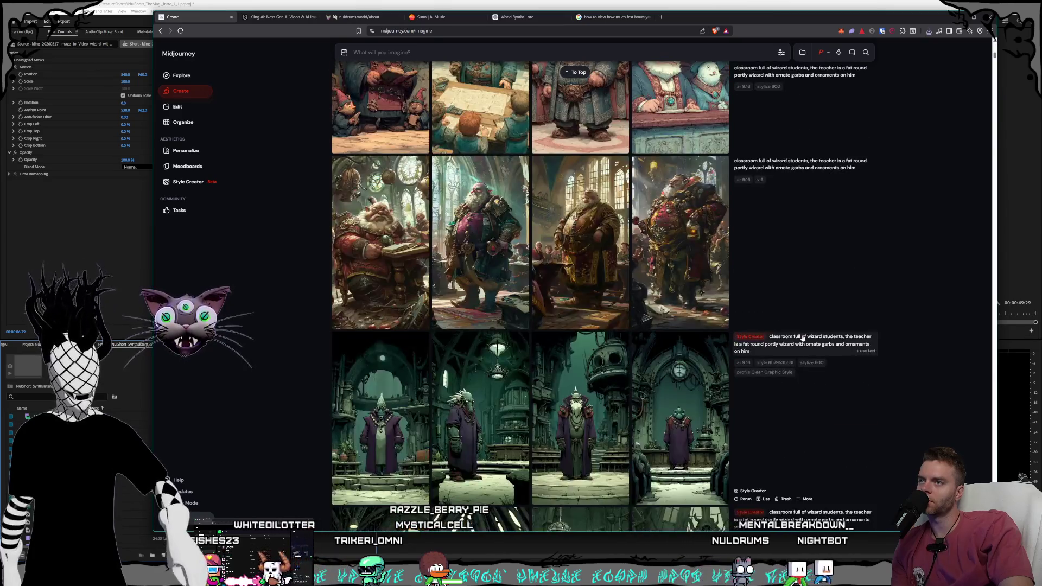
scroll(699, 393, "up", 2)
left_click(699, 393)
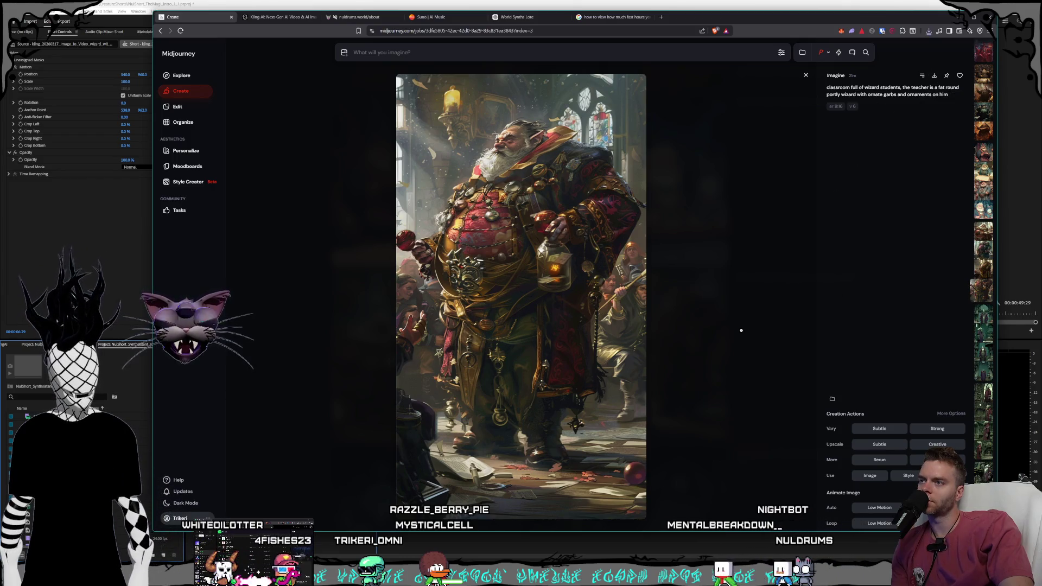
Step: Save the lantern-holding wizard as a PNG into the Magi folder and close the view
key("ctrl+s")
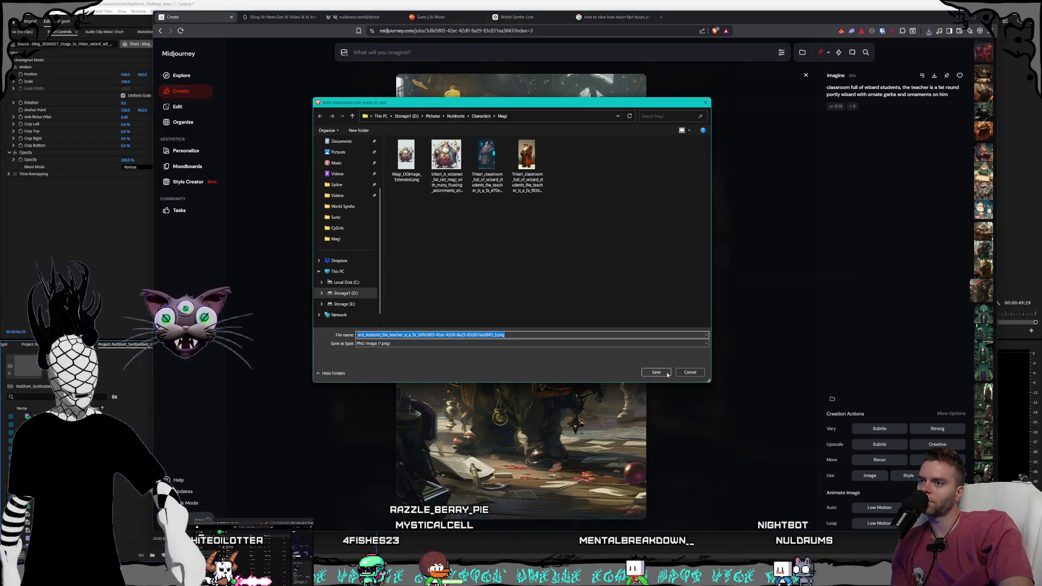
left_click(658, 373)
key("Escape")
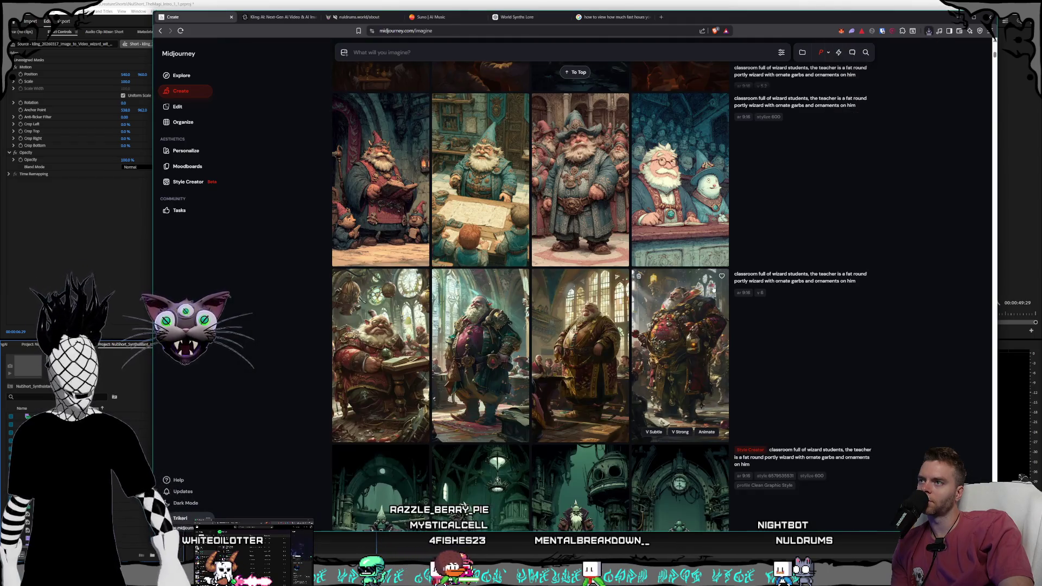
scroll(692, 329, "down", 15)
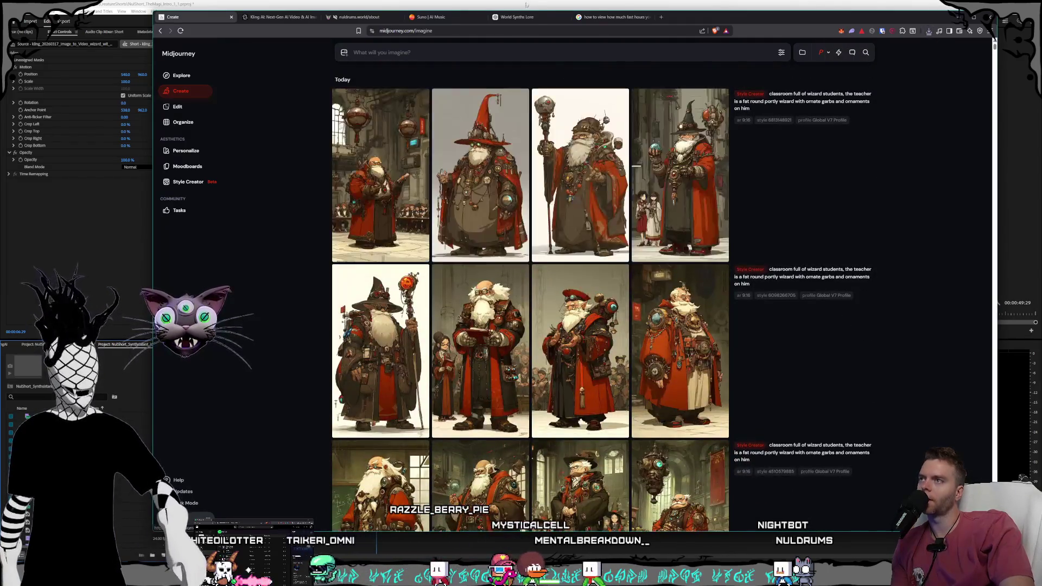
key("alt+Tab")
Step: Move the Premiere Pro playhead back to the castle shot, then return to Midjourney
mouse_move(378, 365)
left_mouse_down()
mouse_move(279, 368)
mouse_move(826, 361)
mouse_move(479, 364)
mouse_move(498, 398)
mouse_move(517, 380)
left_mouse_up()
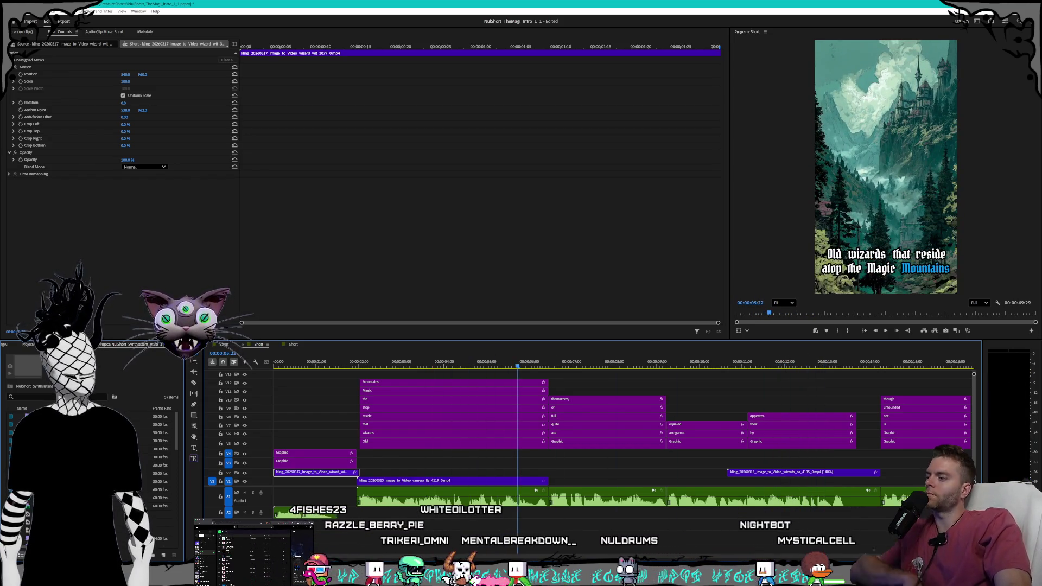
key("super+d")
key("alt+Tab")
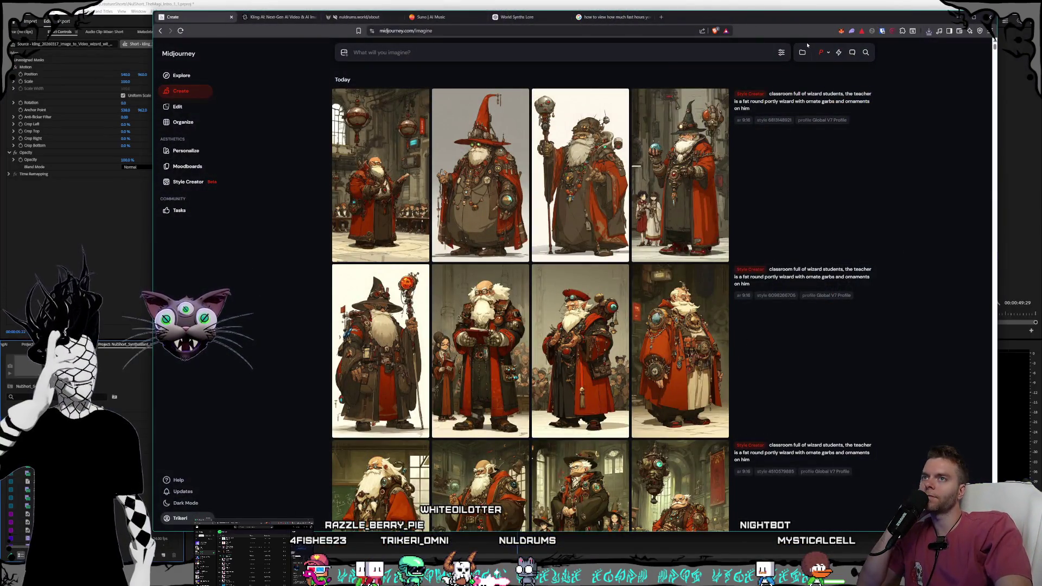
Step: Set Midjourney's model version to 7 and check the personalization profiles
left_click(782, 53)
left_click(574, 192)
left_click(565, 209)
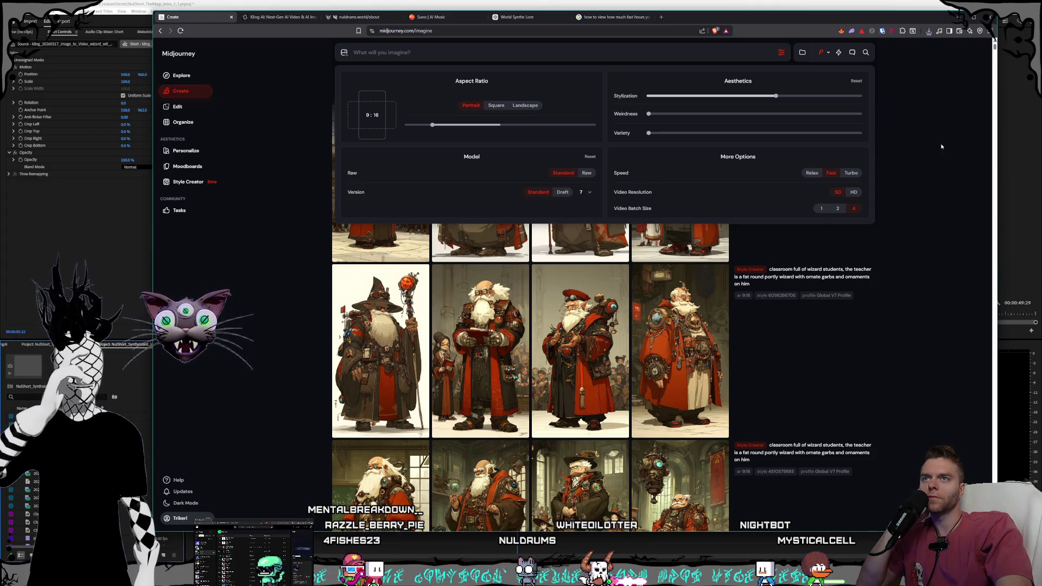
left_click(942, 146)
left_click(823, 52)
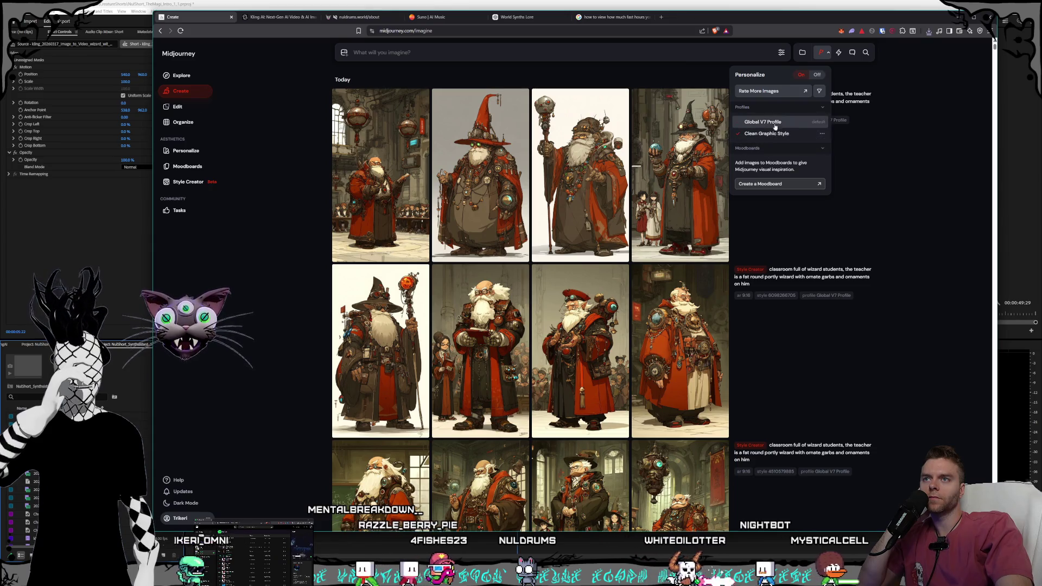
left_click(722, 149)
Step: Return to Premiere Pro and scrub the playhead to the 'only by their appetites.' caption
scroll(721, 149, "down", 2)
scroll(831, 239, "up", 2)
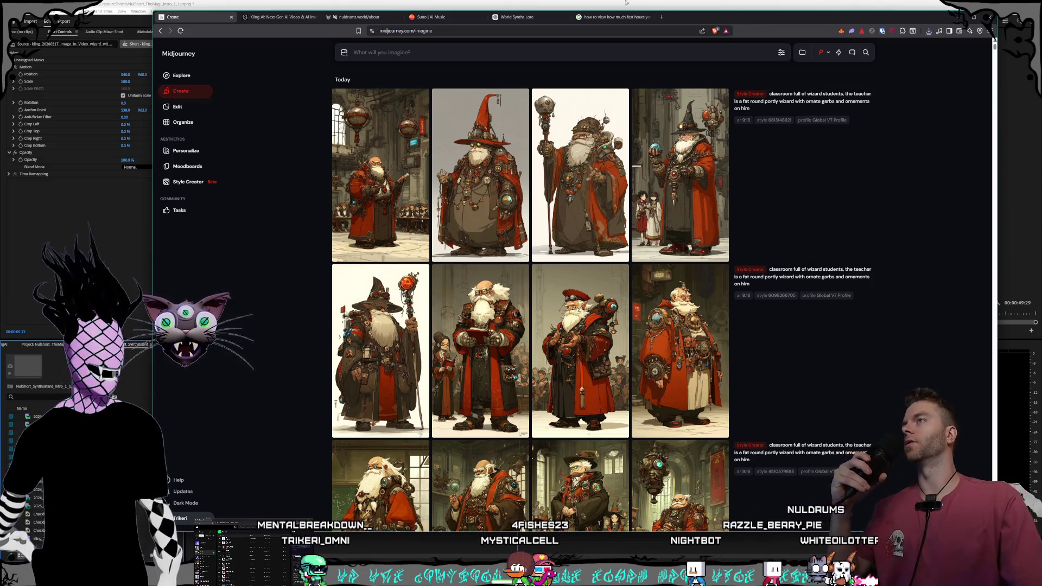
key("alt+Tab")
mouse_move(516, 362)
left_mouse_down()
mouse_move(380, 363)
mouse_move(861, 358)
left_mouse_up()
Step: Zoom out the timeline, scrub to the 'of turning a buzzard into a bee,' caption, then return to Midjourney
key("minus")
mouse_move(783, 364)
left_mouse_down()
mouse_move(913, 366)
mouse_move(647, 367)
left_mouse_up()
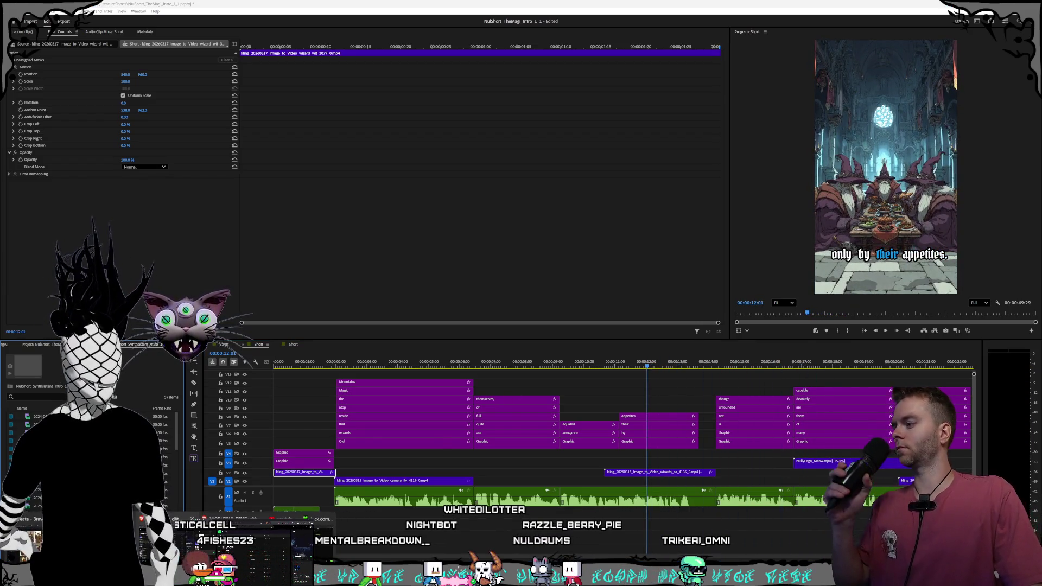
key("alt+Tab")
mouse_move(795, 217)
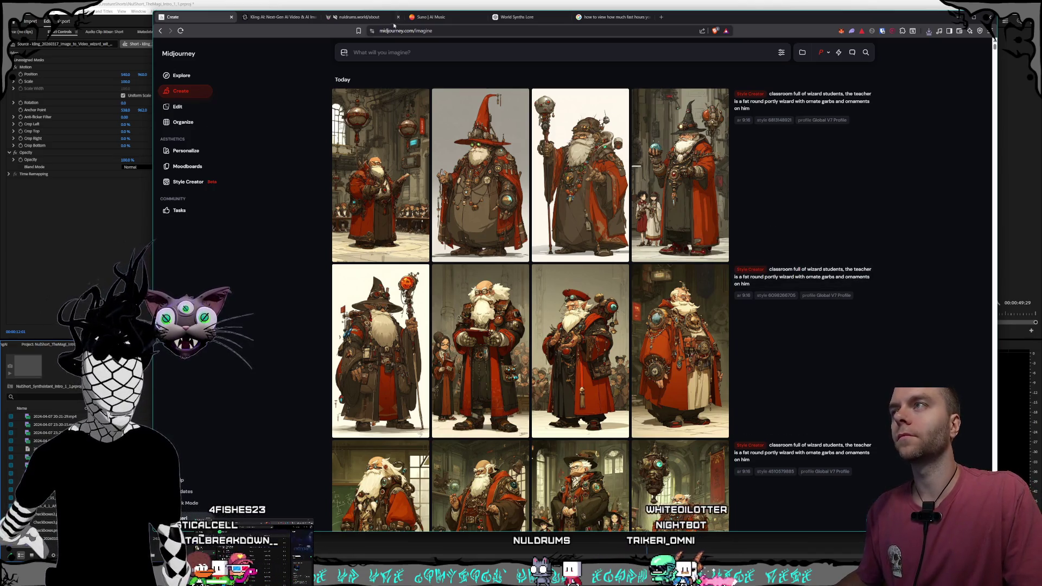
Step: Submit a prompt for an old round portly wizard atop a mountain, staff raised, channeling lightning skyward
left_click(412, 52)
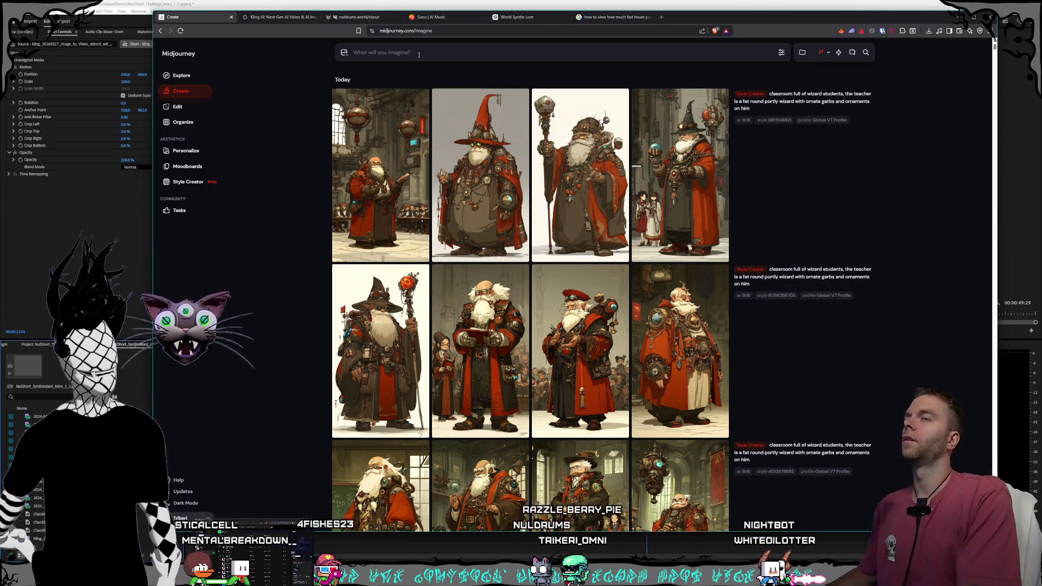
type("round portly ")
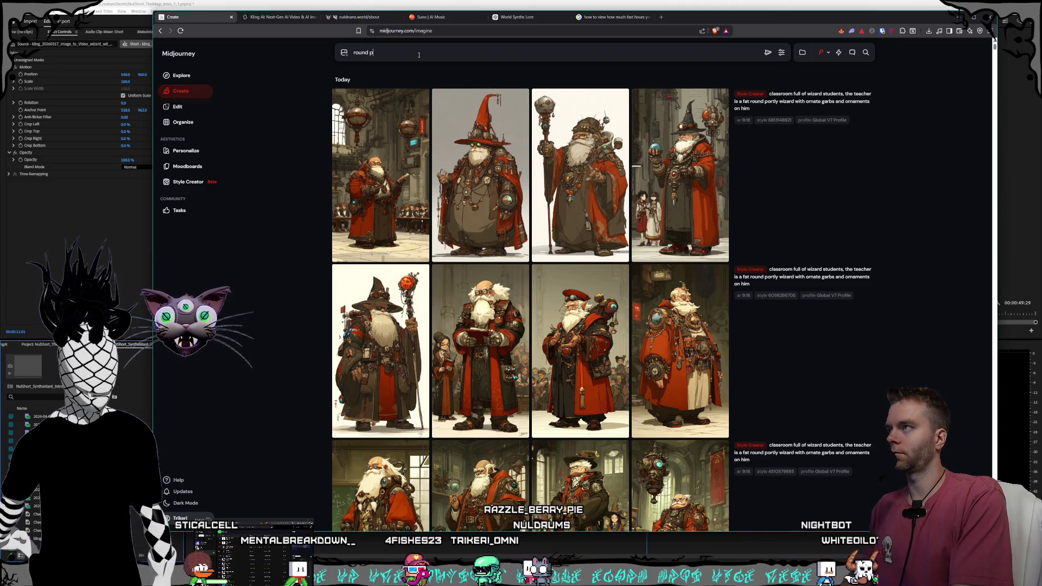
type("wi")
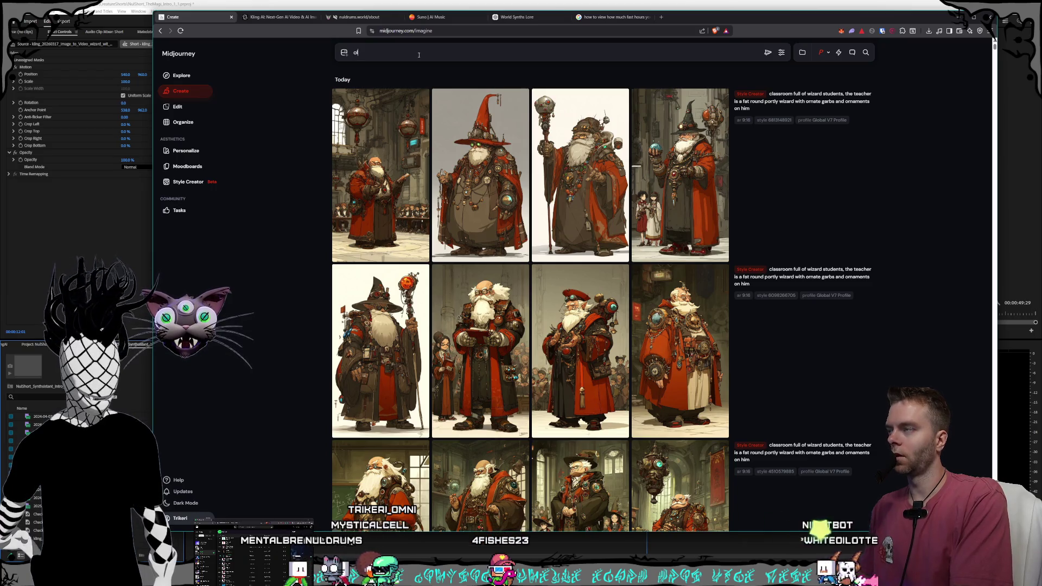
type("portl")
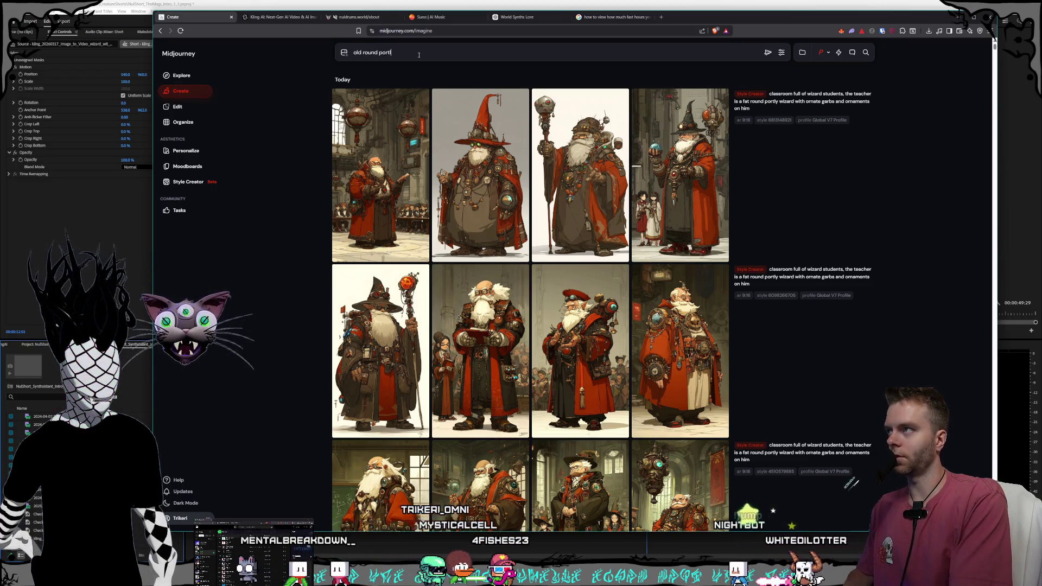
type("y wizard with a very long white beard standing on top of a mountain holding a magical staff up")
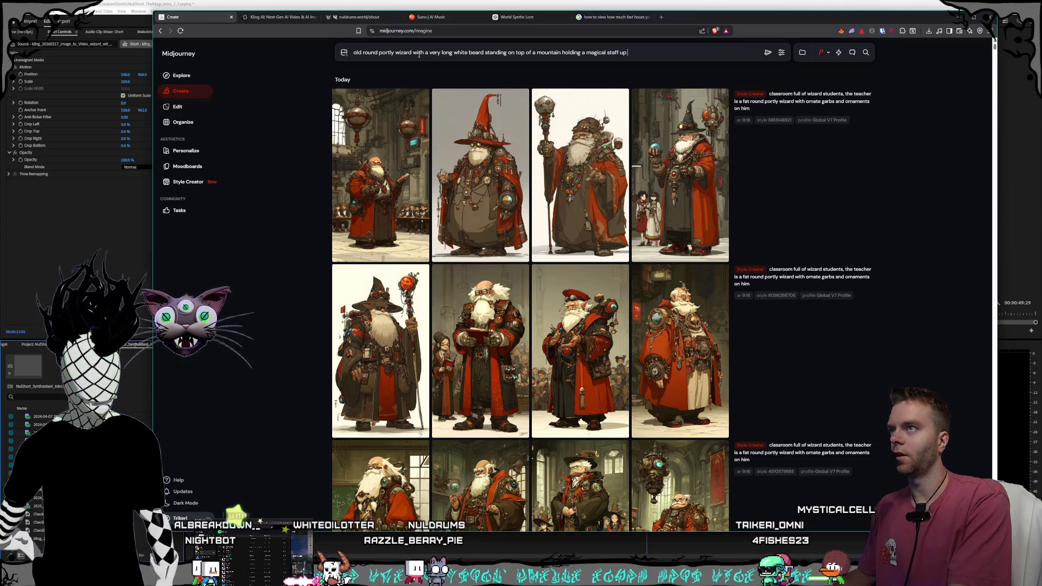
type("cha")
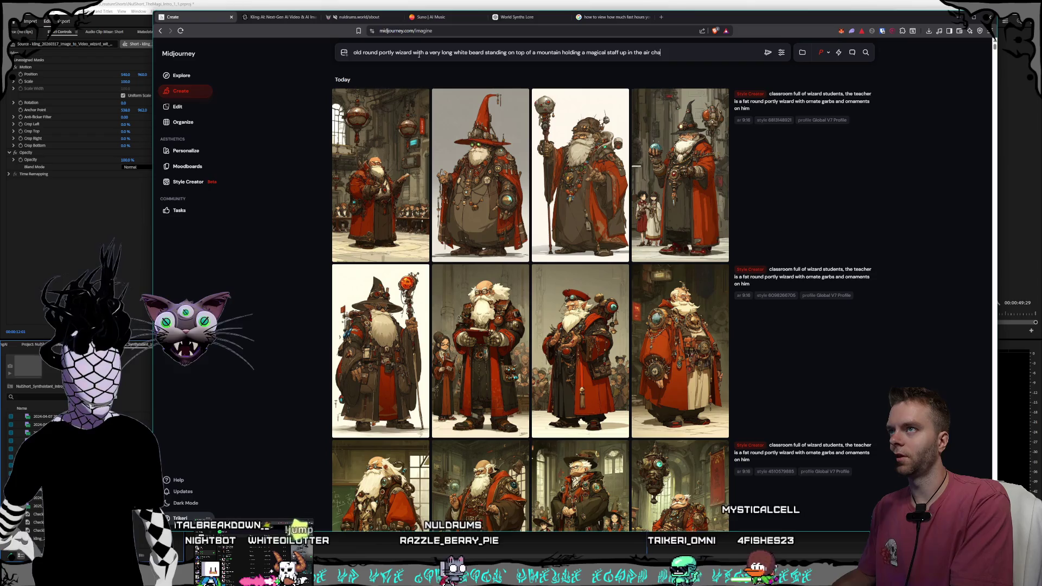
type("nneling lightning to the sky")
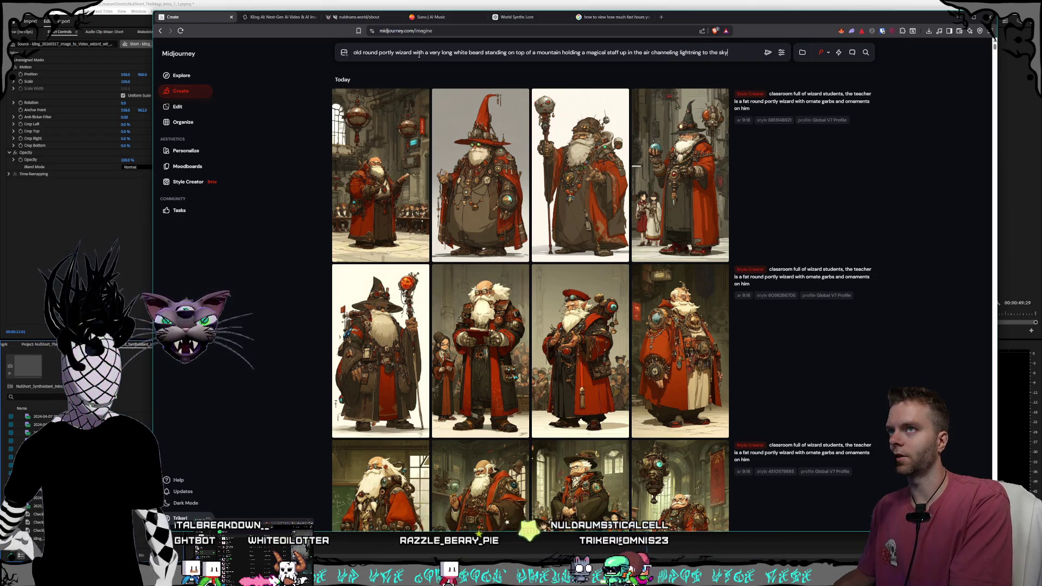
key("Return")
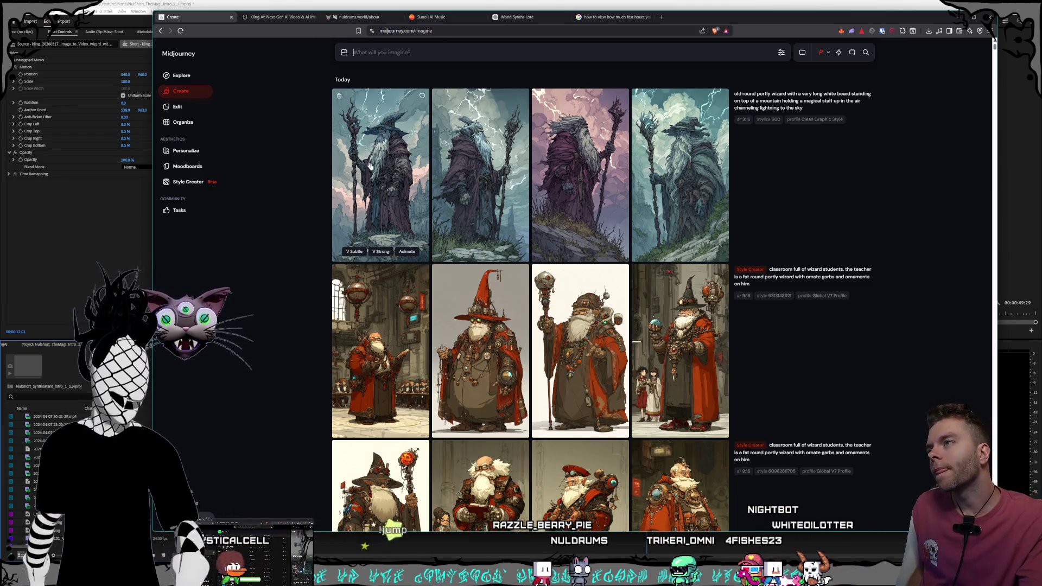
Step: Enlarge the first and fourth mountain wizard images, then go to the Style Creator page
left_click(402, 182)
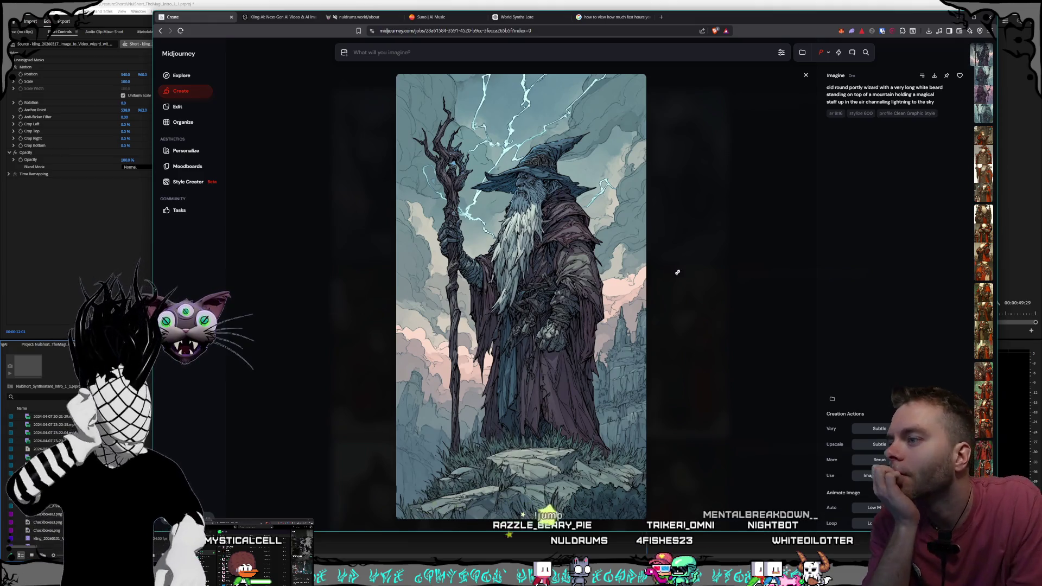
left_click(683, 270)
left_click(661, 163)
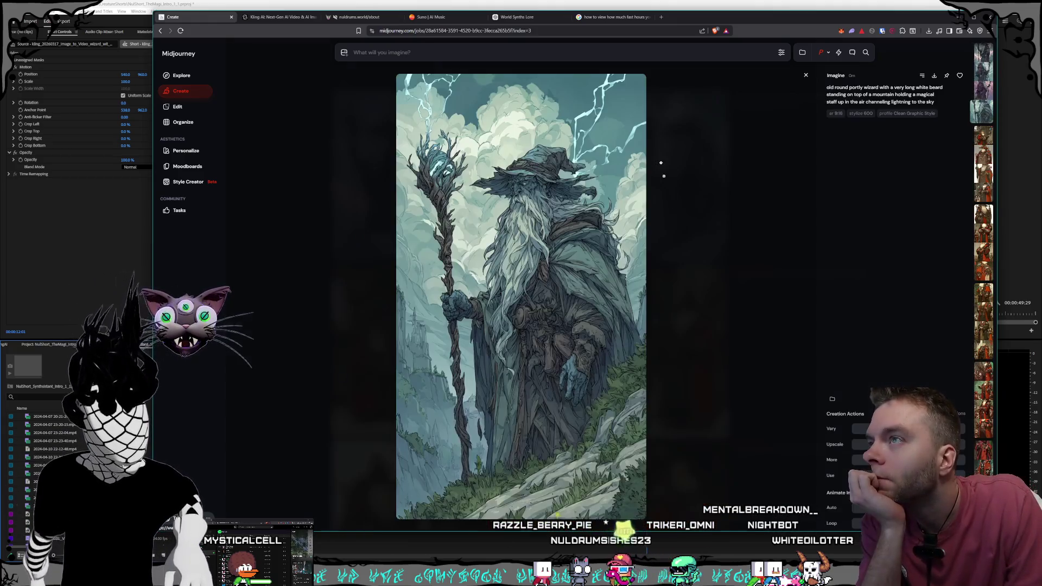
left_click(719, 324)
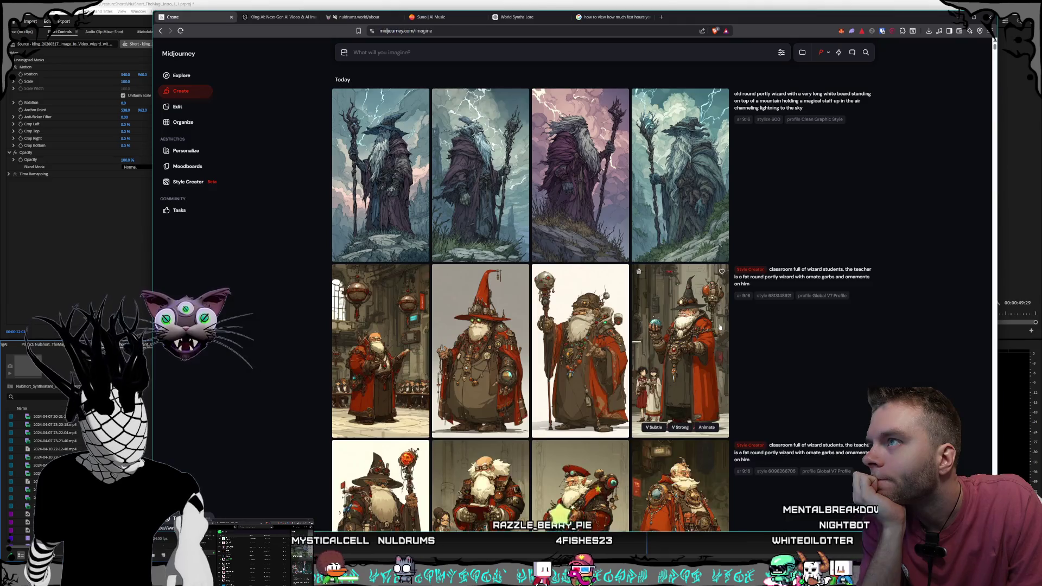
mouse_move(737, 215)
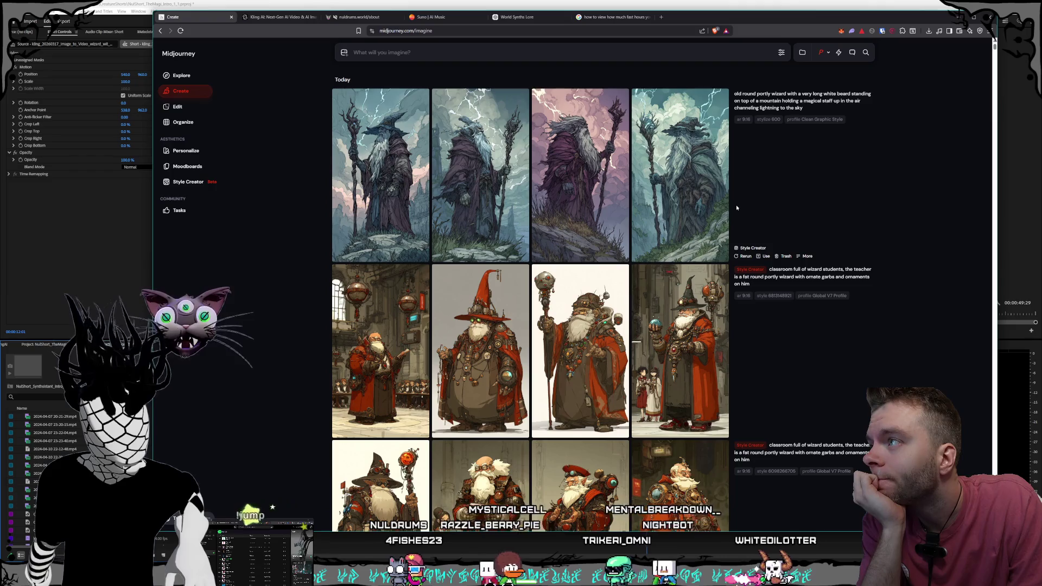
left_click(191, 182)
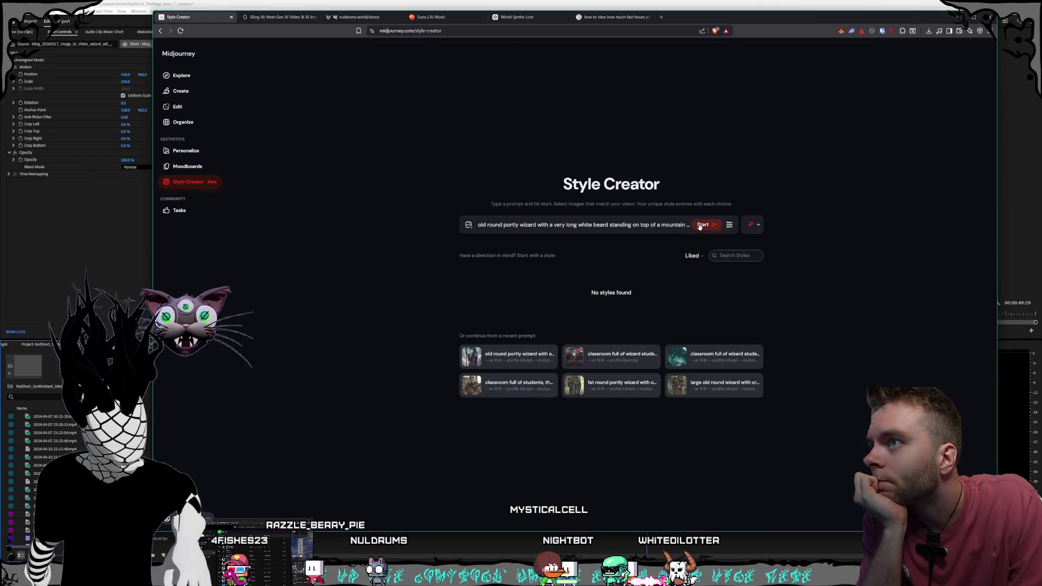
Step: Run a brief Style Creator session with the mountain wizard prompt, end it, and return to Create
left_click(730, 225)
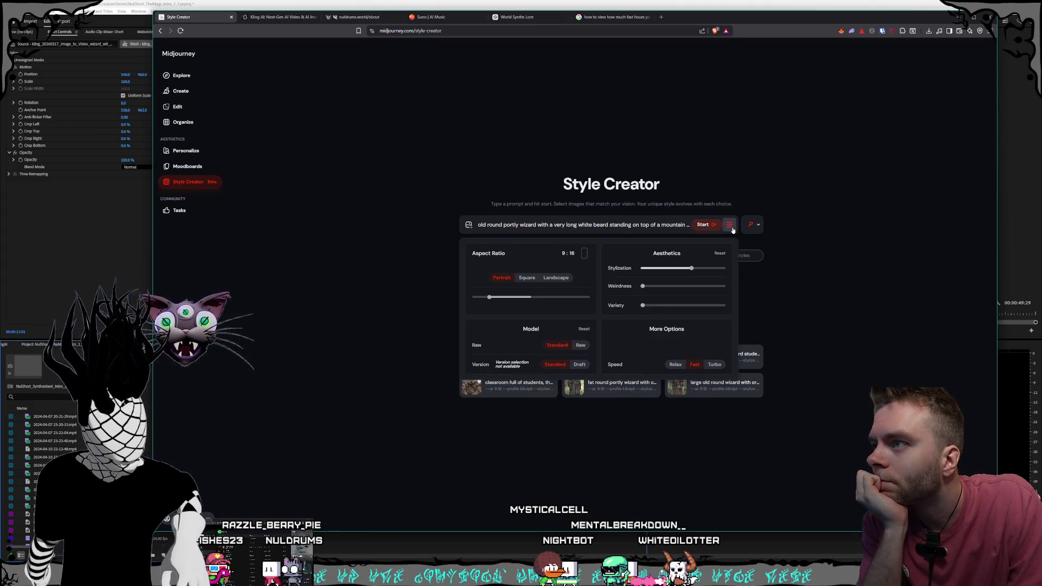
left_click(729, 226)
left_click(704, 226)
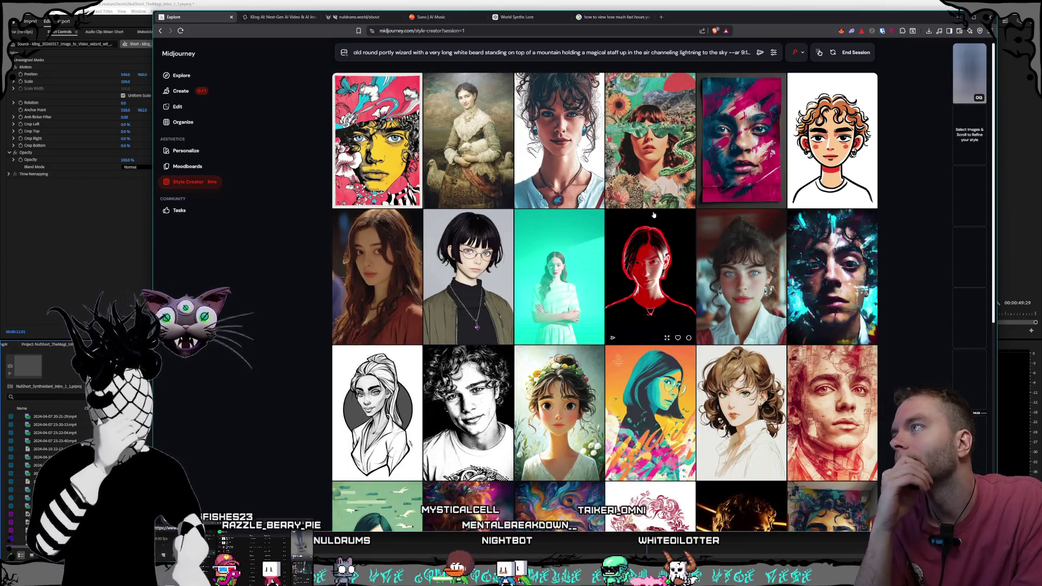
scroll(671, 185, "down", 3)
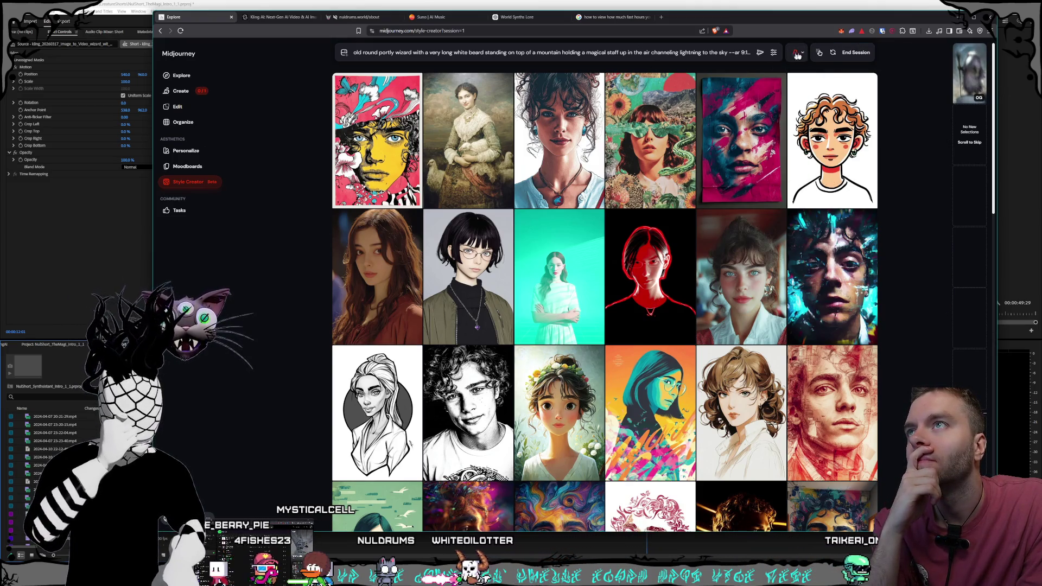
left_click(848, 54)
left_click(173, 90)
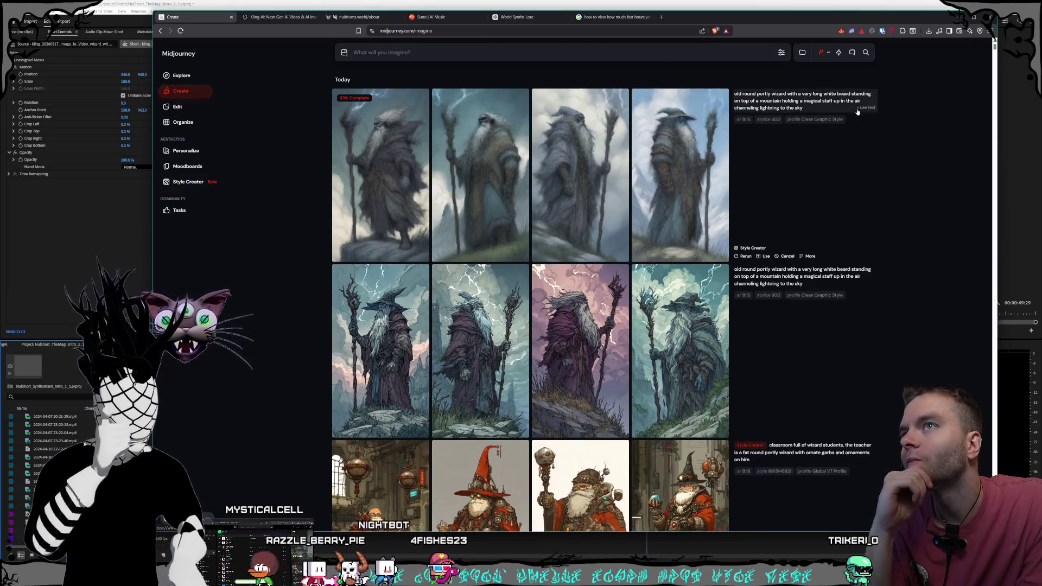
Step: Extend the wizard prompt with 'his mouth is open and he is shouting', bent knees, leaning forward, and submit
left_click(449, 53)
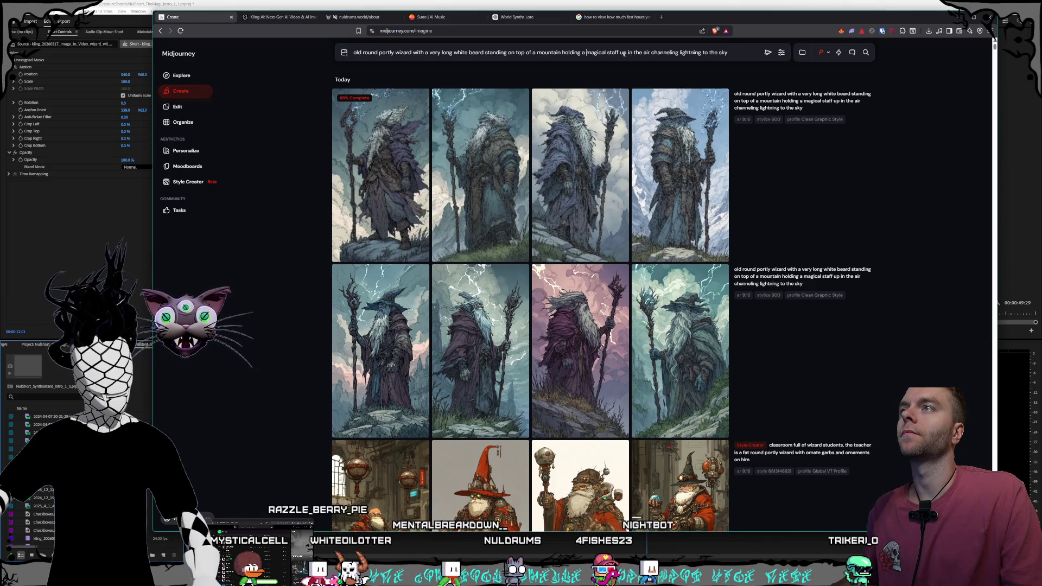
left_click(728, 53)
type(", h")
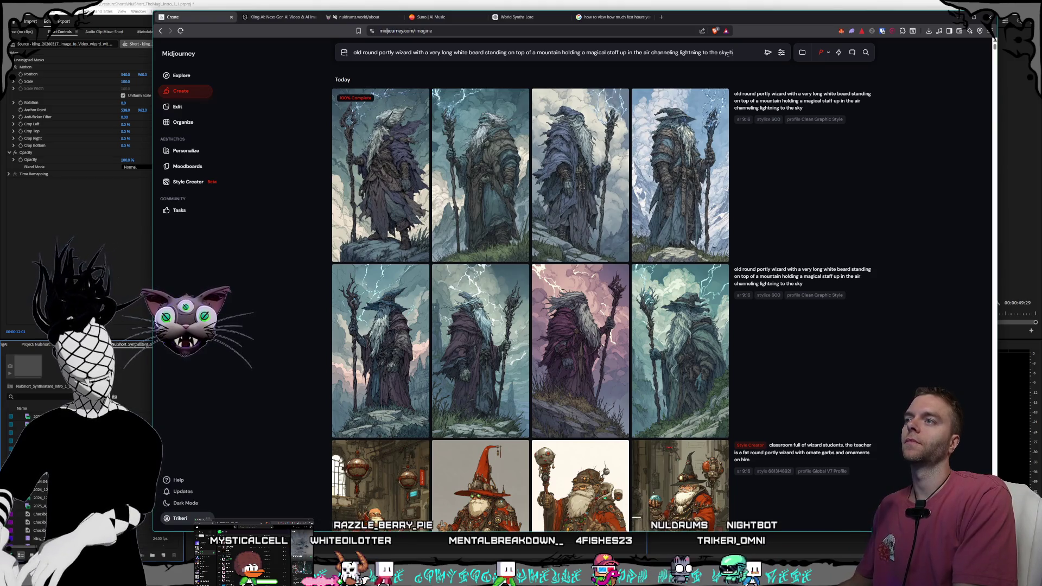
type("is mouth is open and he is shout")
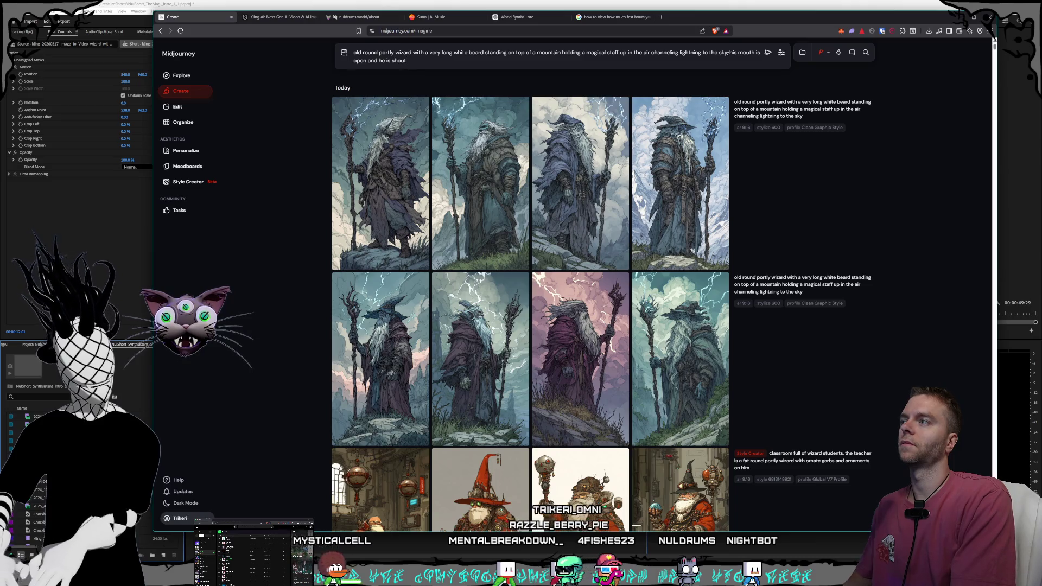
type("ing.")
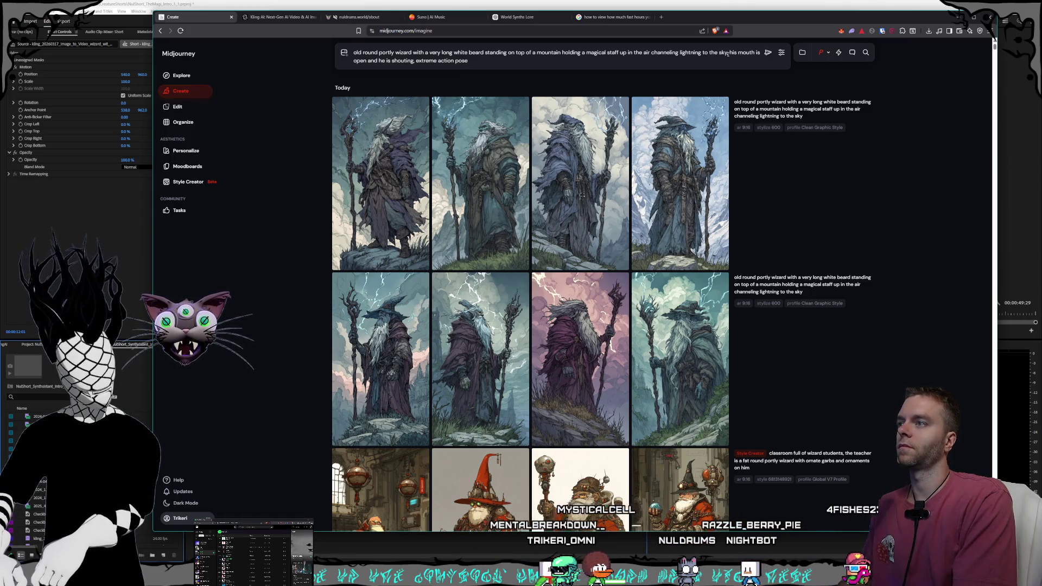
type("bent")
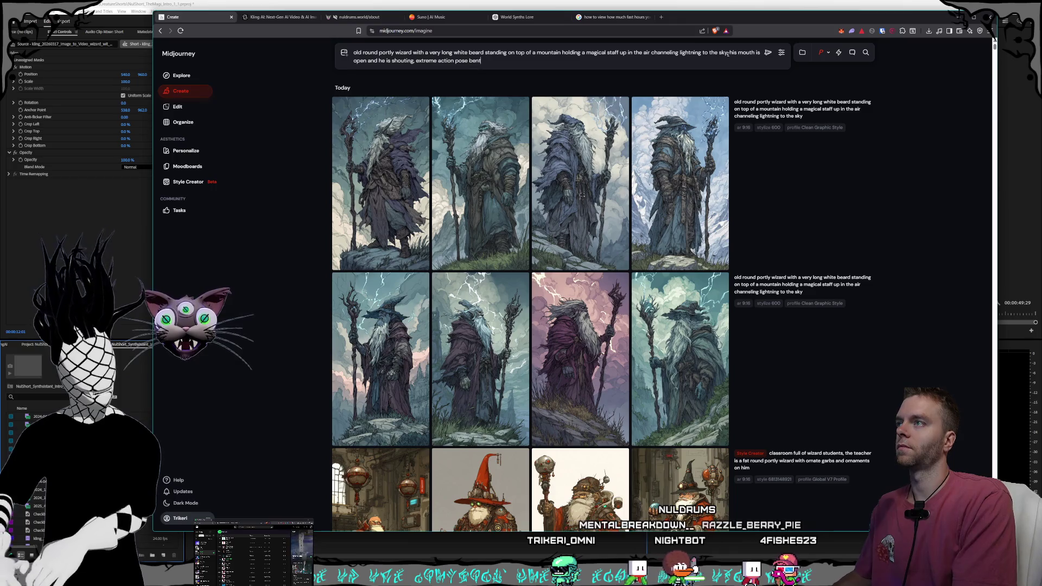
type(" knees learn")
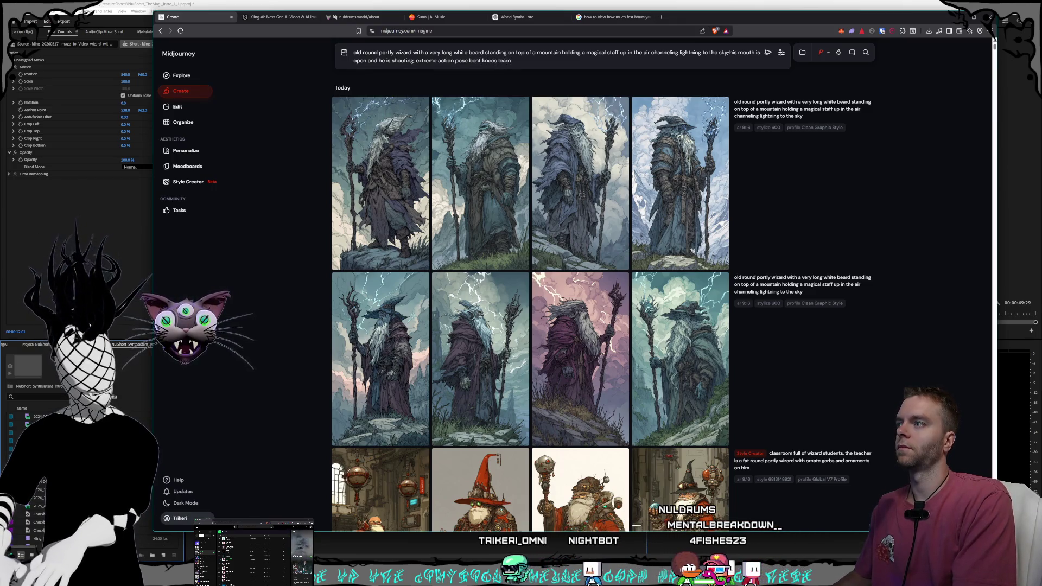
key("BackSpace")
key("BackSpace")
type("ning forward")
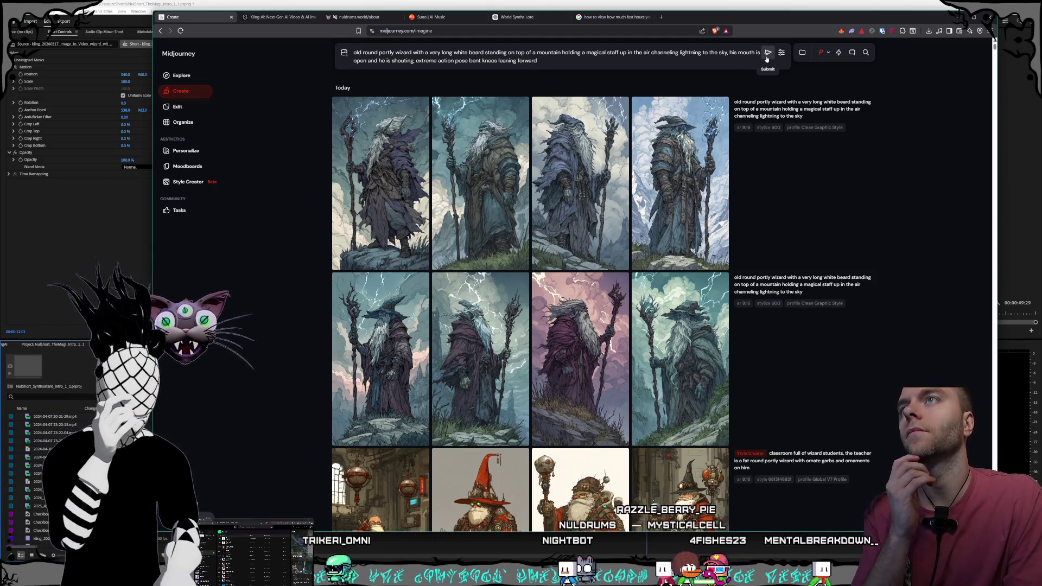
key("Return")
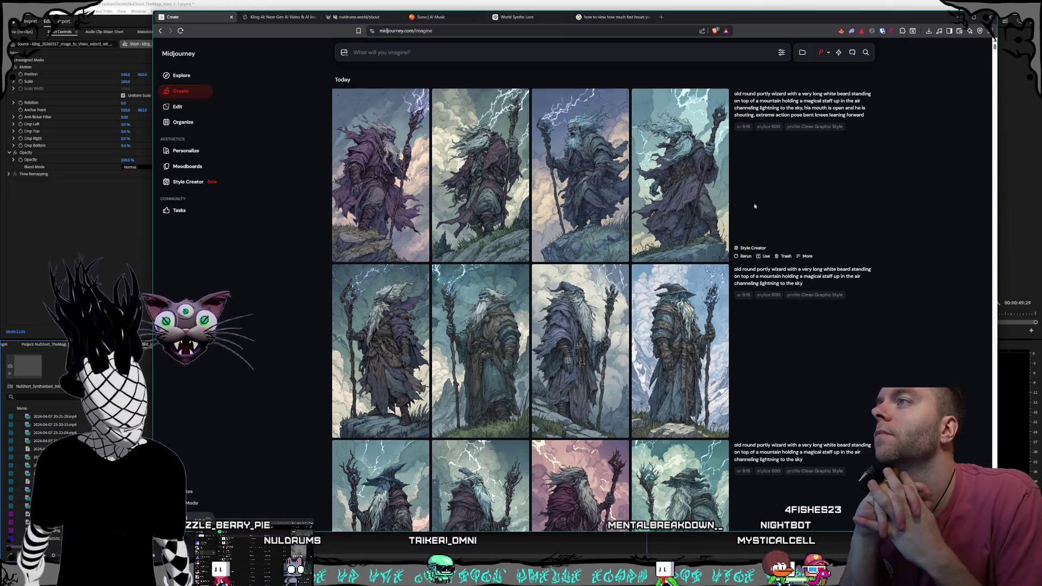
Step: Open the third shouting, forward-leaning lightning wizard image in its enlarged detail view
left_click(579, 154)
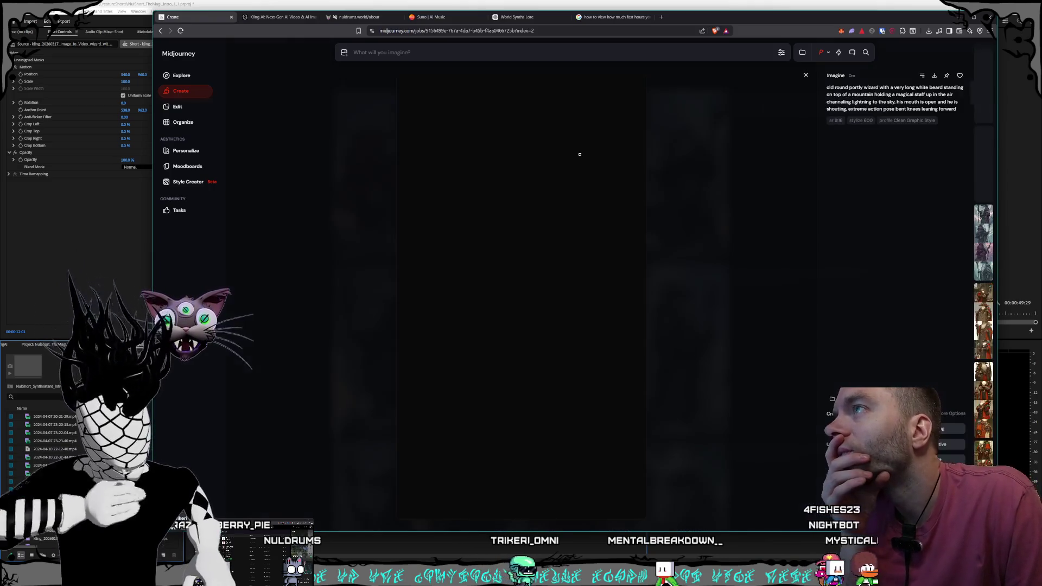